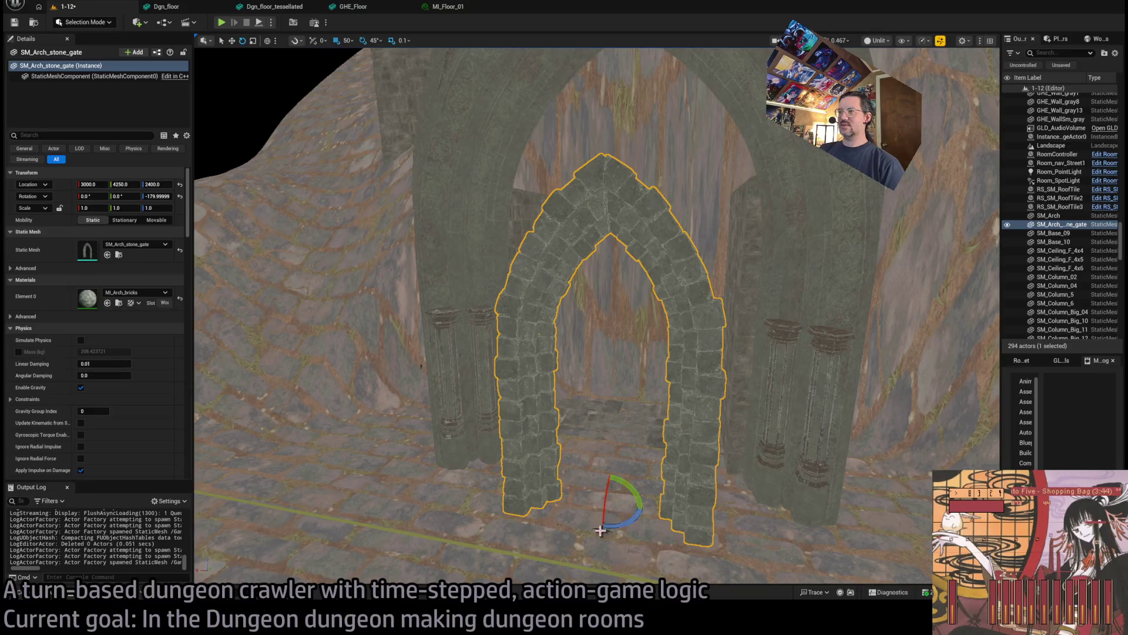
# Push the stone gate arch back to Y 4400 and place, then delete, a test single-arch mesh
pyautogui.moveTo(617, 497); pyautogui.dragTo(630, 434)
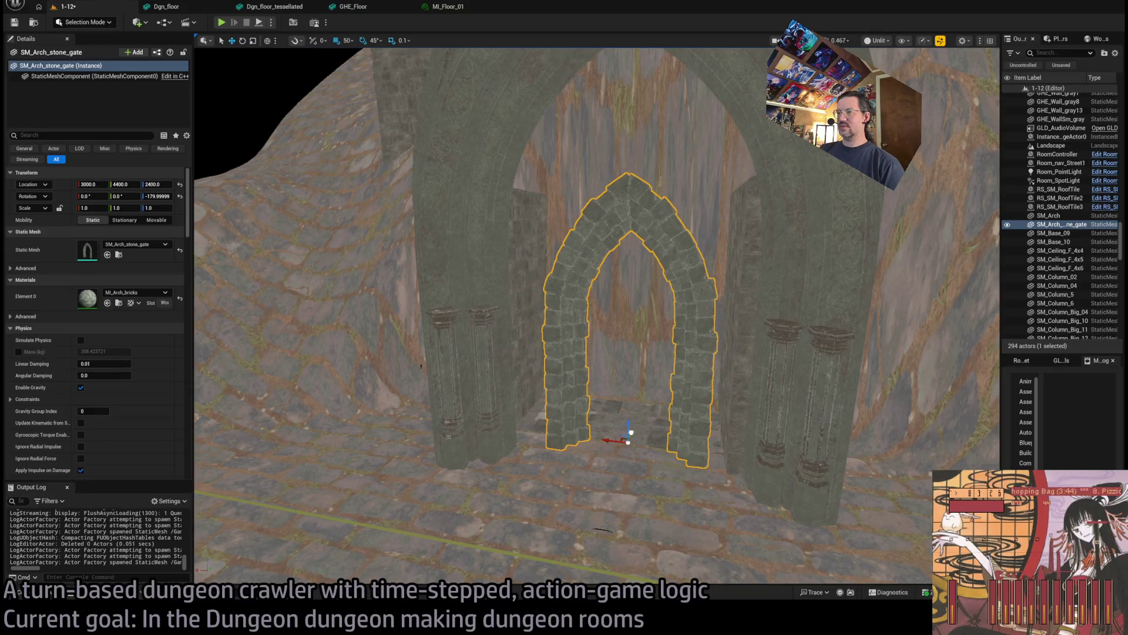
pyautogui.click(47, 593)
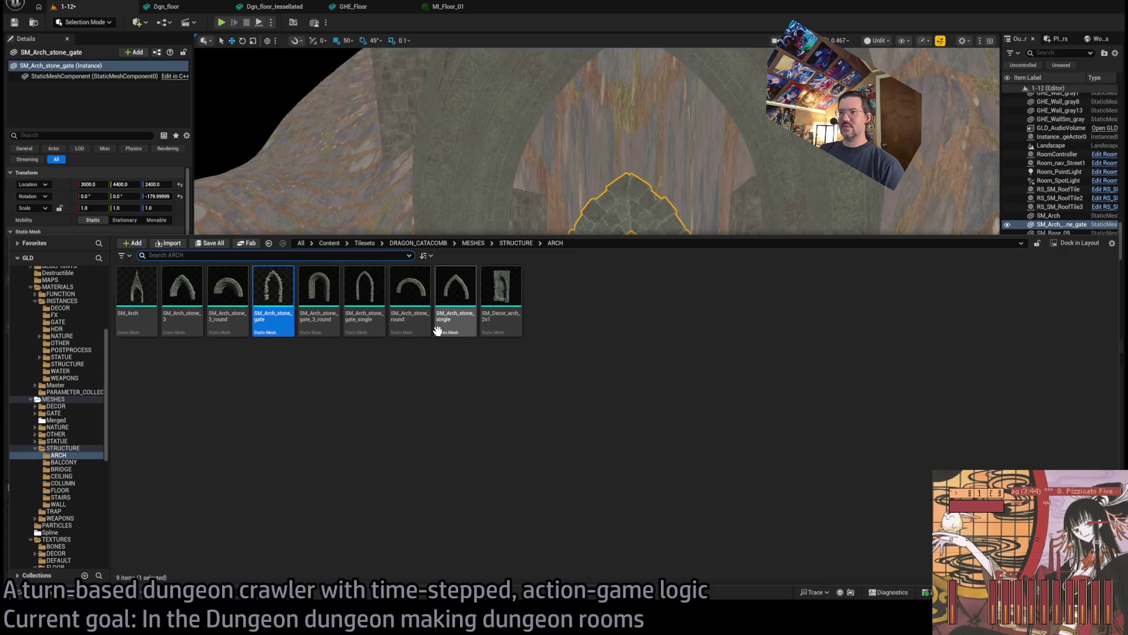
pyautogui.moveTo(376, 308); pyautogui.dragTo(631, 353)
pyautogui.moveTo(609, 206); pyautogui.dragTo(605, 209)
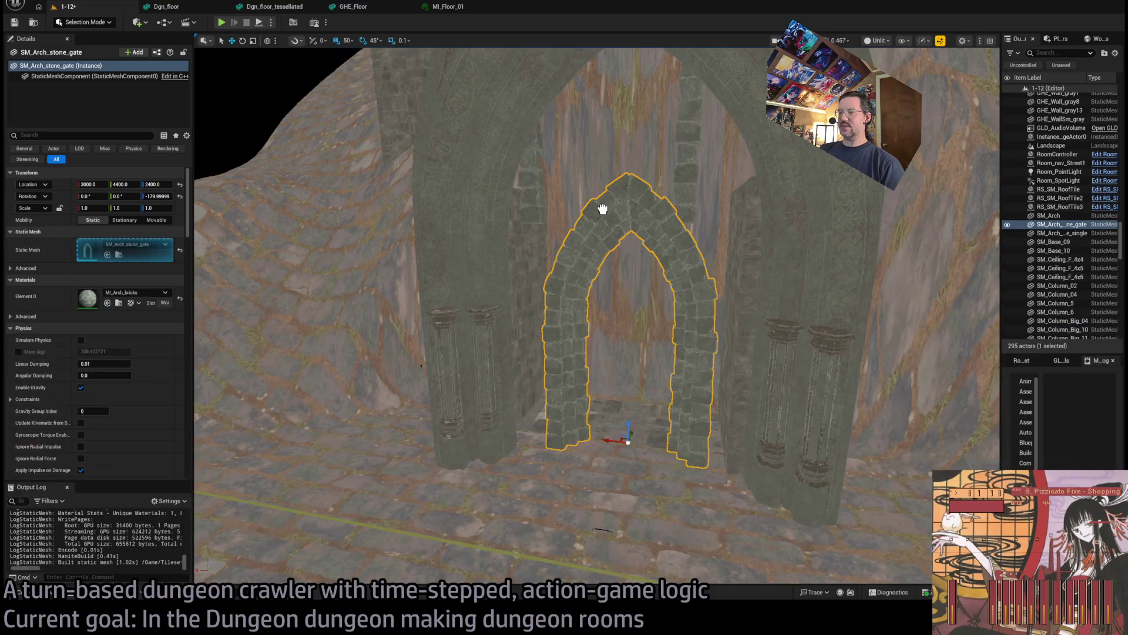
pyautogui.press('Delete')
# Scale SM_Arch_stone_gate uniformly to 1.5 on all axes
pyautogui.click(626, 398)
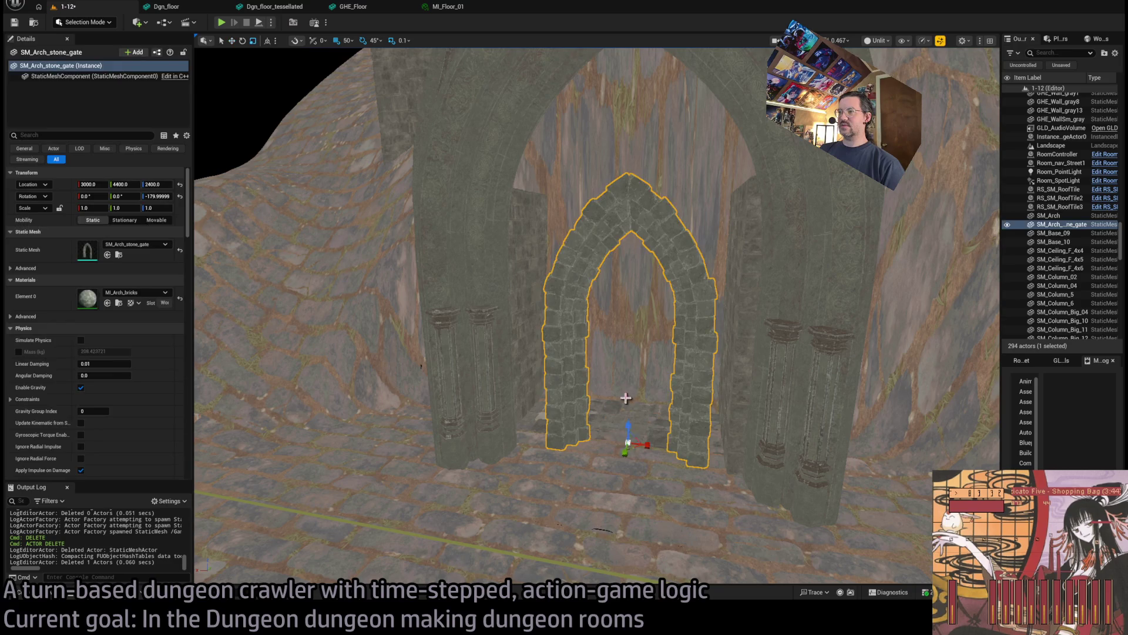
pyautogui.moveTo(645, 443); pyautogui.dragTo(644, 443)
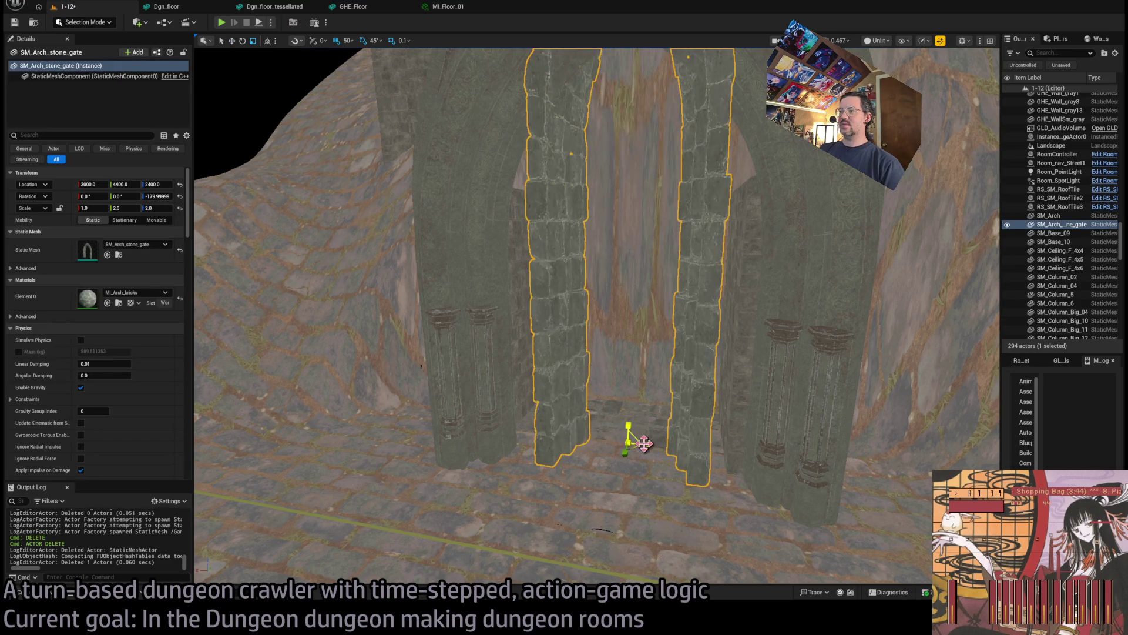
pyautogui.hotkey('ctrl', 'z')
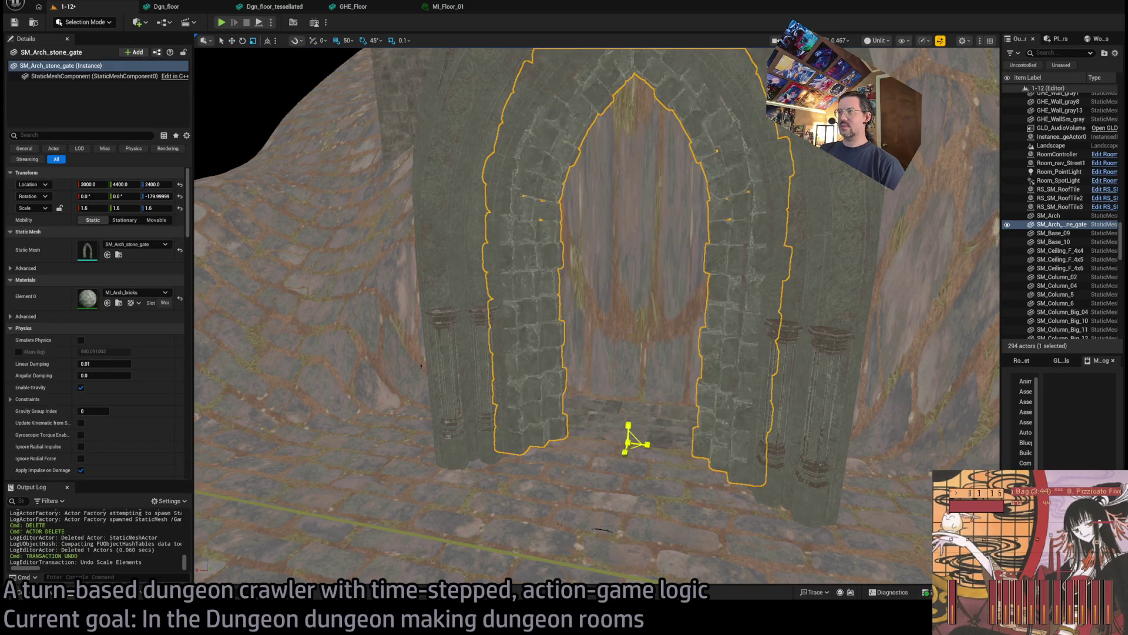
pyautogui.scroll(5, 596, 317)
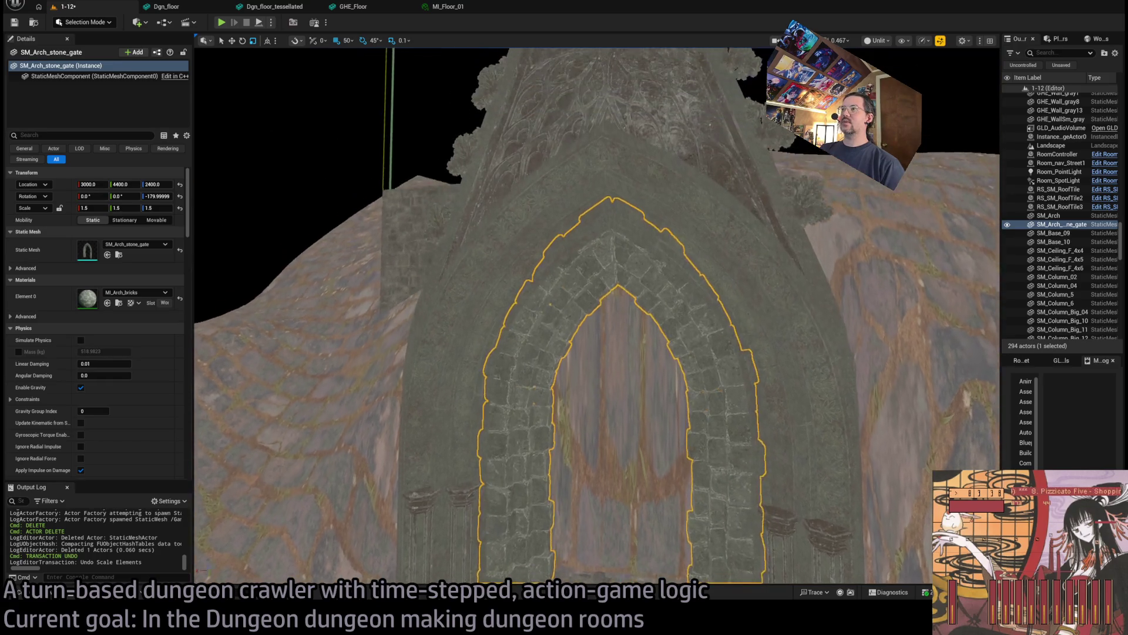
pyautogui.scroll(-5, 596, 318)
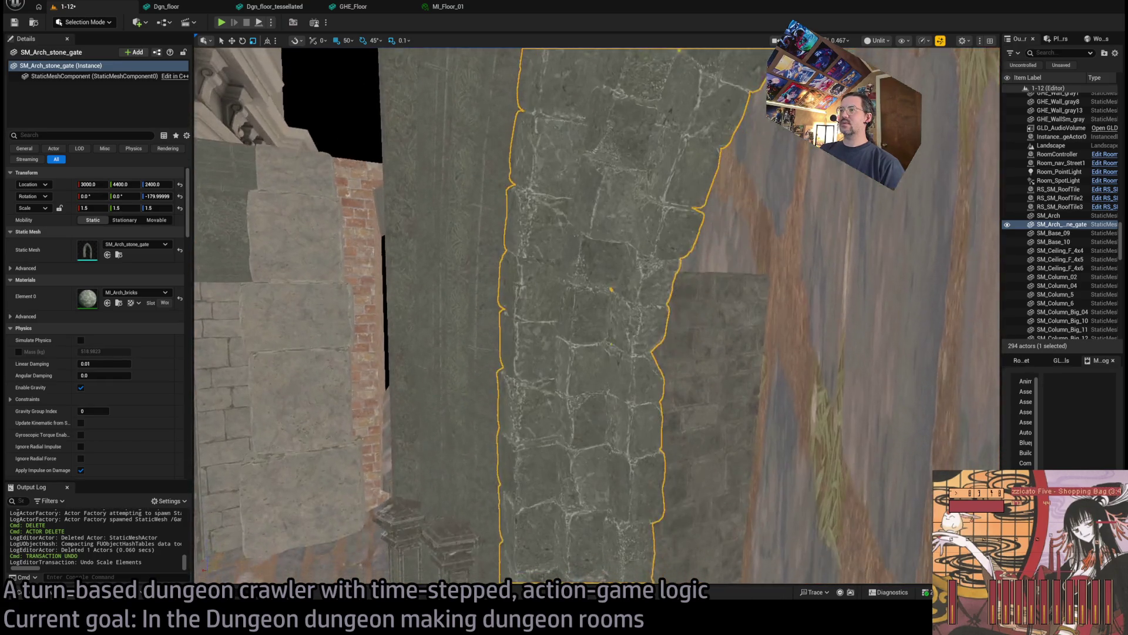
pyautogui.scroll(5, 596, 318)
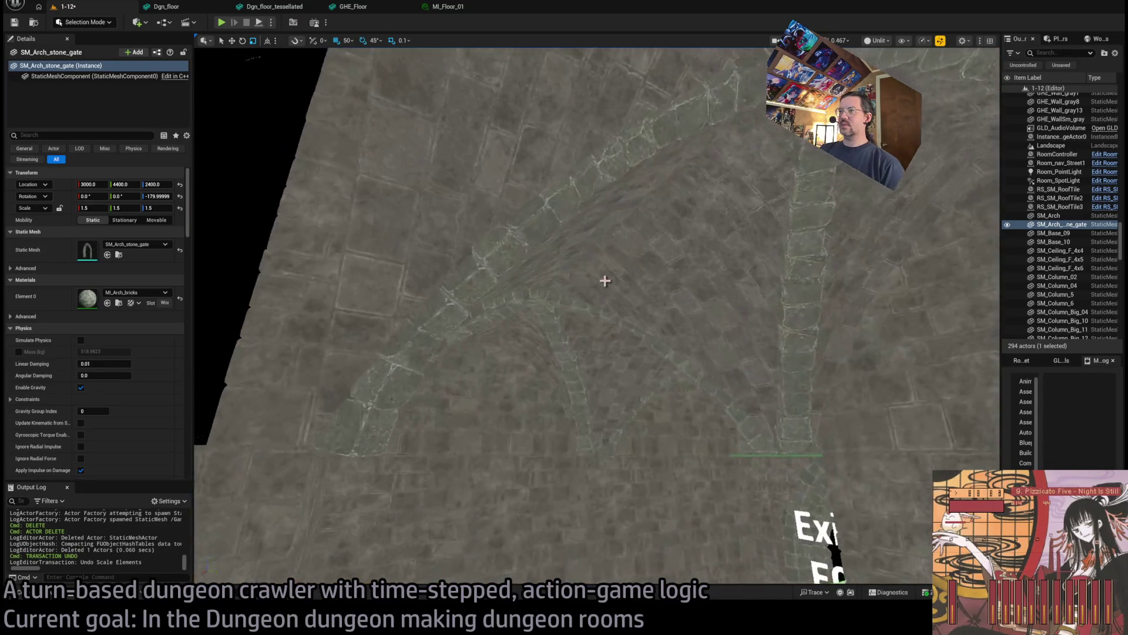
# Duplicate SM_Ceiling_F_4x6 to Y 4350 as SM_Ceiling_F_4x7, restoring it after an accidental delete
pyautogui.click(605, 281)
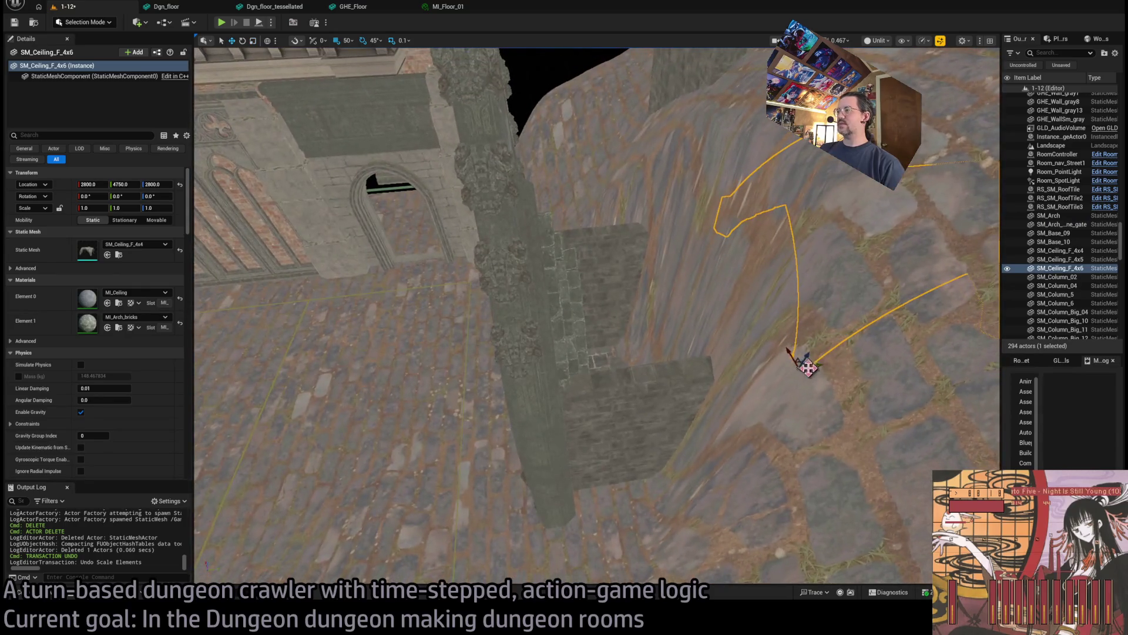
pyautogui.moveTo(808, 368); pyautogui.dragTo(582, 400)
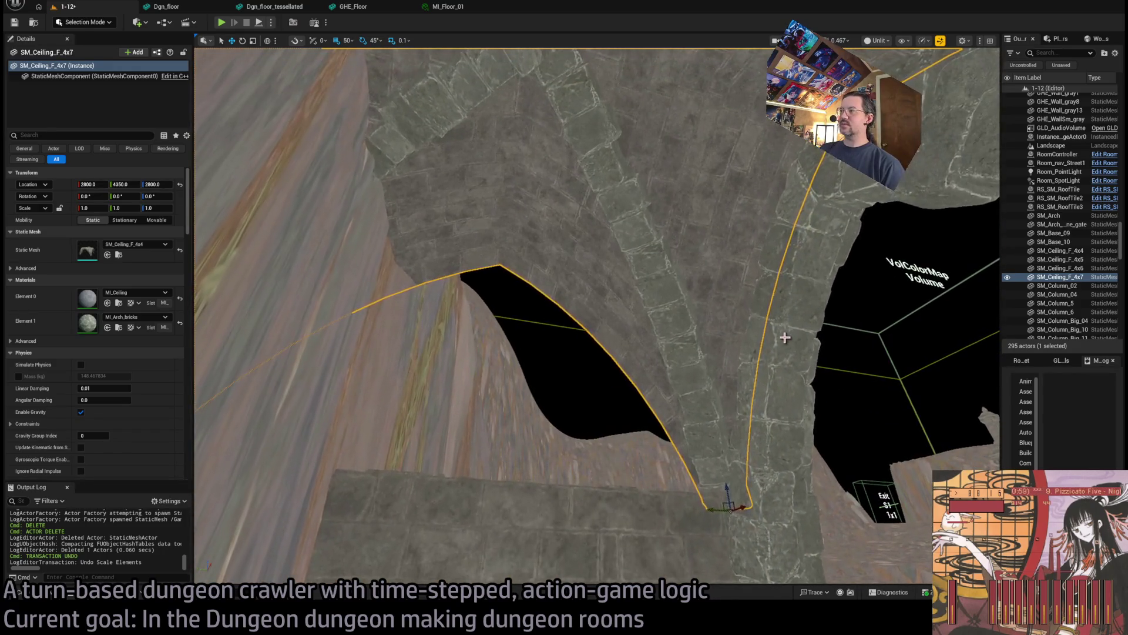
pyautogui.press('Delete')
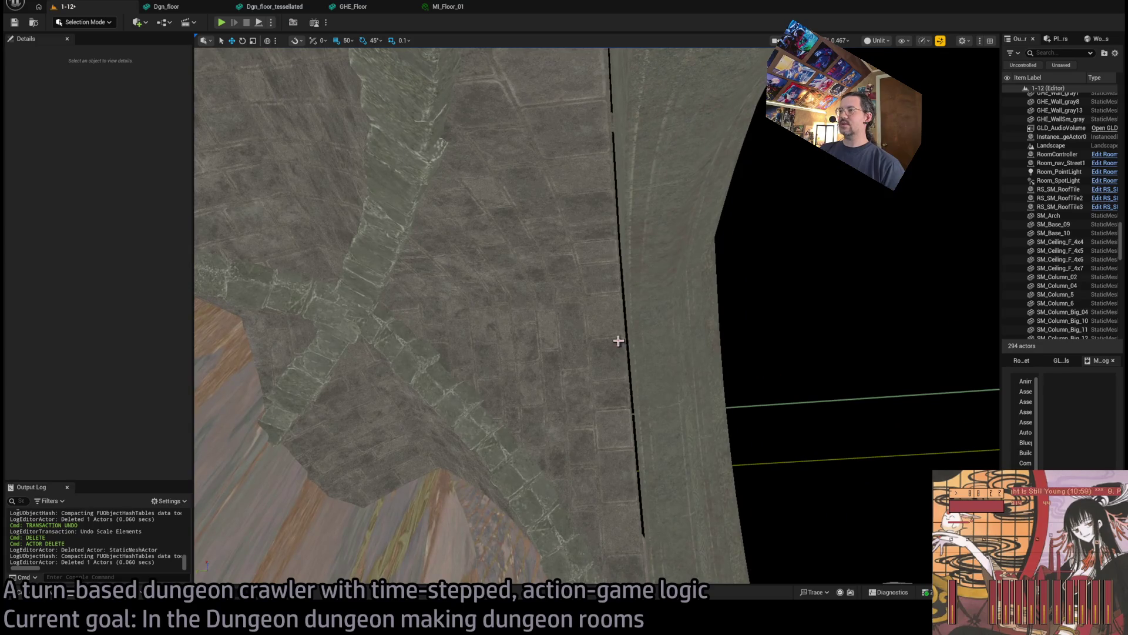
pyautogui.click(618, 340)
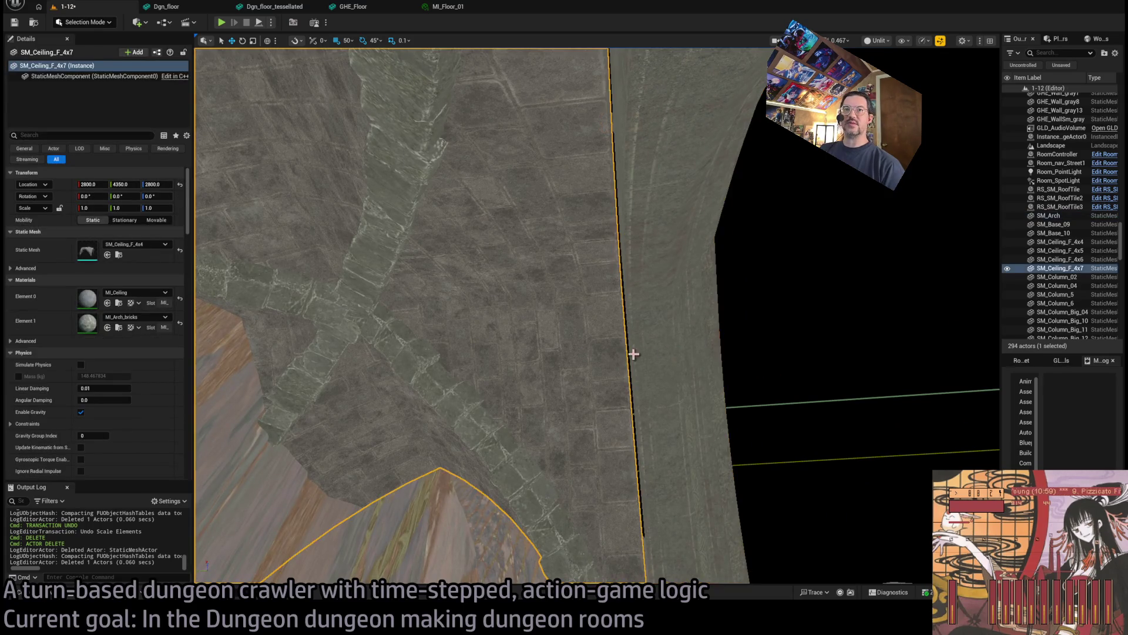
pyautogui.hotkey('ctrl', 'z')
pyautogui.hotkey('ctrl', 'z')
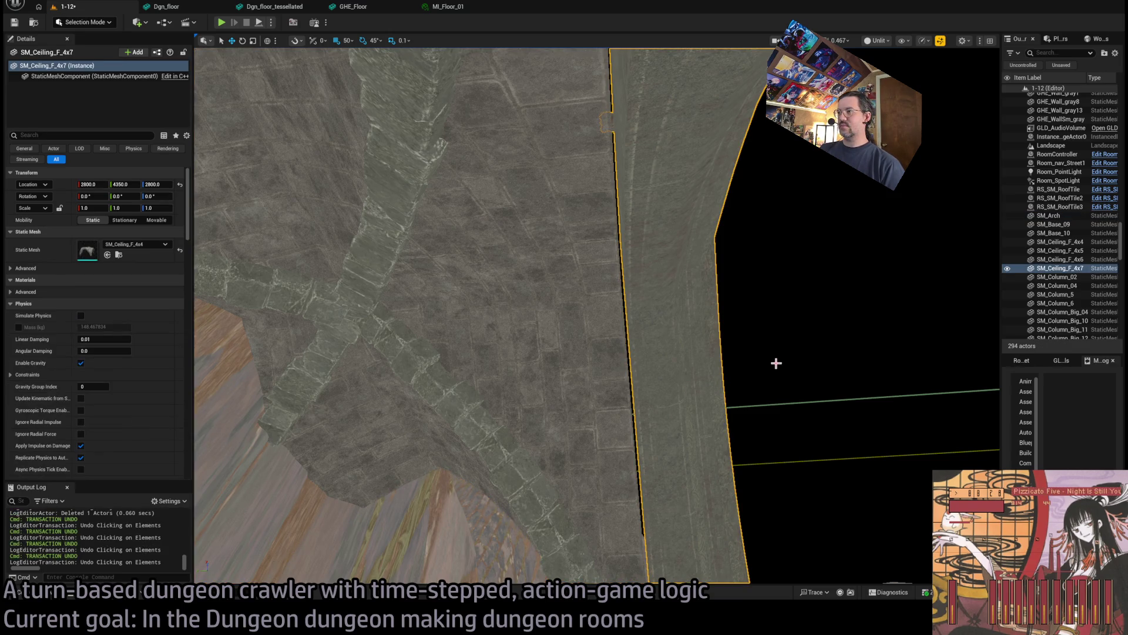
pyautogui.hotkey('ctrl', 'z')
pyautogui.hotkey('ctrl', 'z')
pyautogui.hotkey('ctrl', 'z')
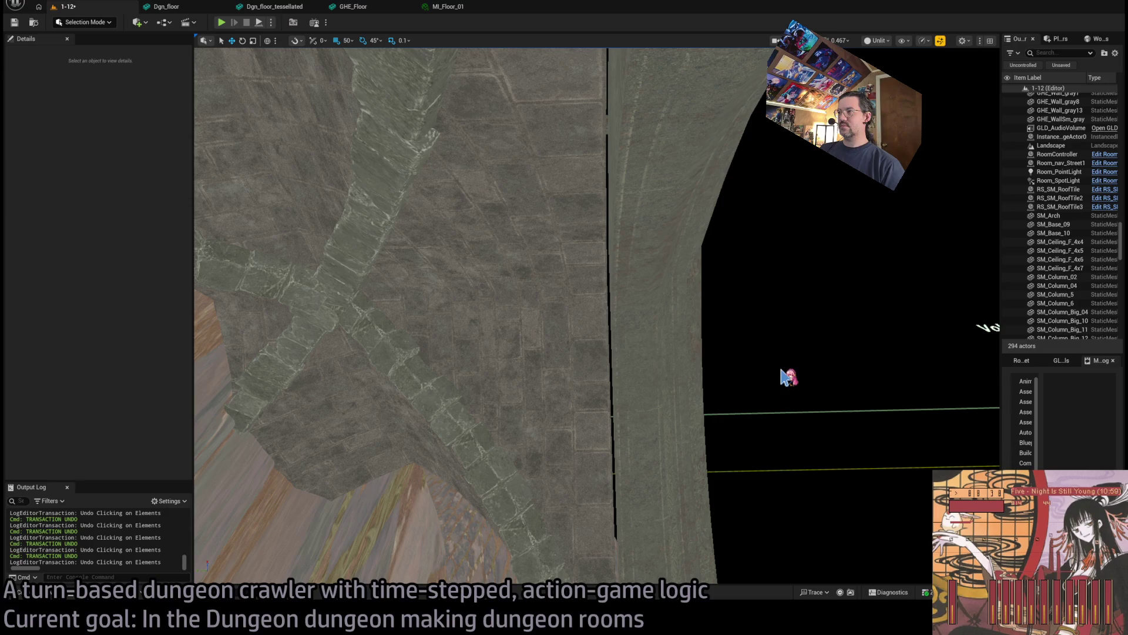
pyautogui.hotkey('ctrl', 'z')
pyautogui.hotkey('ctrl', 'z')
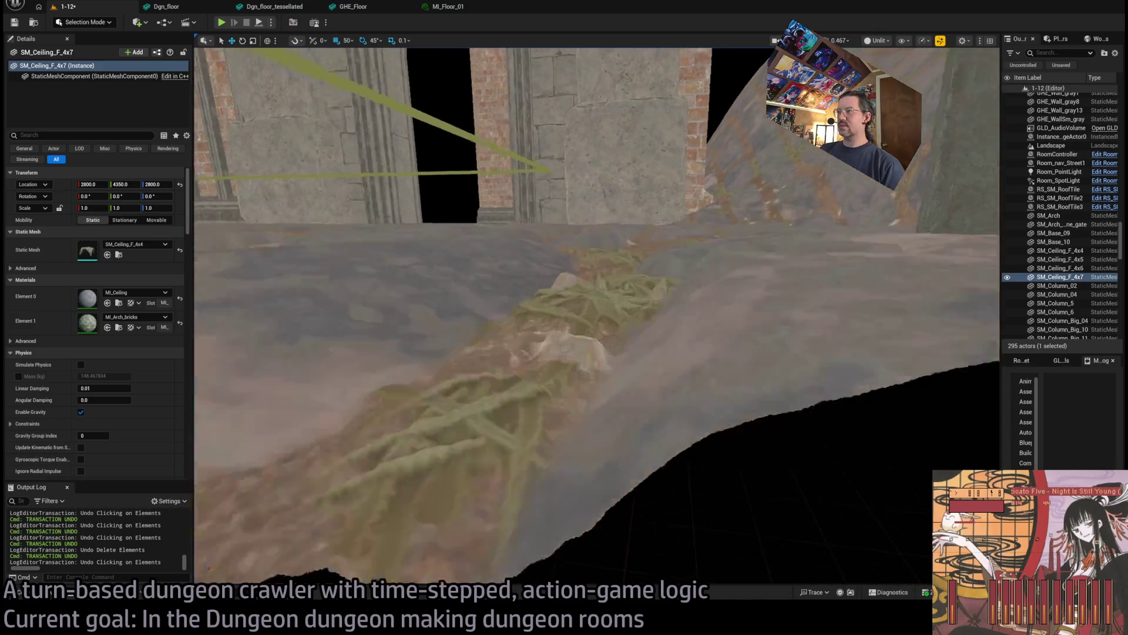
# Frame and orbit around the new ceiling piece, then deselect it
pyautogui.press('f')
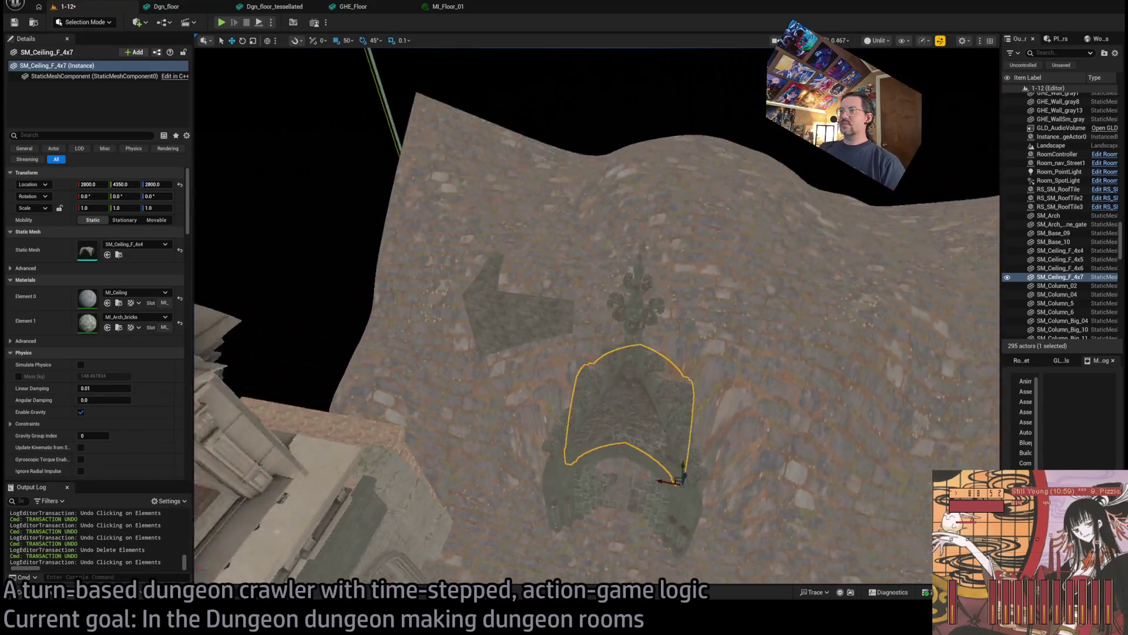
pyautogui.moveTo(681, 339); pyautogui.dragTo(681, 340)
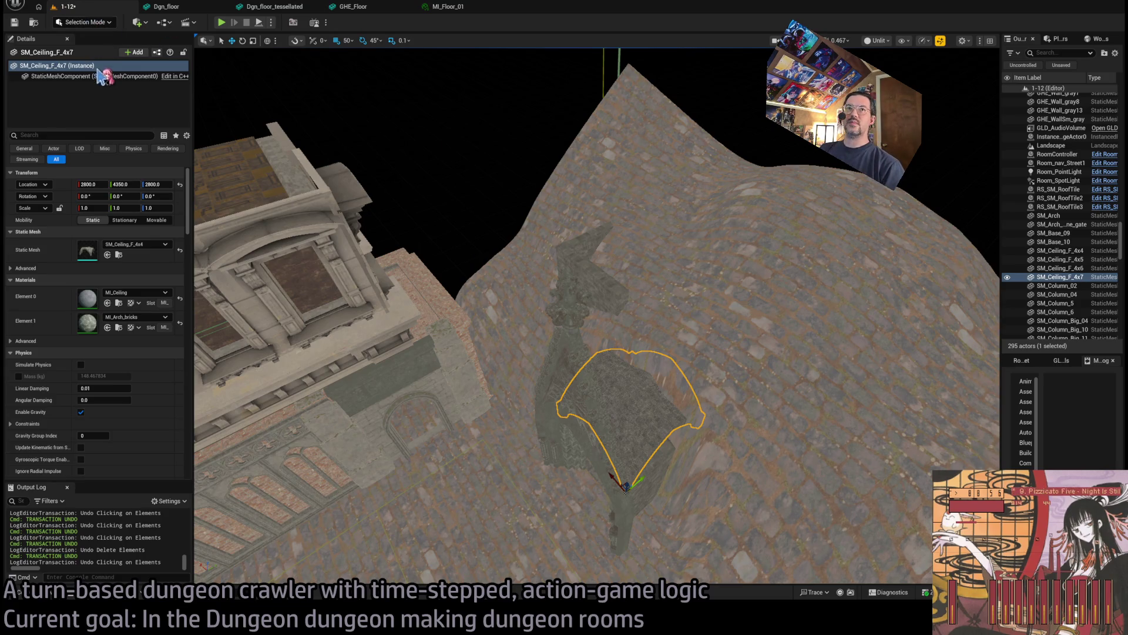
pyautogui.click(385, 134)
# Enter Landscape mode and sculpt the terrain around the structure with the Sculpt tool
pyautogui.click(88, 22)
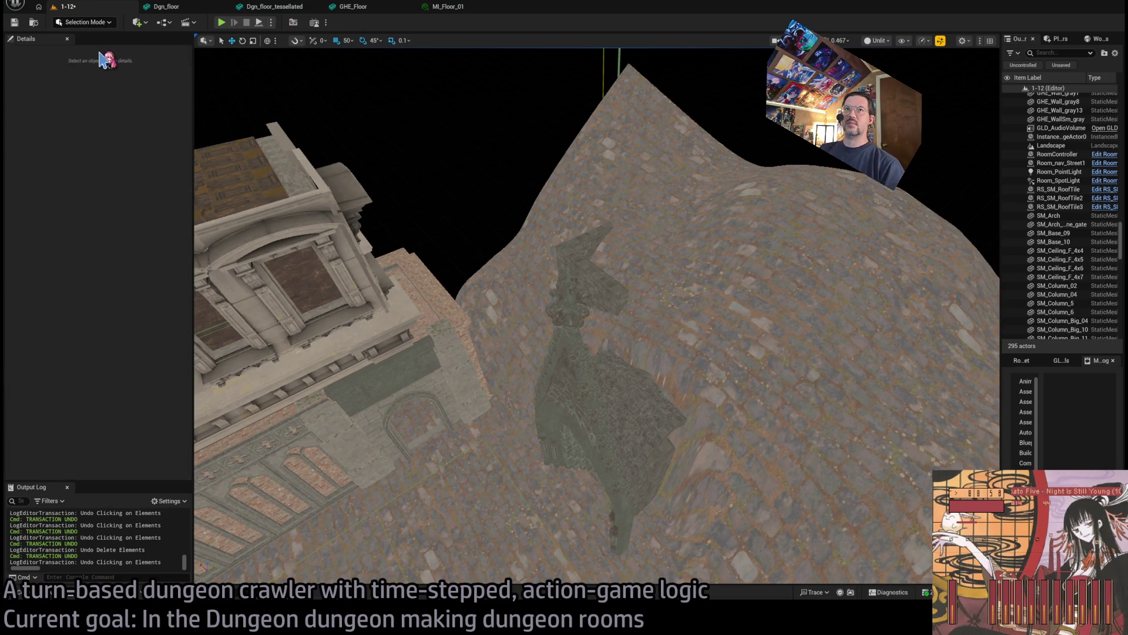
pyautogui.click(109, 59)
pyautogui.click(19, 65)
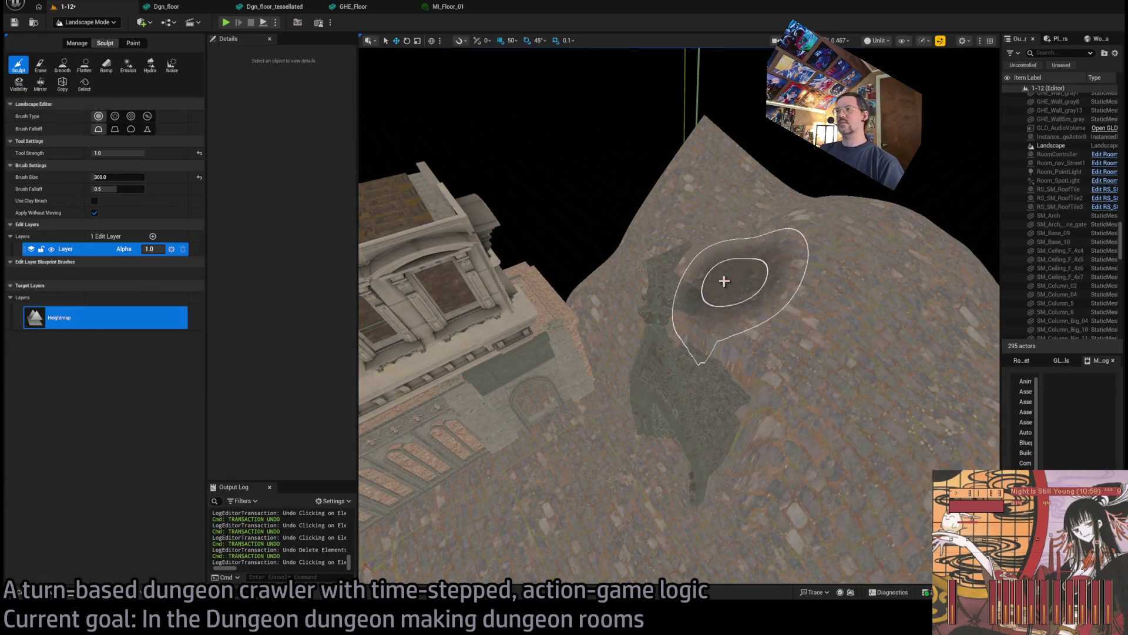
pyautogui.moveTo(658, 269); pyautogui.dragTo(631, 318)
pyautogui.moveTo(761, 293); pyautogui.dragTo(818, 319)
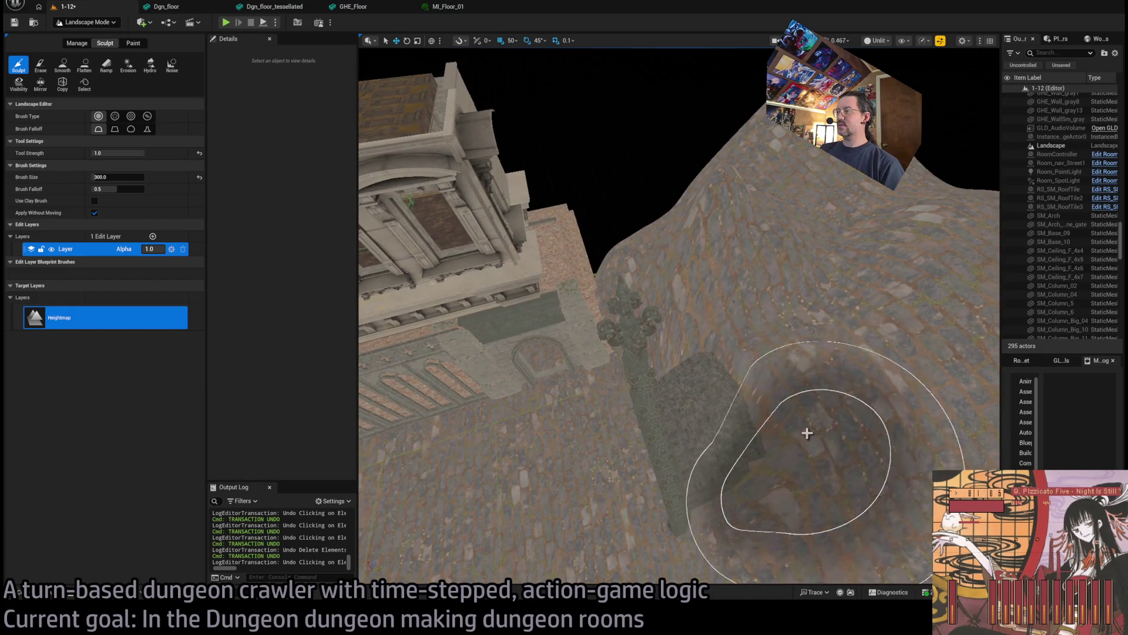
pyautogui.moveTo(827, 360); pyautogui.dragTo(794, 388)
pyautogui.moveTo(763, 249); pyautogui.dragTo(763, 250)
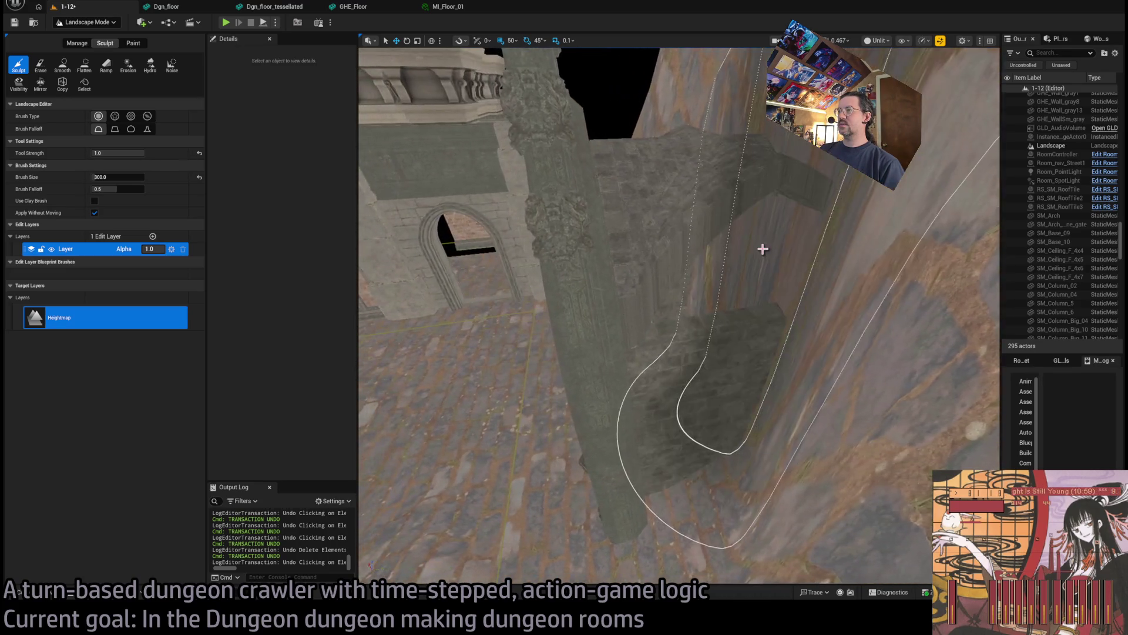
pyautogui.moveTo(402, 264); pyautogui.dragTo(408, 268)
pyautogui.moveTo(678, 318); pyautogui.dragTo(665, 295)
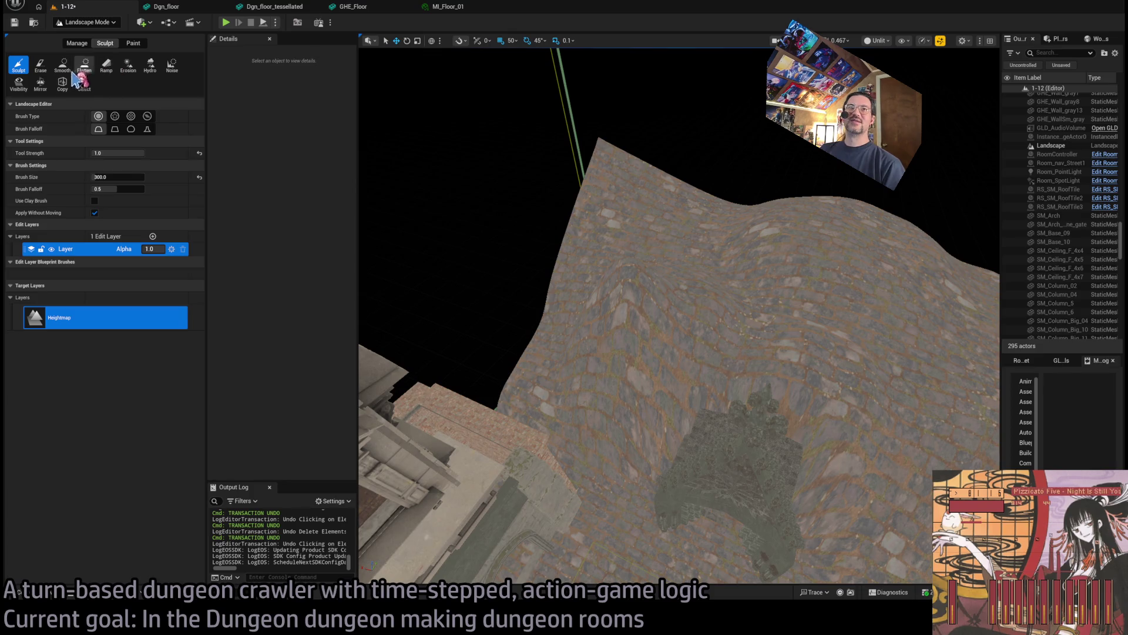
# Raise the terrain to cover the ledge, alternating the Smooth and Sculpt brushes
pyautogui.click(63, 66)
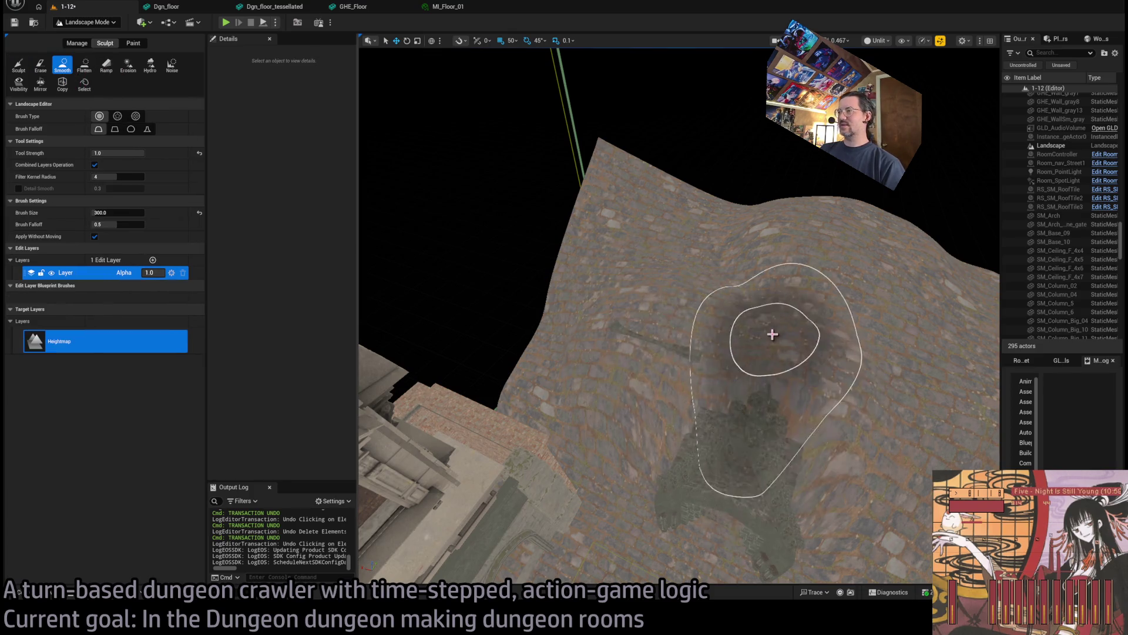
pyautogui.moveTo(659, 334); pyautogui.dragTo(646, 320)
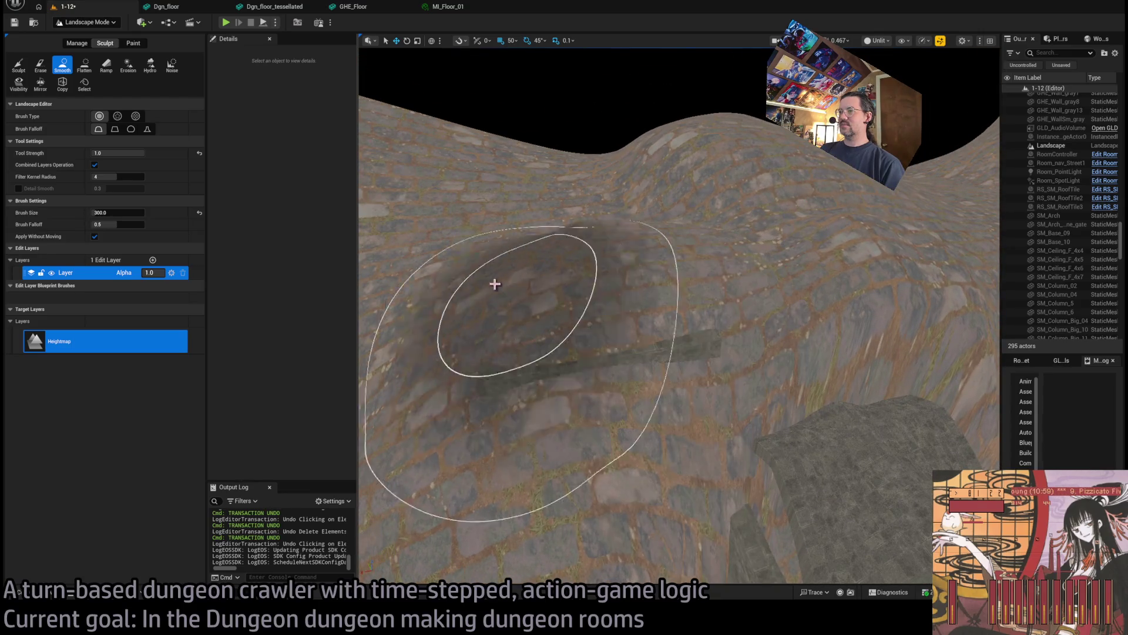
pyautogui.click(18, 65)
pyautogui.moveTo(570, 360); pyautogui.dragTo(569, 360)
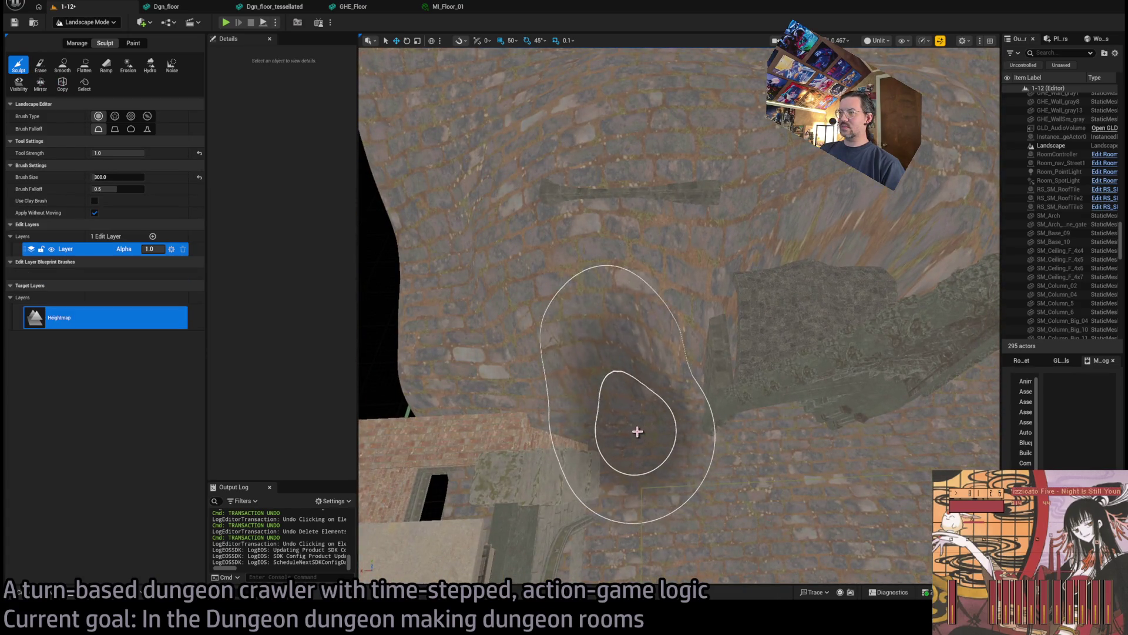
pyautogui.moveTo(622, 435)
pyautogui.mouseDown()
pyautogui.moveTo(521, 380)
pyautogui.moveTo(499, 309)
pyautogui.moveTo(681, 200)
pyautogui.mouseUp()
pyautogui.moveTo(496, 222)
pyautogui.mouseDown()
pyautogui.moveTo(774, 294)
pyautogui.moveTo(768, 398)
pyautogui.mouseUp()
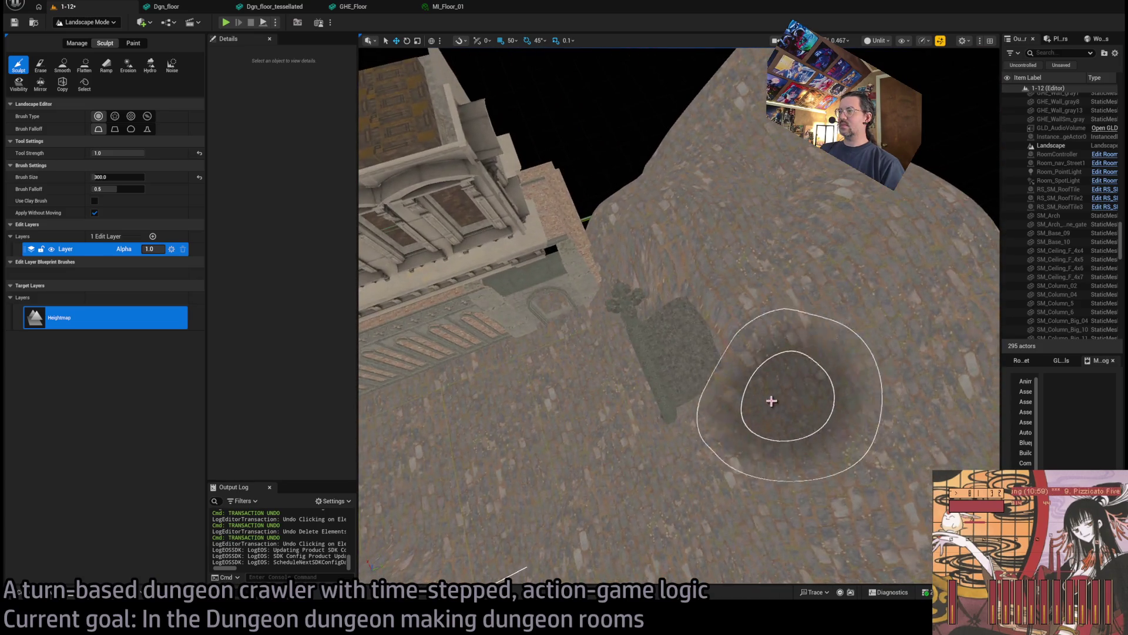
pyautogui.moveTo(486, 252); pyautogui.dragTo(486, 252)
pyautogui.moveTo(486, 199); pyautogui.dragTo(486, 198)
# Smooth out the dark depression in the terrain, then undo that edit
pyautogui.click(84, 65)
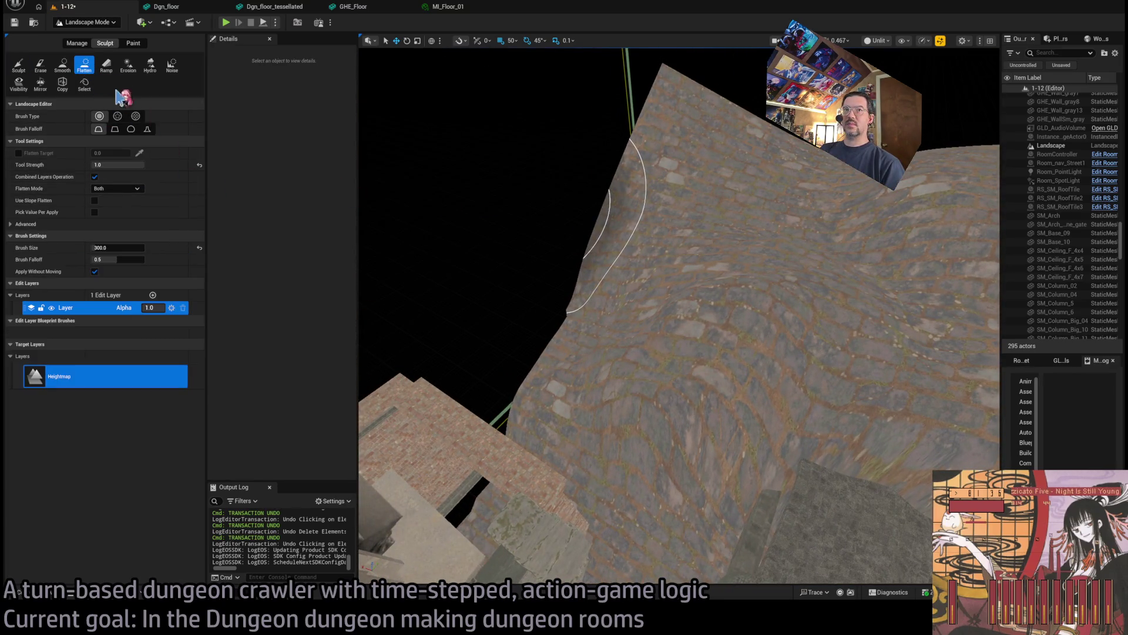
pyautogui.click(63, 66)
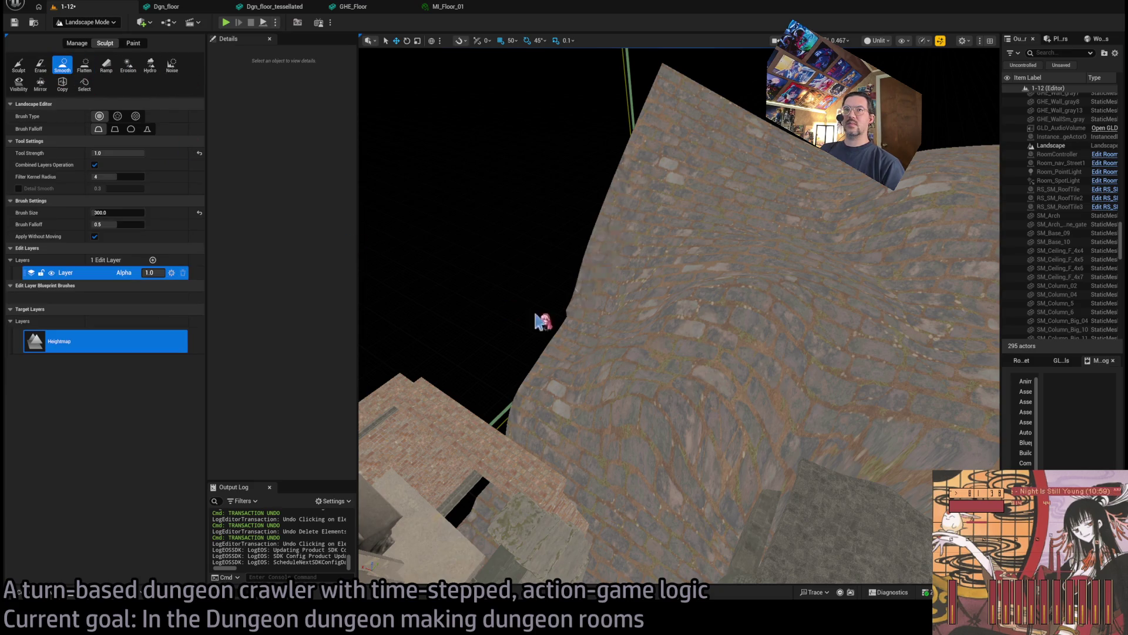
pyautogui.moveTo(706, 335)
pyautogui.mouseDown()
pyautogui.moveTo(766, 434)
pyautogui.moveTo(705, 323)
pyautogui.moveTo(735, 410)
pyautogui.moveTo(799, 391)
pyautogui.mouseUp()
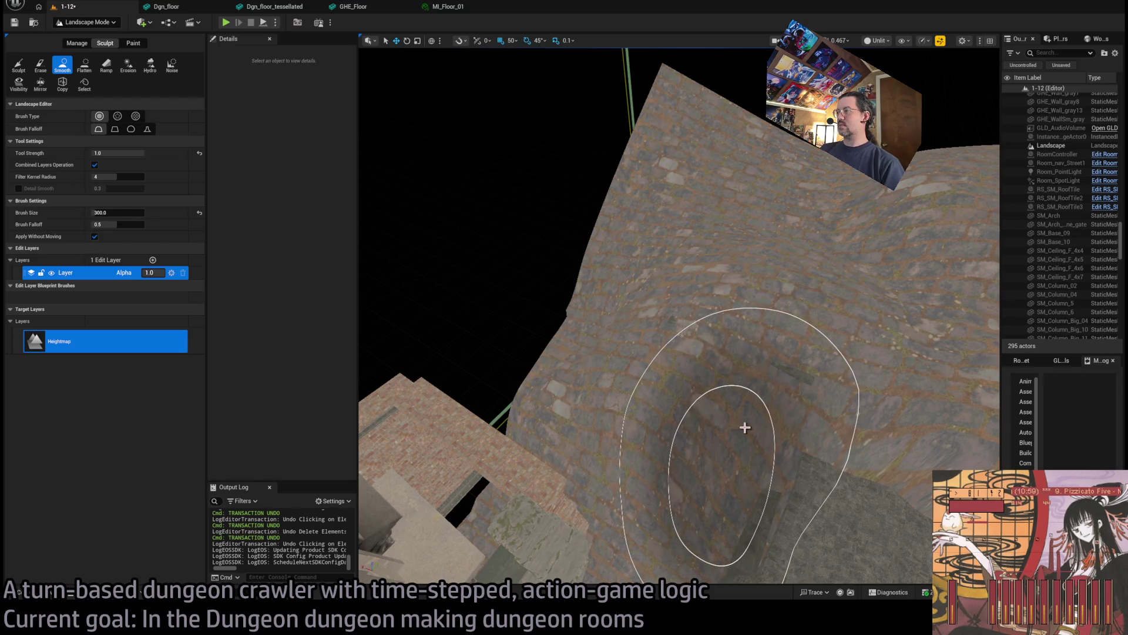
pyautogui.hotkey('ctrl', 'z')
pyautogui.click(18, 66)
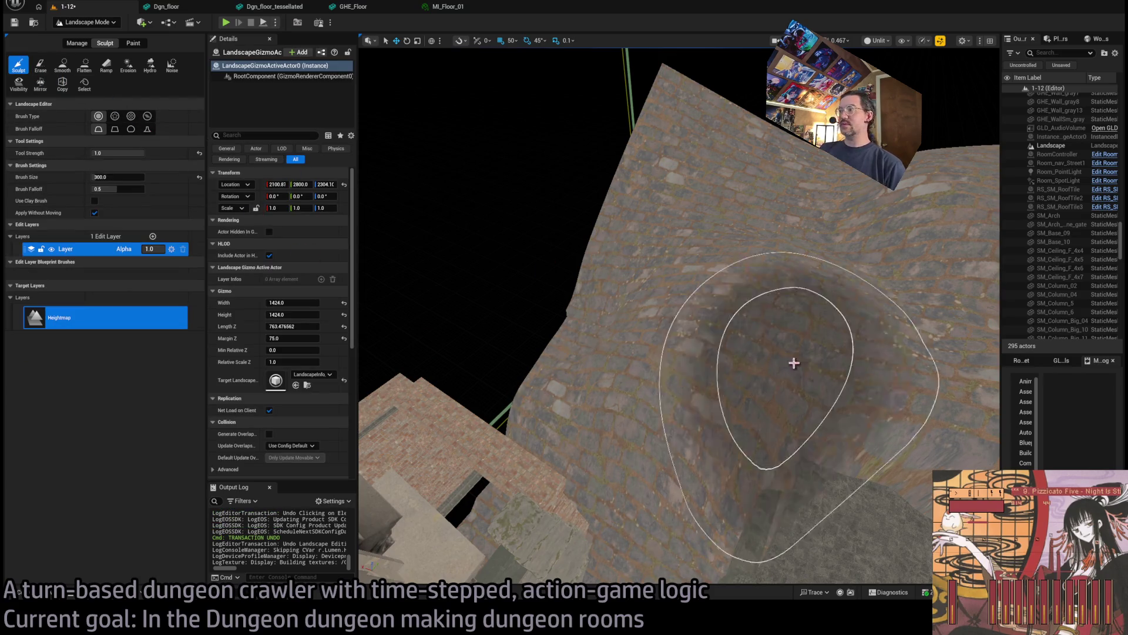
pyautogui.scroll(-5, 615, 456)
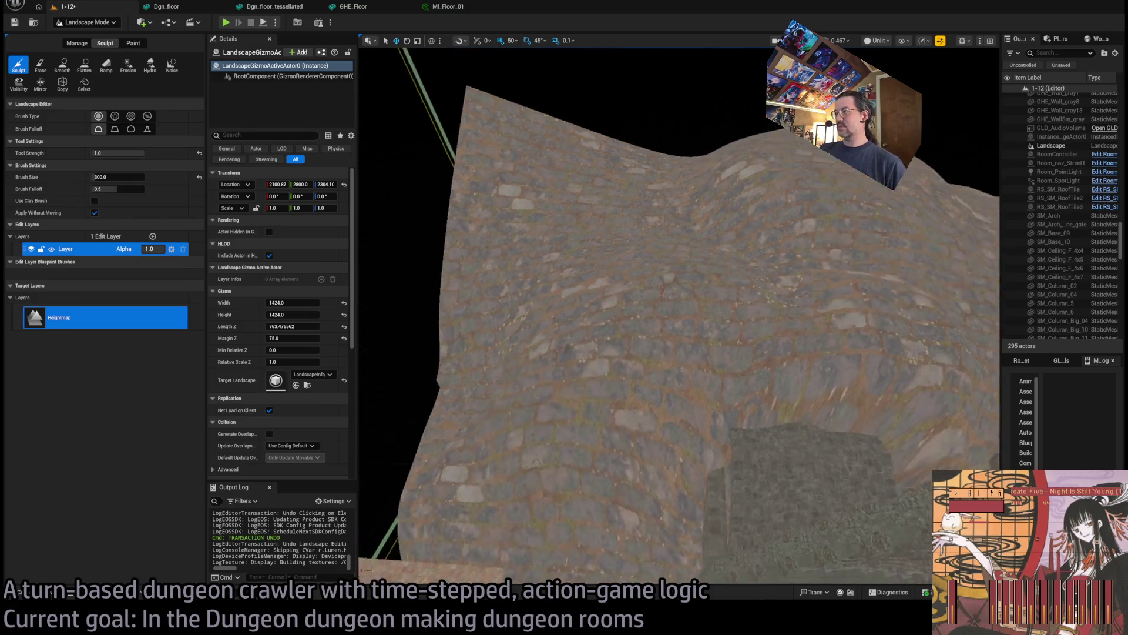
pyautogui.scroll(5, 679, 315)
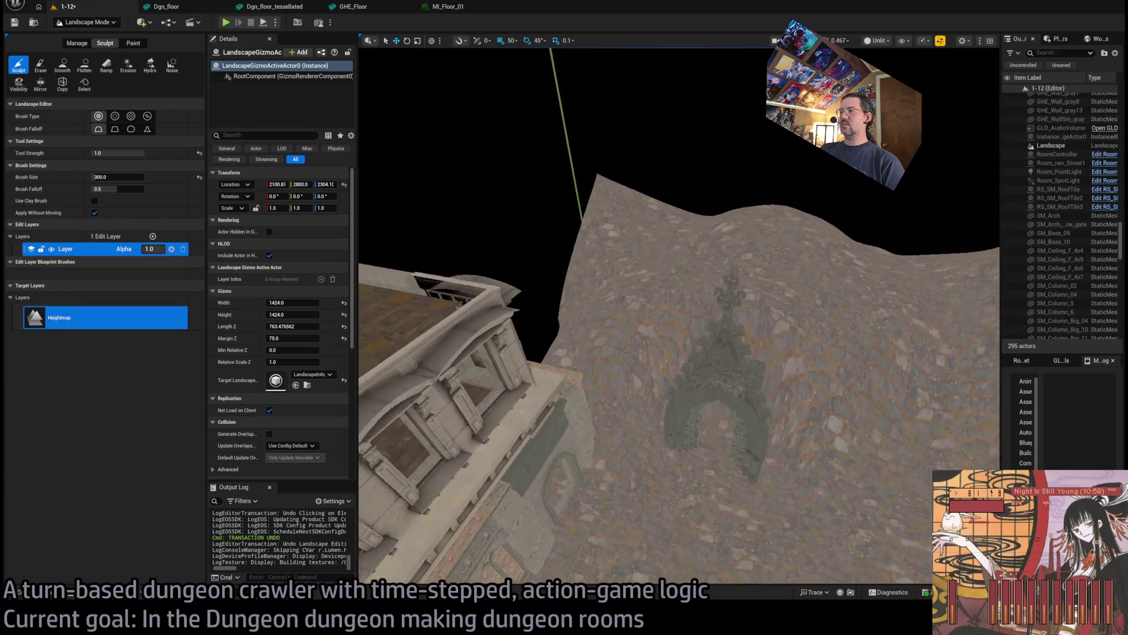
pyautogui.scroll(5, 679, 316)
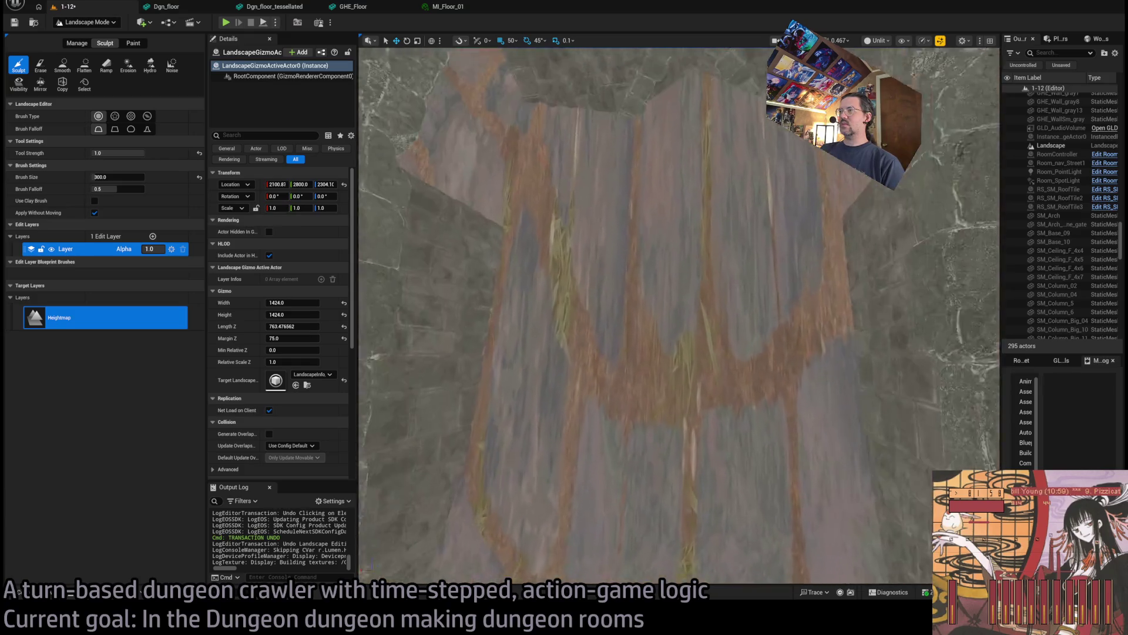
pyautogui.scroll(1, 680, 315)
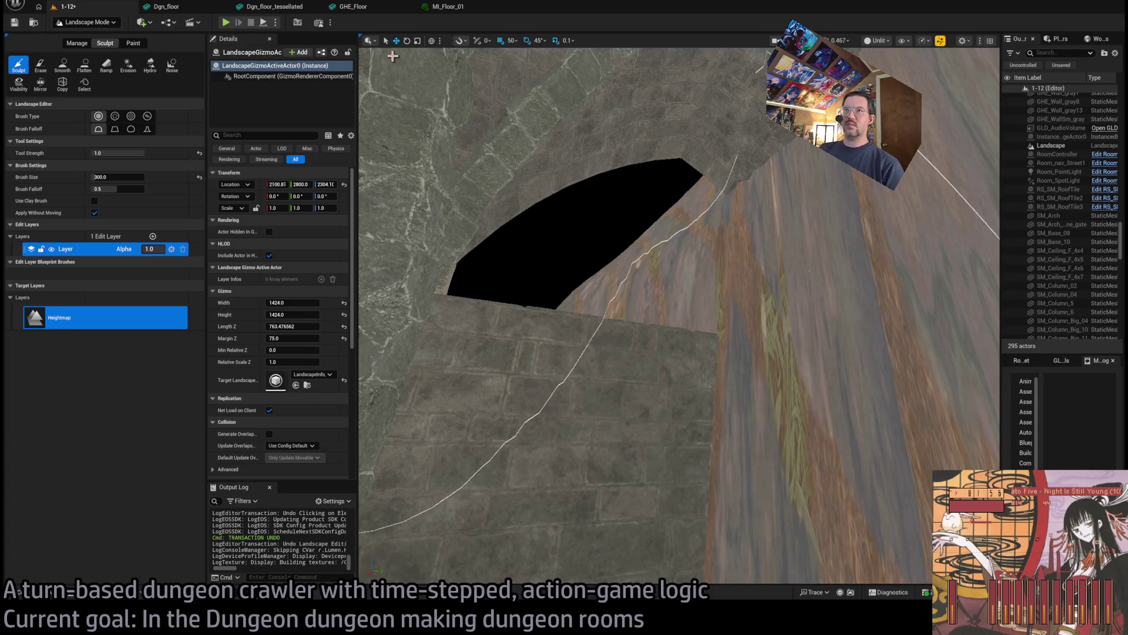
# Toggle grid snapping, return to Selection mode, and select the corridor wall
pyautogui.click(504, 41)
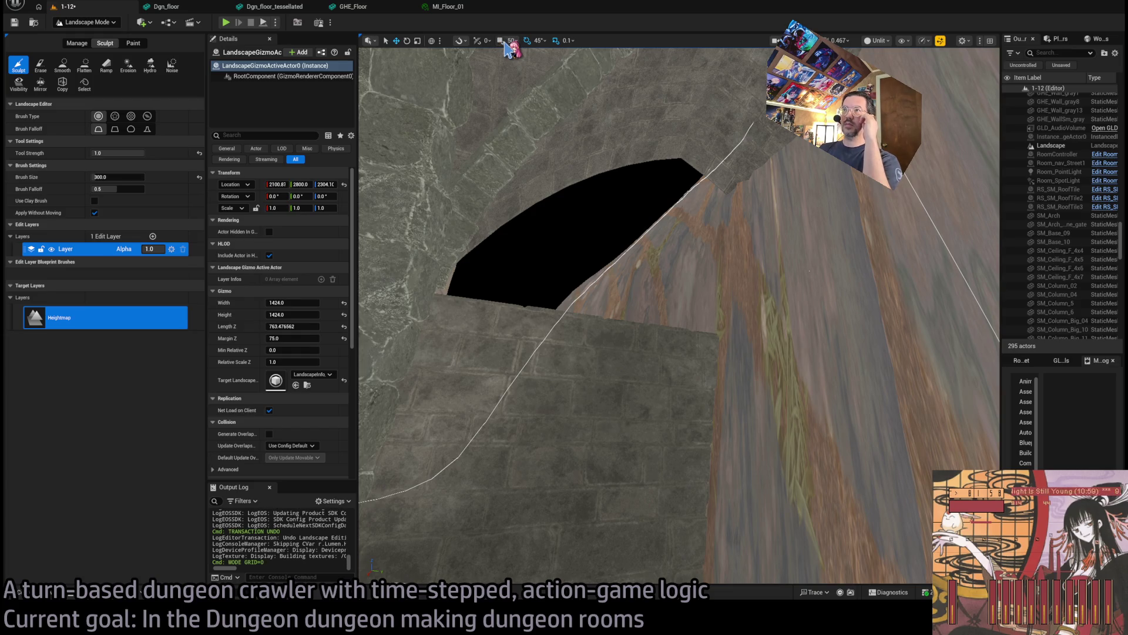
pyautogui.click(504, 42)
pyautogui.hotkey('shift', '1')
pyautogui.click(597, 383)
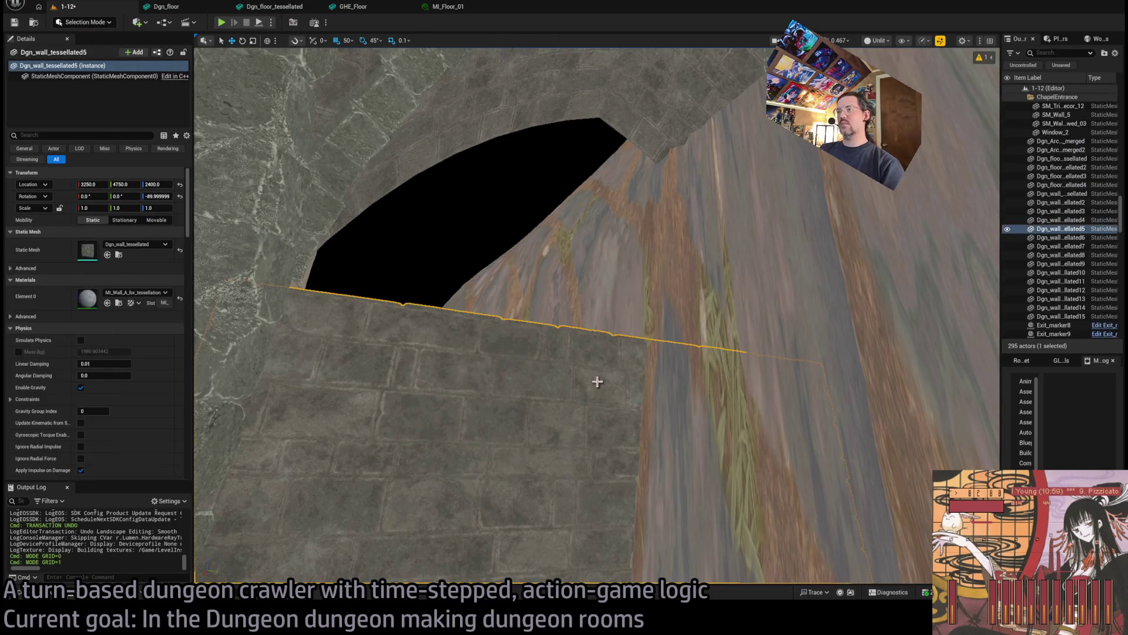
# Stack Scale Z 0.5 copies of both corridor walls above the originals and save the level
pyautogui.press('f')
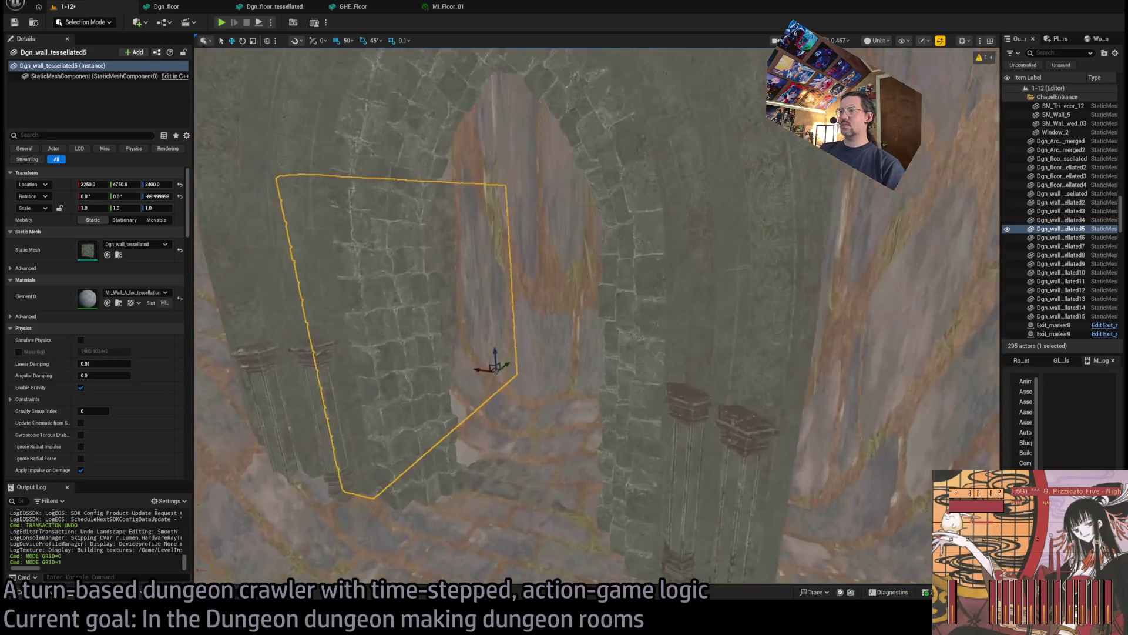
pyautogui.keyDown('ctrl'); pyautogui.click(601, 323); pyautogui.keyUp('ctrl')
pyautogui.moveTo(601, 323)
pyautogui.mouseDown()
pyautogui.moveTo(605, 352)
pyautogui.moveTo(573, 397)
pyautogui.mouseUp()
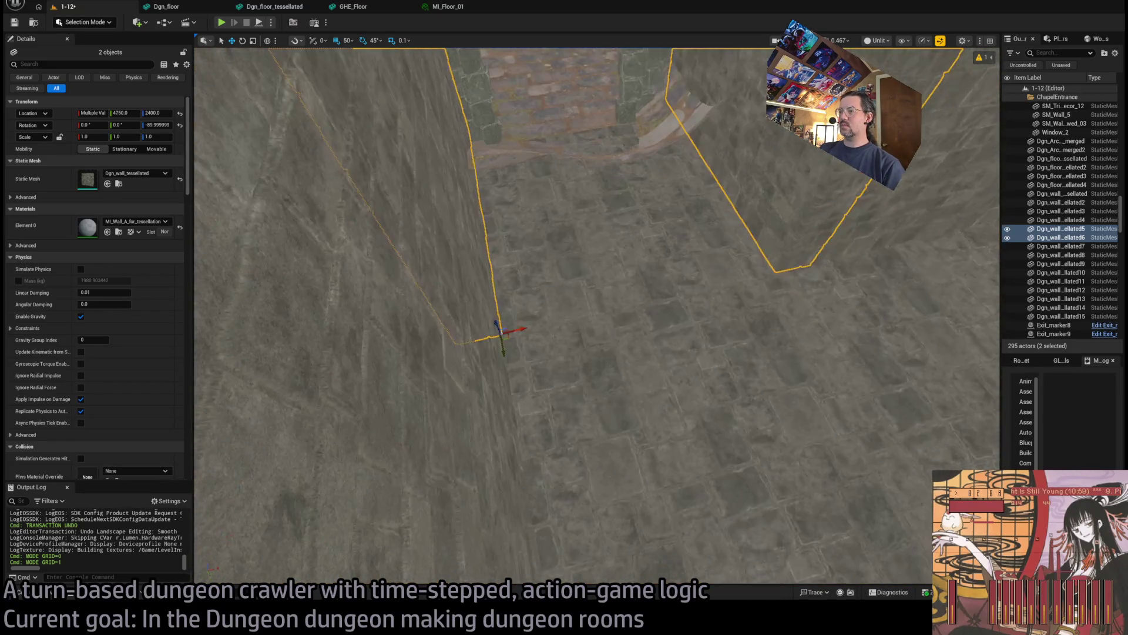
pyautogui.keyDown('alt'); pyautogui.moveTo(520, 518); pyautogui.dragTo(497, 275); pyautogui.keyUp('alt')
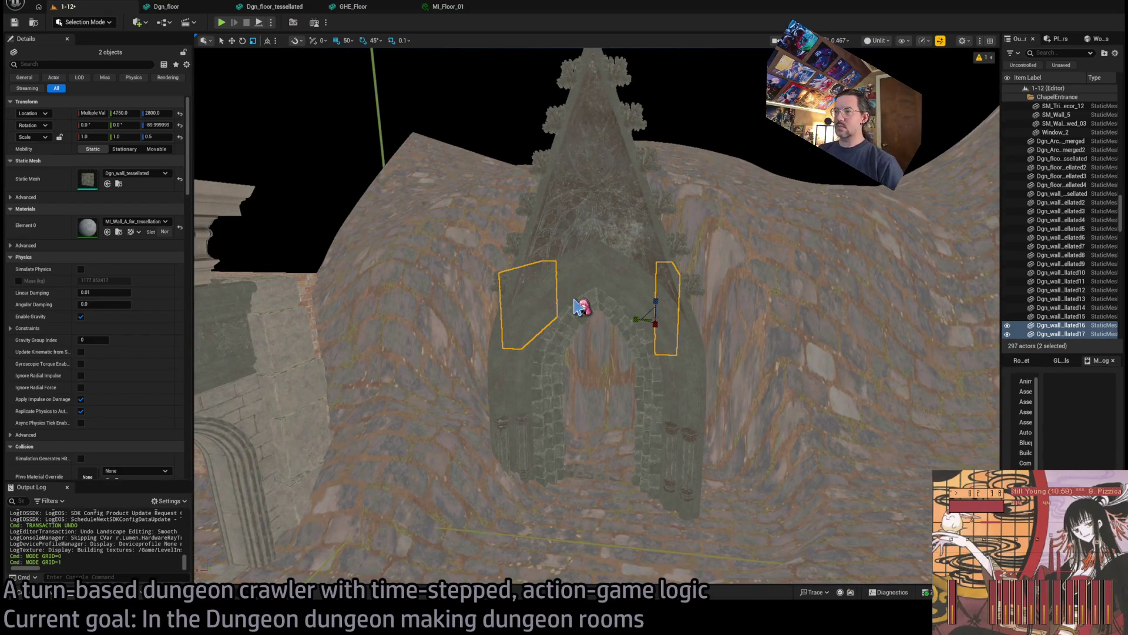
pyautogui.hotkey('ctrl', 's')
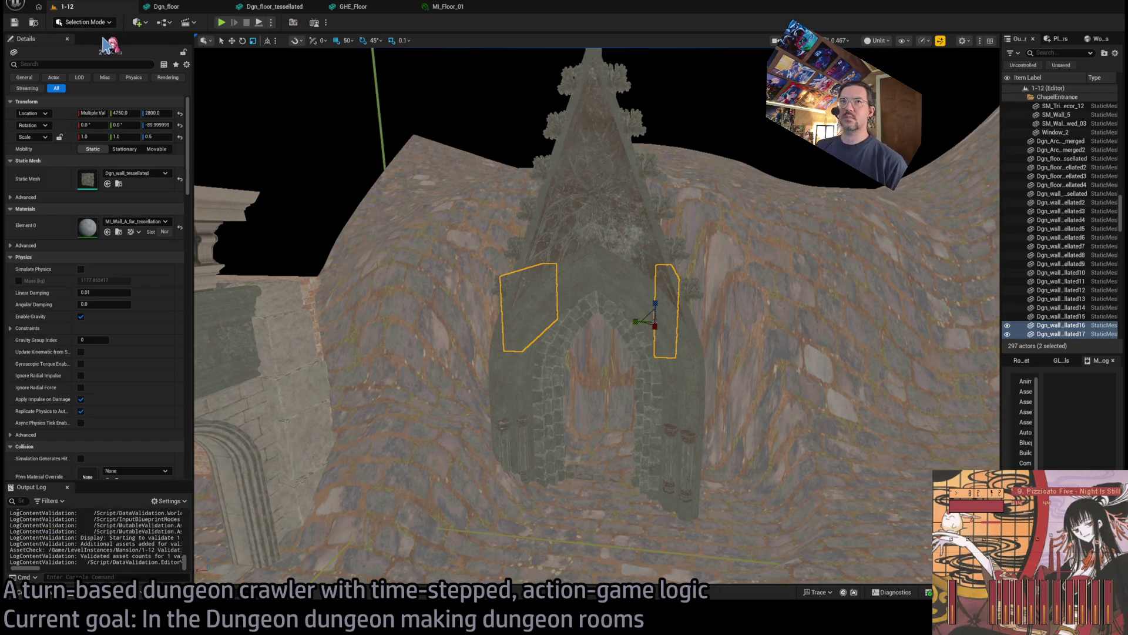
pyautogui.click(652, 364)
# Add the arch's gate, the corridor walls and a ceiling piece to the selection
pyautogui.keyDown('ctrl'); pyautogui.click(663, 372); pyautogui.keyUp('ctrl')
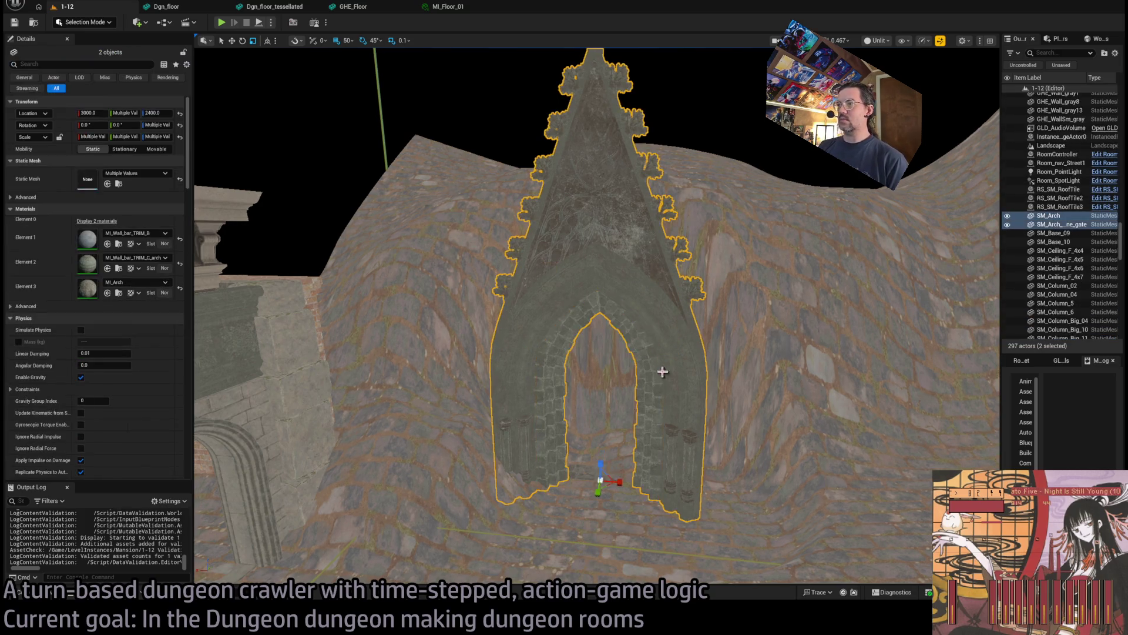
pyautogui.scroll(10, 646, 252)
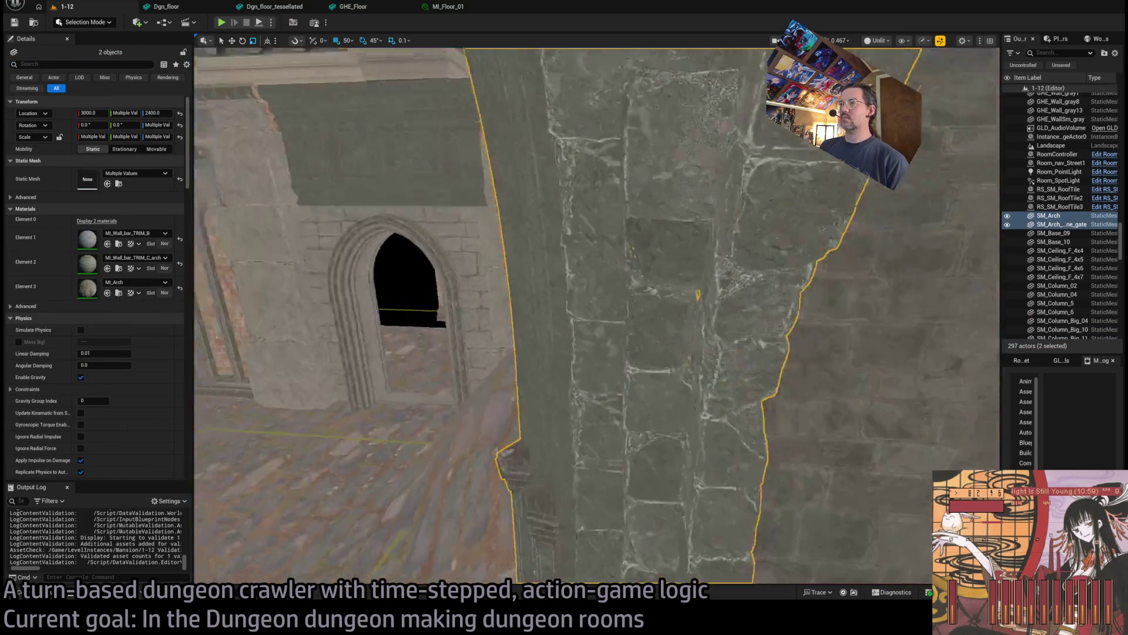
pyautogui.keyDown('ctrl'); pyautogui.click(631, 277); pyautogui.keyUp('ctrl')
pyautogui.scroll(-5, 630, 277)
pyautogui.keyDown('ctrl'); pyautogui.click(529, 194); pyautogui.keyUp('ctrl')
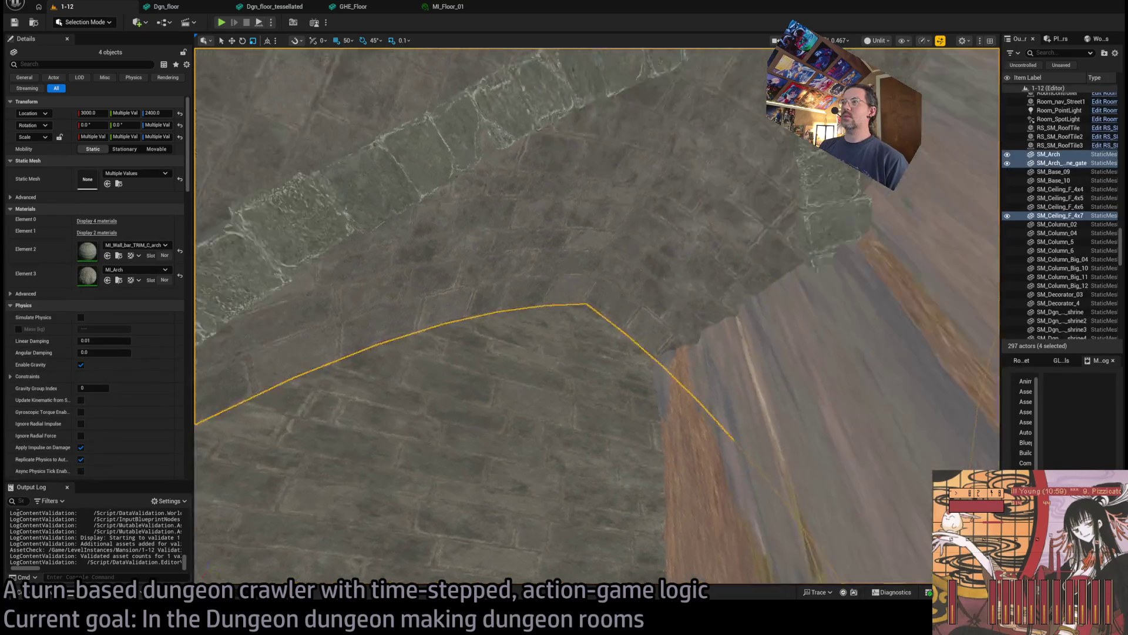
pyautogui.scroll(-5, 674, 306)
pyautogui.keyDown('ctrl'); pyautogui.click(790, 386); pyautogui.keyUp('ctrl')
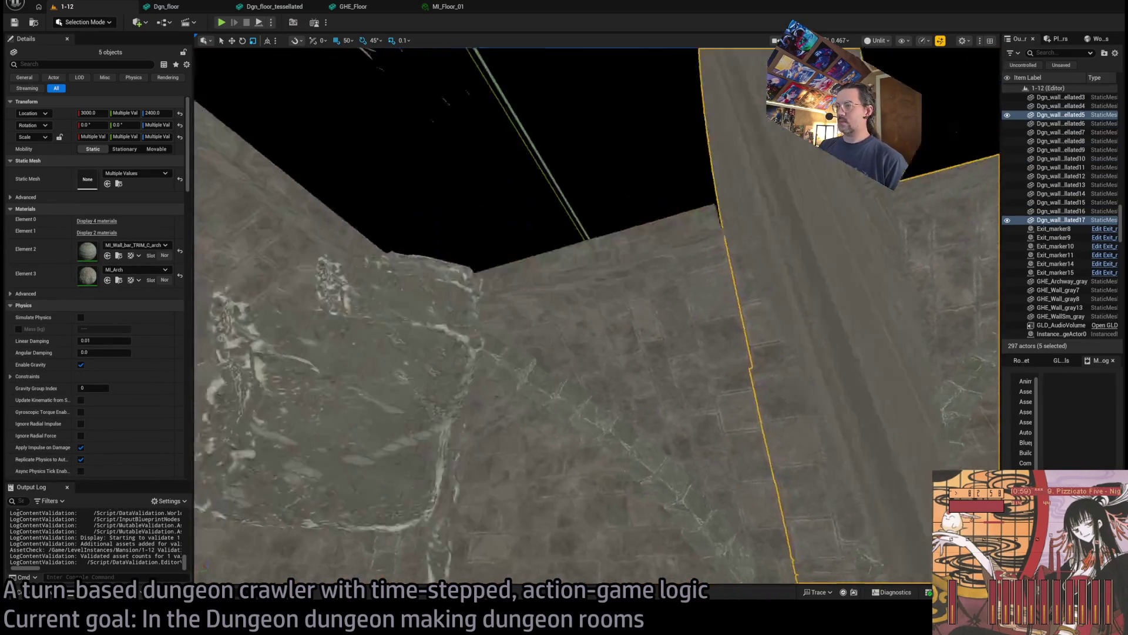
pyautogui.scroll(5, 609, 328)
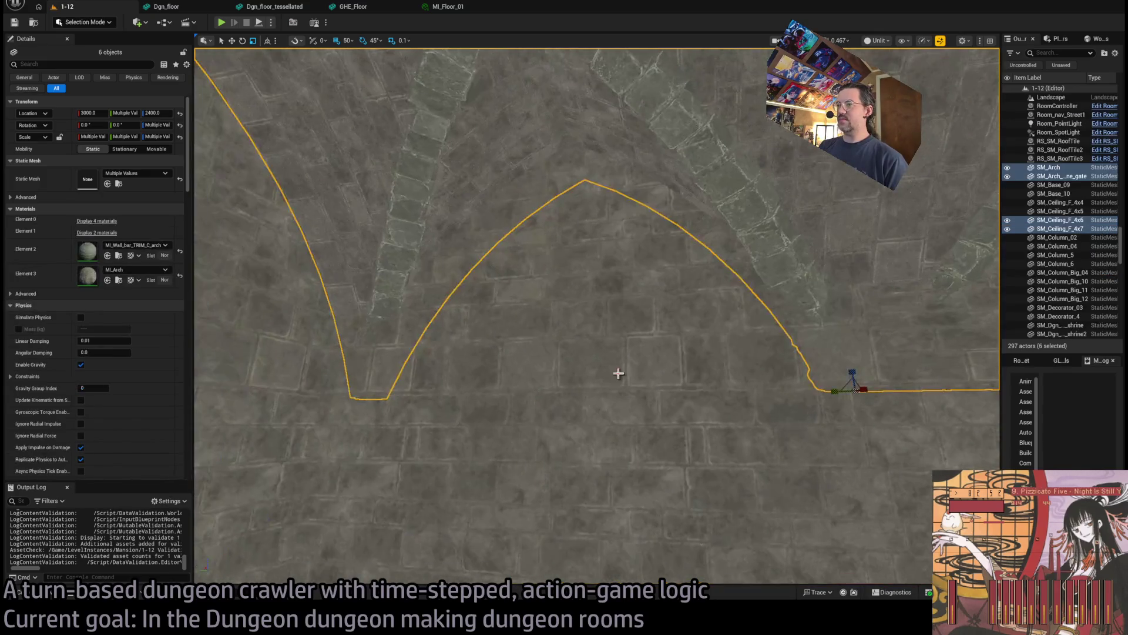
pyautogui.keyDown('ctrl'); pyautogui.click(617, 372); pyautogui.keyUp('ctrl')
pyautogui.scroll(5, 692, 395)
pyautogui.keyDown('ctrl'); pyautogui.click(604, 398); pyautogui.keyUp('ctrl')
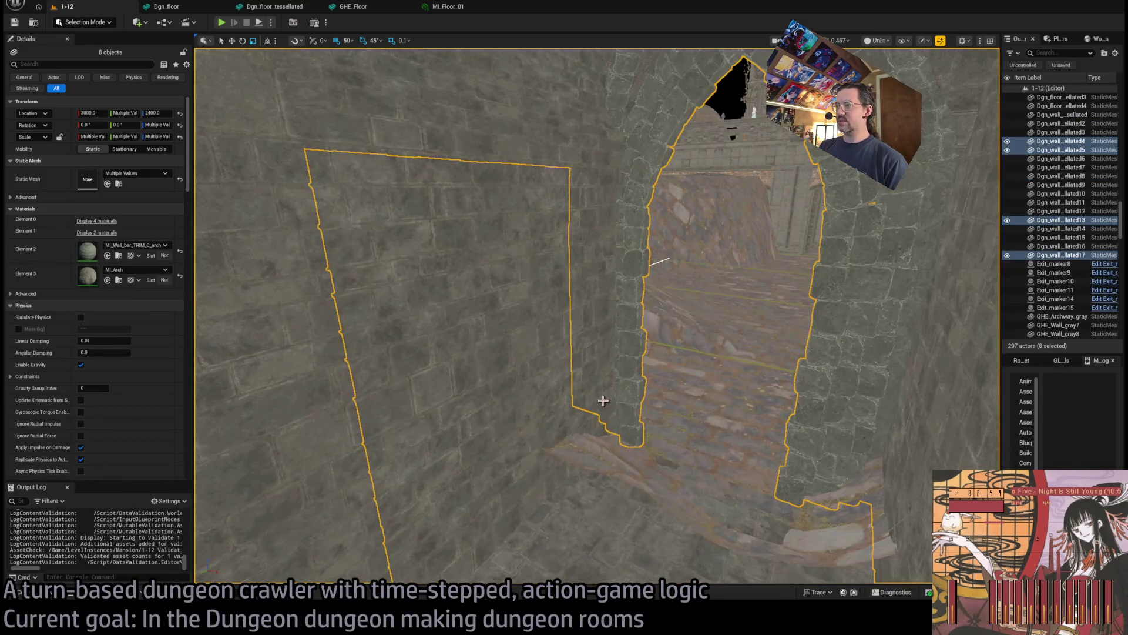
pyautogui.keyDown('ctrl'); pyautogui.click(605, 398); pyautogui.keyUp('ctrl')
pyautogui.scroll(5, 561, 357)
pyautogui.scroll(-5, 561, 358)
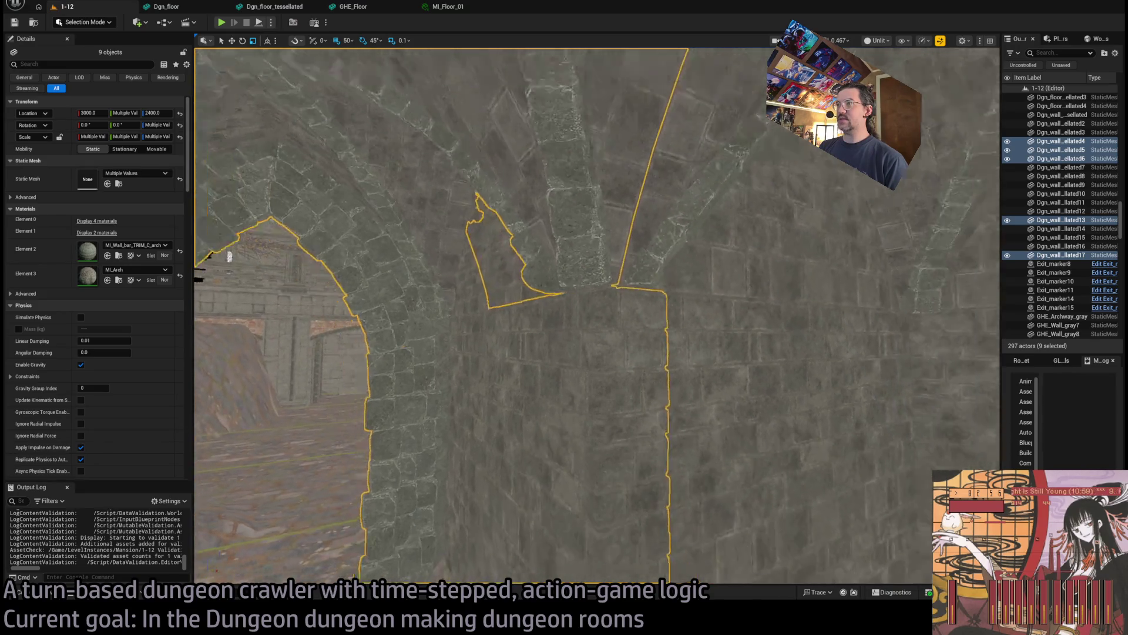
pyautogui.scroll(-3, 678, 281)
pyautogui.keyDown('ctrl'); pyautogui.click(720, 469); pyautogui.keyUp('ctrl')
pyautogui.scroll(3, 697, 182)
pyautogui.keyDown('ctrl'); pyautogui.click(869, 221); pyautogui.keyUp('ctrl')
pyautogui.keyDown('ctrl'); pyautogui.click(460, 182); pyautogui.keyUp('ctrl')
# Add the floor pieces, remaining walls and the last arch until 28 actors are selected
pyautogui.moveTo(593, 316); pyautogui.dragTo(564, 404)
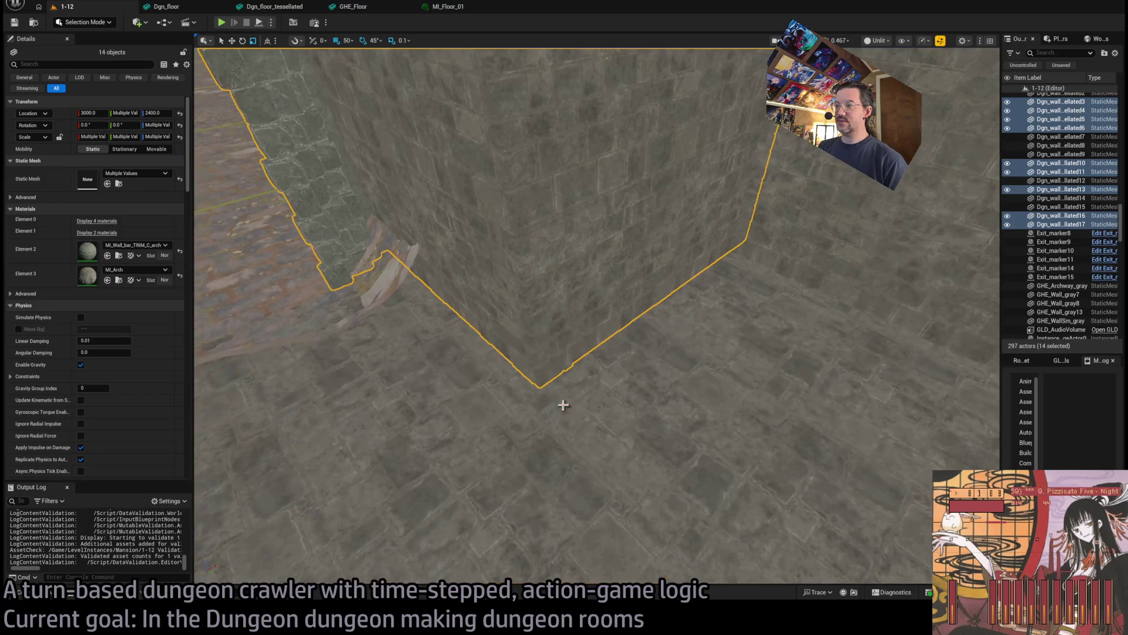
pyautogui.keyDown('ctrl'); pyautogui.click(537, 448); pyautogui.keyUp('ctrl')
pyautogui.keyDown('ctrl'); pyautogui.click(571, 446); pyautogui.keyUp('ctrl')
pyautogui.keyDown('ctrl'); pyautogui.click(624, 439); pyautogui.keyUp('ctrl')
pyautogui.moveTo(624, 440)
pyautogui.mouseDown()
pyautogui.moveTo(907, 453)
pyautogui.moveTo(770, 289)
pyautogui.mouseUp()
pyautogui.keyDown('ctrl'); pyautogui.click(771, 290); pyautogui.keyUp('ctrl')
pyautogui.keyDown('ctrl'); pyautogui.click(852, 347); pyautogui.keyUp('ctrl')
pyautogui.moveTo(918, 449); pyautogui.dragTo(445, 332)
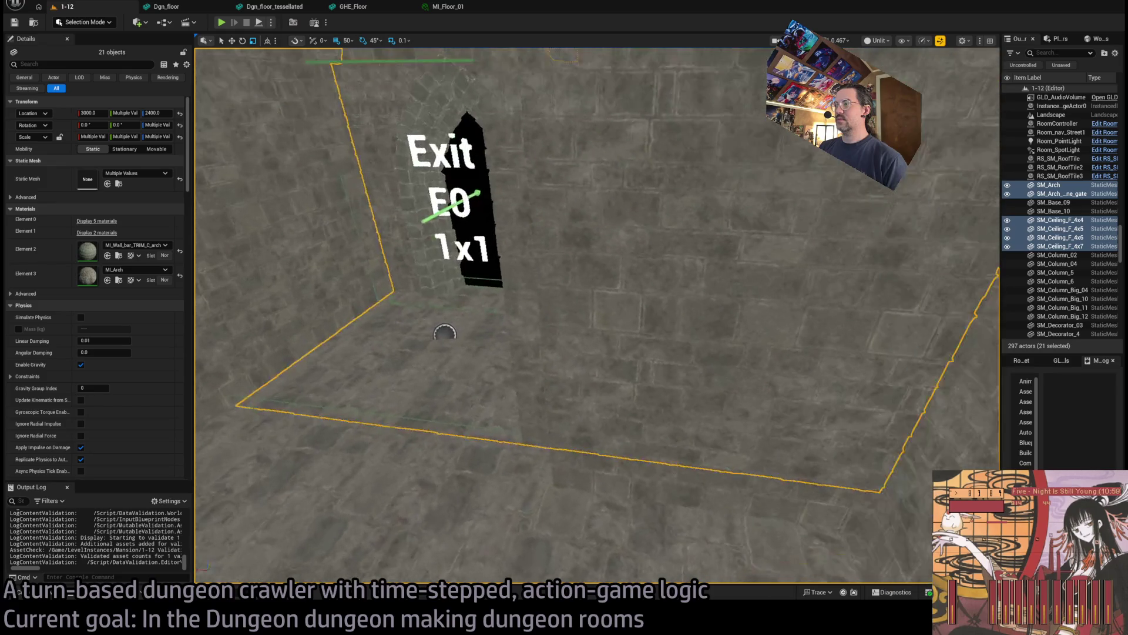
pyautogui.keyDown('ctrl'); pyautogui.click(481, 380); pyautogui.keyUp('ctrl')
pyautogui.moveTo(481, 381)
pyautogui.mouseDown()
pyautogui.moveTo(511, 320)
pyautogui.moveTo(558, 346)
pyautogui.moveTo(551, 360)
pyautogui.moveTo(660, 288)
pyautogui.mouseUp()
pyautogui.keyDown('ctrl'); pyautogui.click(660, 287); pyautogui.keyUp('ctrl')
pyautogui.keyDown('ctrl'); pyautogui.click(427, 265); pyautogui.keyUp('ctrl')
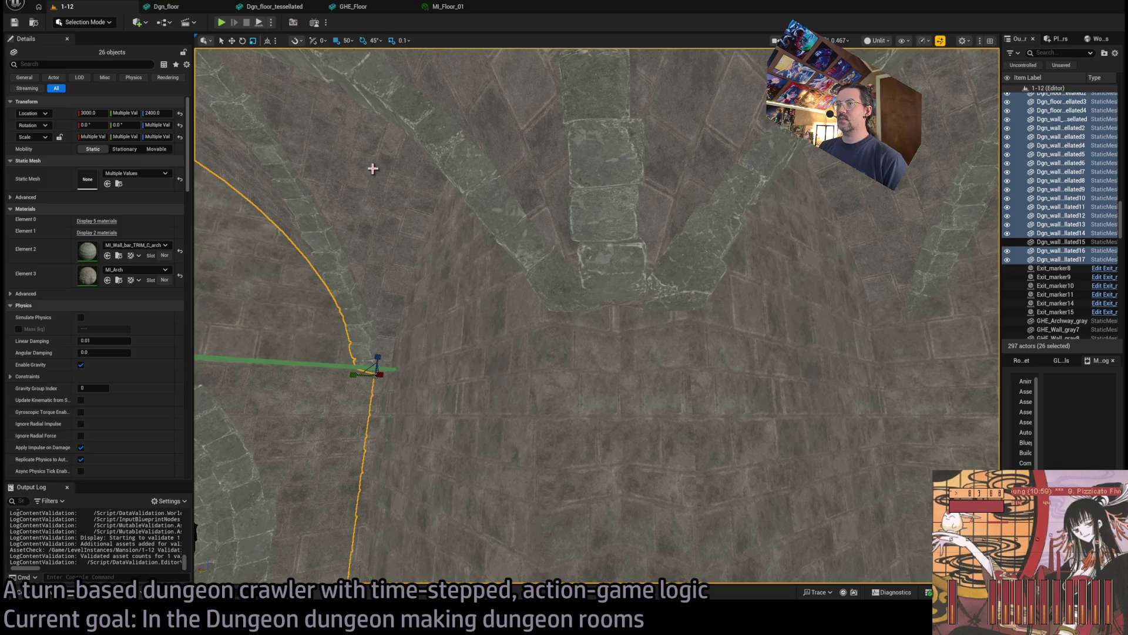
pyautogui.keyDown('ctrl'); pyautogui.click(281, 274); pyautogui.keyUp('ctrl')
pyautogui.moveTo(281, 273); pyautogui.dragTo(539, 286)
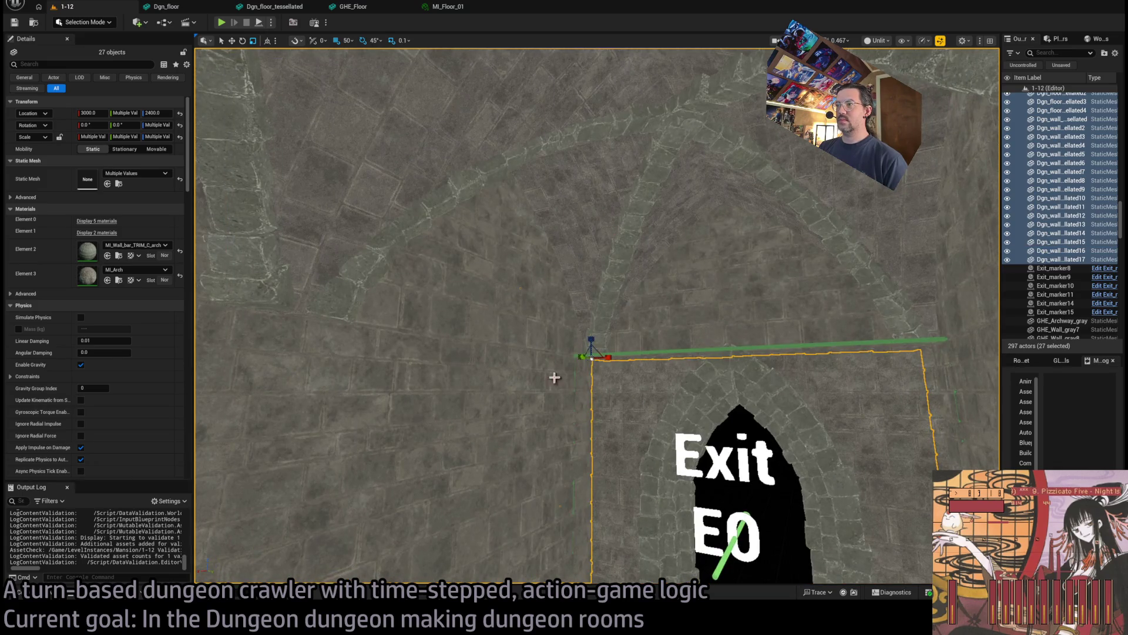
pyautogui.keyDown('ctrl'); pyautogui.click(622, 398); pyautogui.keyUp('ctrl')
pyautogui.moveTo(623, 398)
pyautogui.mouseDown()
pyautogui.moveTo(592, 260)
pyautogui.moveTo(553, 420)
pyautogui.mouseUp()
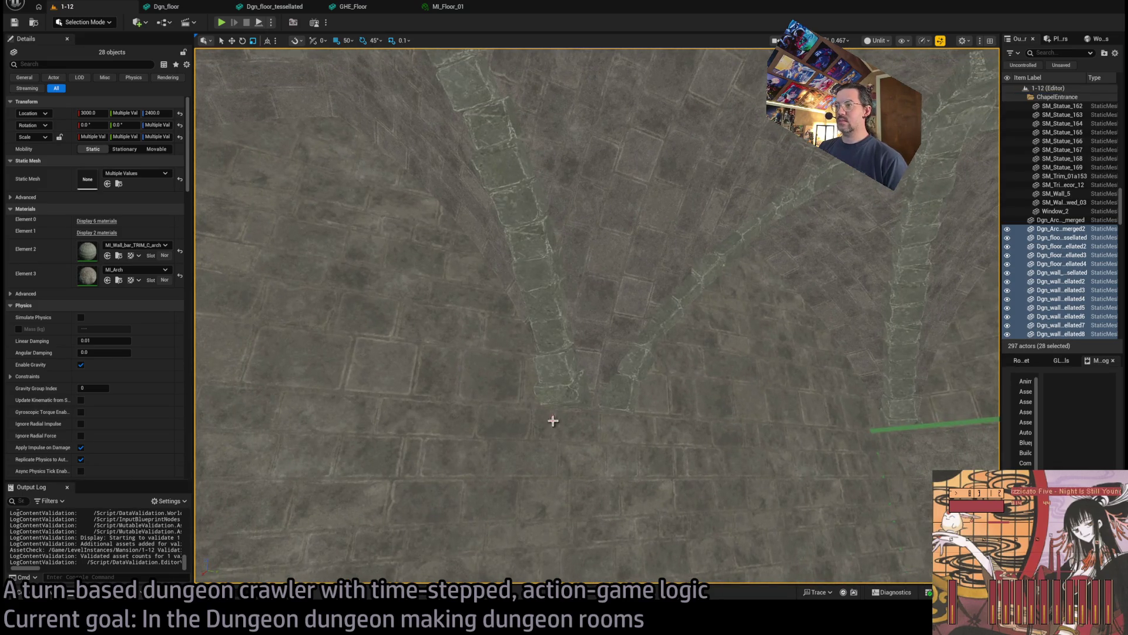
pyautogui.moveTo(707, 365)
pyautogui.mouseDown()
pyautogui.moveTo(605, 206)
pyautogui.moveTo(622, 486)
pyautogui.moveTo(420, 479)
pyautogui.moveTo(411, 470)
pyautogui.moveTo(435, 423)
pyautogui.moveTo(453, 306)
pyautogui.moveTo(529, 294)
pyautogui.moveTo(446, 277)
pyautogui.moveTo(423, 329)
pyautogui.moveTo(424, 235)
pyautogui.mouseUp()
# Widen the Outliner and put the selected pieces into a new folder
pyautogui.moveTo(689, 329)
pyautogui.mouseDown()
pyautogui.moveTo(688, 306)
pyautogui.moveTo(688, 330)
pyautogui.mouseUp()
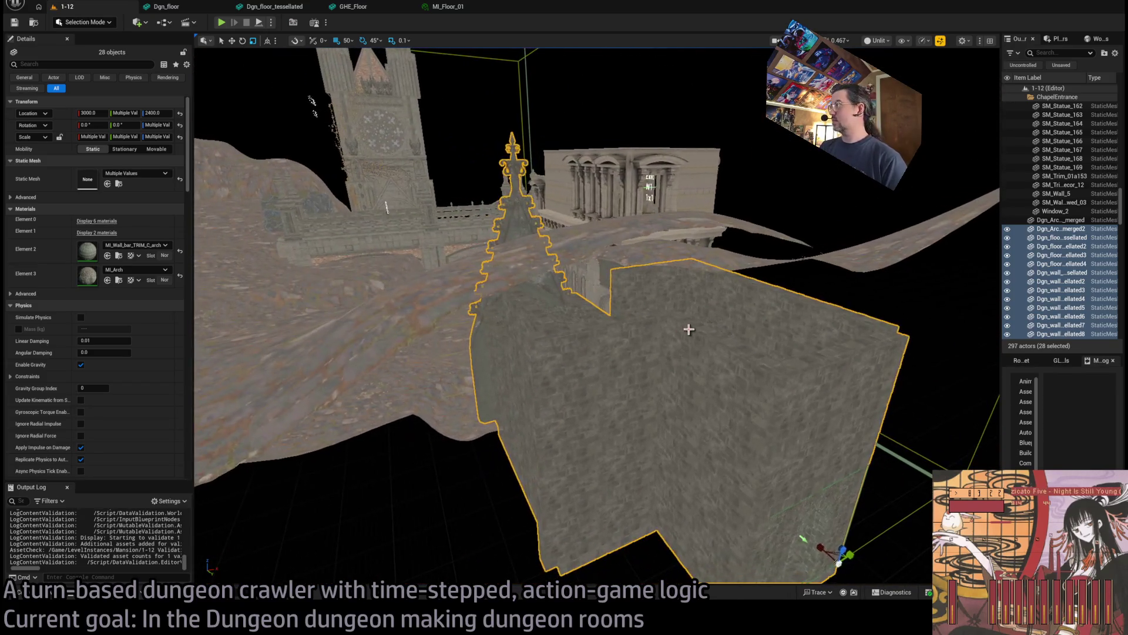
pyautogui.moveTo(1000, 176); pyautogui.dragTo(802, 176)
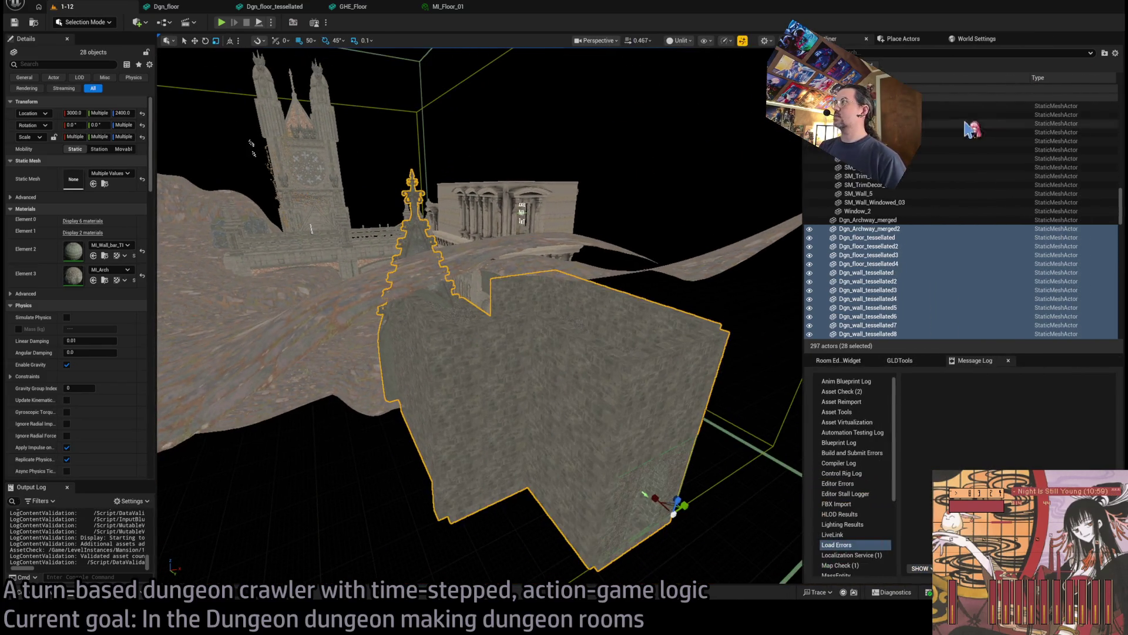
pyautogui.click(1106, 54)
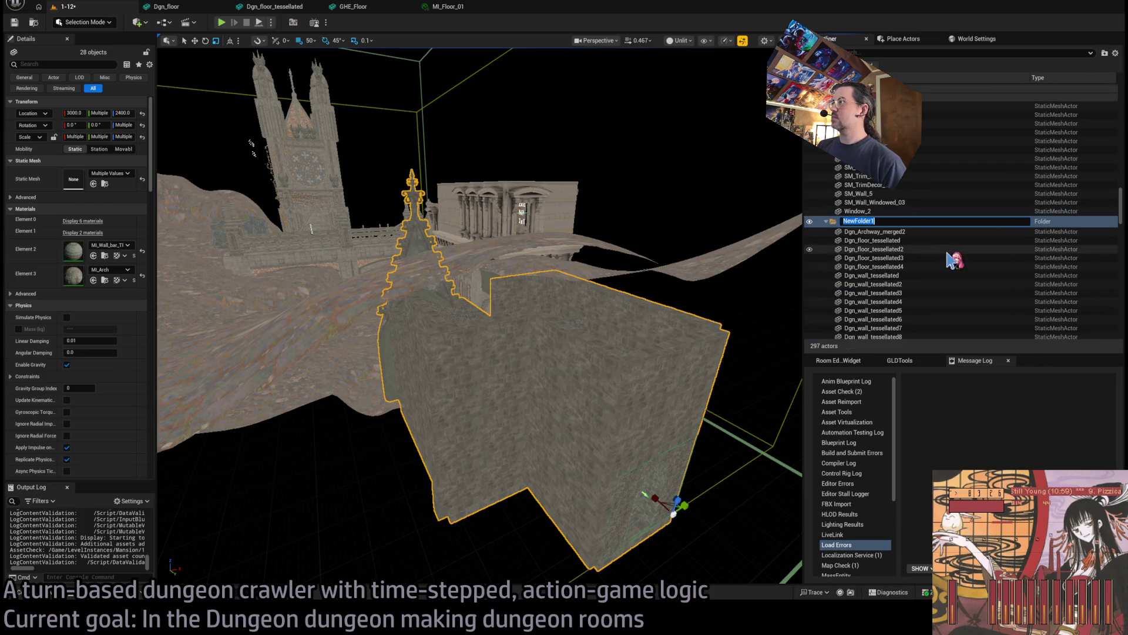
pyautogui.write('Uhh')
pyautogui.press('Return')
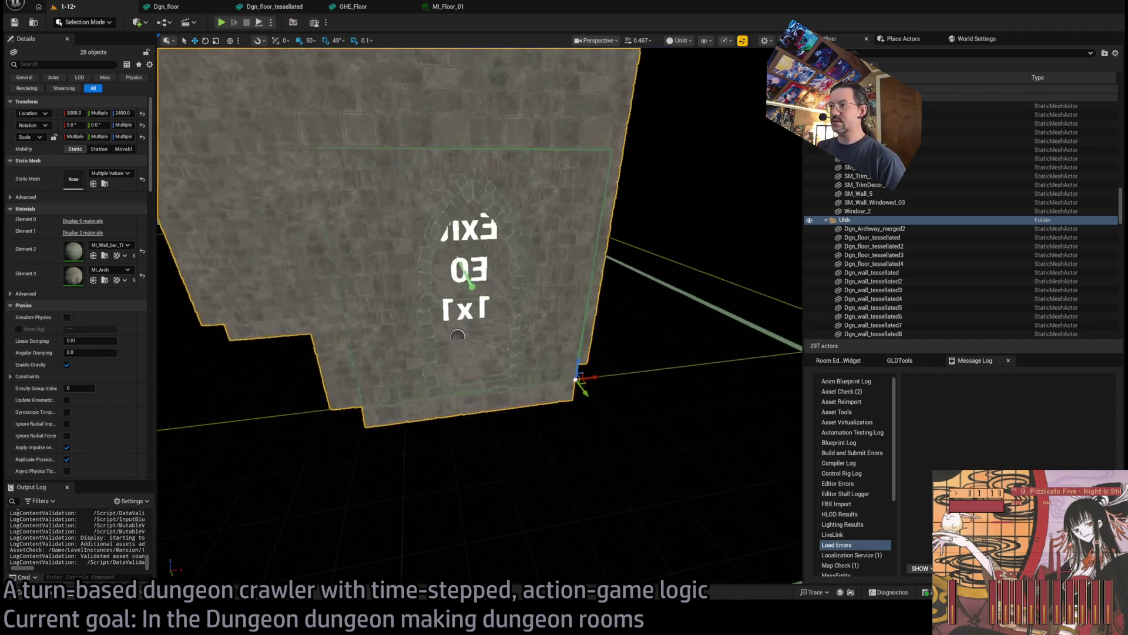
# Rename the new folder to 'E0 Exit structure'
pyautogui.doubleClick(846, 220)
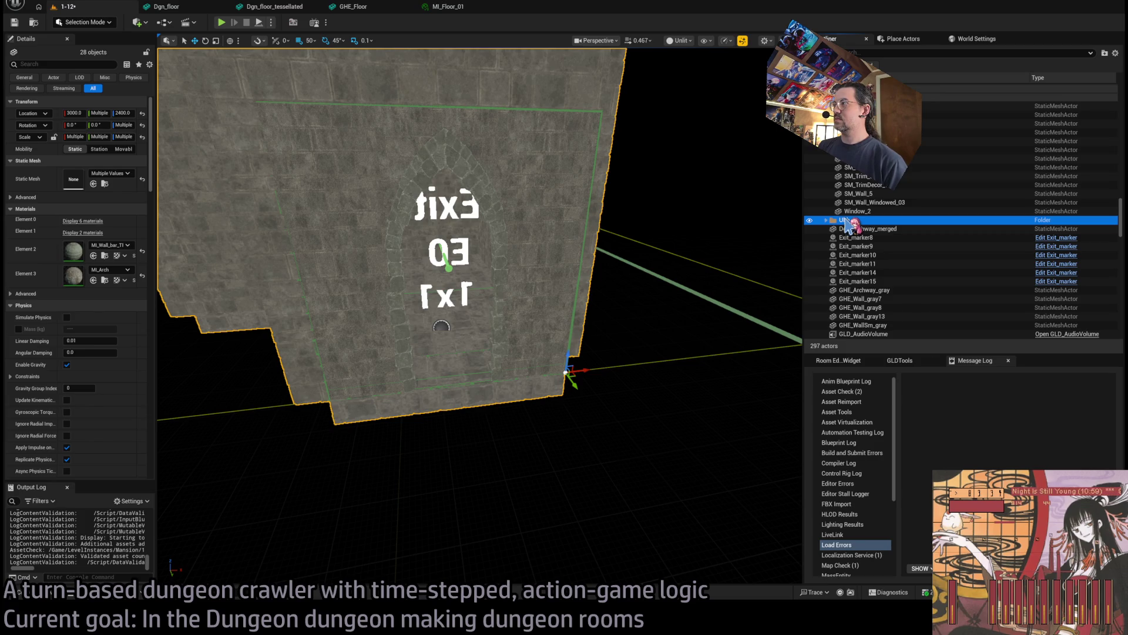
pyautogui.doubleClick(847, 218)
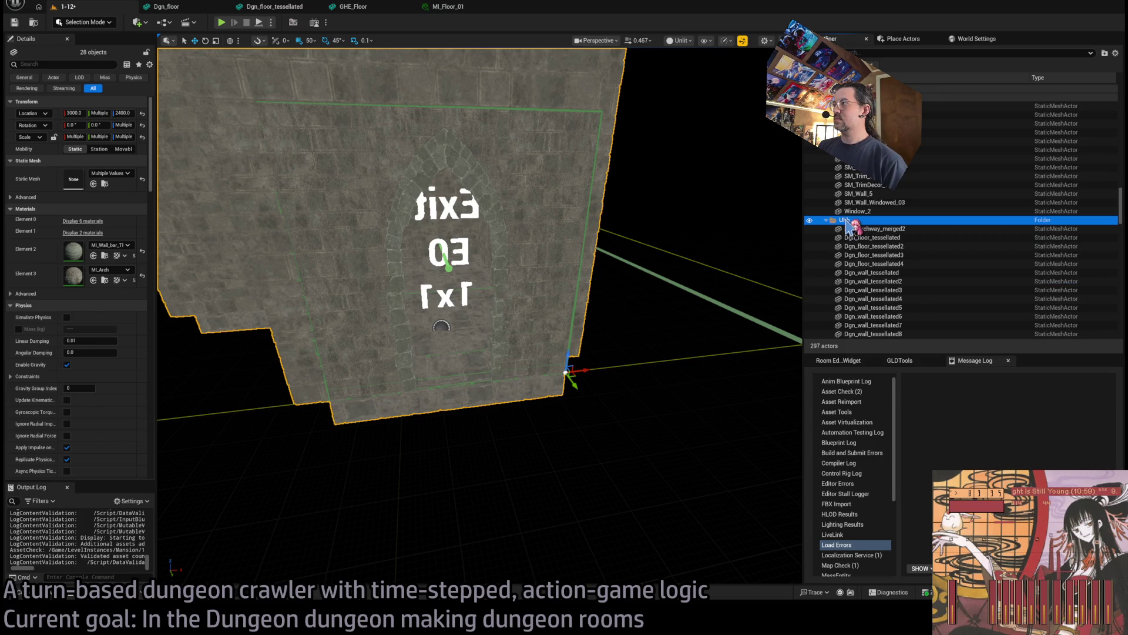
pyautogui.click(873, 255)
pyautogui.write('E0 Exit struc')
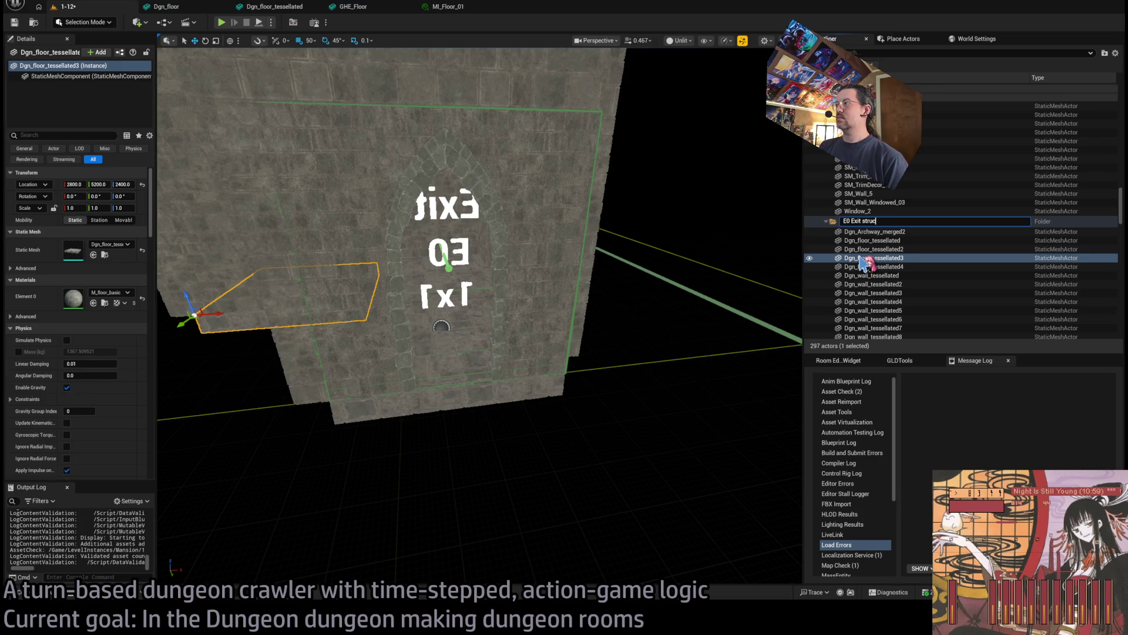
pyautogui.write('ture')
pyautogui.press('Return')
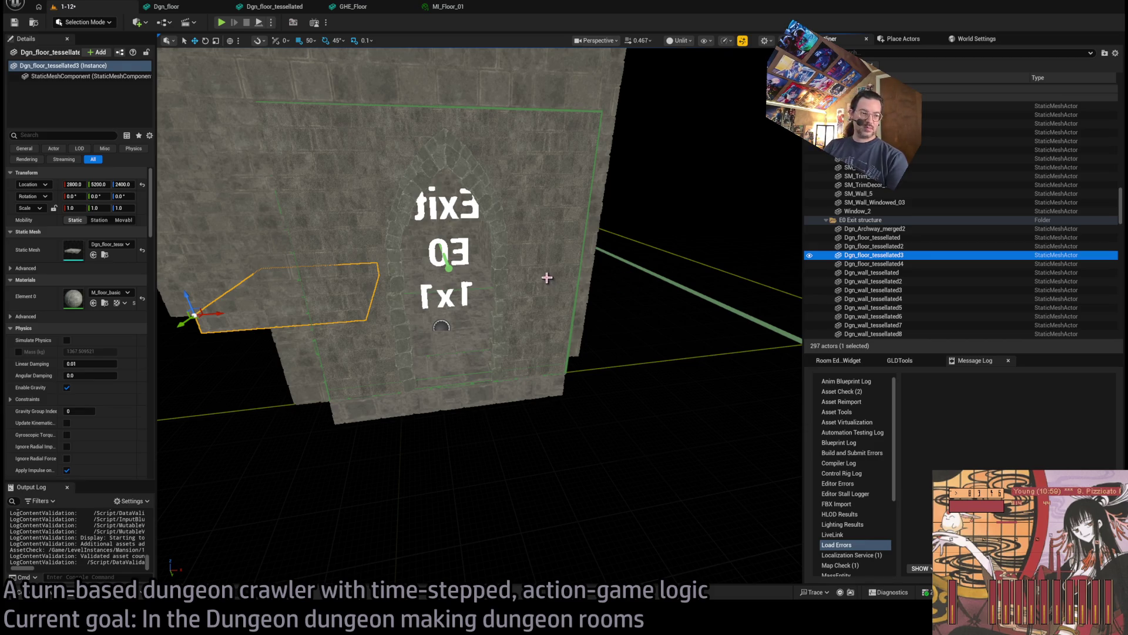
# Toggle visibility of the E0 Exit structure folder and its tower mesh in the Outliner
pyautogui.scroll(10, 546, 277)
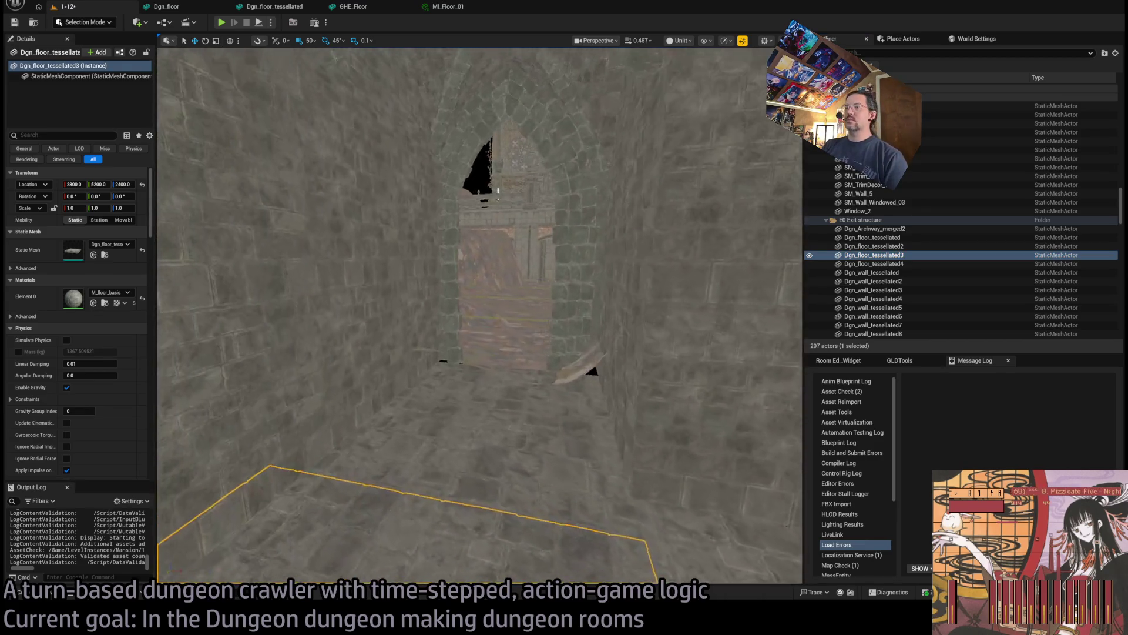
pyautogui.scroll(3, 615, 257)
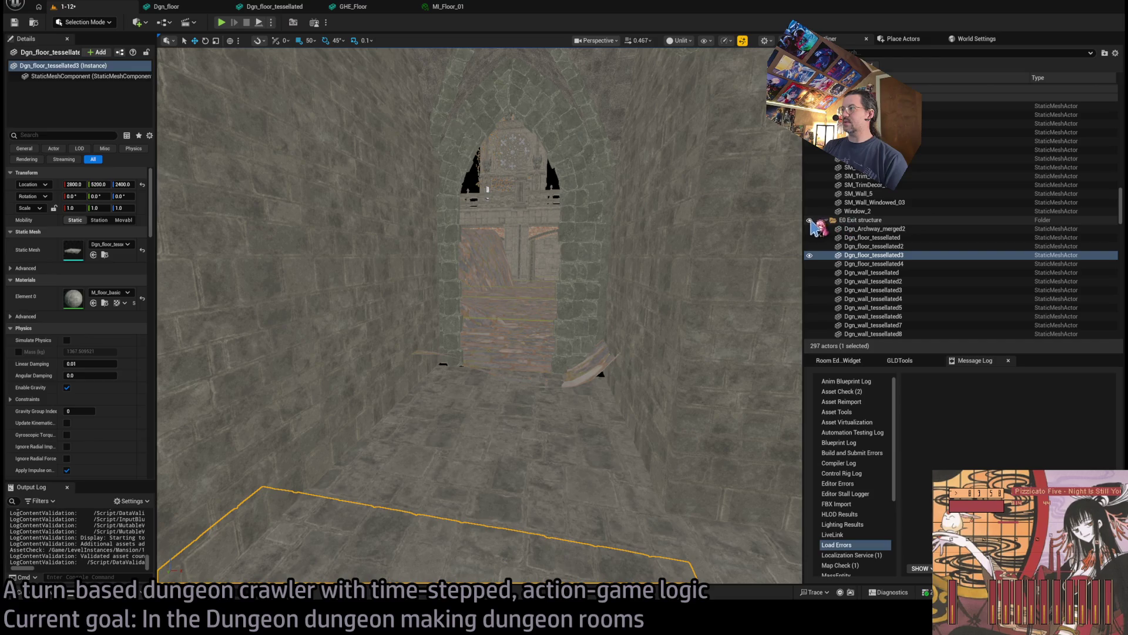
pyautogui.click(810, 220)
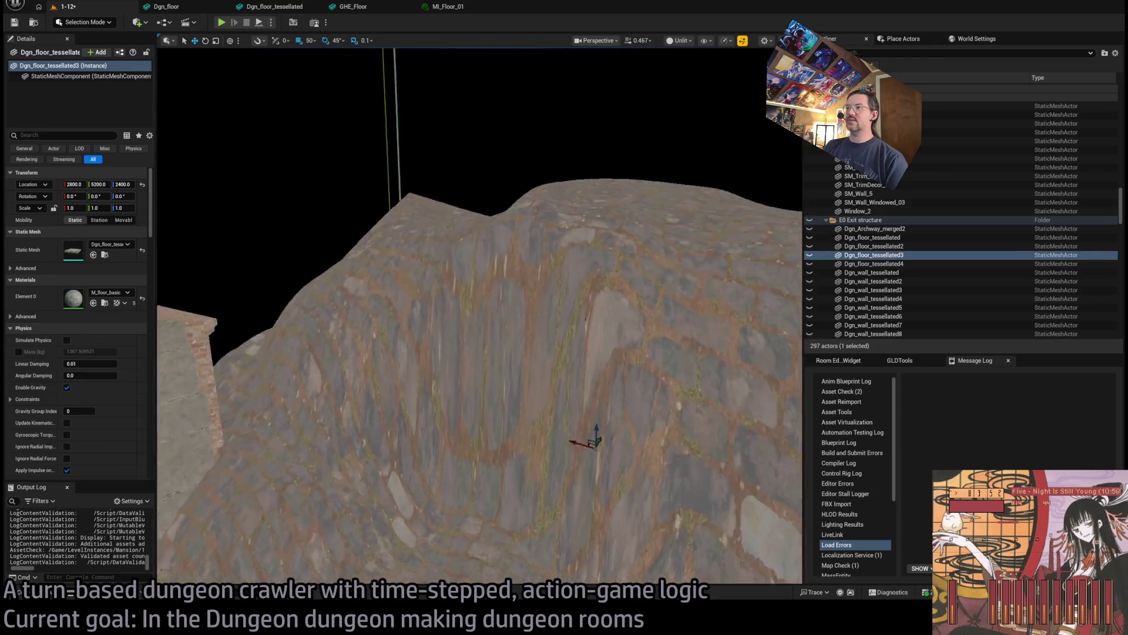
pyautogui.click(810, 227)
pyautogui.click(809, 228)
pyautogui.click(810, 228)
pyautogui.click(810, 228)
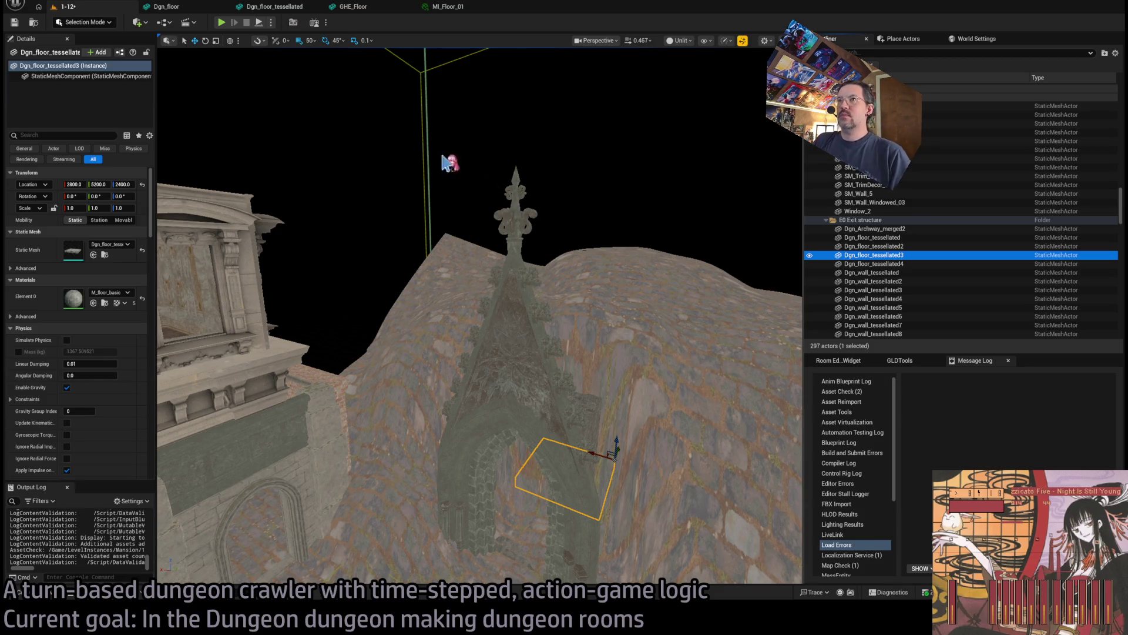
# Hide the exit structure folder again and select the landscape around the exit
pyautogui.click(102, 58)
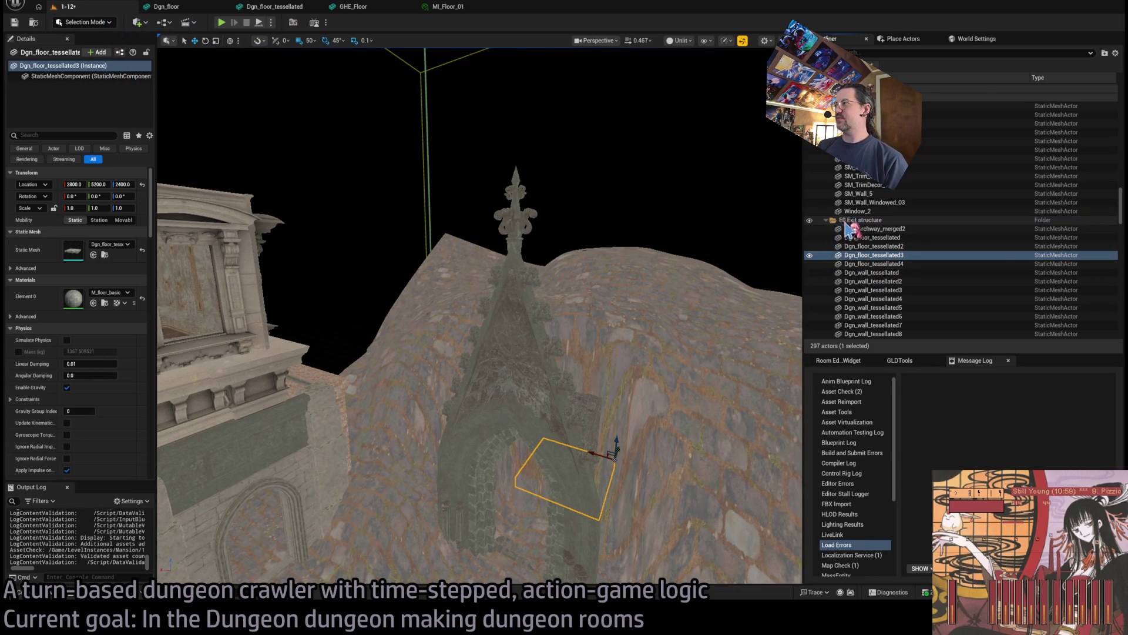
pyautogui.click(810, 219)
pyautogui.scroll(3, 587, 353)
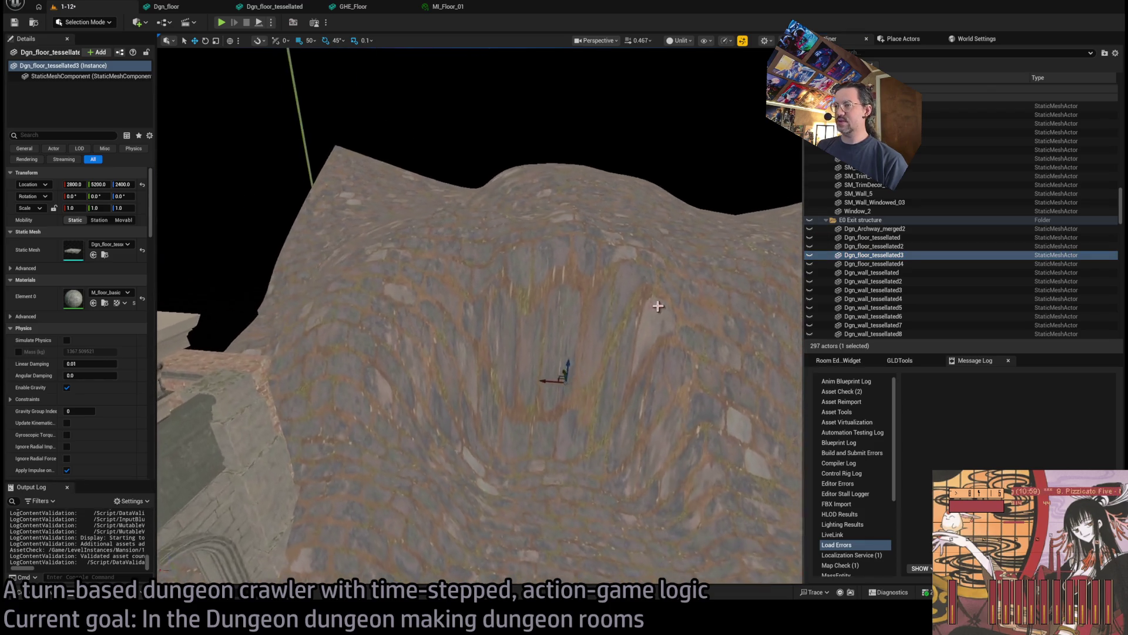
pyautogui.click(526, 252)
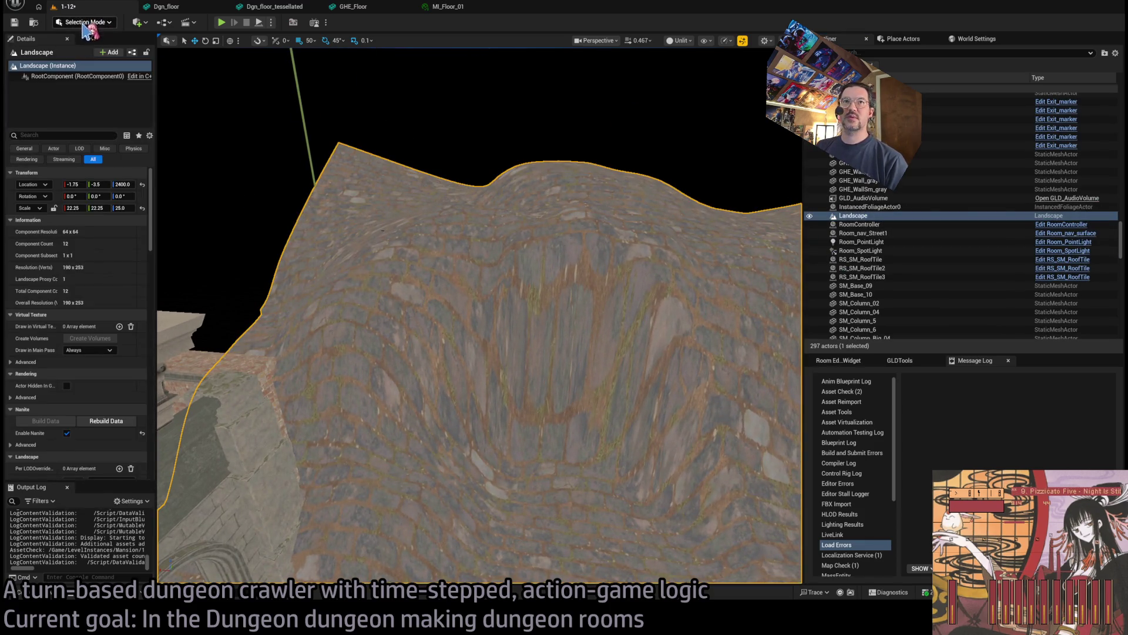
# Set the landscape Visibility tool to Brush Falloff 0 and Brush Size 100, then return to Selection mode
pyautogui.hotkey('shift', '2')
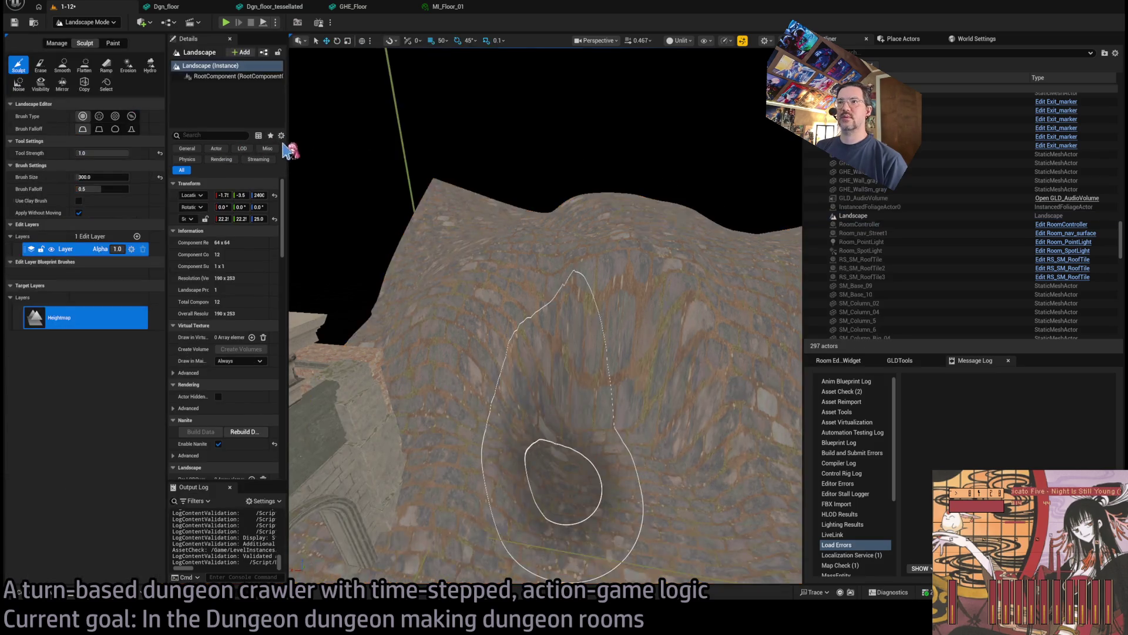
pyautogui.click(41, 83)
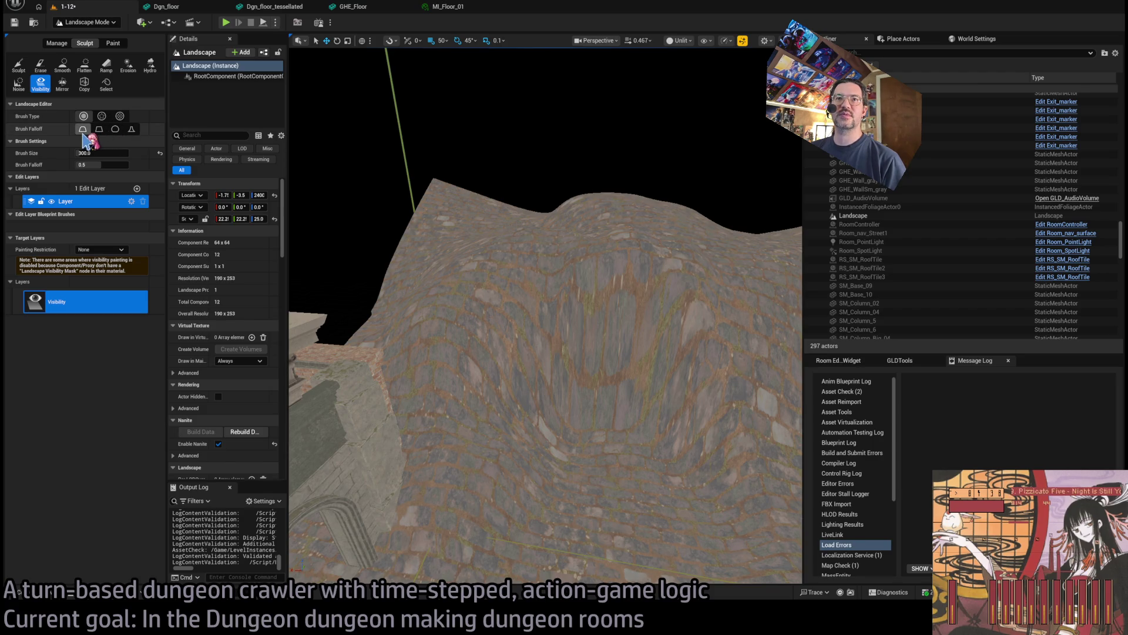
pyautogui.click(115, 129)
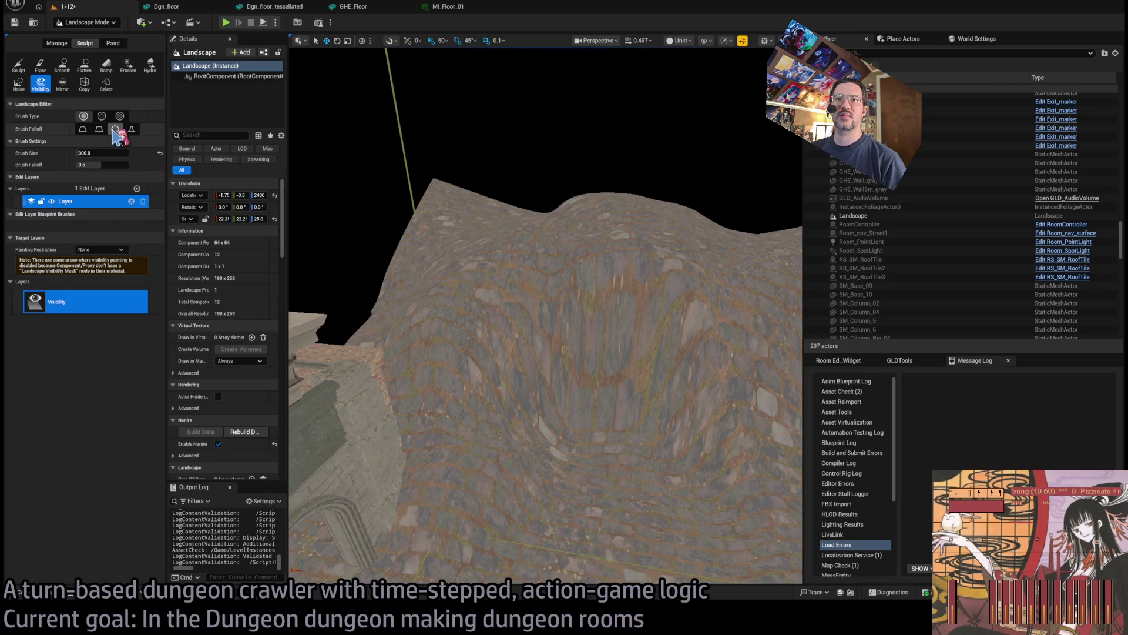
pyautogui.click(99, 129)
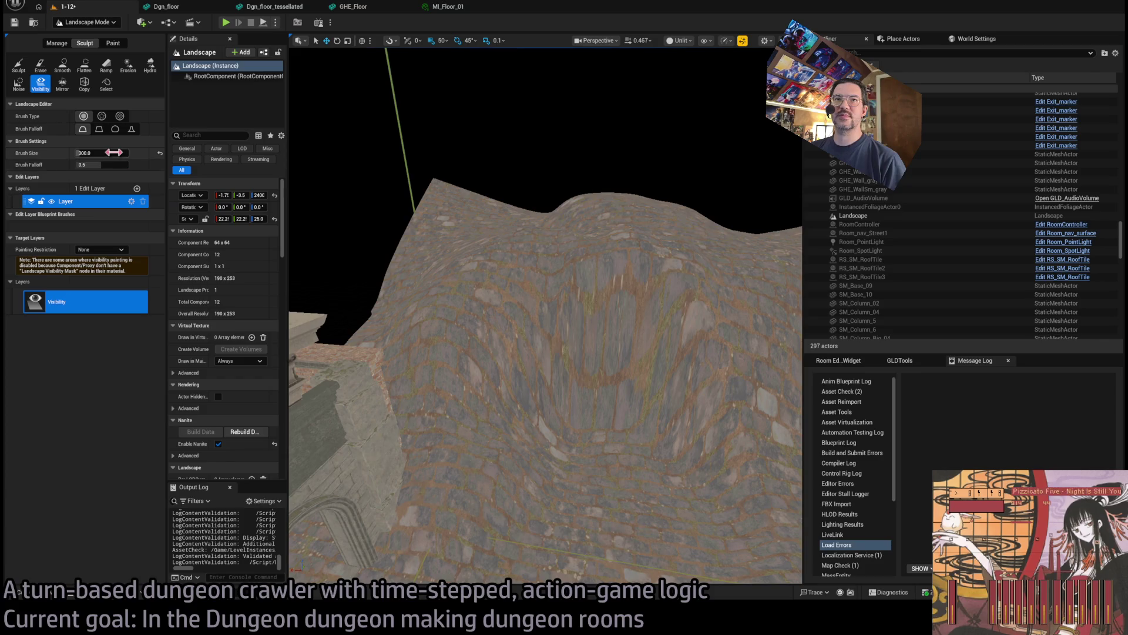
pyautogui.moveTo(98, 165); pyautogui.dragTo(79, 164)
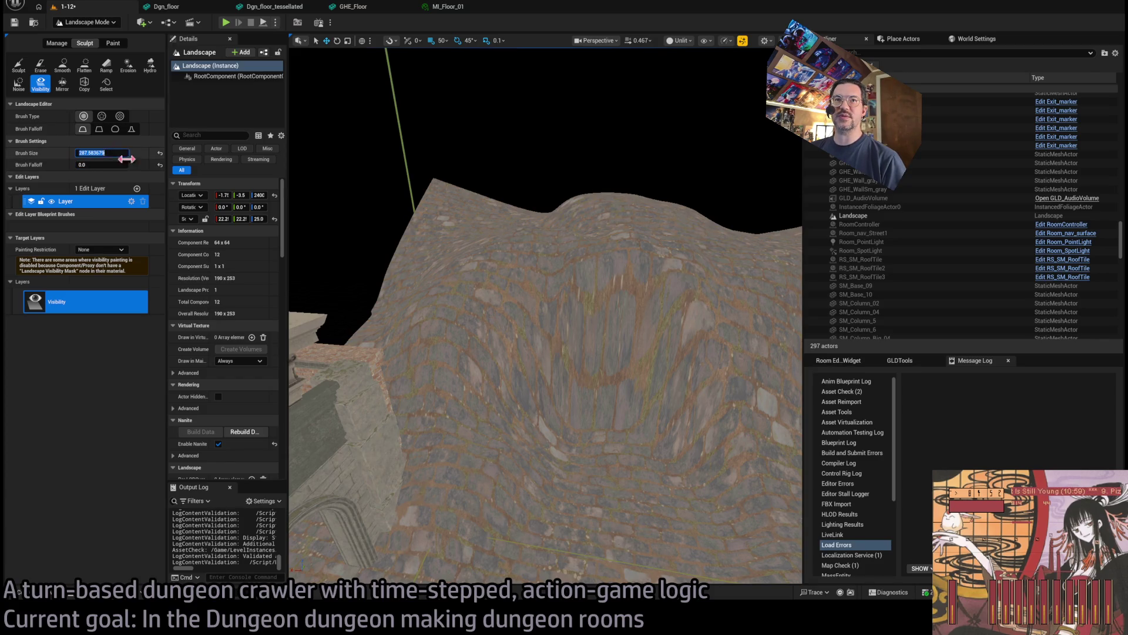
pyautogui.write('100')
pyautogui.click(73, 203)
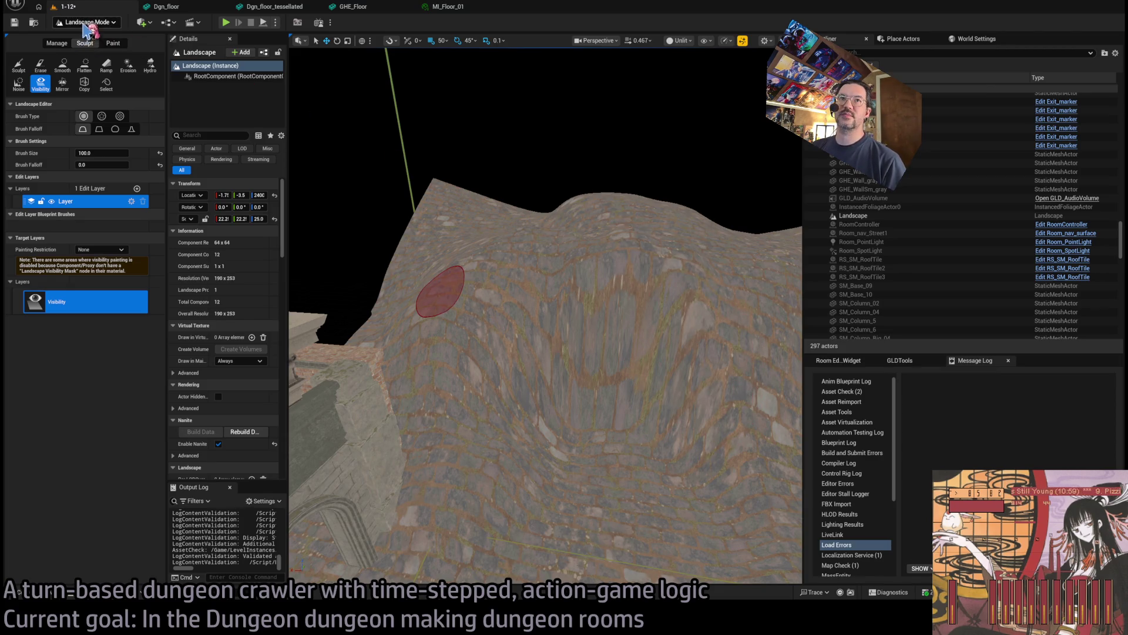
pyautogui.hotkey('shift', '1')
# Select the landscape and search its Details for 'mask', widening the panel
pyautogui.click(602, 223)
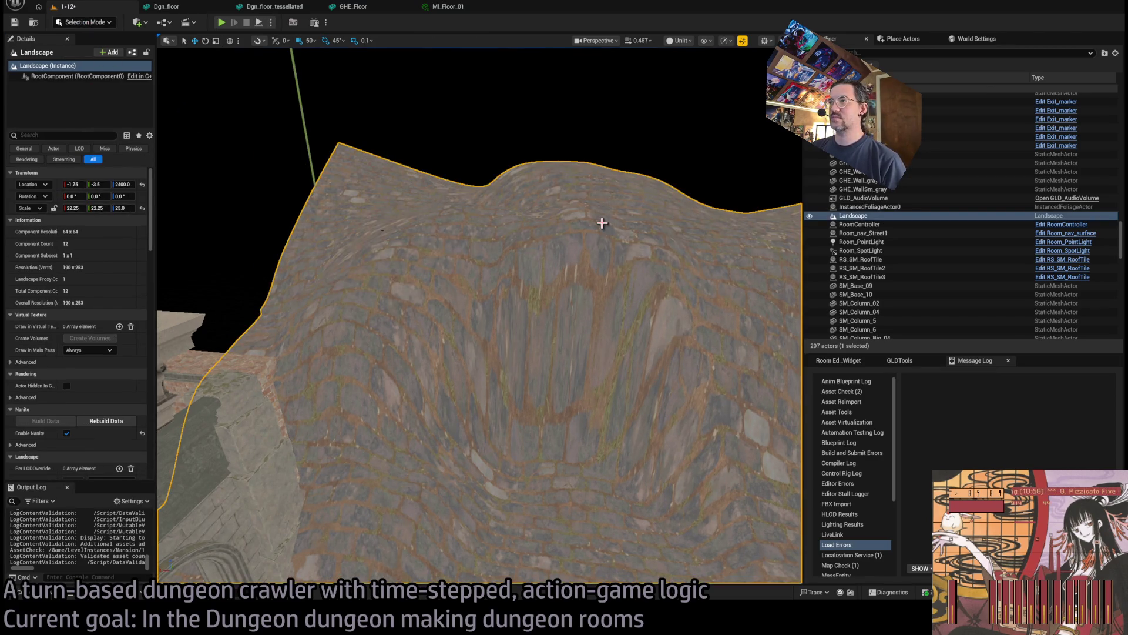
pyautogui.scroll(-8, 103, 316)
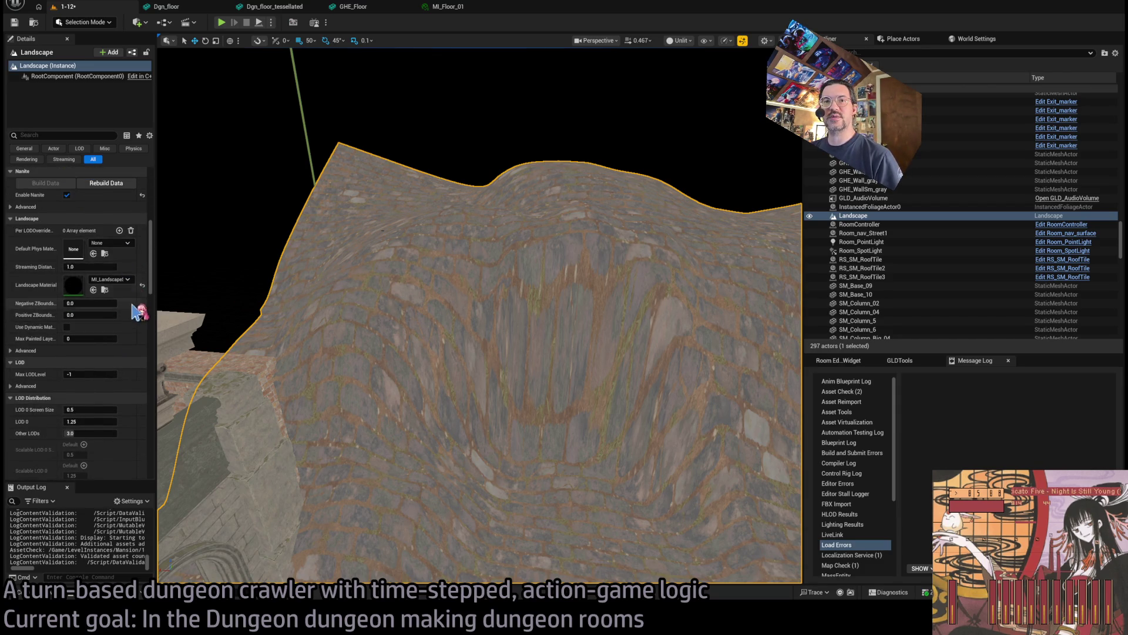
pyautogui.scroll(-2, 117, 301)
pyautogui.scroll(-15, 117, 301)
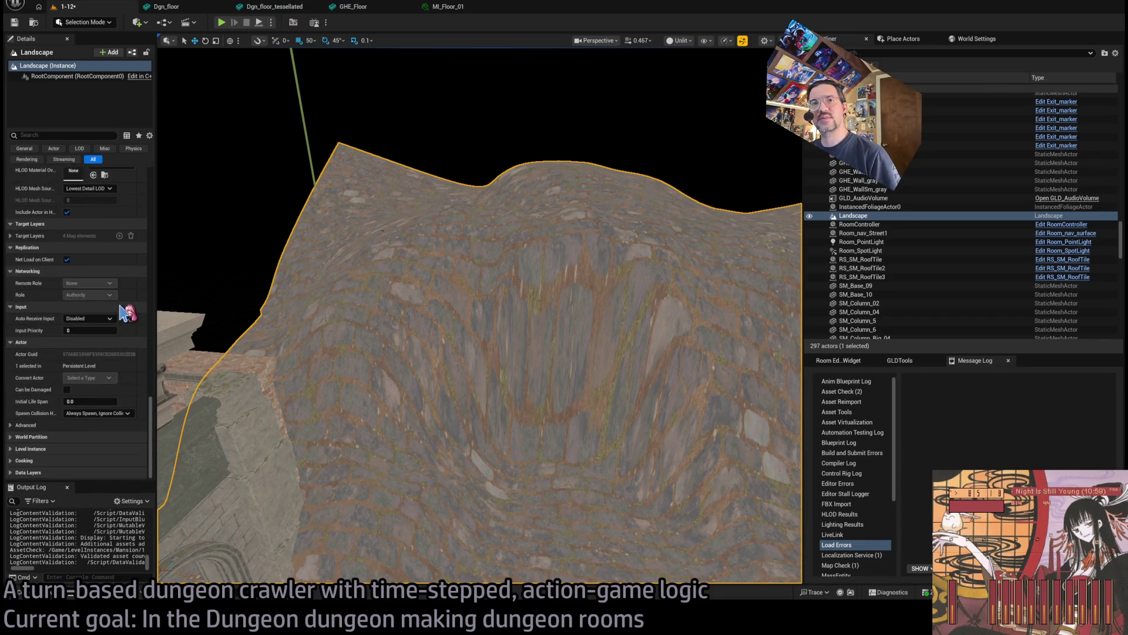
pyautogui.scroll(20, 120, 311)
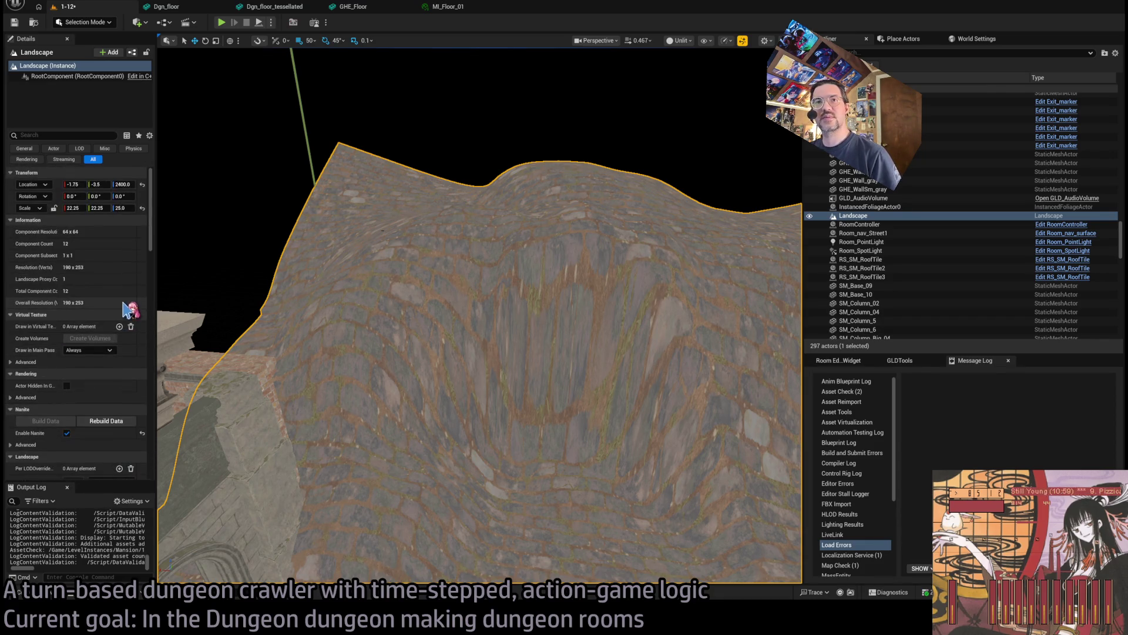
pyautogui.click(64, 134)
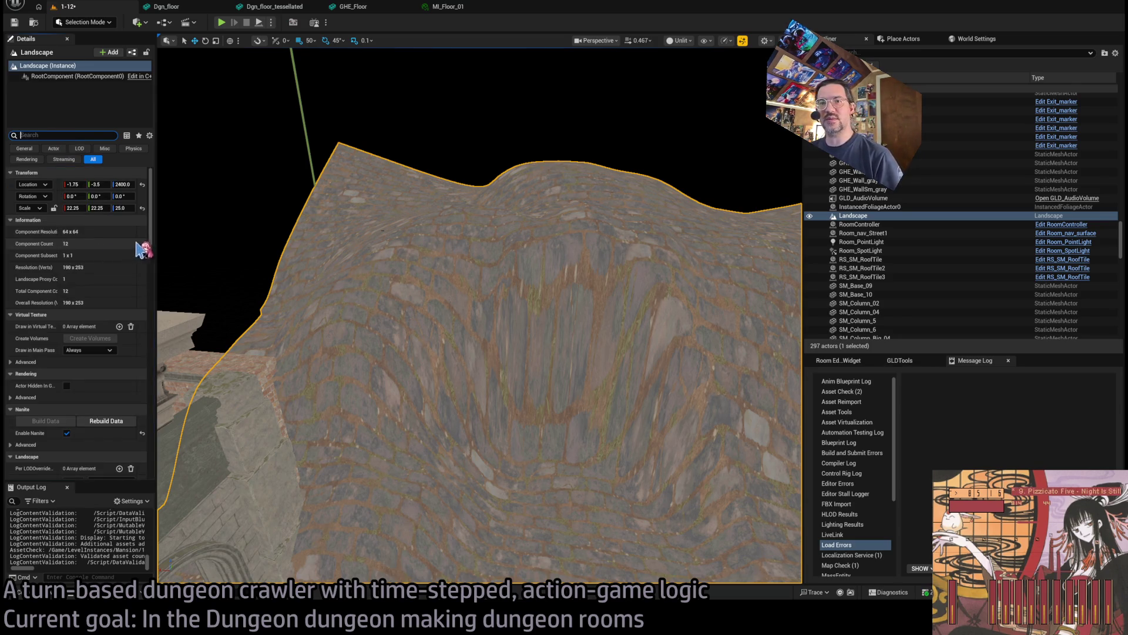
pyautogui.moveTo(156, 231); pyautogui.dragTo(332, 231)
# Clear the mask search, re-enter Landscape mode, and widen the landscape tools panel
pyautogui.scroll(-5, 221, 265)
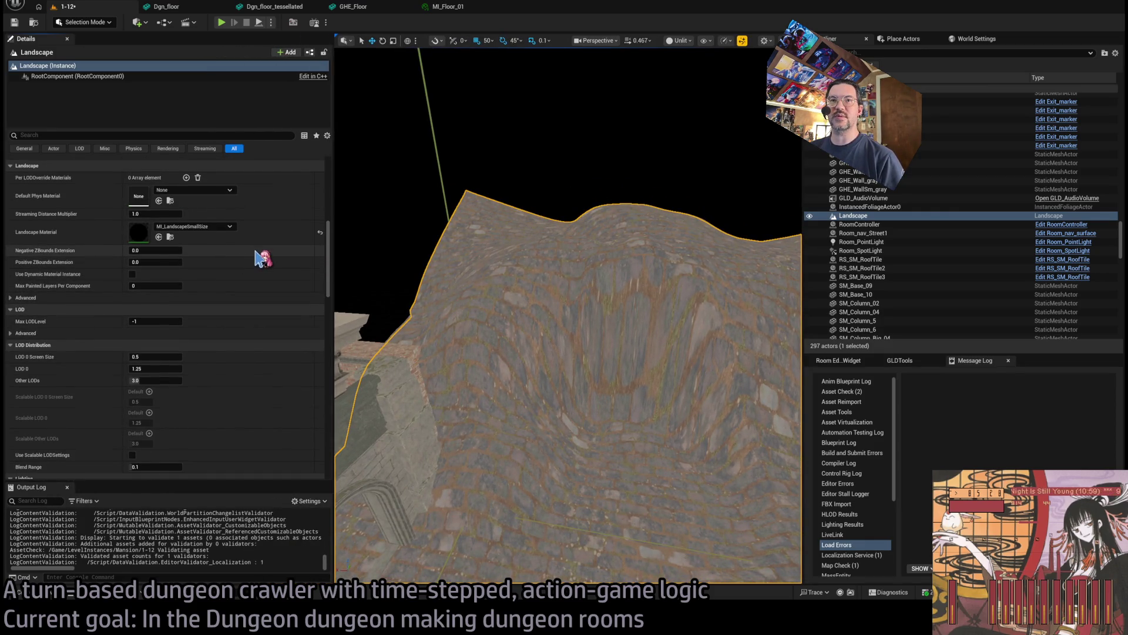
pyautogui.scroll(5, 262, 261)
pyautogui.scroll(-2, 258, 267)
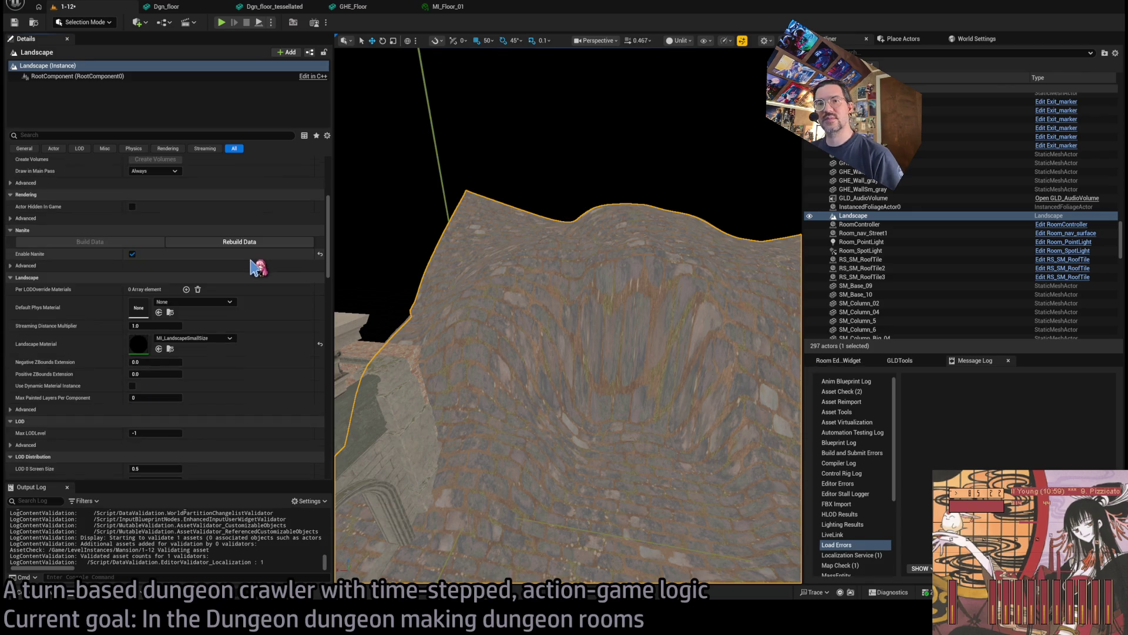
pyautogui.scroll(-1, 254, 266)
pyautogui.write('mask')
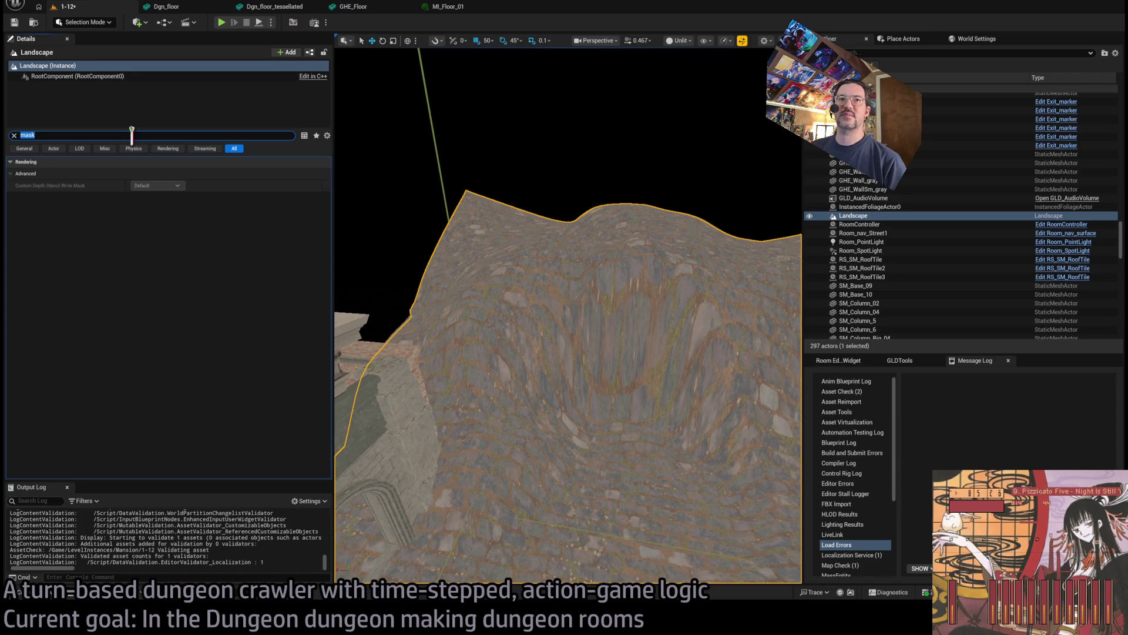
pyautogui.press('BackSpace')
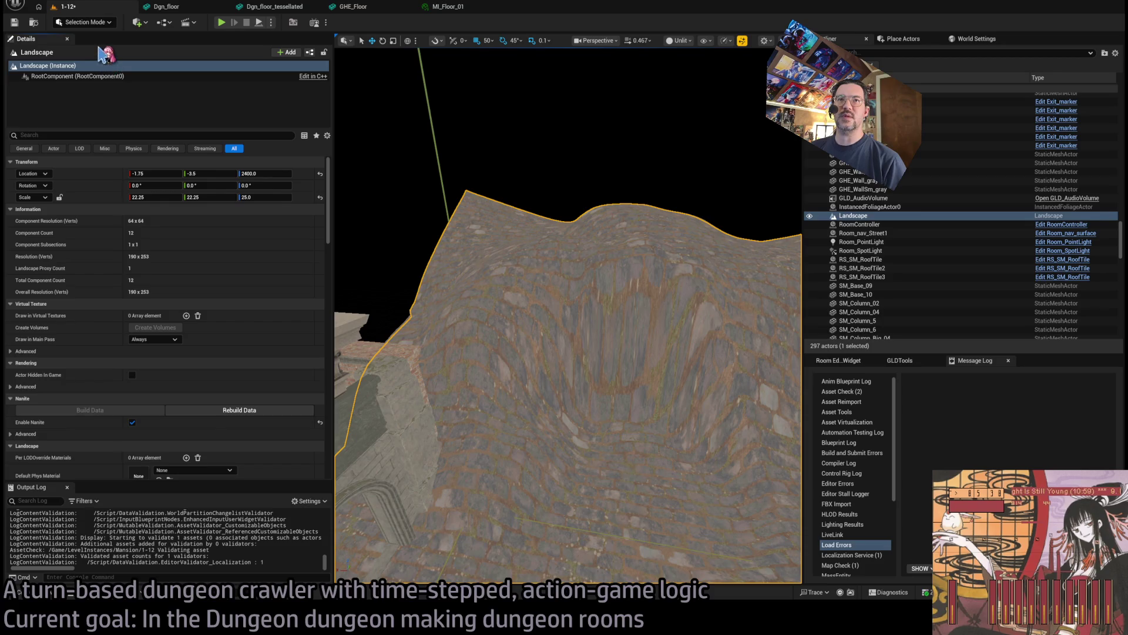
pyautogui.hotkey('shift', '2')
pyautogui.moveTo(167, 112); pyautogui.dragTo(332, 126)
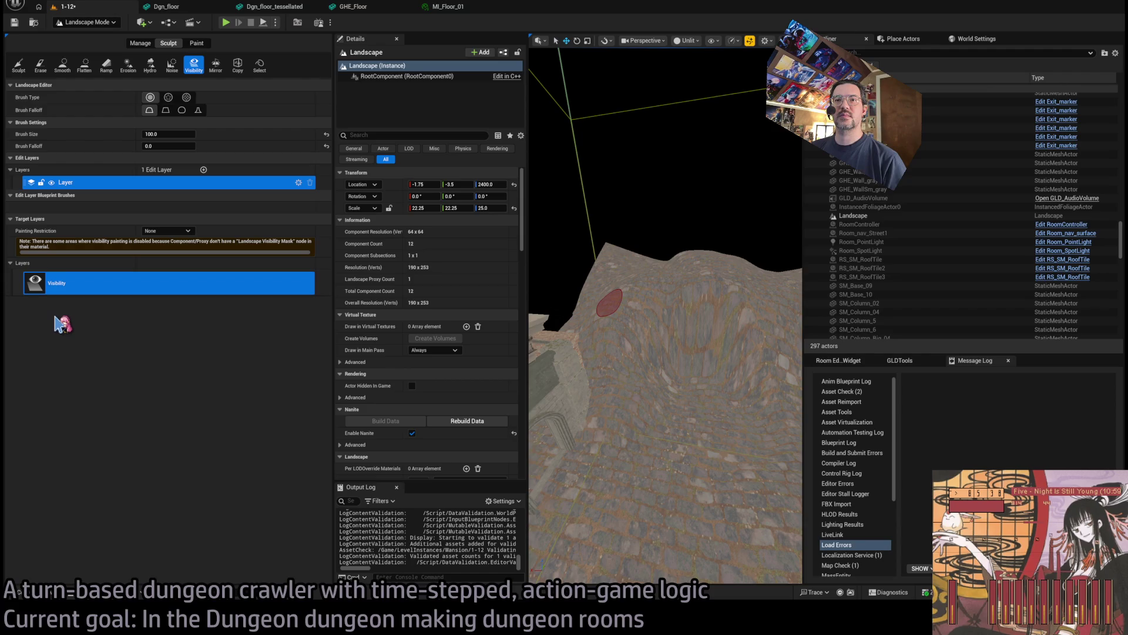
# After checking the edit layer's details, play a YouTube tutorial on cutting landscape holes
pyautogui.click(298, 183)
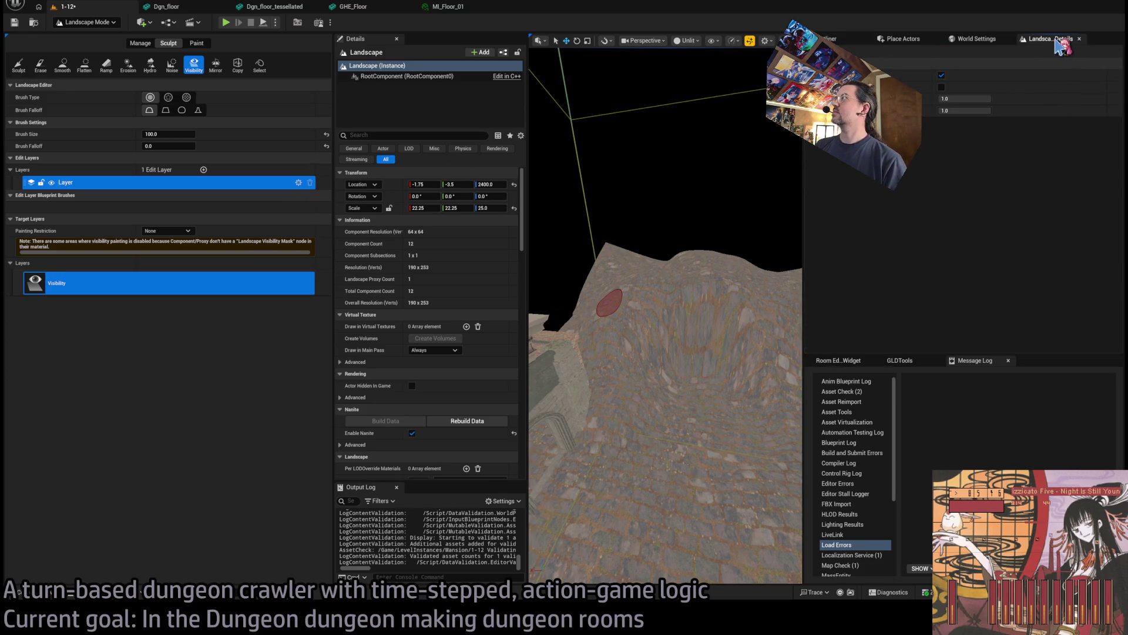
pyautogui.click(1080, 39)
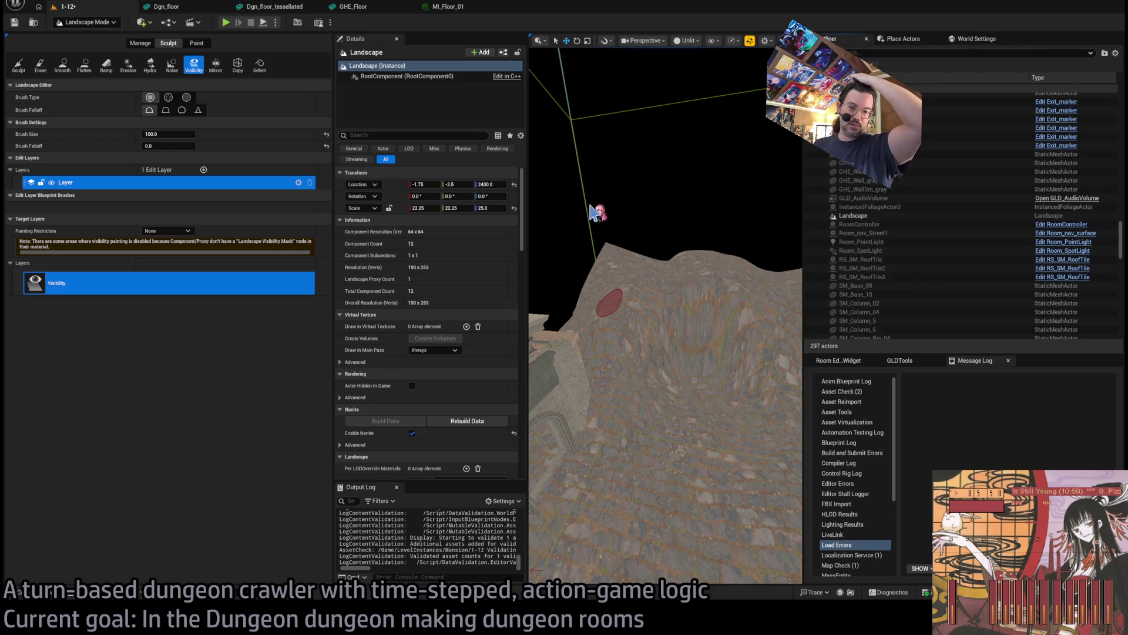
pyautogui.click(94, 623)
pyautogui.click(551, 366)
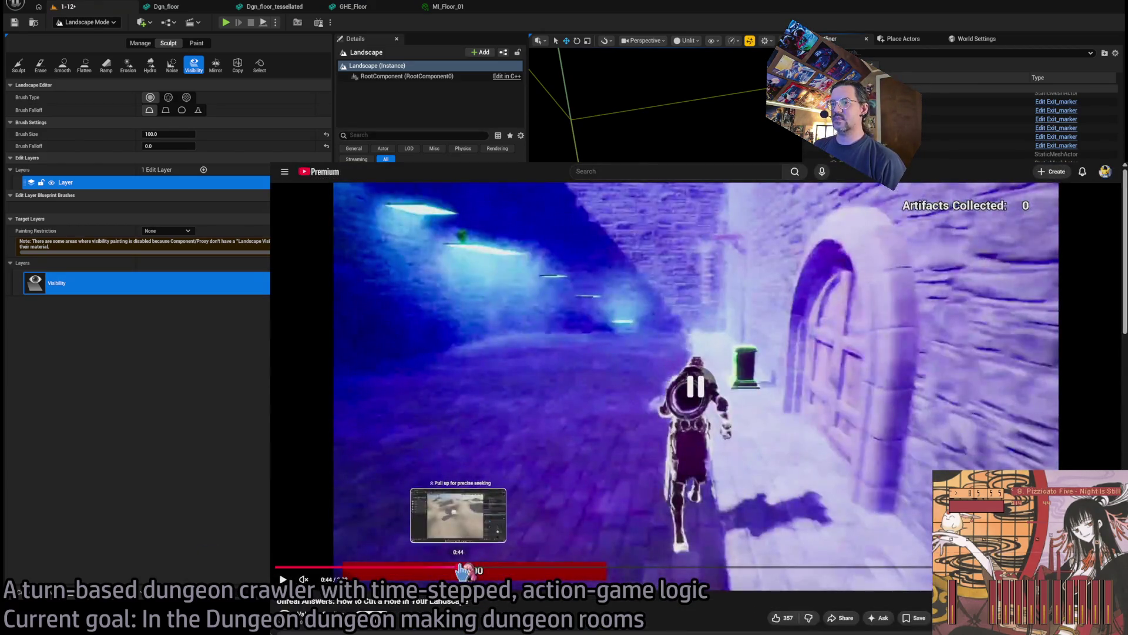
pyautogui.click(464, 567)
# Resume the tutorial, skip ahead 20 seconds and pause on the material editor part
pyautogui.press('space')
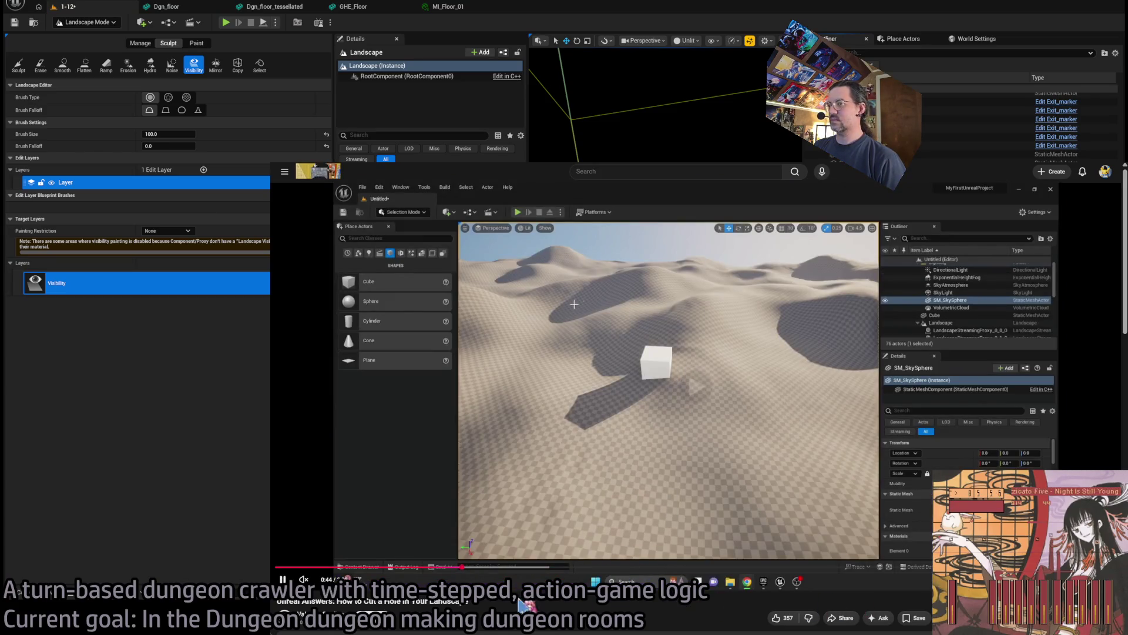
pyautogui.press('l')
pyautogui.press('l')
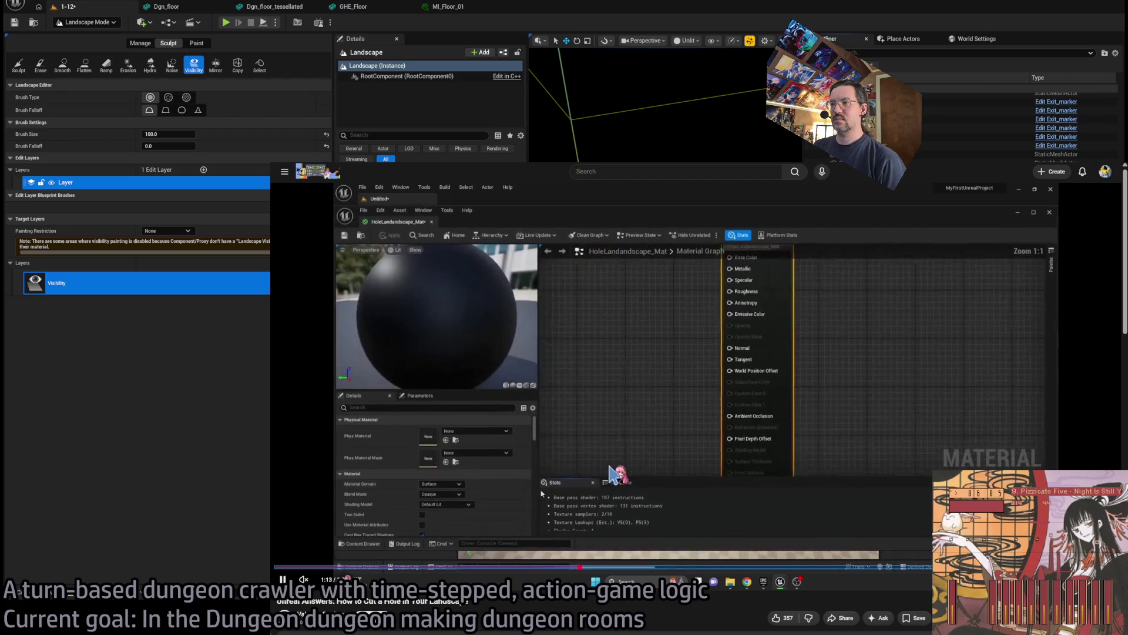
pyautogui.click(624, 465)
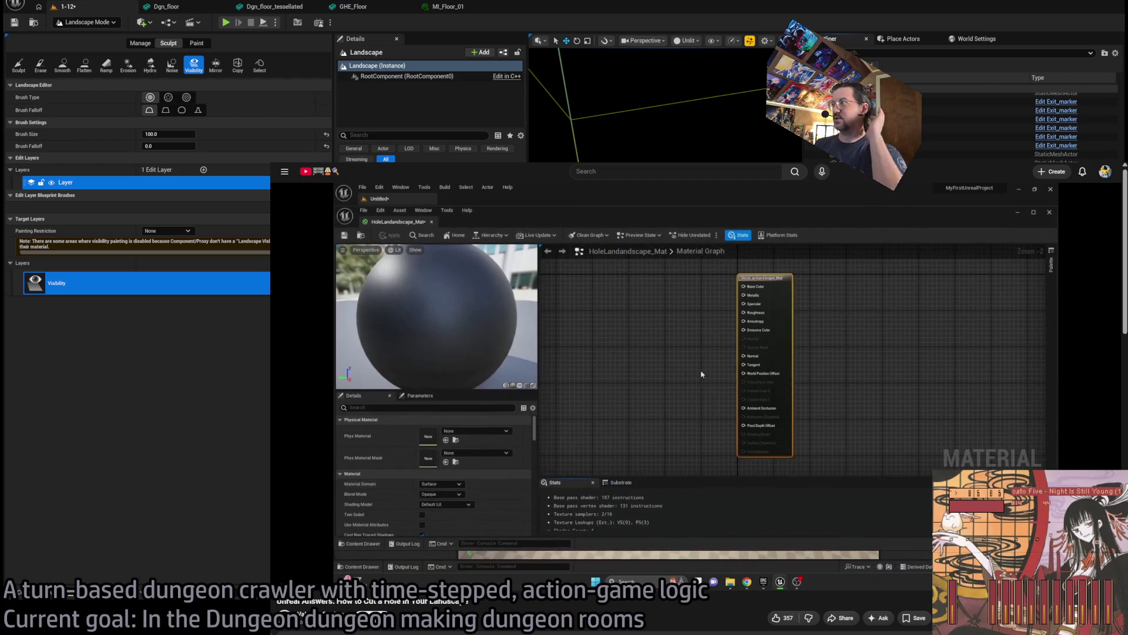
# Close the browser, narrow the Landscape panel and return to Selection Mode
pyautogui.click(246, 486)
pyautogui.moveTo(333, 315); pyautogui.dragTo(210, 337)
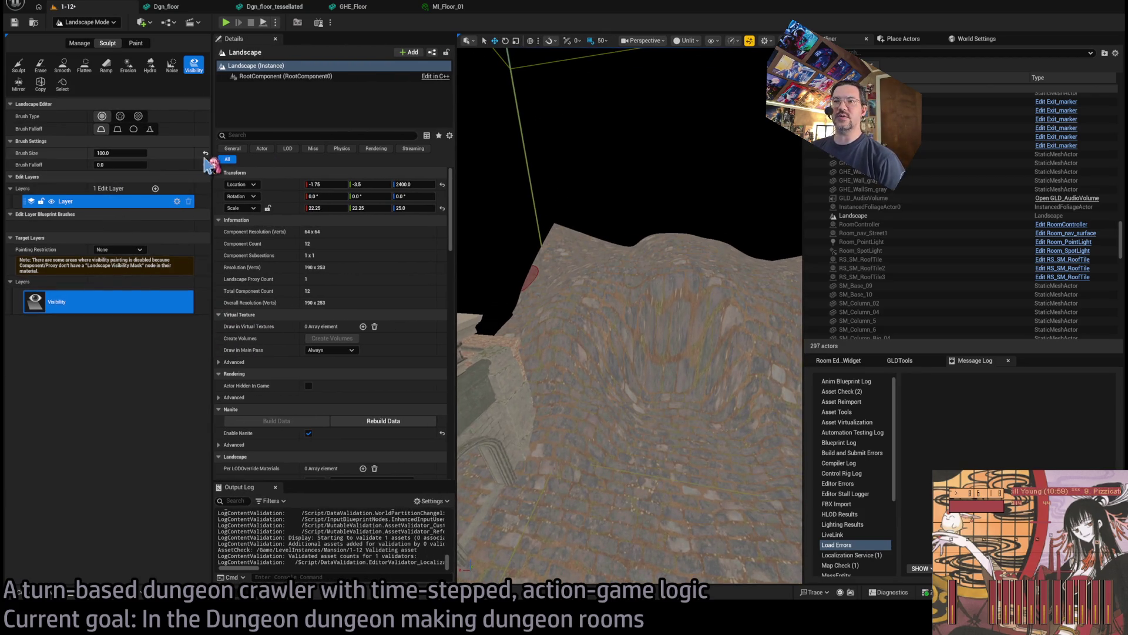
pyautogui.hotkey('shift', '1')
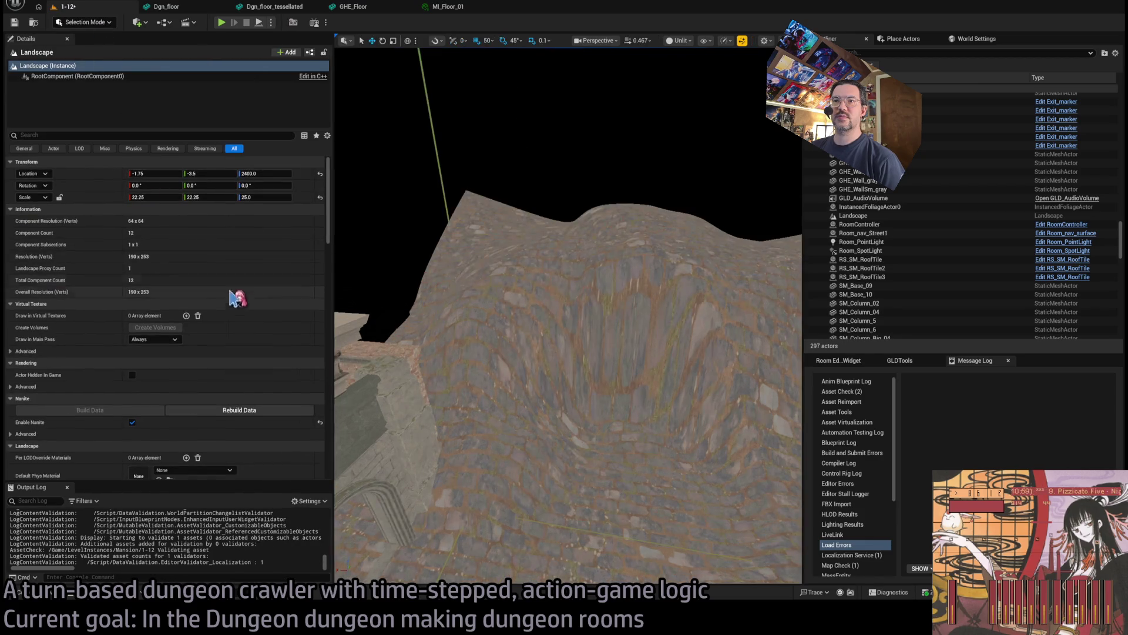
# Add a Landscape Visibility material in Materials/Landscape, then open MI_LandscapeSmallSize for editing
pyautogui.scroll(-3, 202, 352)
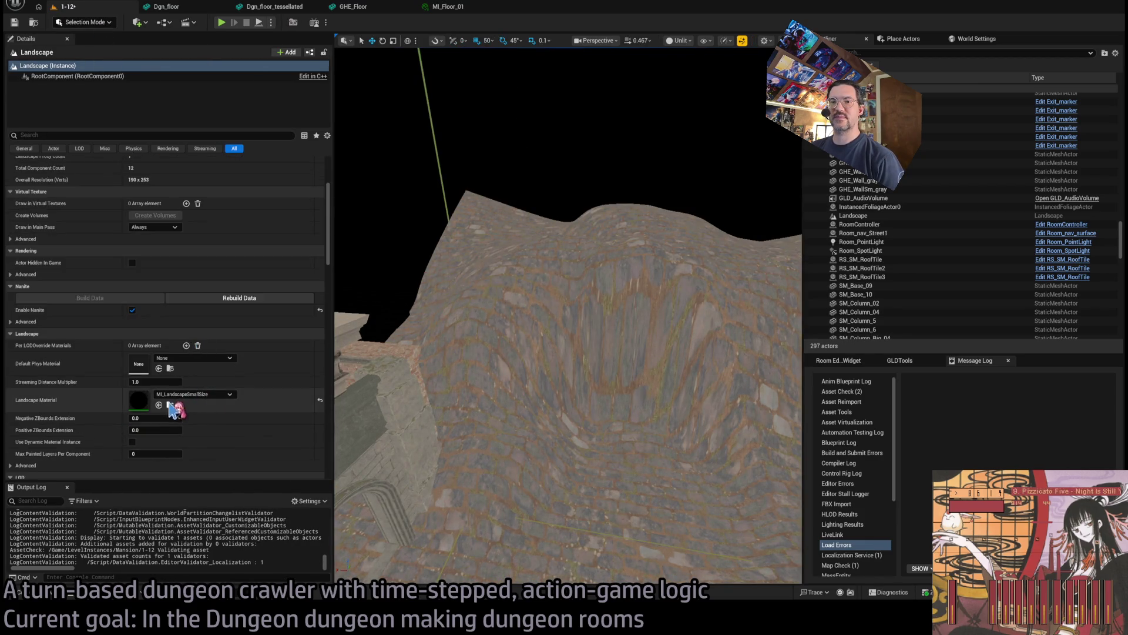
pyautogui.click(170, 405)
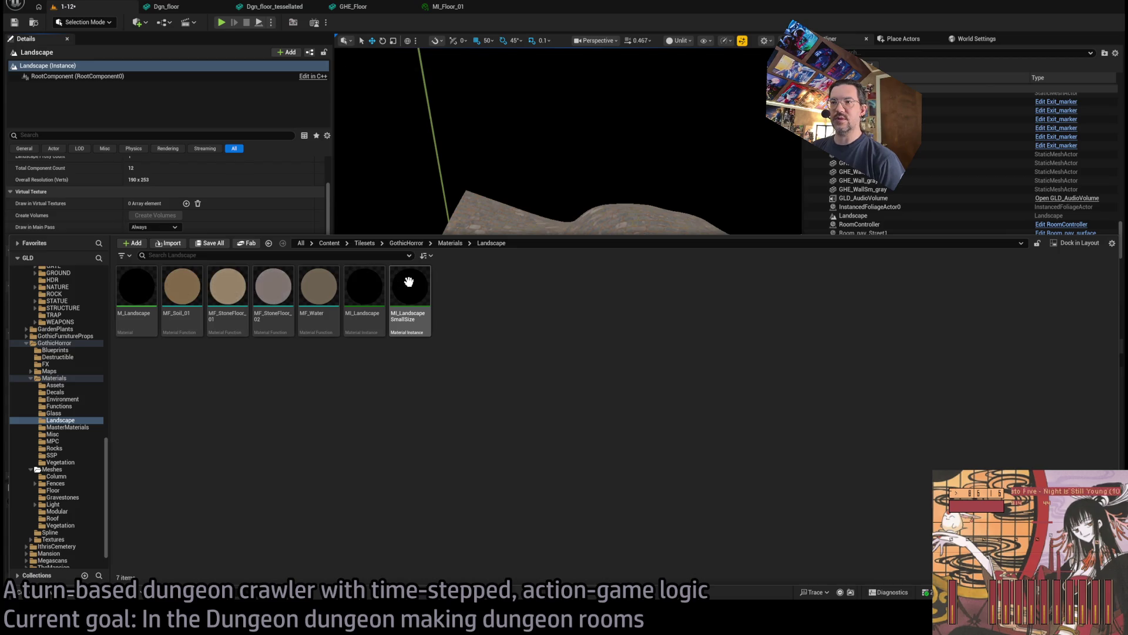
pyautogui.click(258, 212)
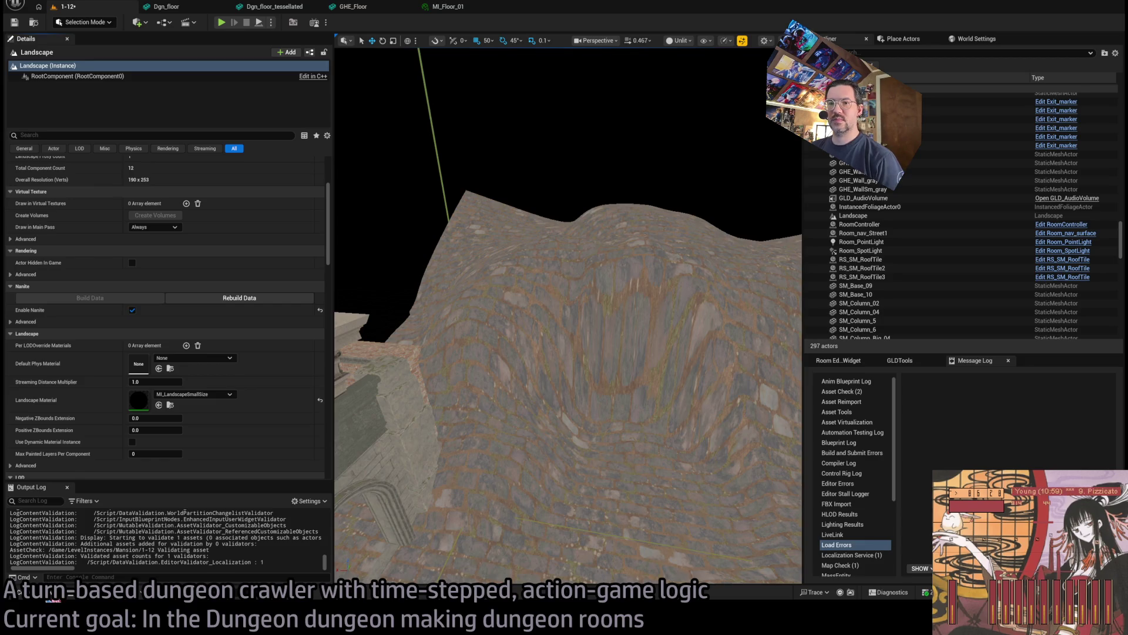
pyautogui.hotkey('ctrl', 'space')
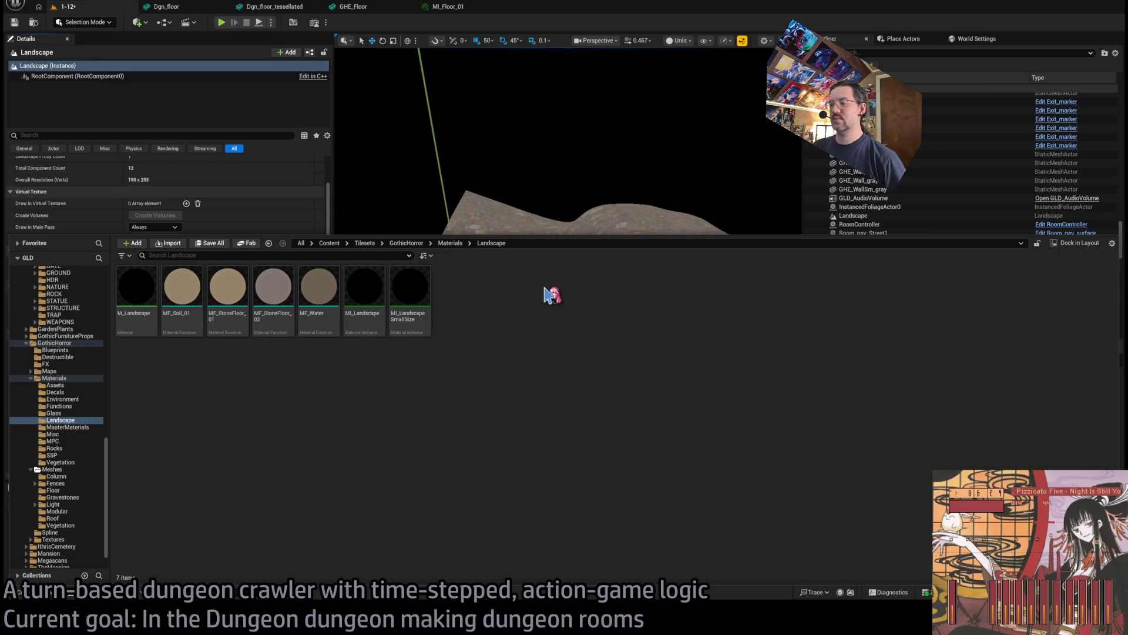
pyautogui.click(571, 343)
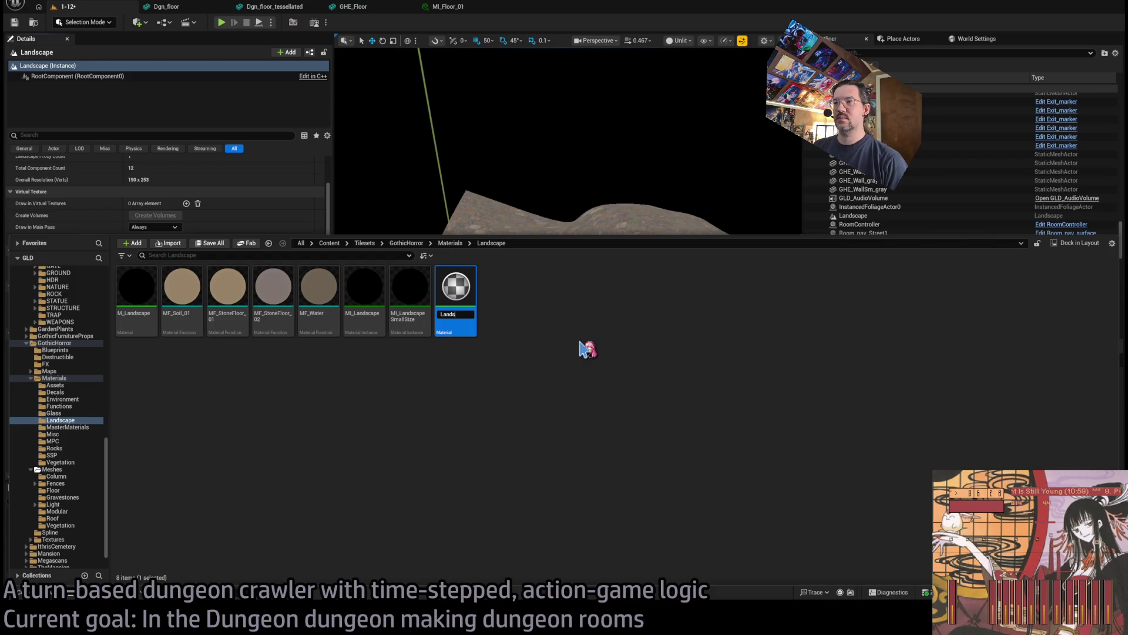
pyautogui.press('Return')
pyautogui.doubleClick(461, 291)
pyautogui.moveTo(365, 194)
pyautogui.mouseDown()
pyautogui.moveTo(265, 199)
pyautogui.moveTo(365, 194)
pyautogui.mouseUp()
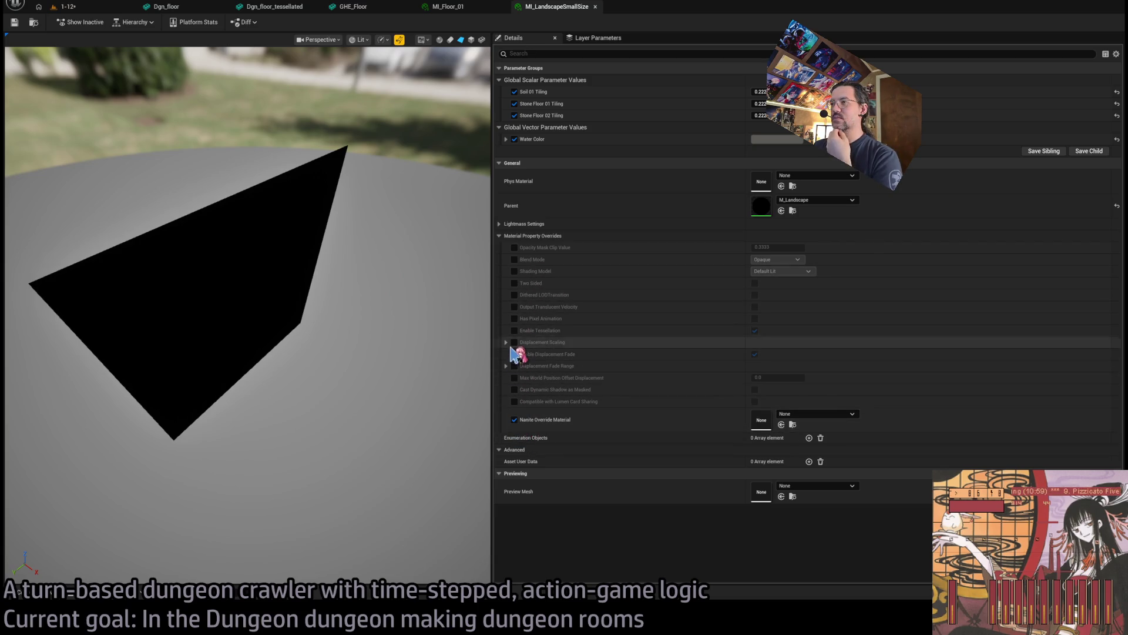
# Expand and collapse Lightmass Settings, then close the open material instance editors
pyautogui.click(500, 225)
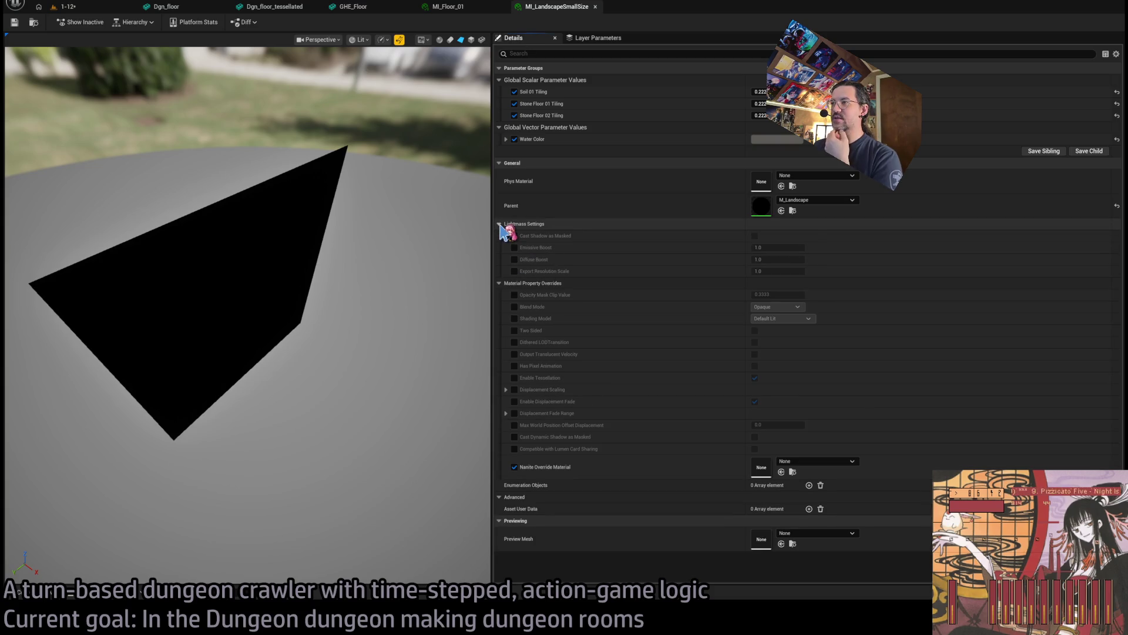
pyautogui.click(499, 224)
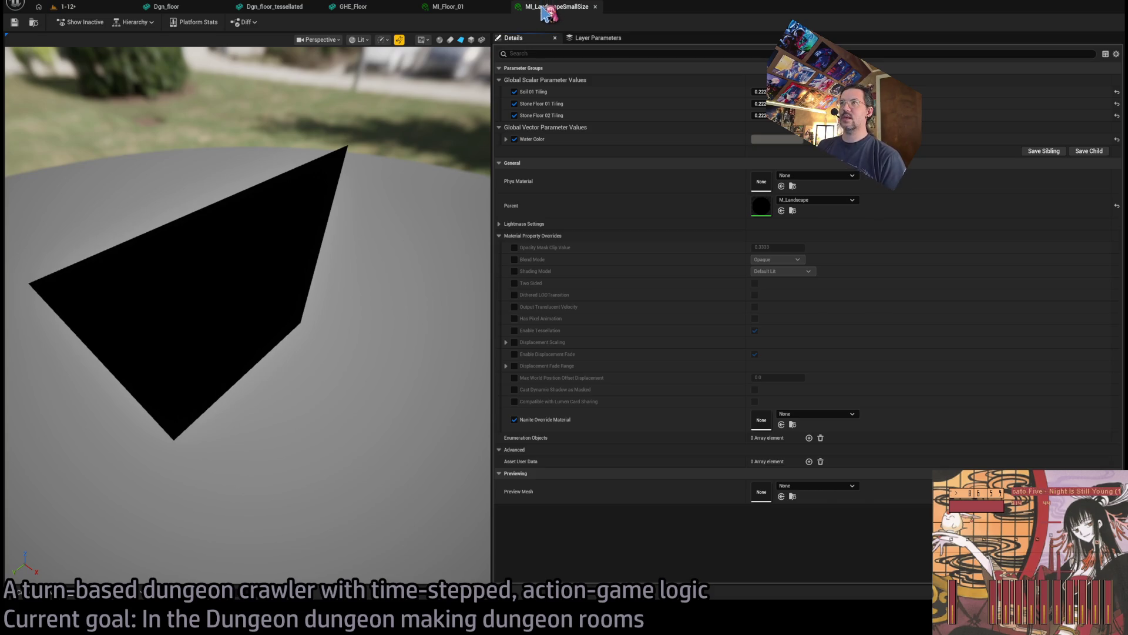
pyautogui.hotkey('ctrl', 'w')
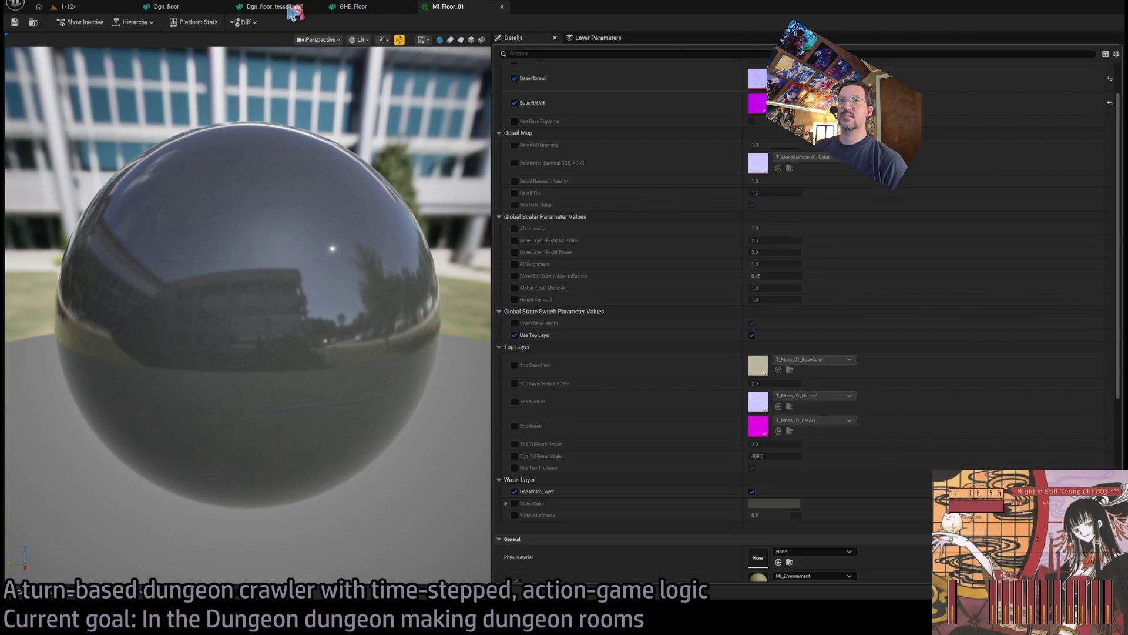
pyautogui.hotkey('ctrl', 'w')
# Close the GHE_Floor, Dgn_floor_tessellated and Dgn_floor tabs and show the Landscape materials folder
pyautogui.click(103, 10)
pyautogui.click(410, 7)
pyautogui.click(317, 7)
pyautogui.click(224, 6)
pyautogui.click(53, 595)
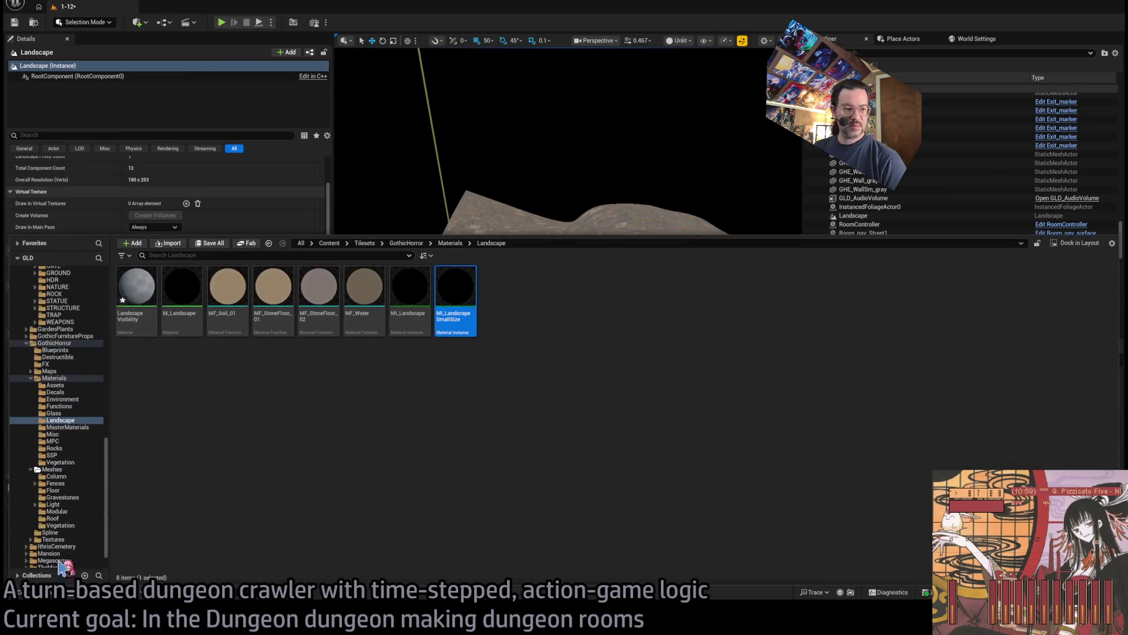
# Set the LandscapeVisibilityMask material to Unlit shading and Masked blend mode
pyautogui.click(455, 424)
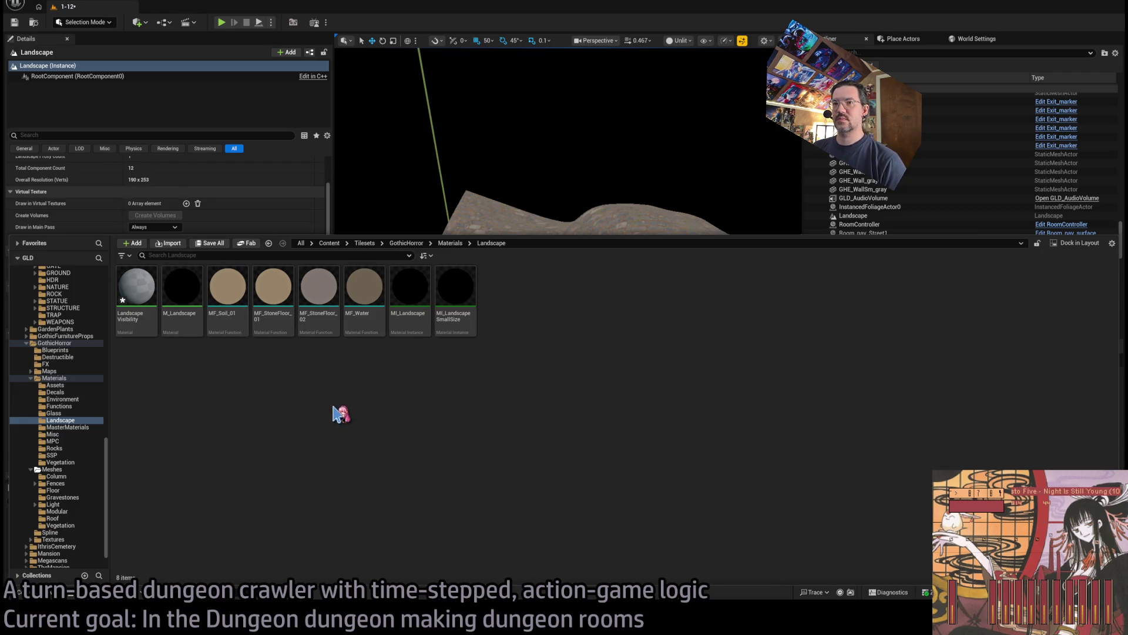
pyautogui.click(129, 305)
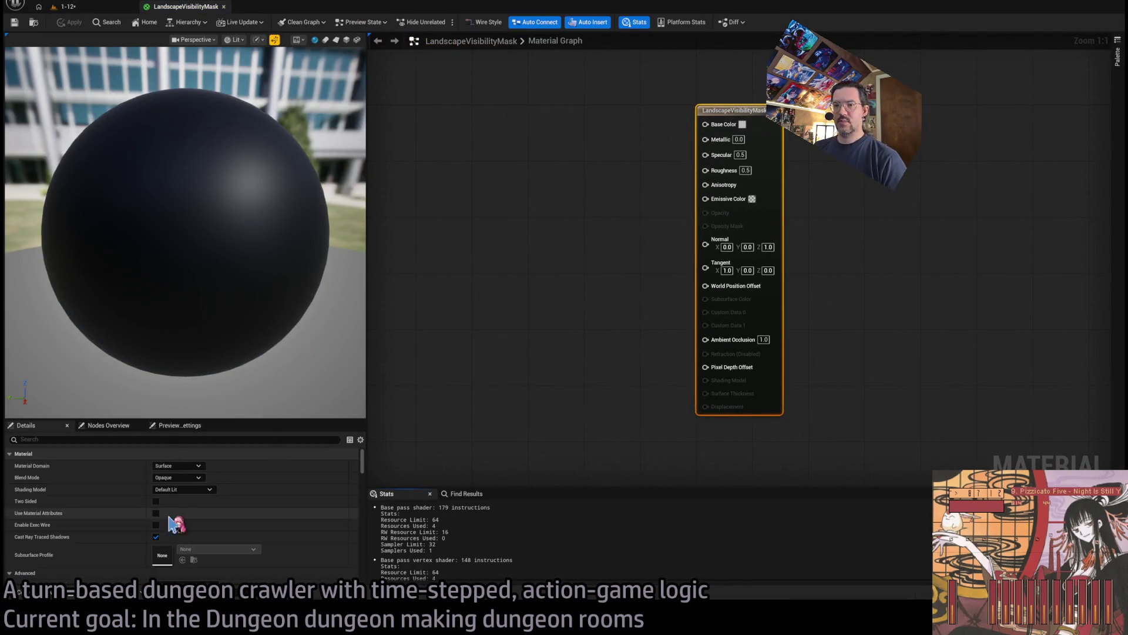
pyautogui.click(182, 489)
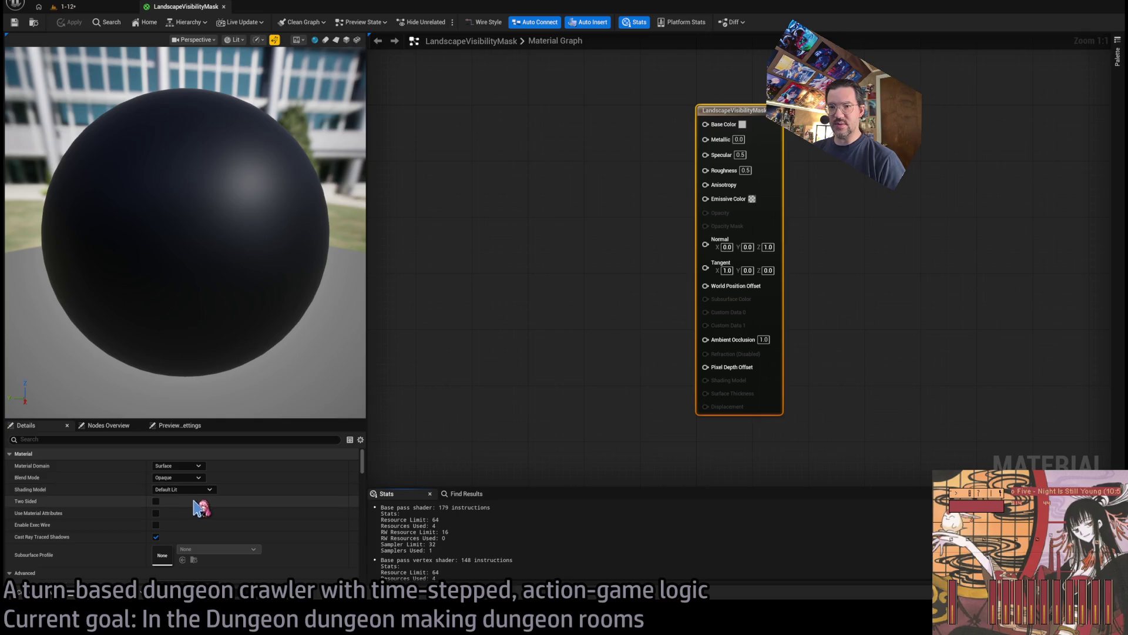
pyautogui.click(189, 393)
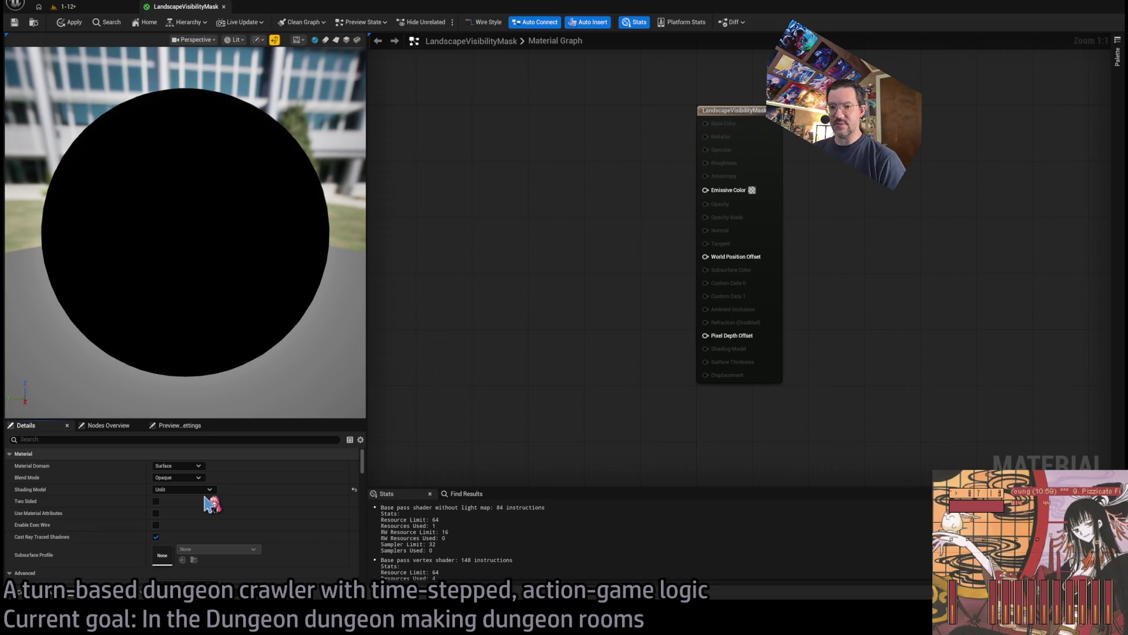
pyautogui.click(176, 478)
pyautogui.click(214, 500)
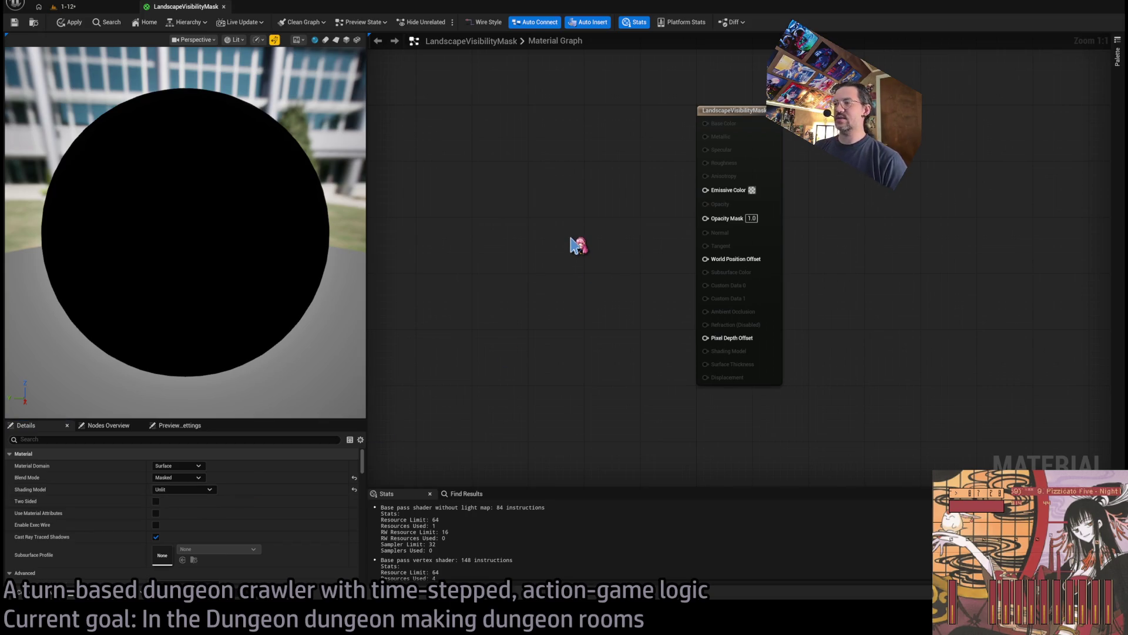
# Wire a Landscape Visibility Mask node into Opacity Mask and apply the material
pyautogui.moveTo(575, 244); pyautogui.dragTo(570, 236)
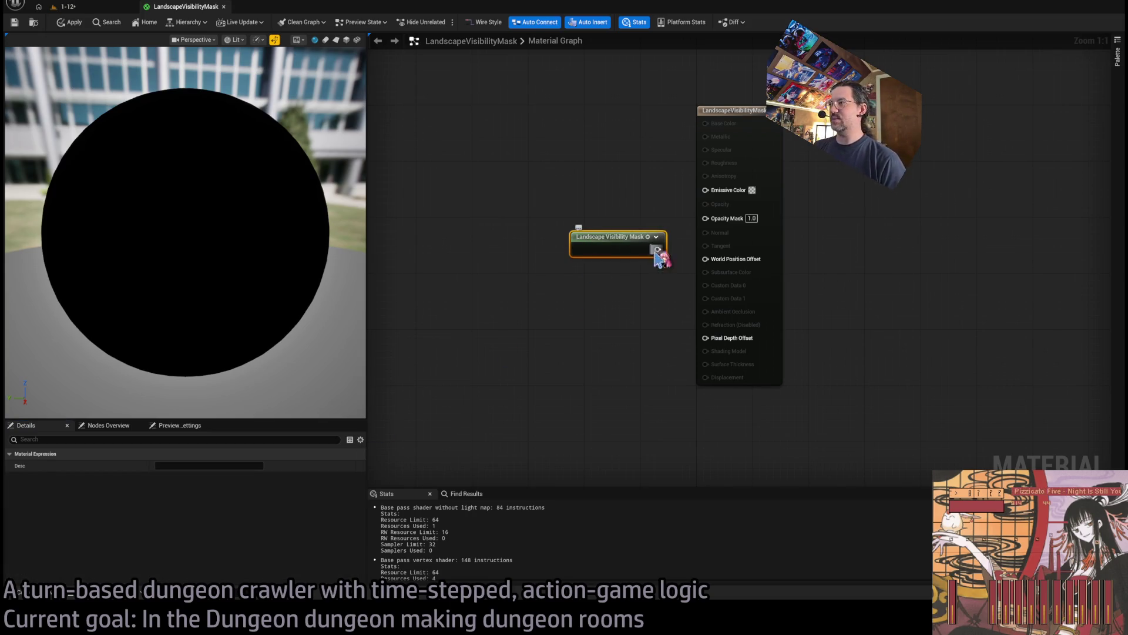
pyautogui.moveTo(699, 234); pyautogui.dragTo(706, 218)
pyautogui.moveTo(621, 240)
pyautogui.mouseDown()
pyautogui.moveTo(607, 216)
pyautogui.moveTo(623, 198)
pyautogui.moveTo(584, 171)
pyautogui.mouseUp()
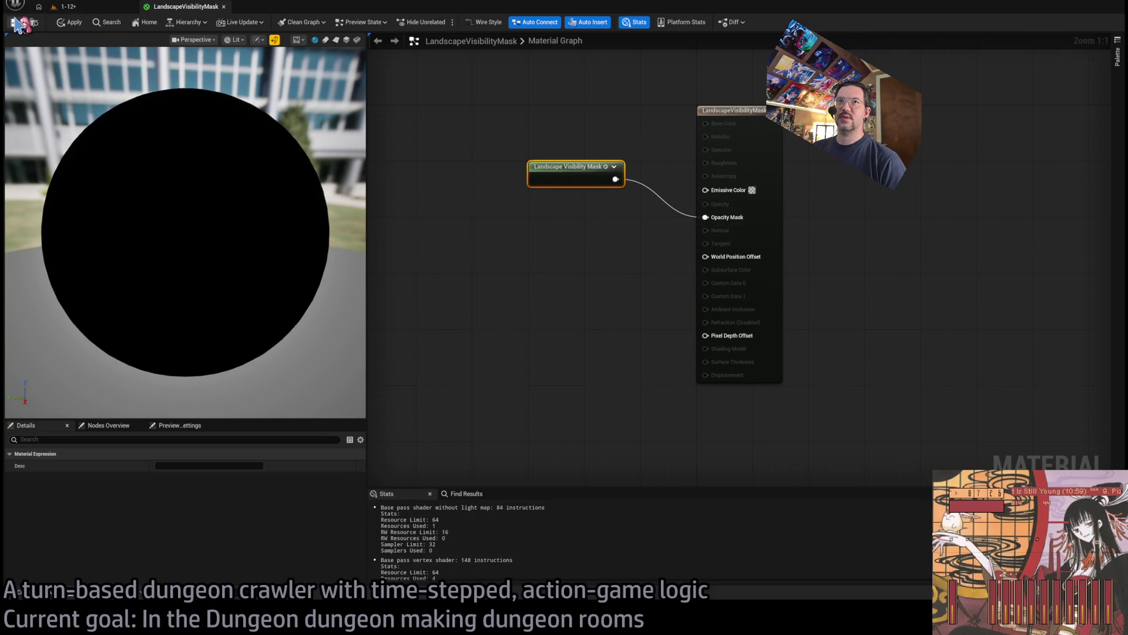
pyautogui.click(84, 9)
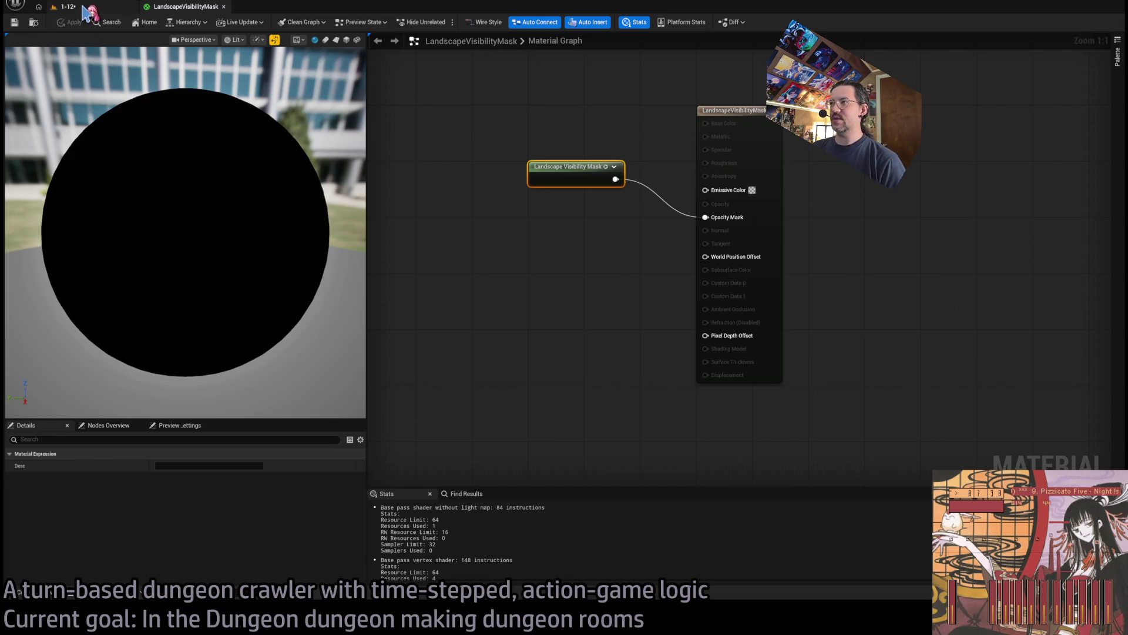
# Feed a 0.5 Constant into Emissive Color, then go back to the 1-12 level
pyautogui.click(84, 9)
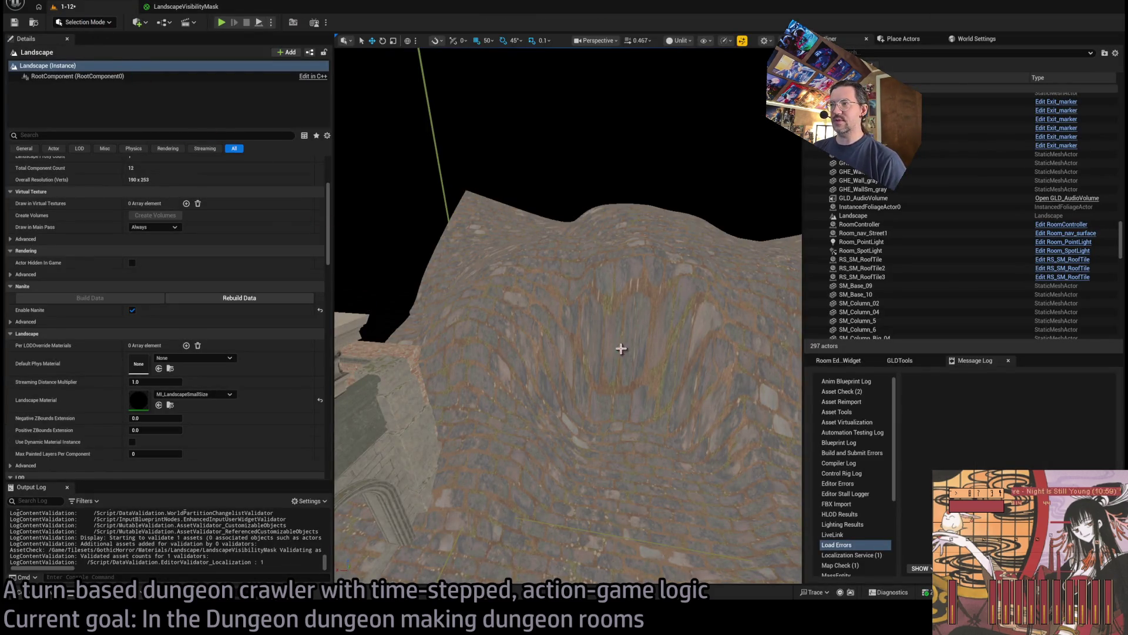
pyautogui.click(196, 8)
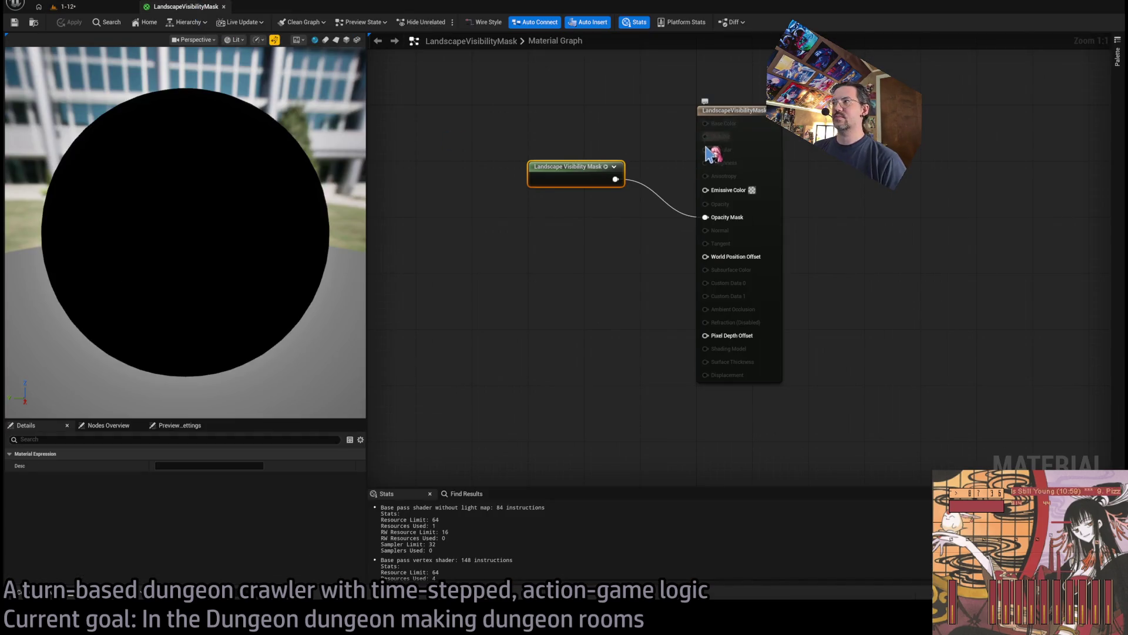
pyautogui.moveTo(709, 197); pyautogui.dragTo(511, 273)
pyautogui.press('1')
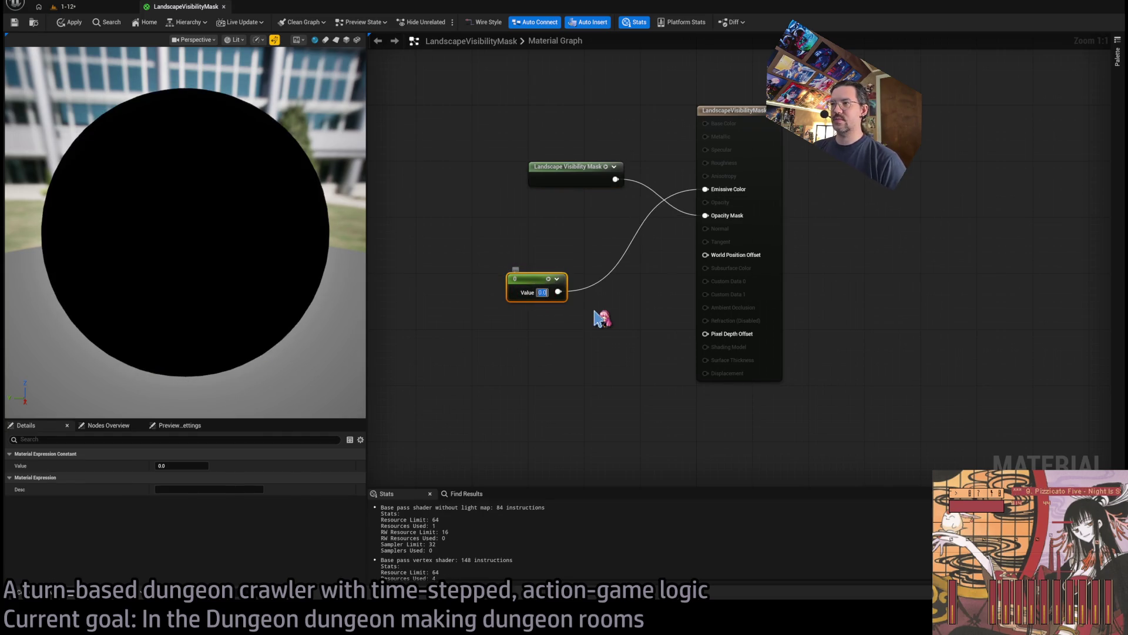
pyautogui.write('0.5')
pyautogui.press('Return')
pyautogui.moveTo(530, 283); pyautogui.dragTo(550, 115)
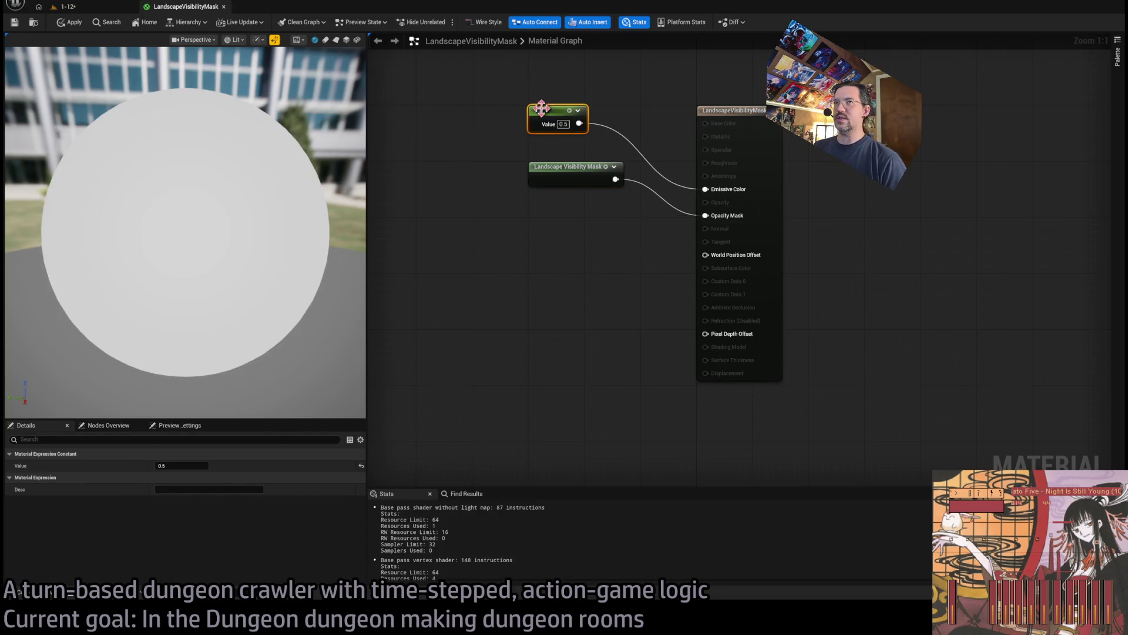
pyautogui.click(69, 7)
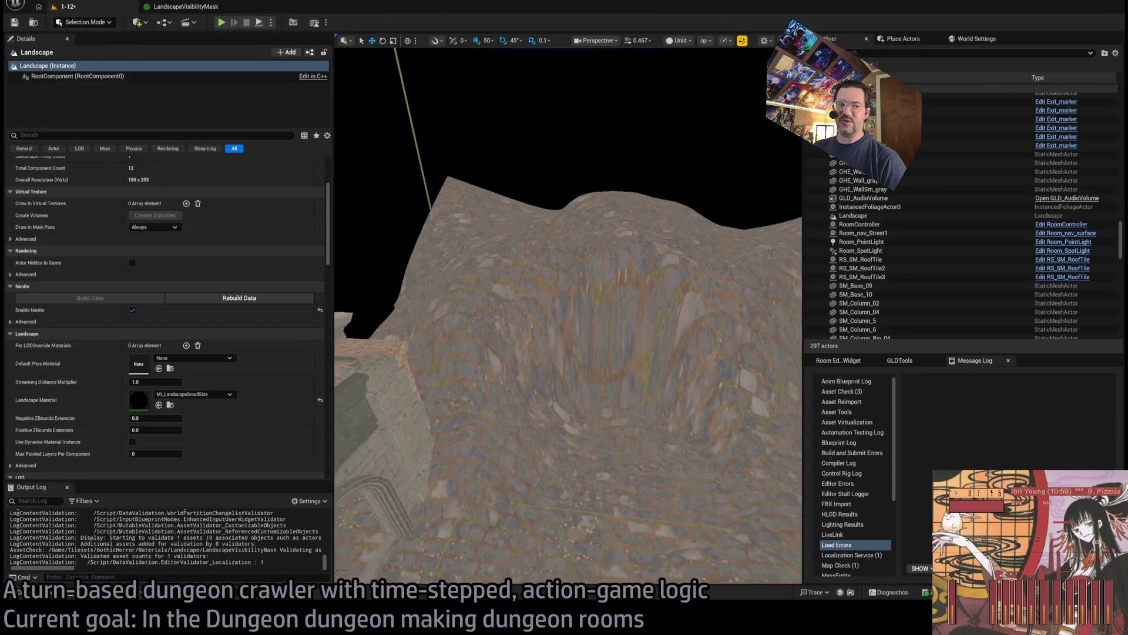
pyautogui.click(545, 327)
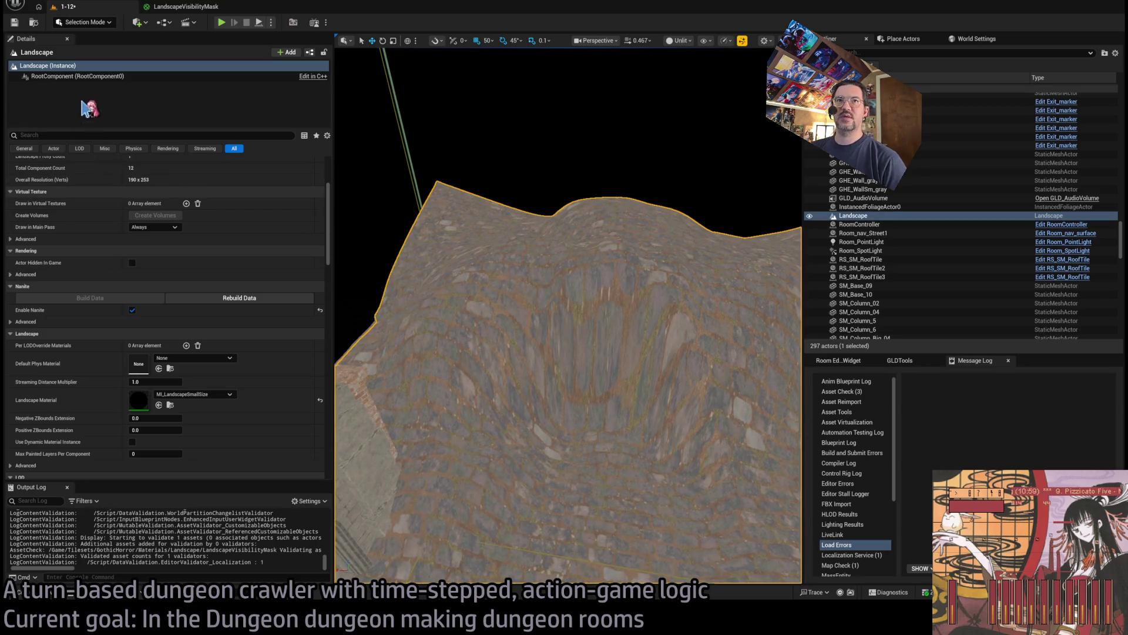
pyautogui.hotkey('alt', 'Tab')
pyautogui.press('l')
pyautogui.press('l')
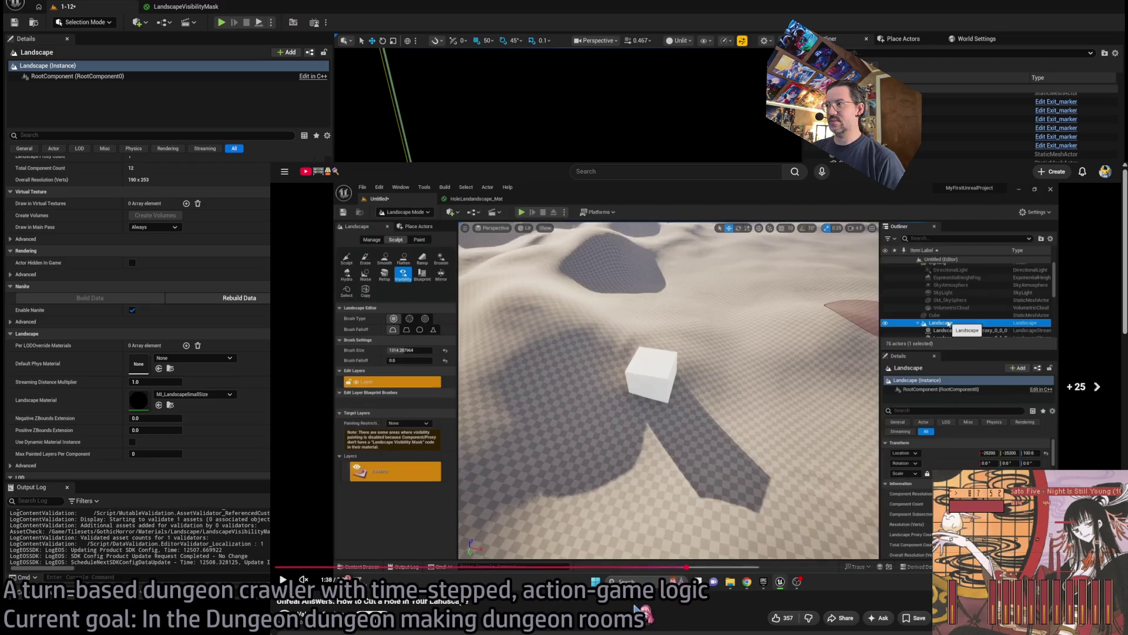
pyautogui.press('Left')
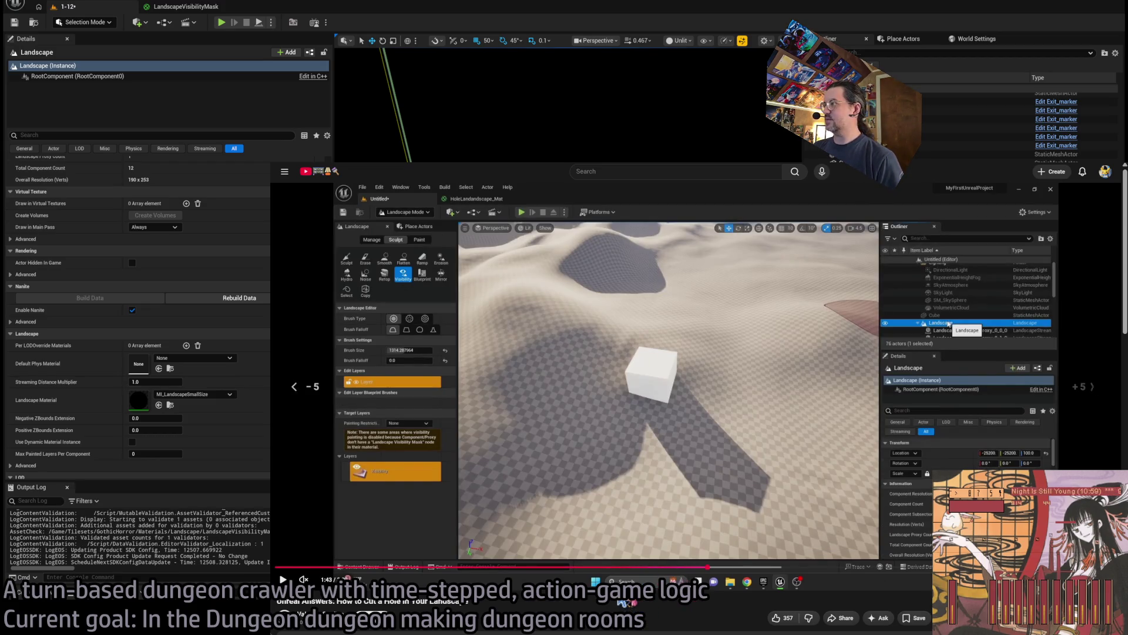
pyautogui.press('Right')
pyautogui.press('Right')
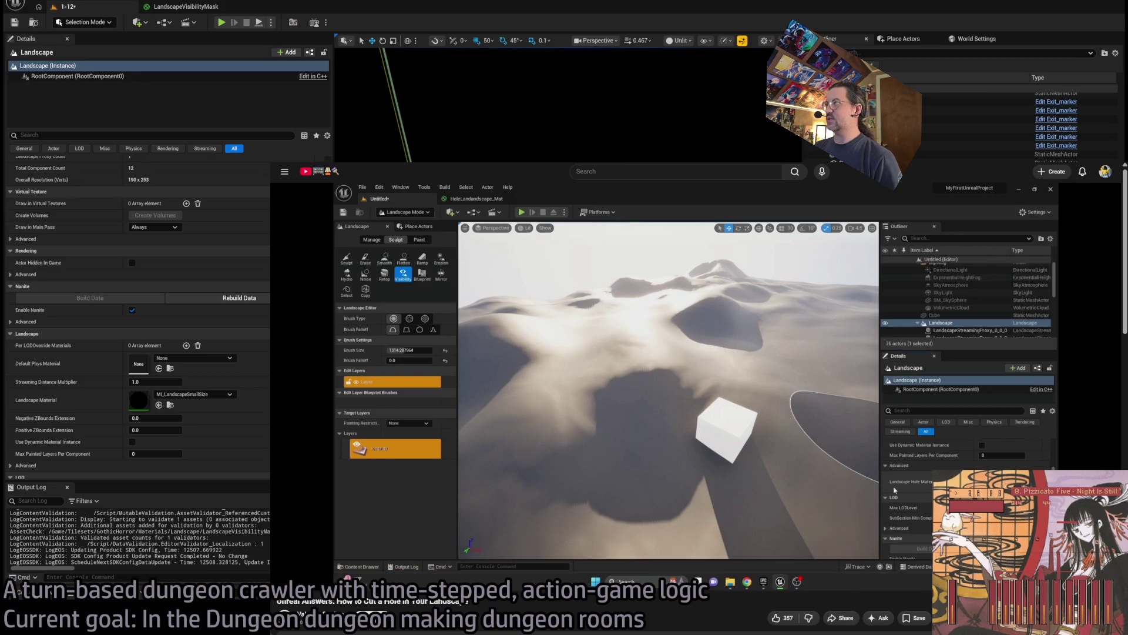
pyautogui.click(194, 291)
pyautogui.scroll(-6, 216, 381)
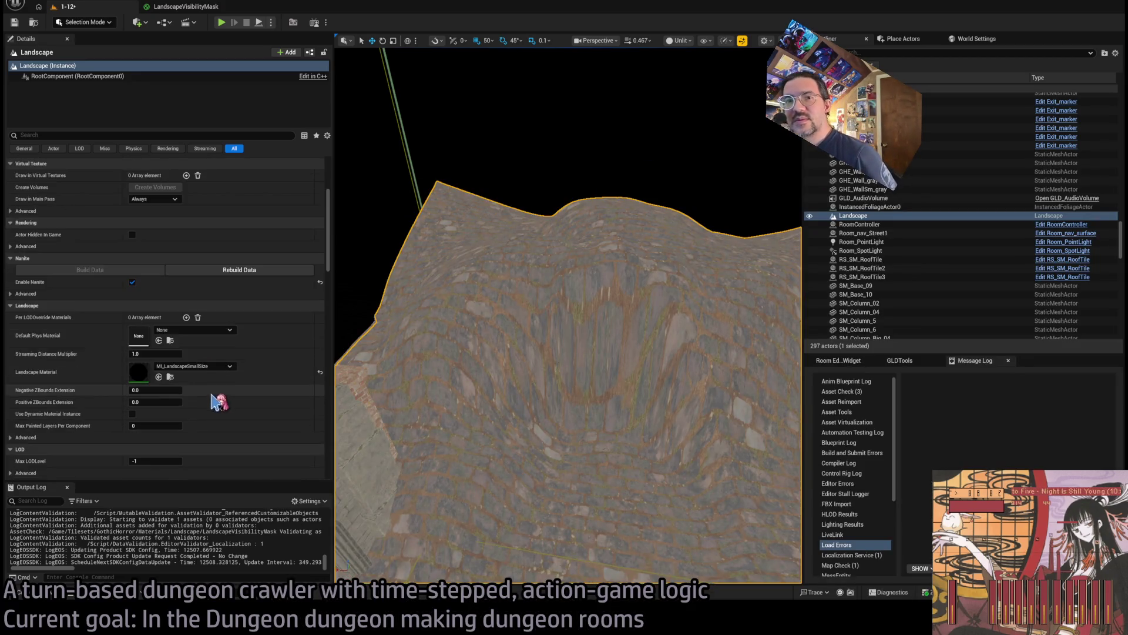
# Set the Landscape Hole Material to LandscapeVisibilityMask in the advanced settings and save the level
pyautogui.click(25, 297)
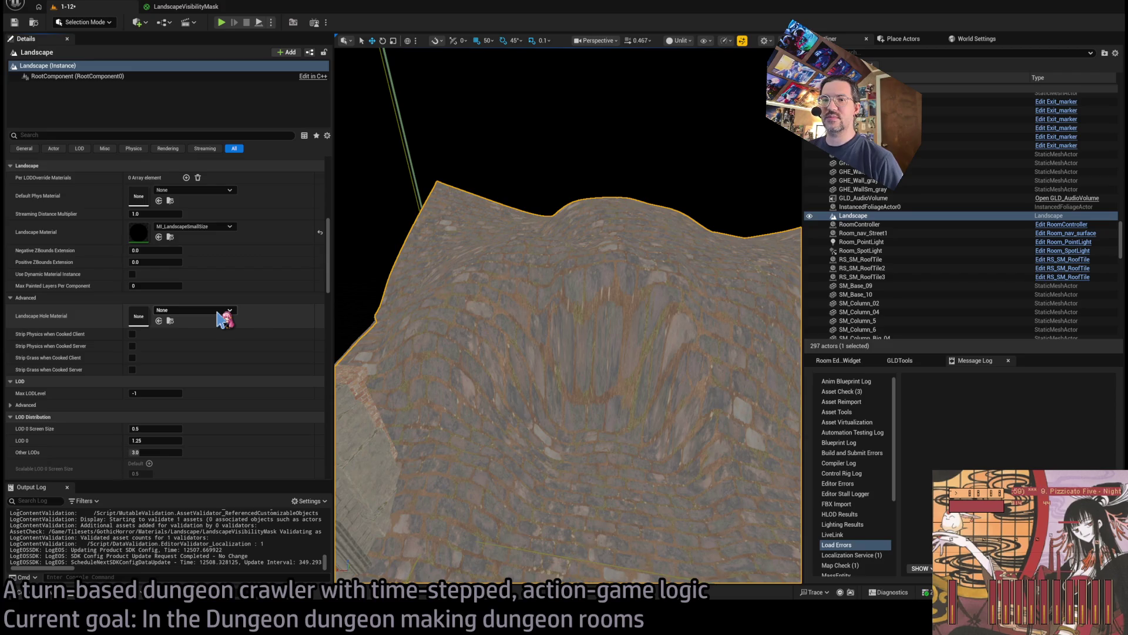
pyautogui.click(159, 321)
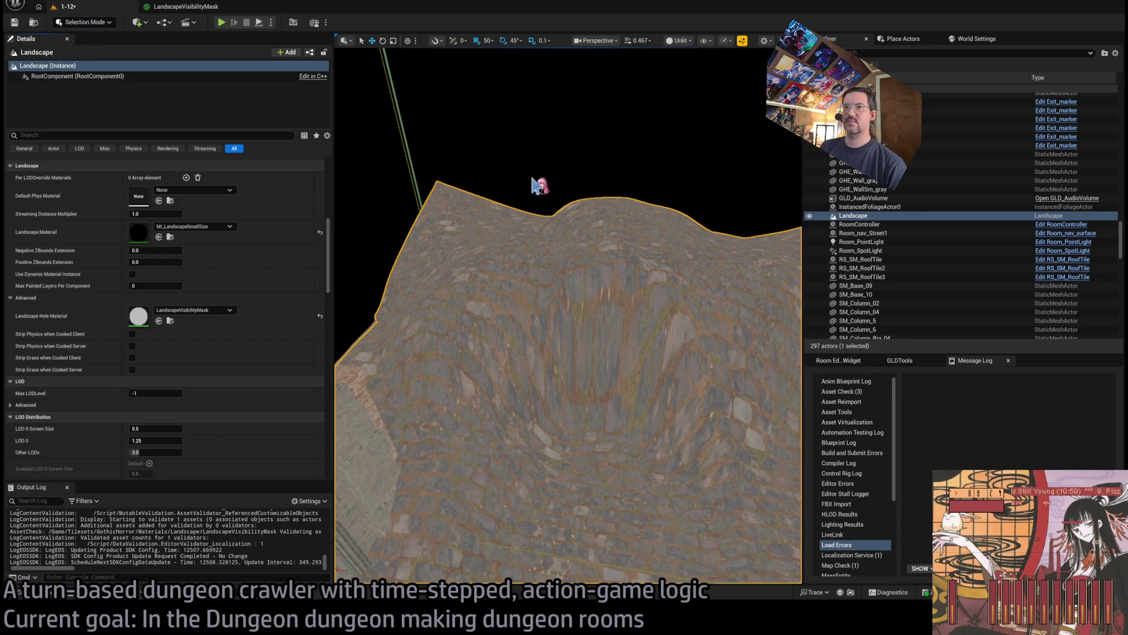
pyautogui.scroll(6, 534, 185)
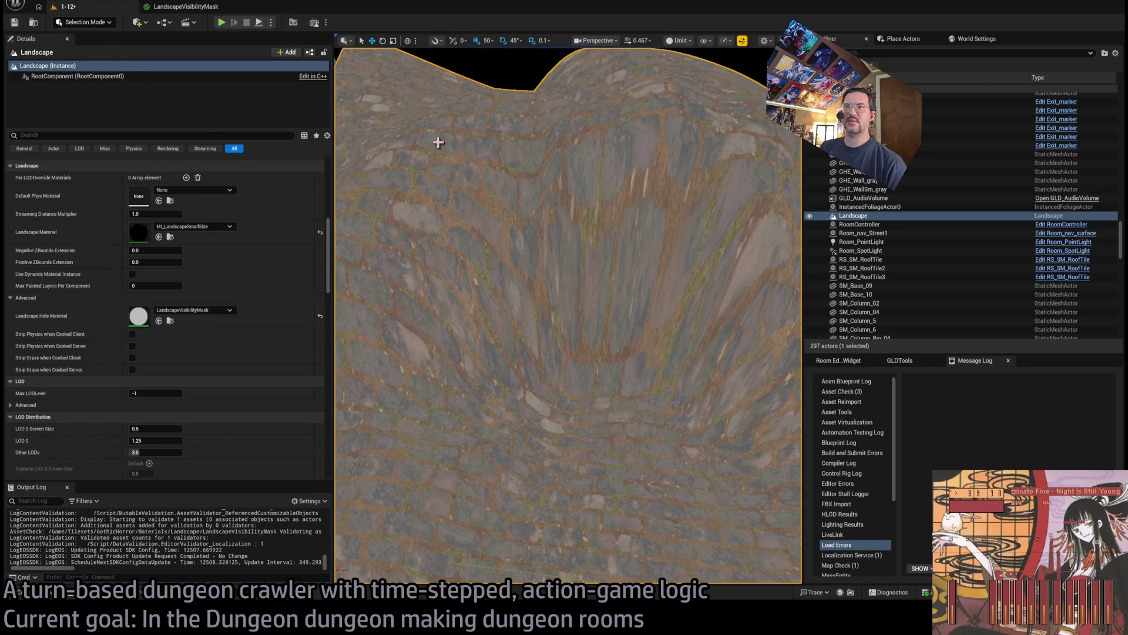
pyautogui.scroll(-1, 438, 143)
pyautogui.hotkey('ctrl', 's')
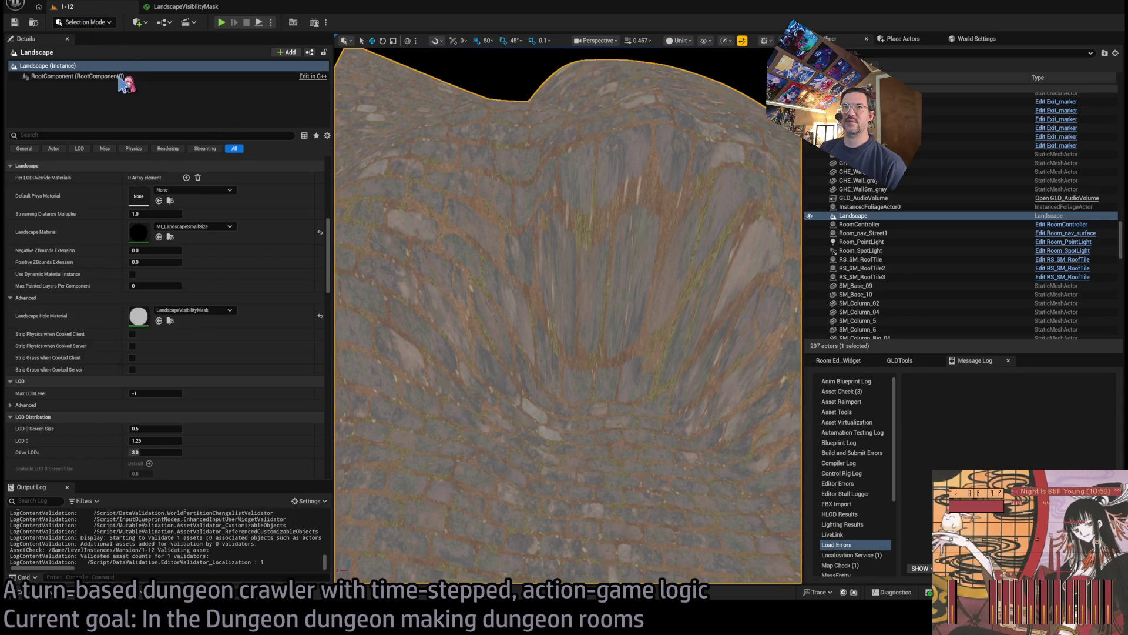
pyautogui.hotkey('shift', '2')
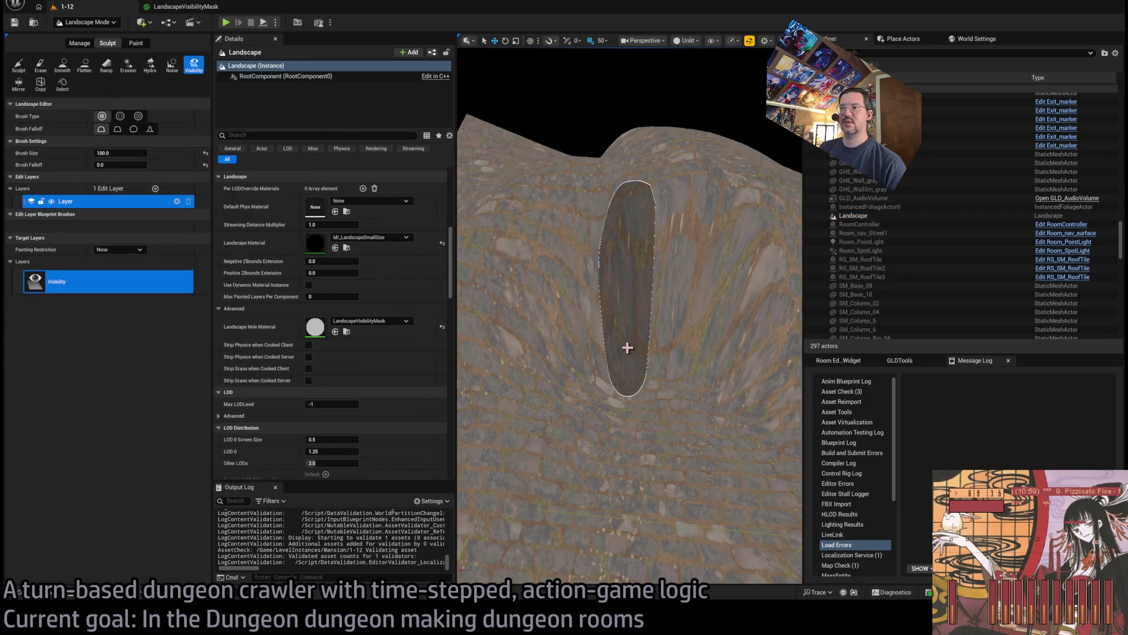
# Paint trial visibility holes into the landscape wall, then undo them
pyautogui.click(640, 318)
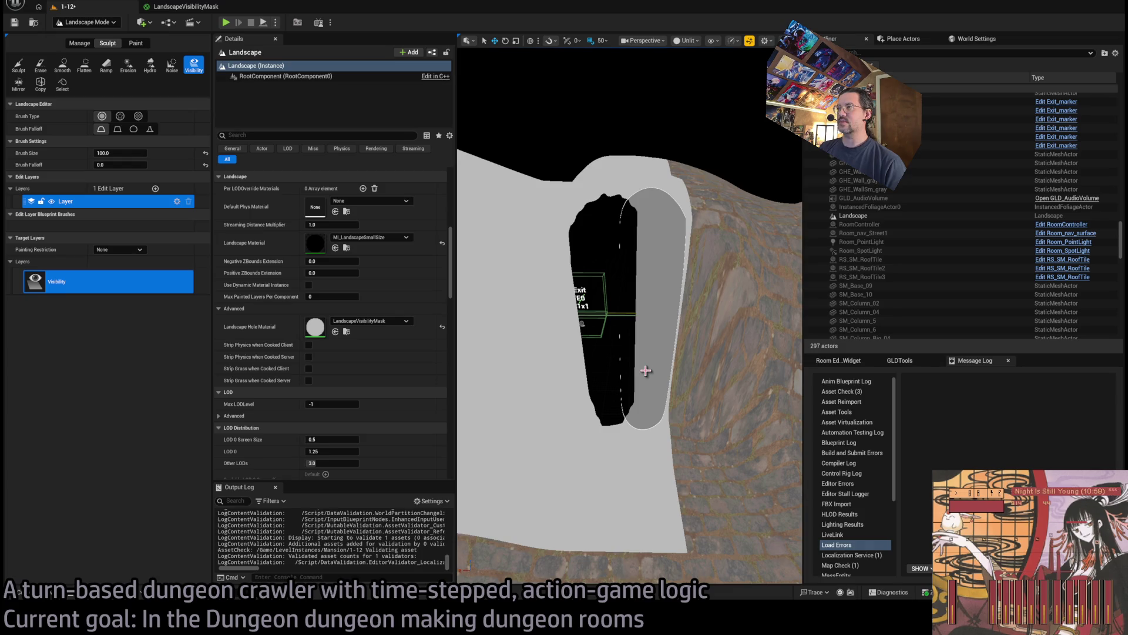
pyautogui.click(646, 370)
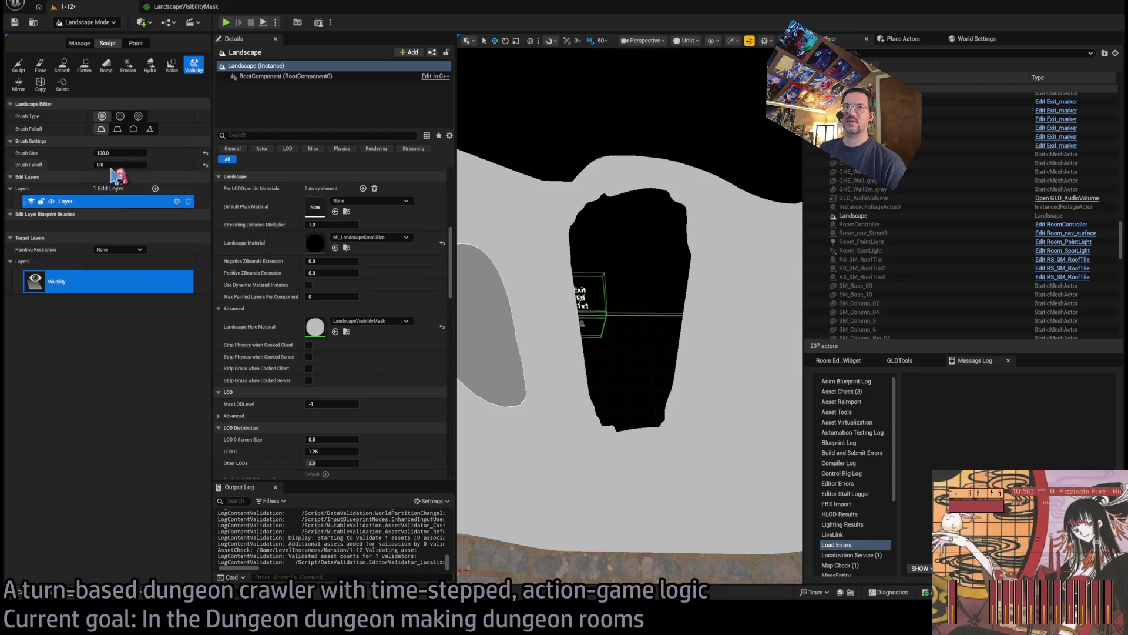
pyautogui.hotkey('ctrl', 'z')
pyautogui.hotkey('ctrl', 'z')
pyautogui.hotkey('ctrl', 'z')
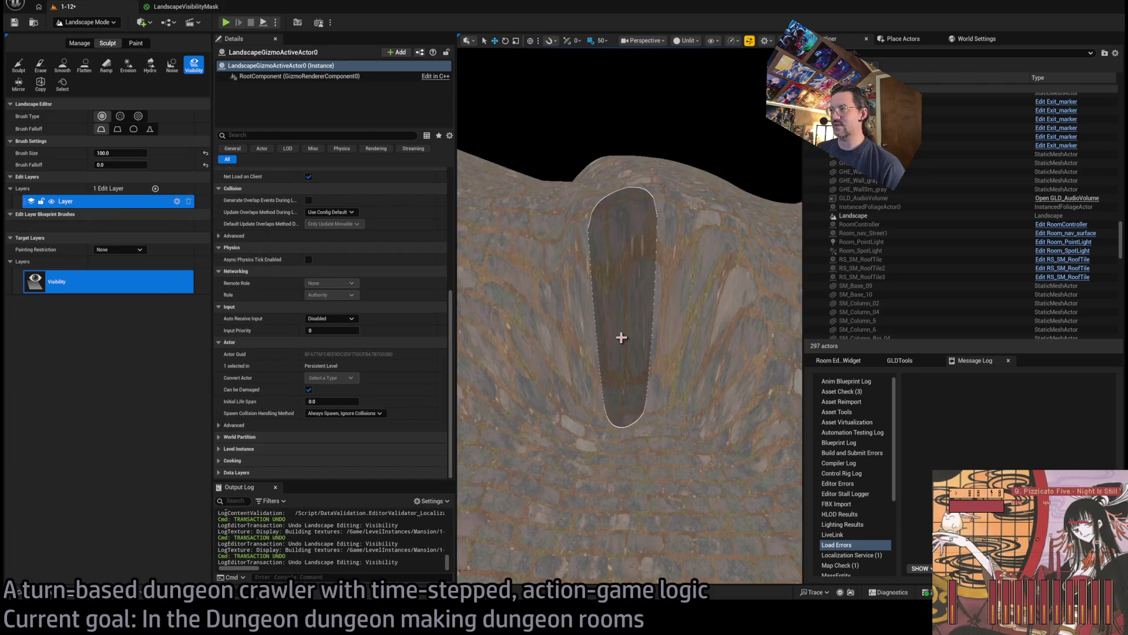
# With Brush Size 50, paint a narrower hole over the E0 Exit, then restore Selection Mode
pyautogui.click(109, 153)
pyautogui.write('60')
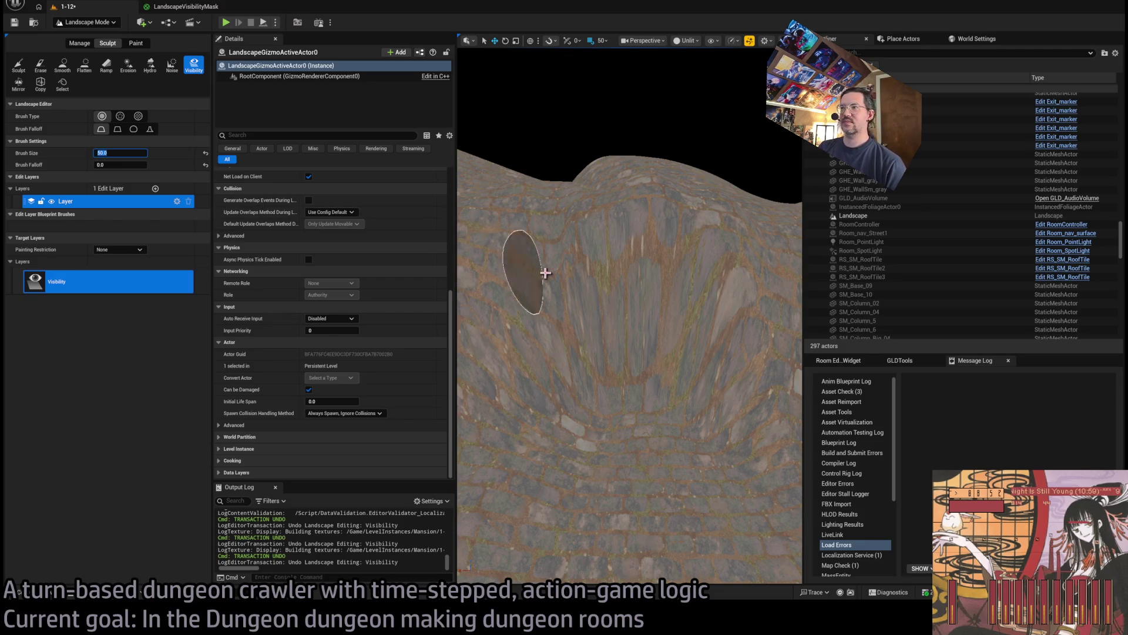
pyautogui.moveTo(606, 311)
pyautogui.mouseDown()
pyautogui.moveTo(658, 317)
pyautogui.moveTo(611, 321)
pyautogui.moveTo(627, 319)
pyautogui.mouseUp()
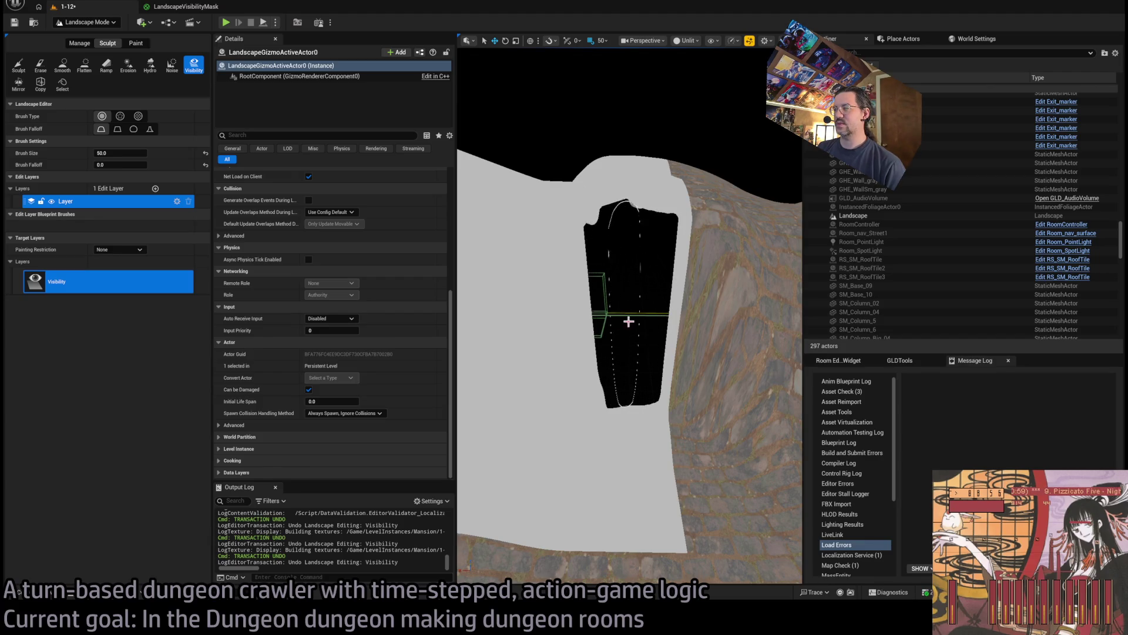
pyautogui.scroll(15, 940, 219)
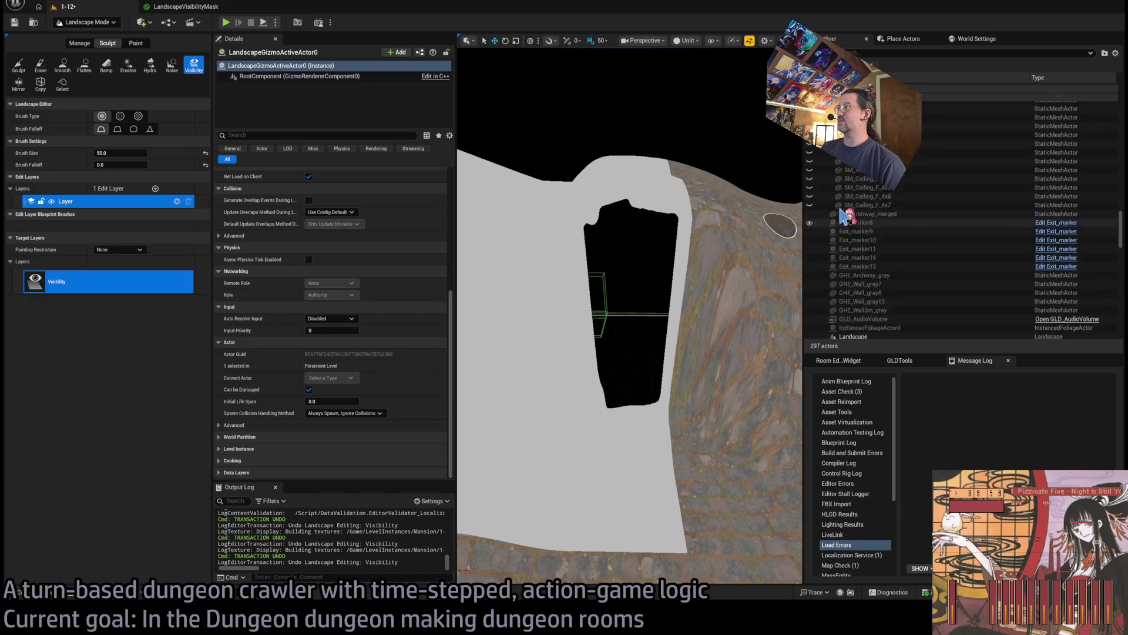
pyautogui.doubleClick(823, 268)
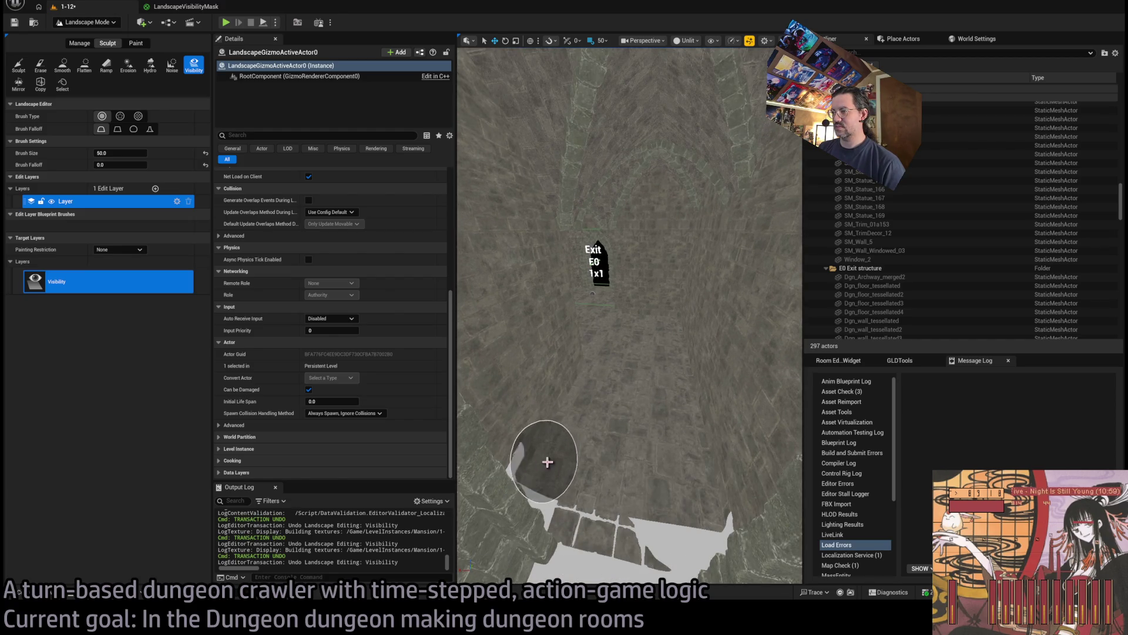
pyautogui.moveTo(620, 453); pyautogui.dragTo(666, 450)
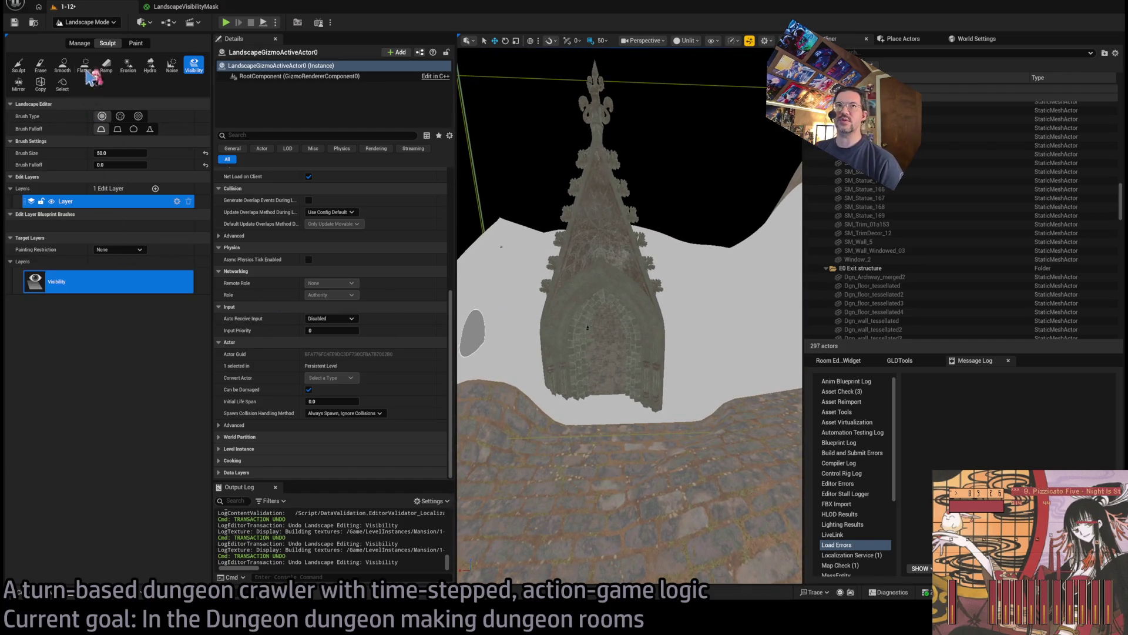
pyautogui.hotkey('shift', '1')
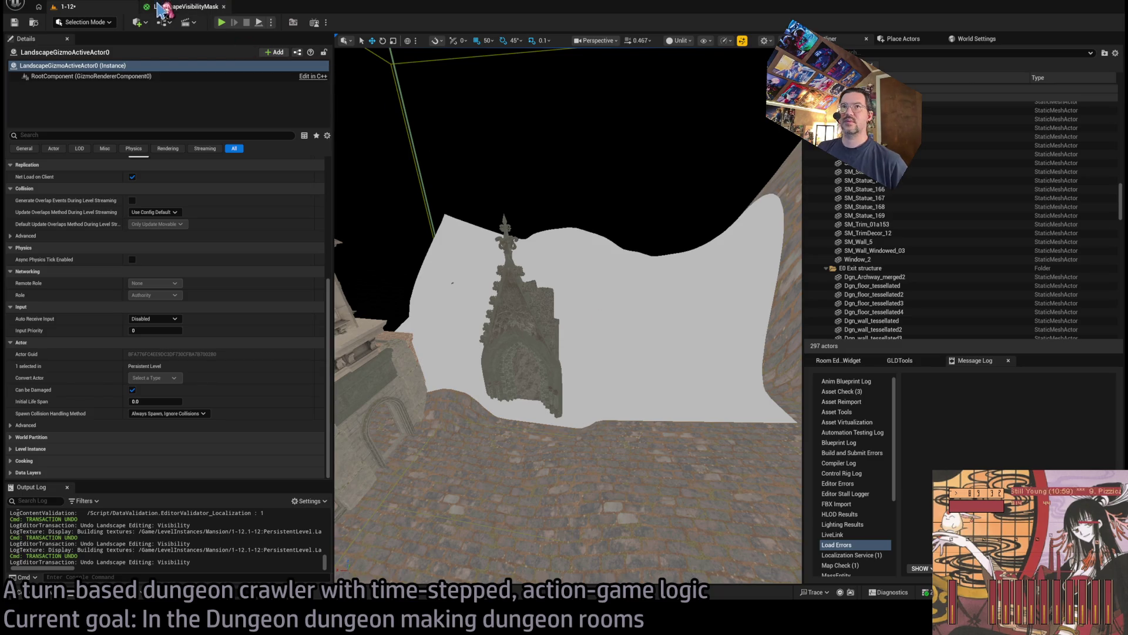
# Delete the 0.5 emissive Constant from LandscapeVisibilityMask and inspect the hillside hole around the chapel
pyautogui.click(186, 7)
pyautogui.press('Delete')
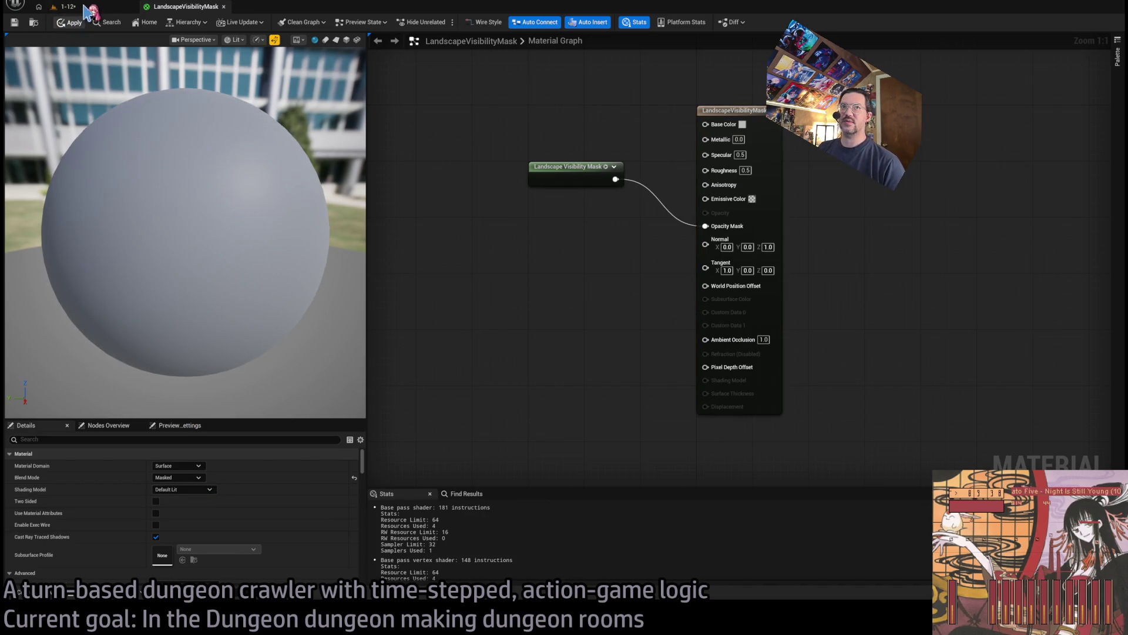
pyautogui.moveTo(412, 235)
pyautogui.mouseDown()
pyautogui.moveTo(411, 200)
pyautogui.moveTo(435, 194)
pyautogui.moveTo(390, 200)
pyautogui.moveTo(385, 212)
pyautogui.moveTo(389, 185)
pyautogui.moveTo(395, 203)
pyautogui.mouseUp()
pyautogui.moveTo(649, 285); pyautogui.dragTo(649, 285)
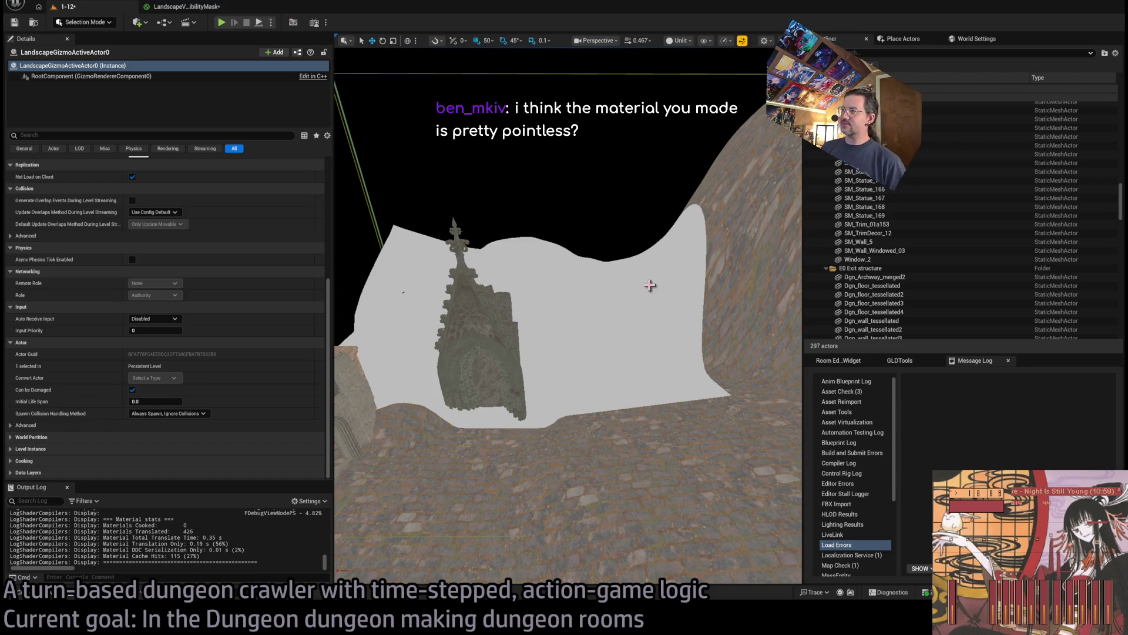
pyautogui.moveTo(580, 231)
pyautogui.mouseDown()
pyautogui.moveTo(553, 241)
pyautogui.moveTo(573, 238)
pyautogui.mouseUp()
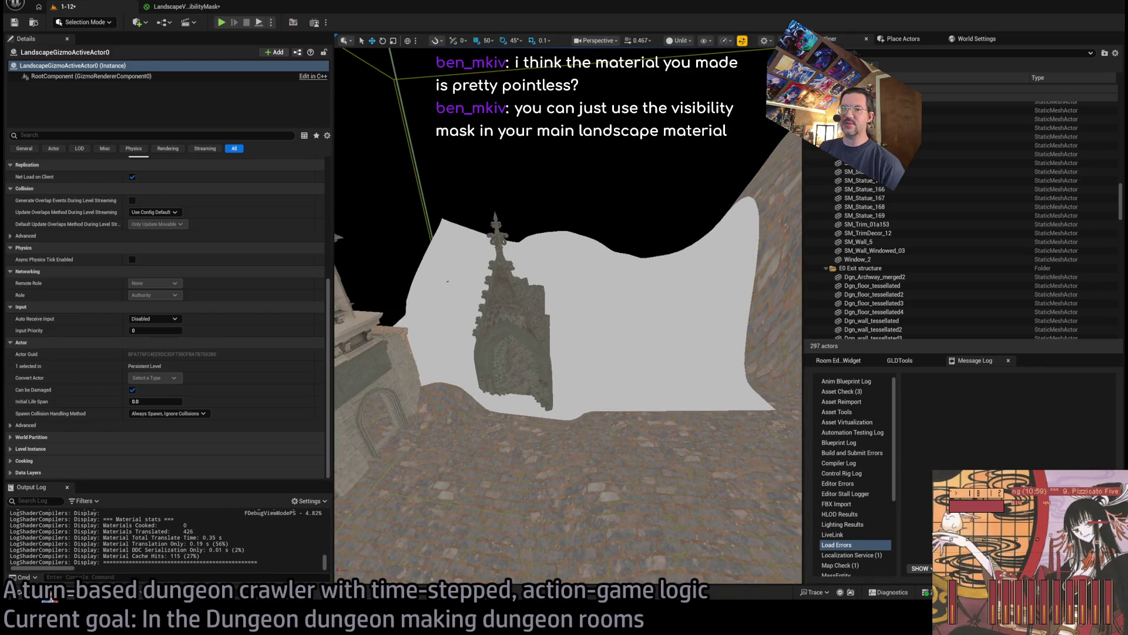
pyautogui.click(51, 595)
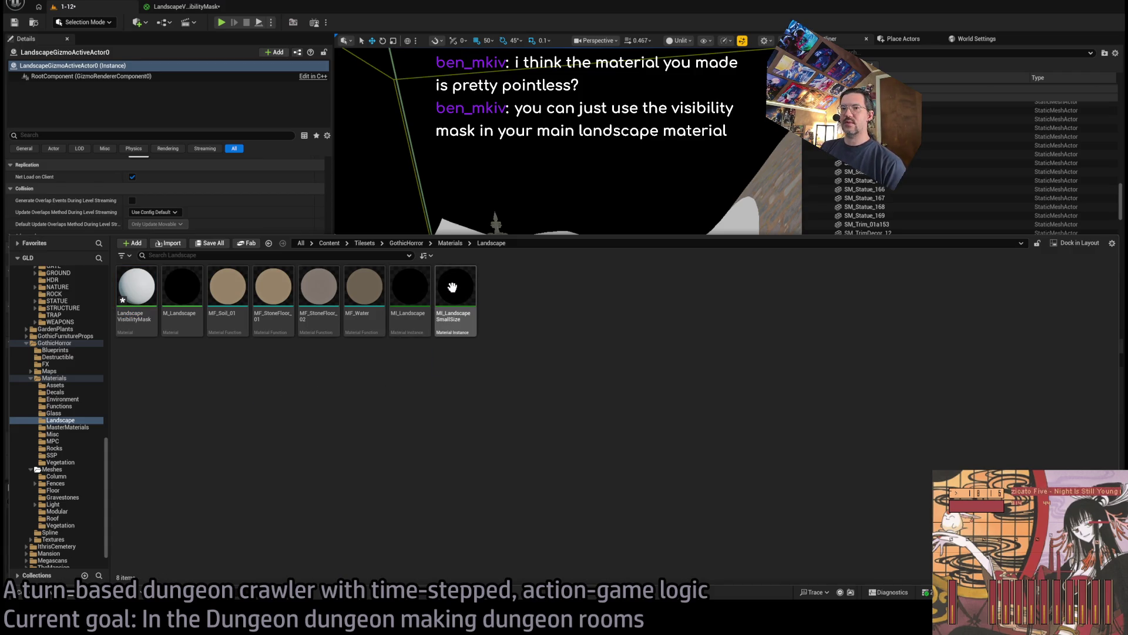
# Open the M_Landscape material and centre the graph on its output node
pyautogui.doubleClick(173, 293)
pyautogui.scroll(-3, 501, 262)
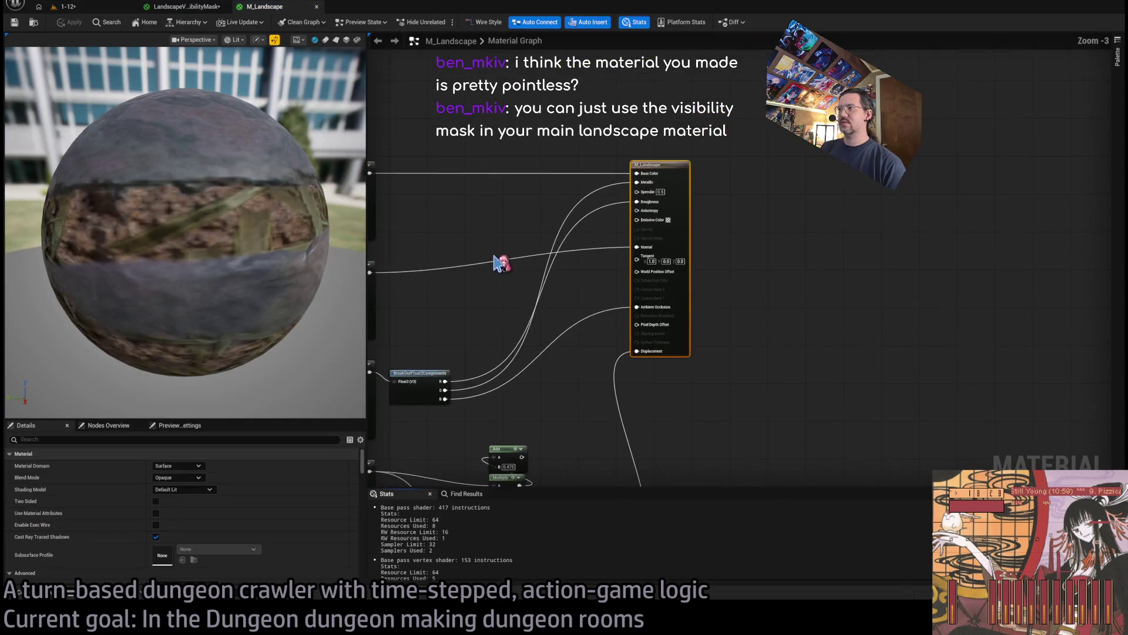
pyautogui.scroll(3, 713, 219)
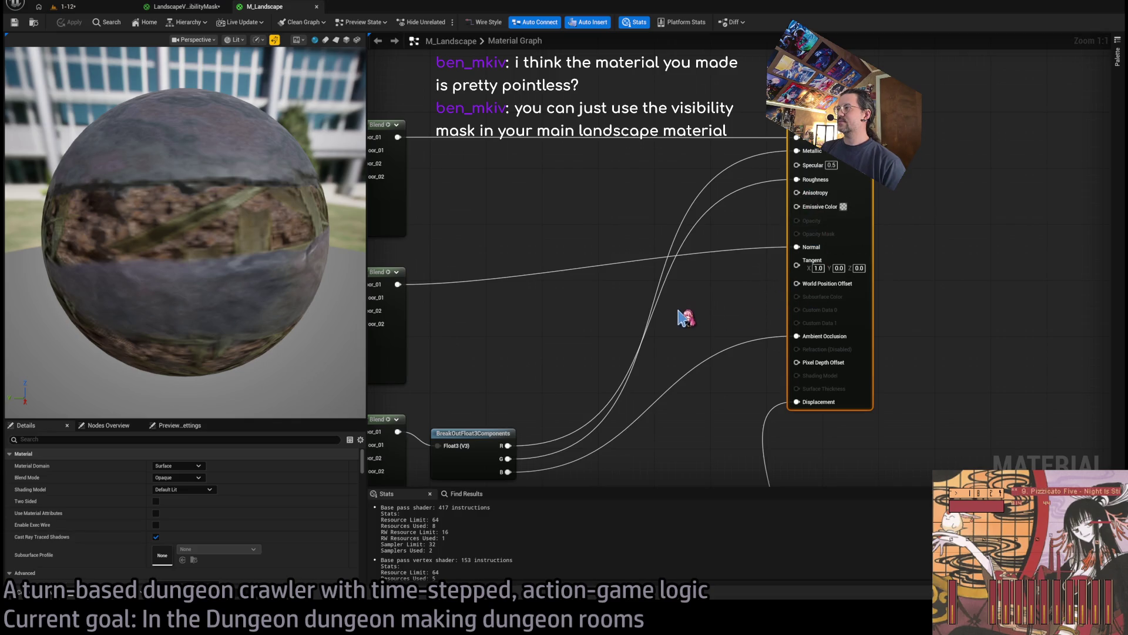
pyautogui.scroll(-3, 705, 302)
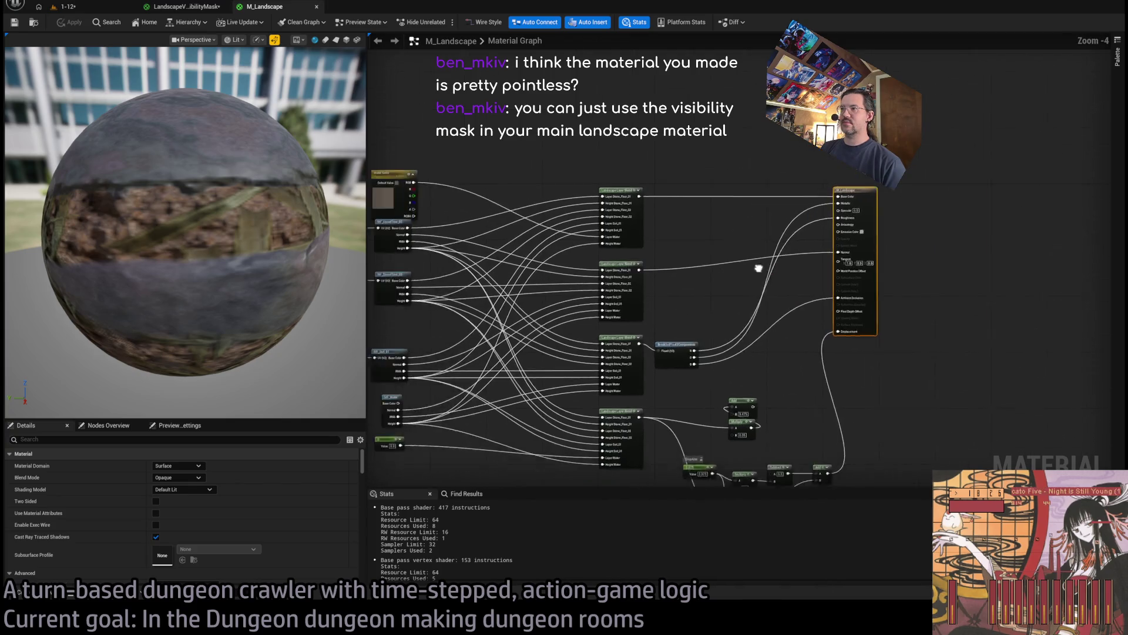
pyautogui.scroll(3, 811, 238)
pyautogui.scroll(-5, 808, 238)
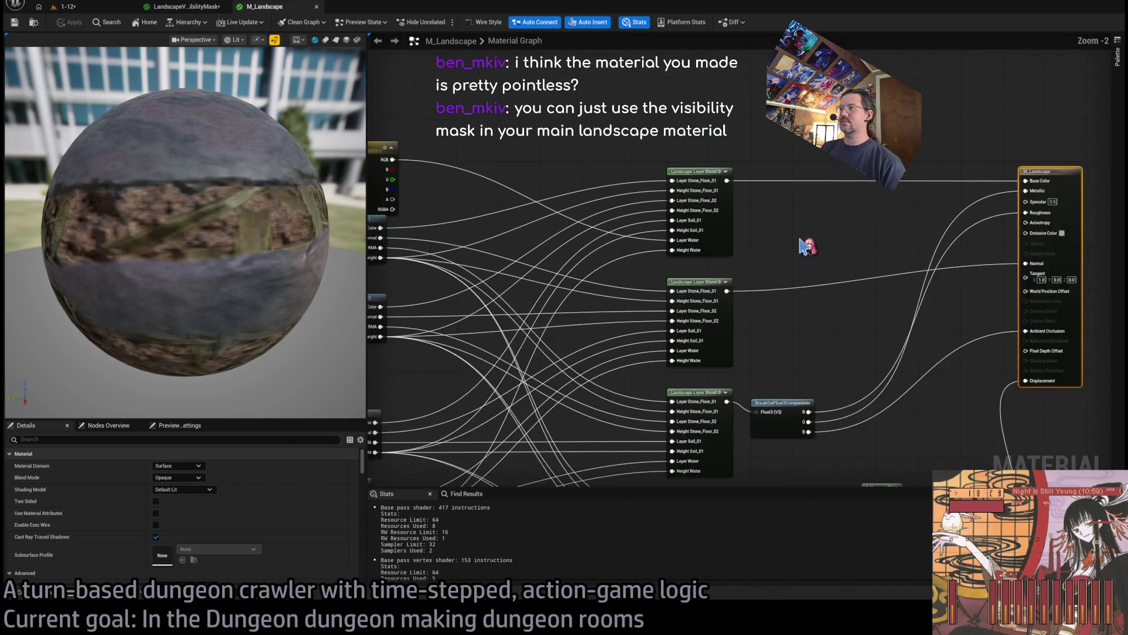
pyautogui.scroll(2, 709, 252)
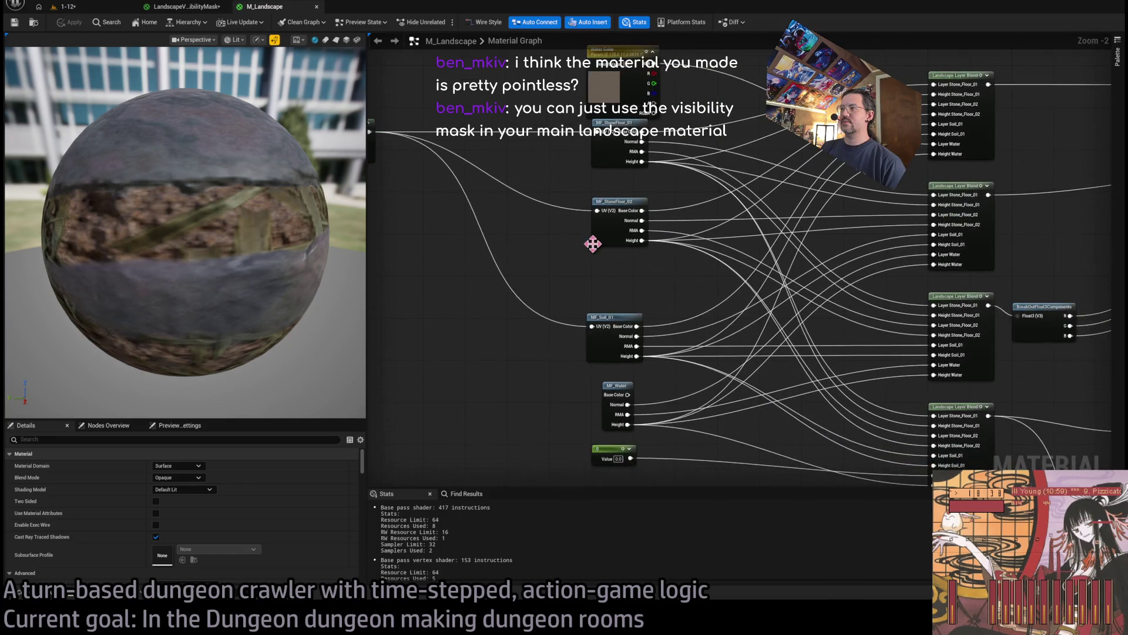
pyautogui.moveTo(595, 254); pyautogui.dragTo(590, 256)
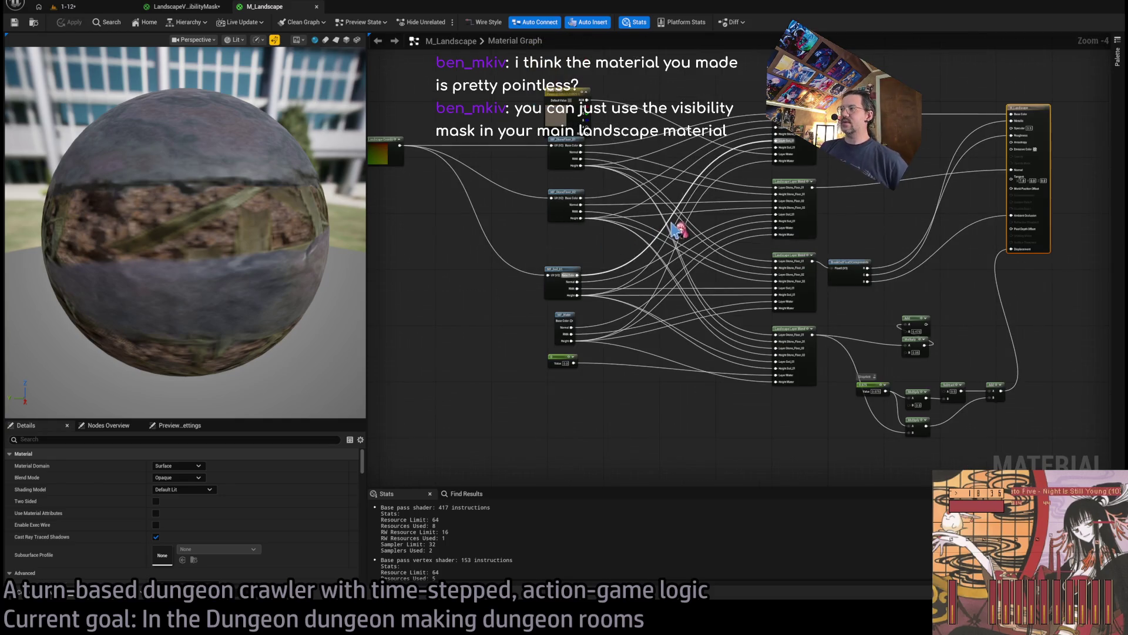
pyautogui.scroll(2, 743, 203)
pyautogui.moveTo(742, 203); pyautogui.dragTo(576, 214)
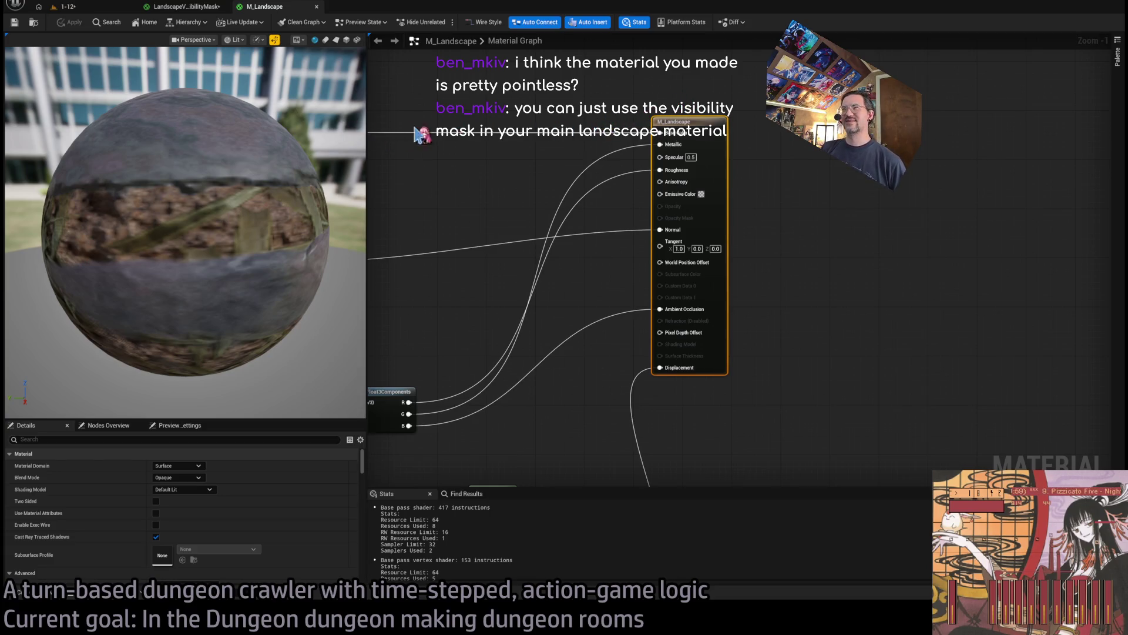
pyautogui.moveTo(591, 124)
pyautogui.mouseDown()
pyautogui.moveTo(711, 209)
pyautogui.moveTo(635, 262)
pyautogui.mouseUp()
pyautogui.scroll(1, 635, 262)
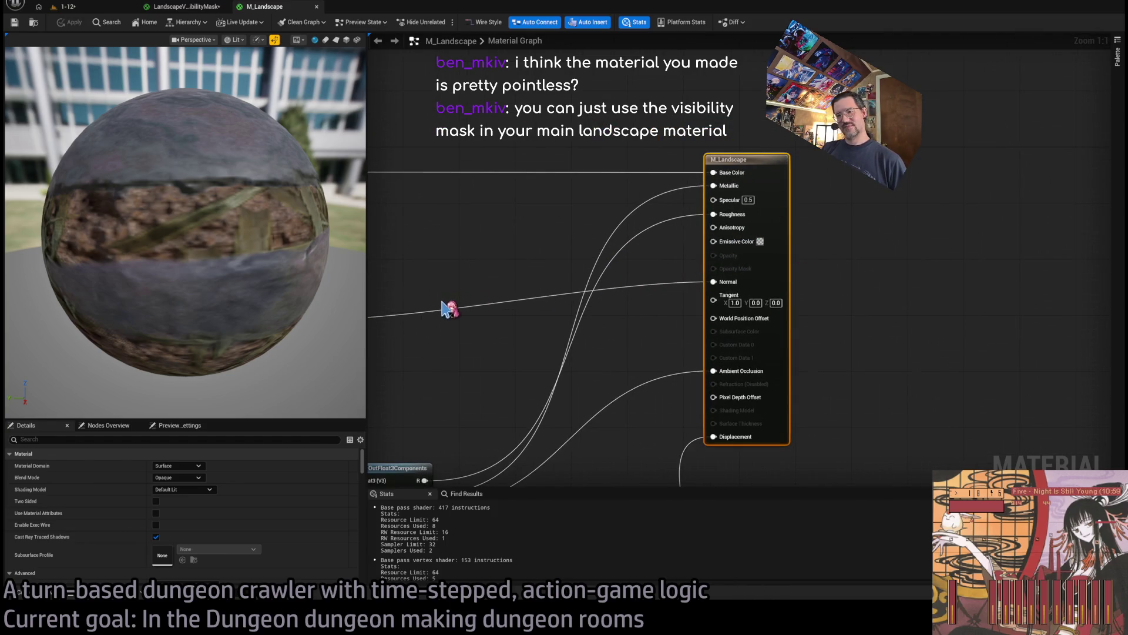
pyautogui.moveTo(461, 286); pyautogui.dragTo(475, 268)
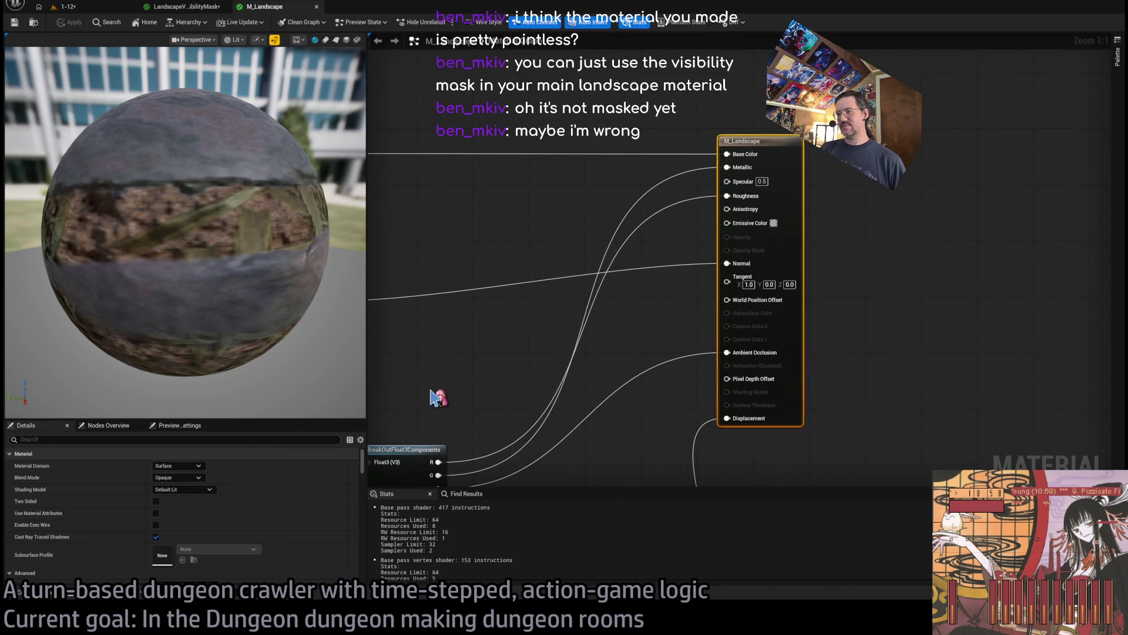
pyautogui.moveTo(491, 335); pyautogui.dragTo(514, 332)
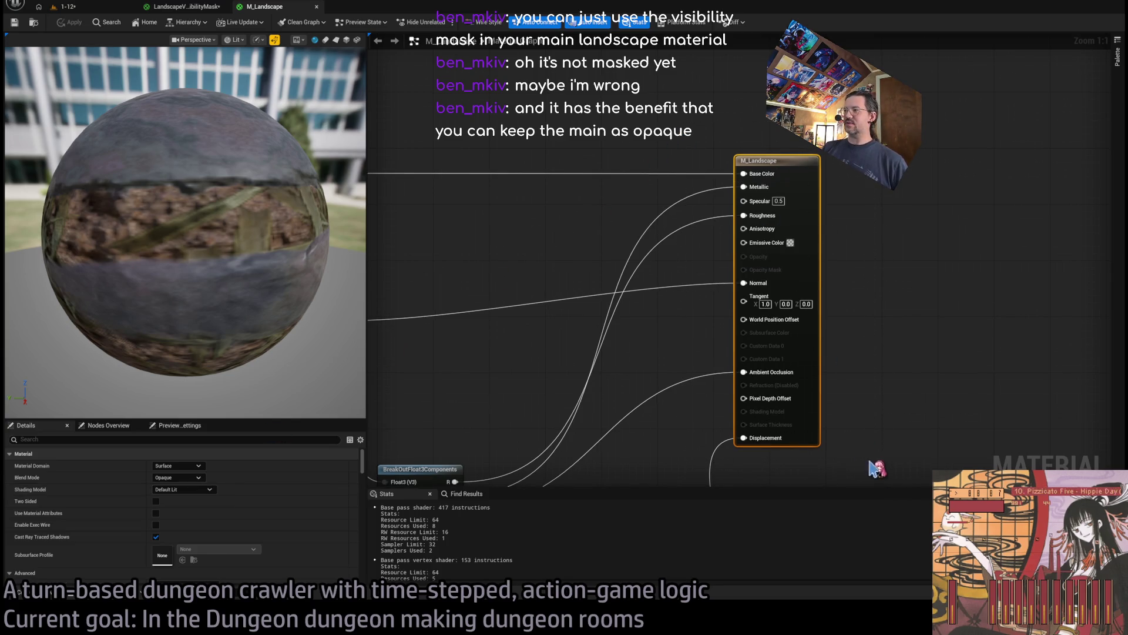
# Inspect the Landscape Layer Blend nodes and Add/Multiply chain, then return to the 1-12 level
pyautogui.click(541, 393)
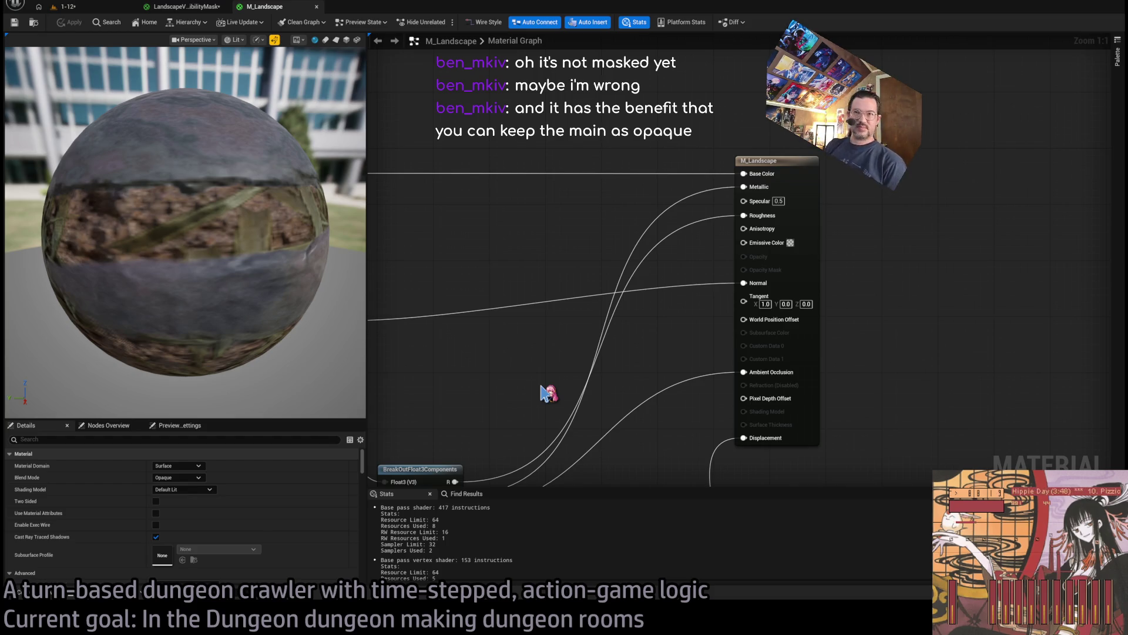
pyautogui.scroll(-5, 521, 340)
pyautogui.scroll(2, 521, 340)
pyautogui.moveTo(521, 340); pyautogui.dragTo(833, 271)
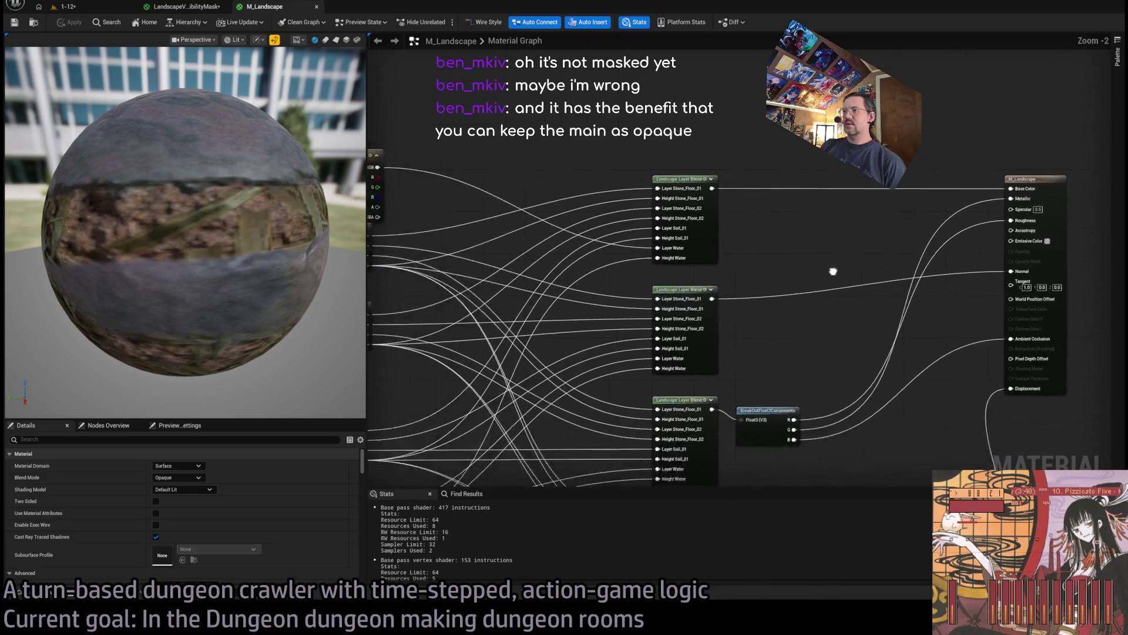
pyautogui.moveTo(890, 318)
pyautogui.mouseDown()
pyautogui.moveTo(634, 308)
pyautogui.moveTo(675, 276)
pyautogui.mouseUp()
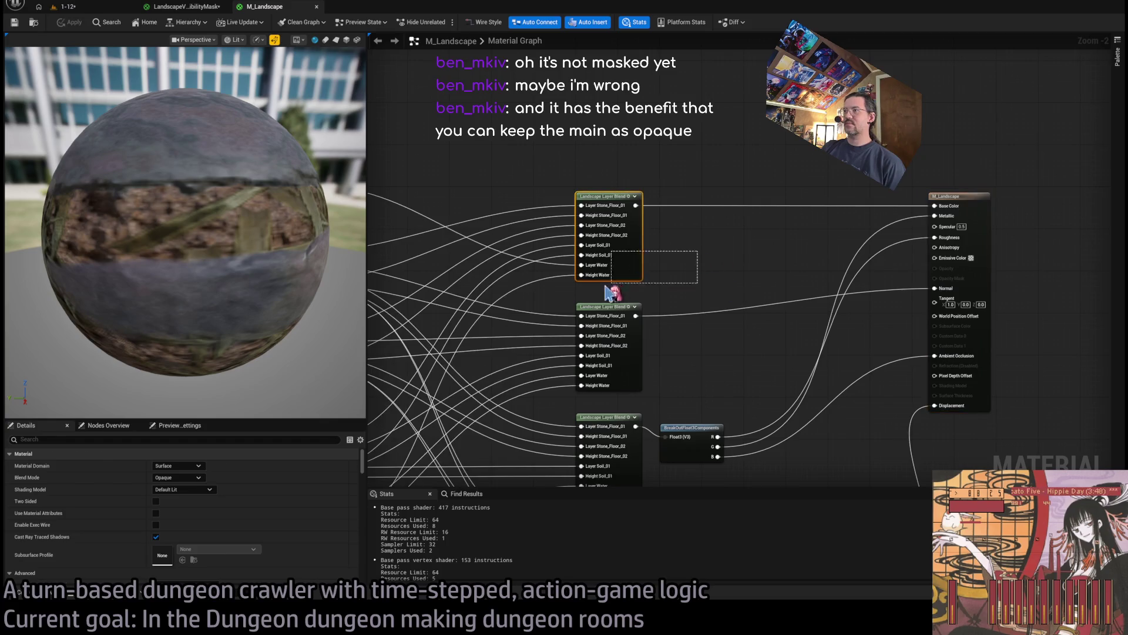
pyautogui.click(647, 246)
pyautogui.moveTo(738, 255); pyautogui.dragTo(767, 309)
pyautogui.click(688, 306)
pyautogui.scroll(-5, 189, 511)
pyautogui.scroll(-2, 194, 500)
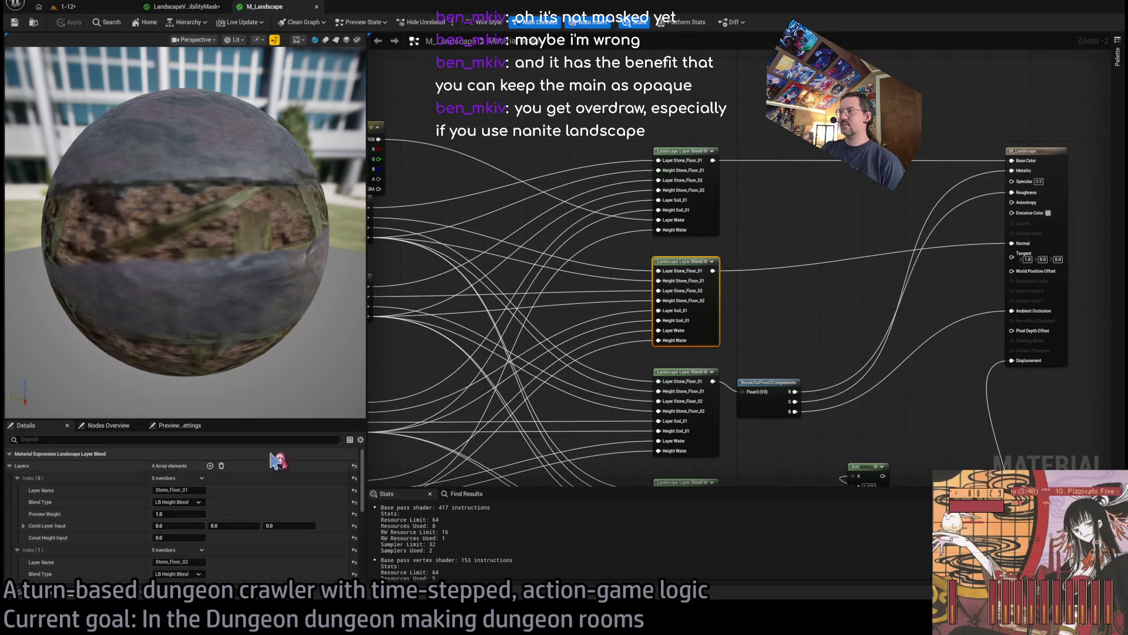
pyautogui.click(773, 209)
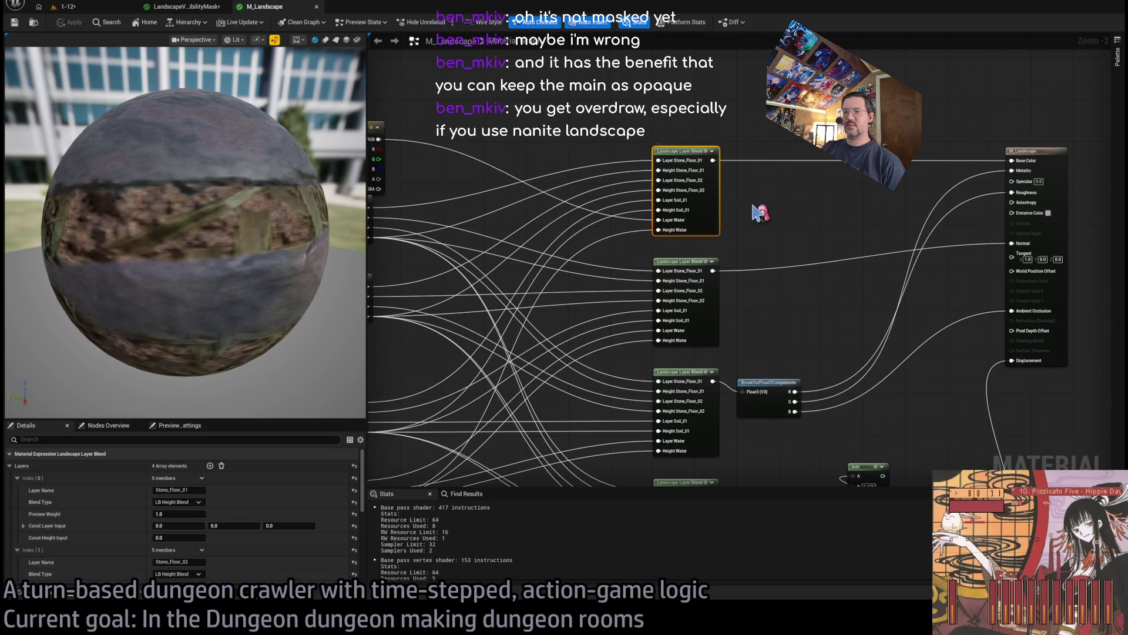
pyautogui.moveTo(795, 231); pyautogui.dragTo(909, 182)
pyautogui.scroll(-1, 839, 274)
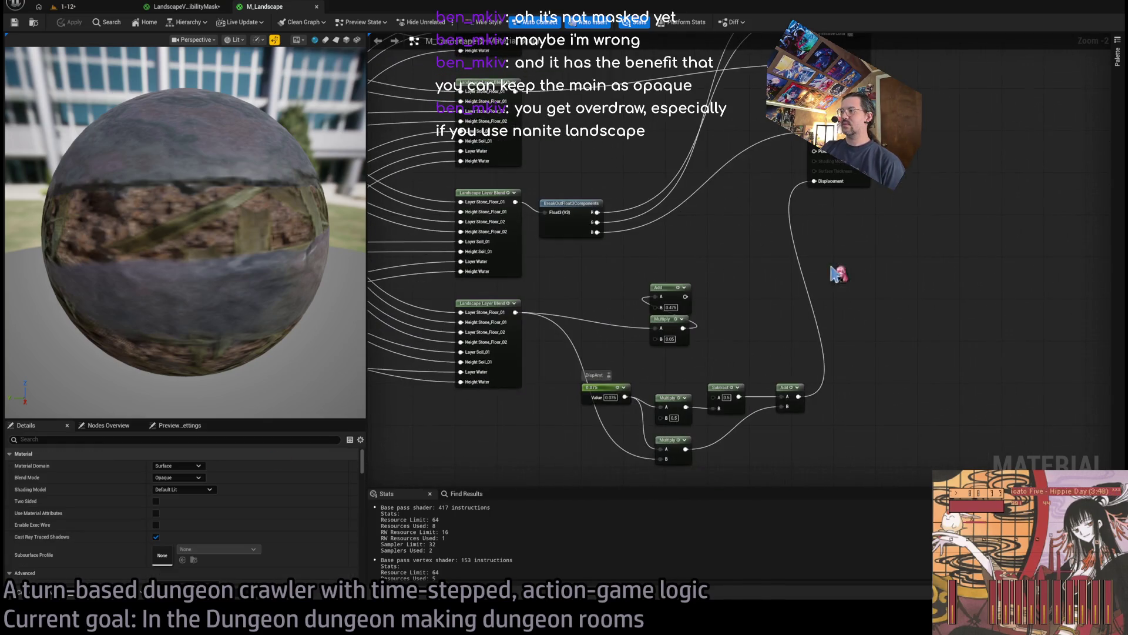
pyautogui.moveTo(768, 264)
pyautogui.mouseDown()
pyautogui.moveTo(763, 373)
pyautogui.moveTo(824, 245)
pyautogui.mouseUp()
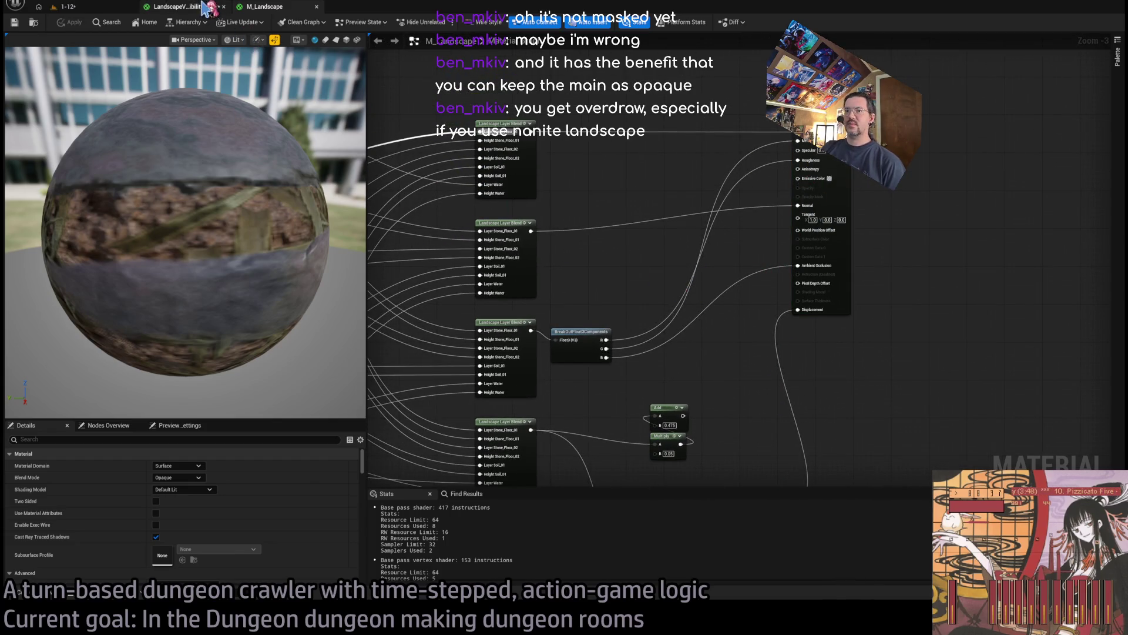
pyautogui.click(68, 6)
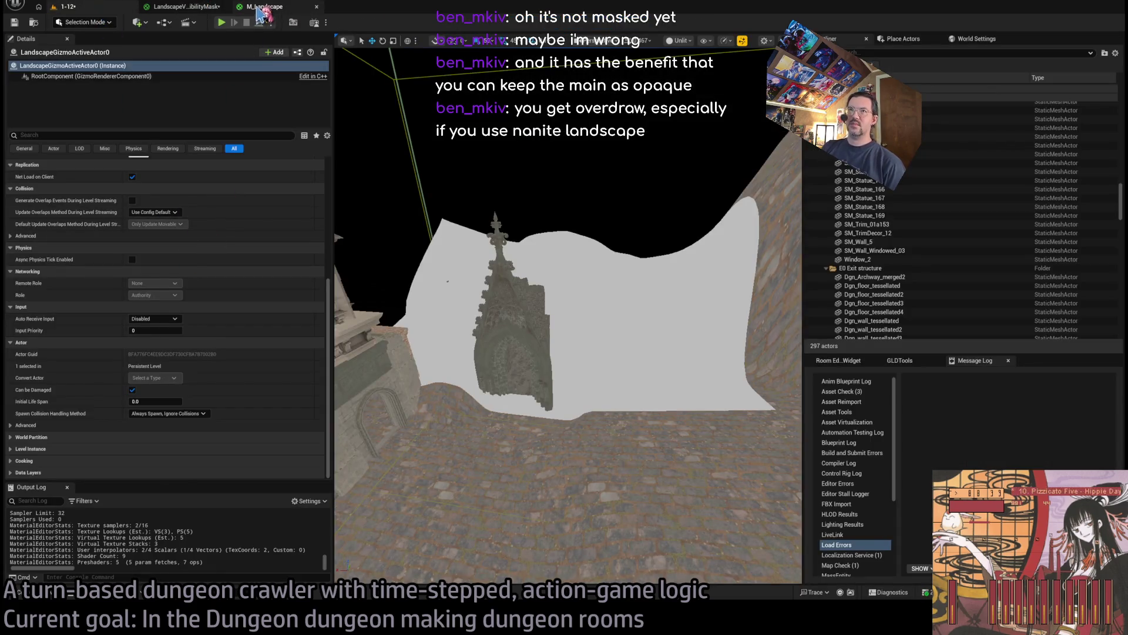
# Paste a Landscape Visibility Mask node into M_Landscape, wire it to Opacity Mask and apply
pyautogui.click(258, 8)
pyautogui.scroll(3, 564, 229)
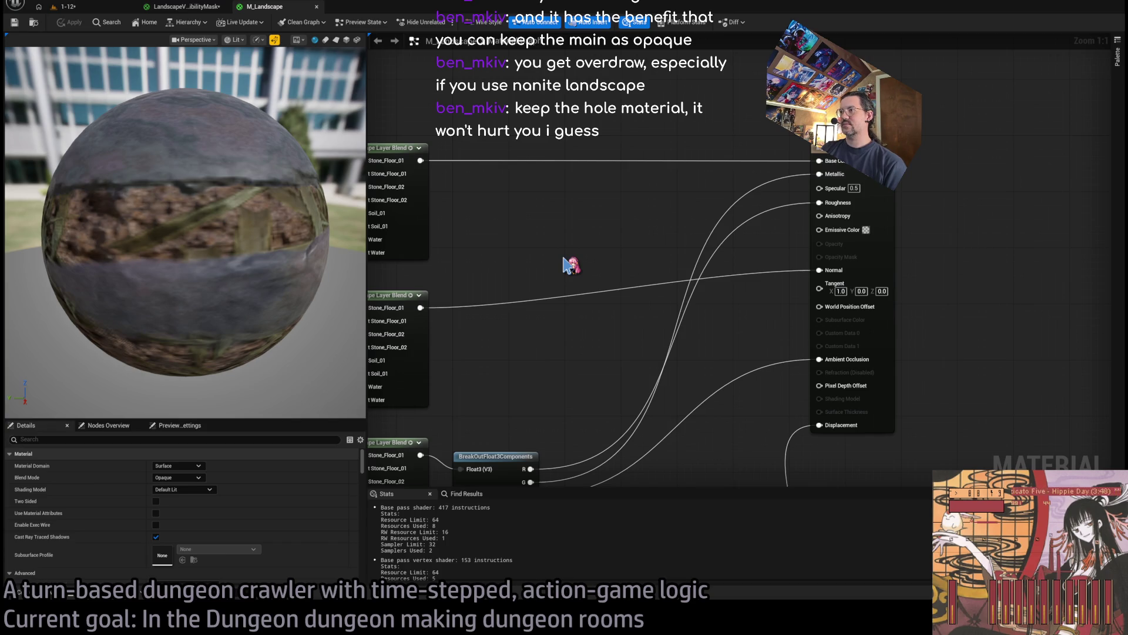
pyautogui.hotkey('ctrl', 'v')
pyautogui.moveTo(645, 272); pyautogui.dragTo(819, 257)
pyautogui.moveTo(611, 270); pyautogui.dragTo(619, 263)
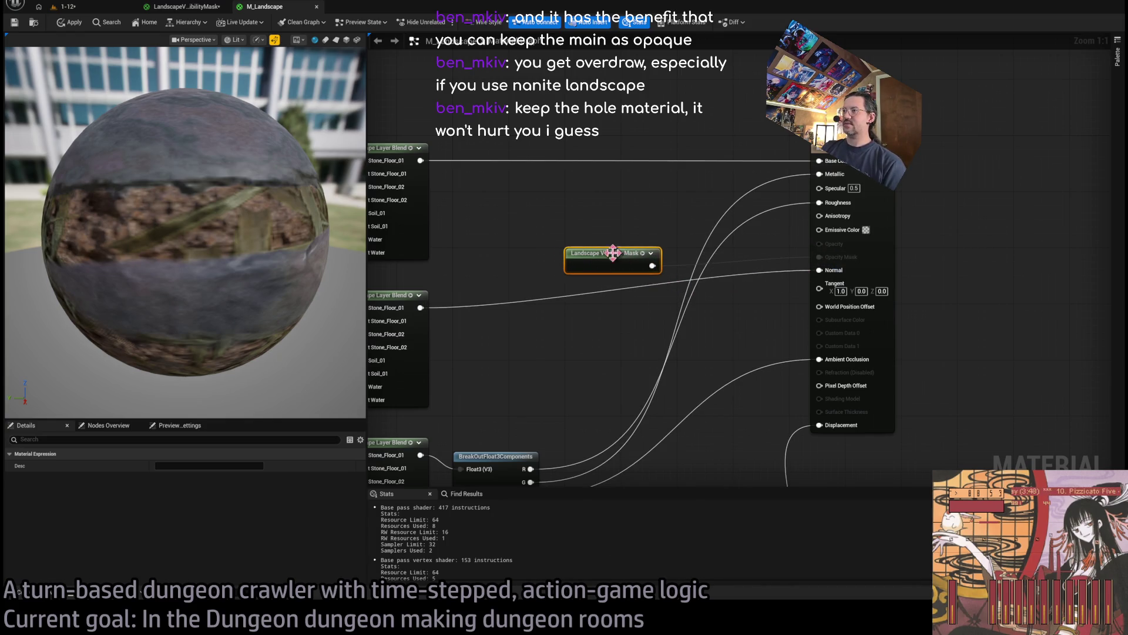
pyautogui.click(588, 223)
pyautogui.click(78, 25)
# Go back to the level and show the Landscape materials folder
pyautogui.click(188, 9)
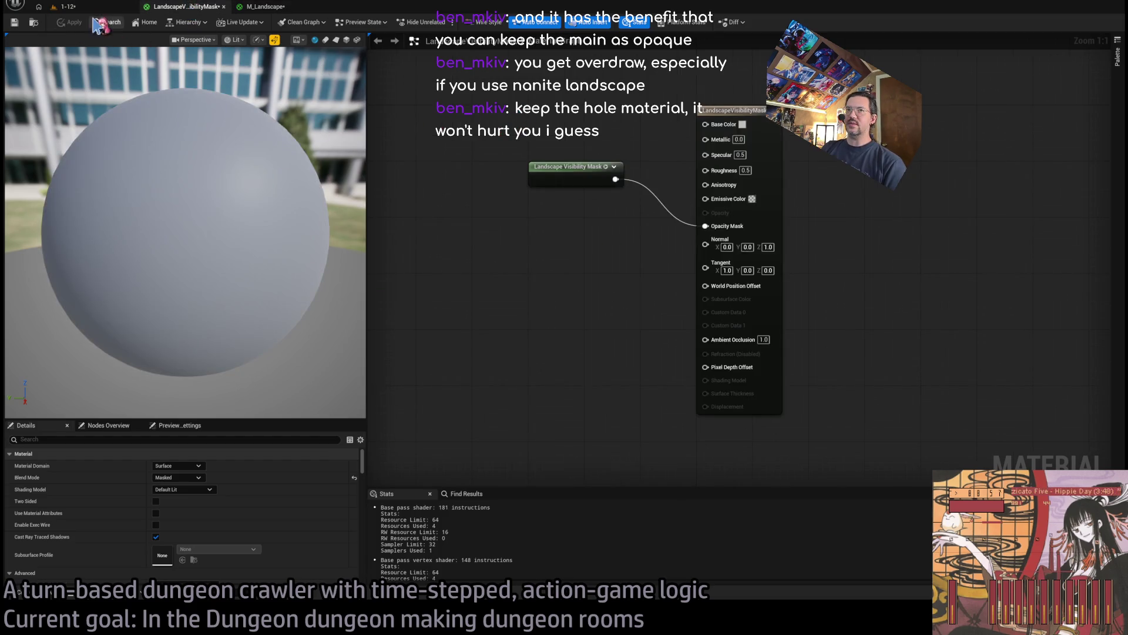
pyautogui.click(68, 6)
pyautogui.click(46, 595)
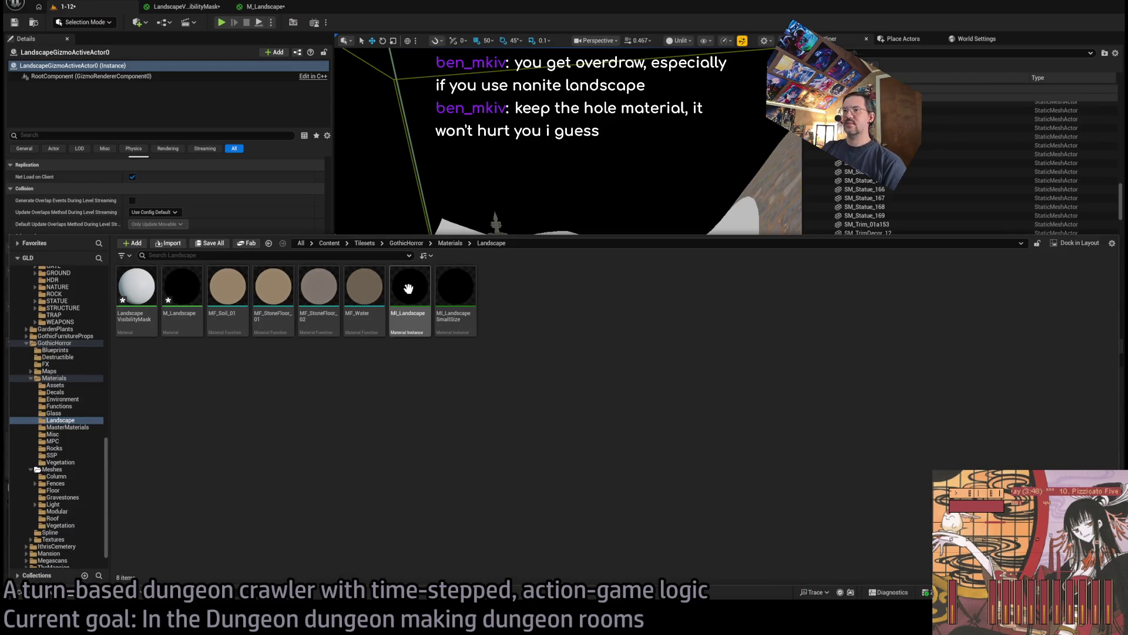
# Select the landscape, locate MI_Landscape SmallSize and duplicate it as a HoleVisibility instance
pyautogui.moveTo(438, 280)
pyautogui.mouseDown()
pyautogui.moveTo(265, 222)
pyautogui.moveTo(239, 340)
pyautogui.moveTo(214, 379)
pyautogui.mouseUp()
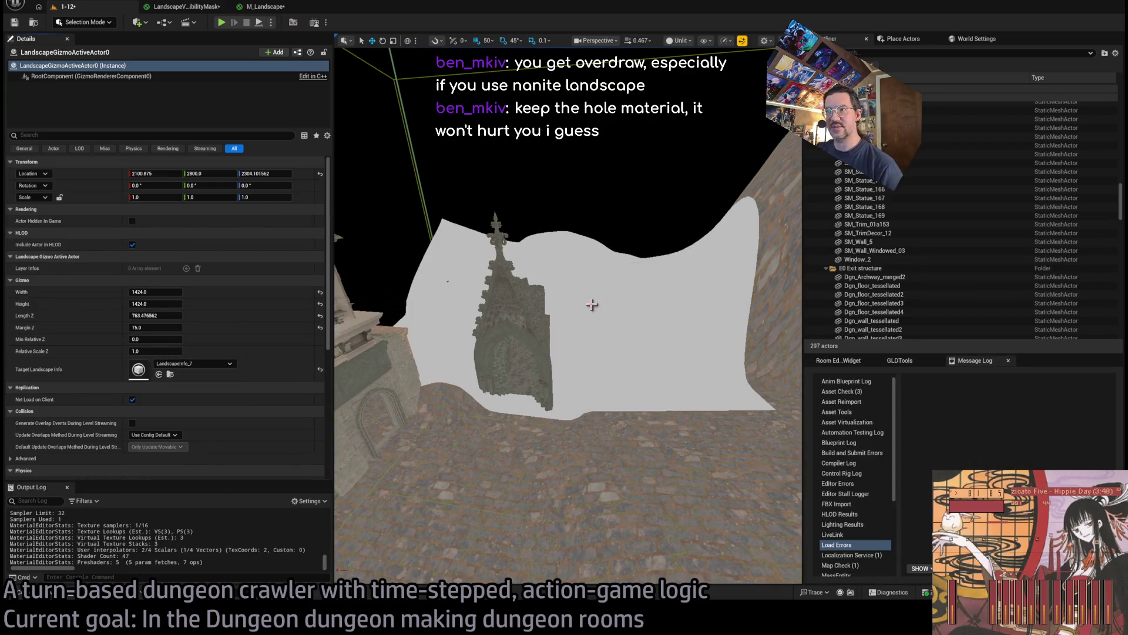
pyautogui.click(592, 304)
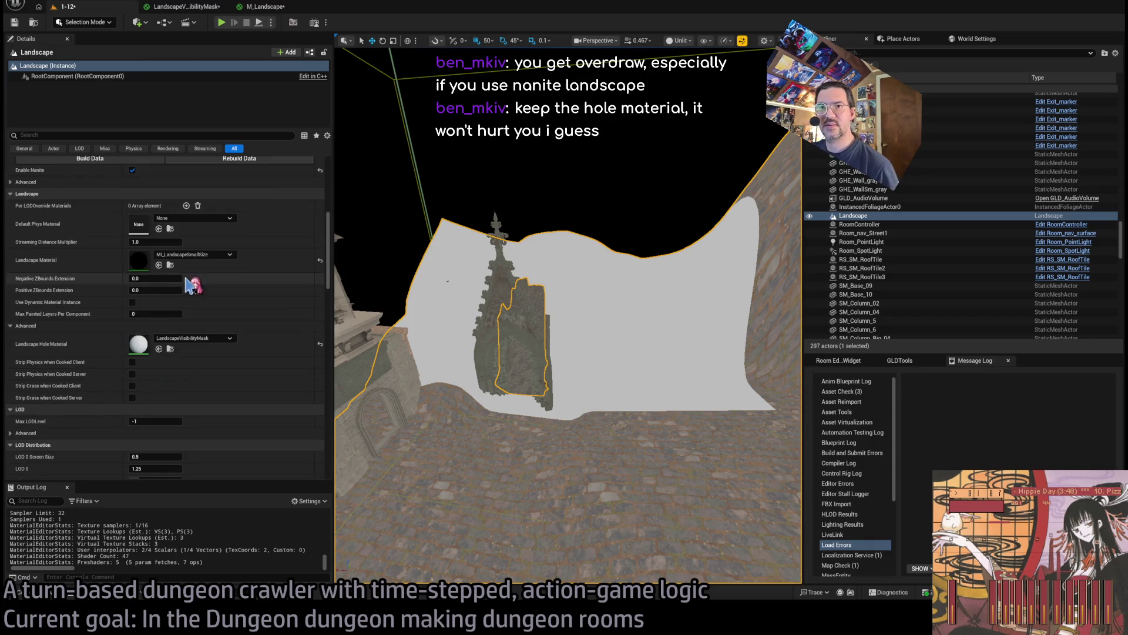
pyautogui.click(170, 265)
pyautogui.click(467, 286)
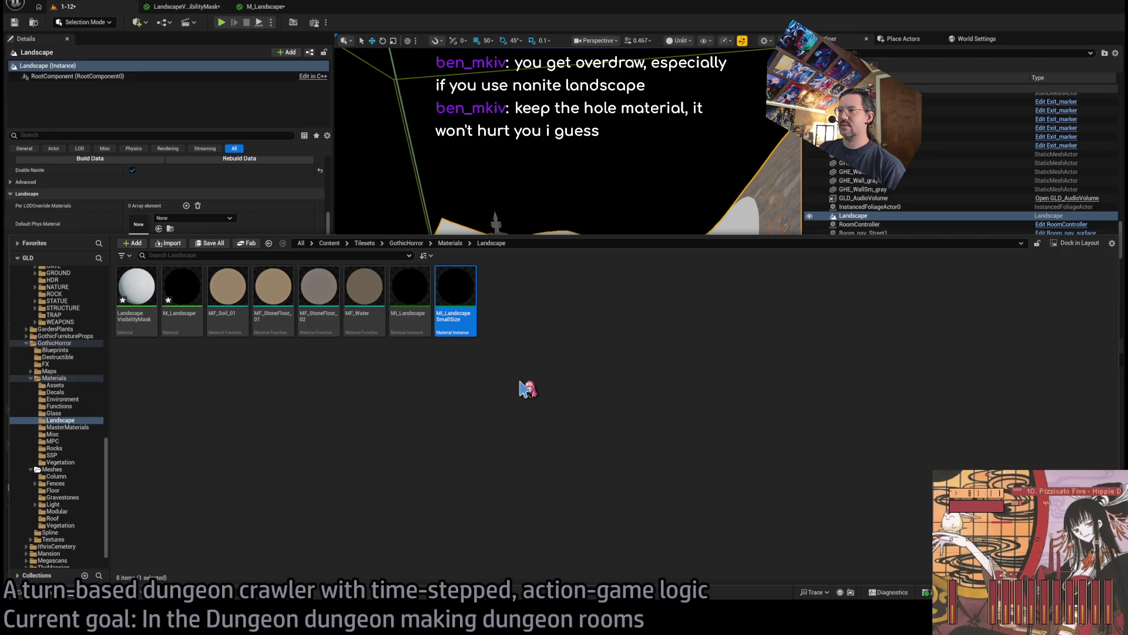
pyautogui.hotkey('ctrl', 'd')
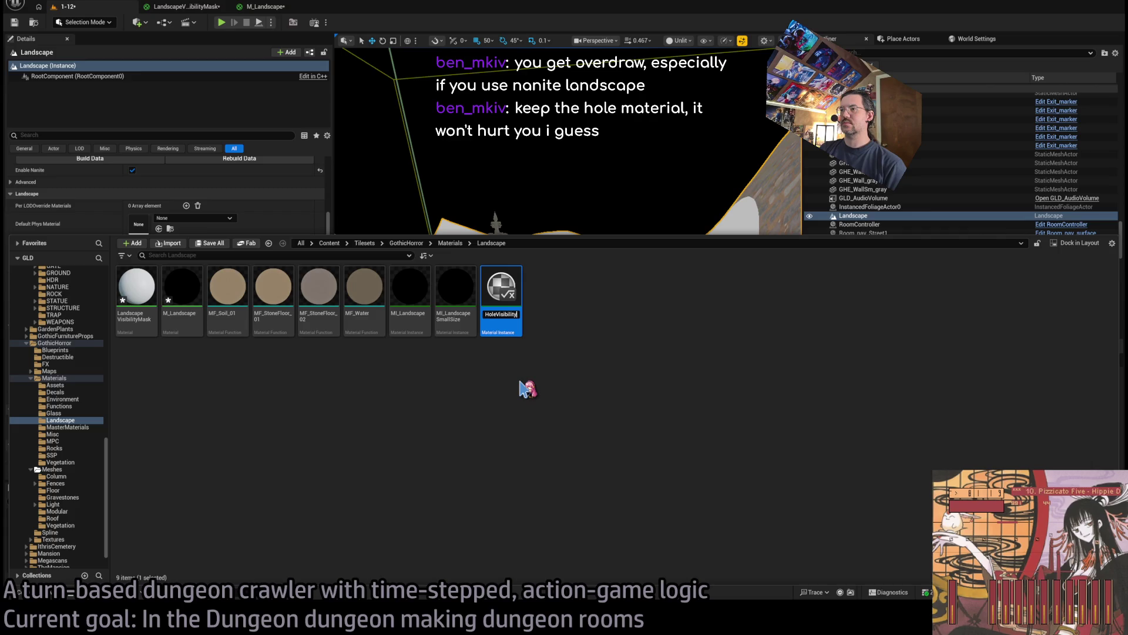
pyautogui.press('Return')
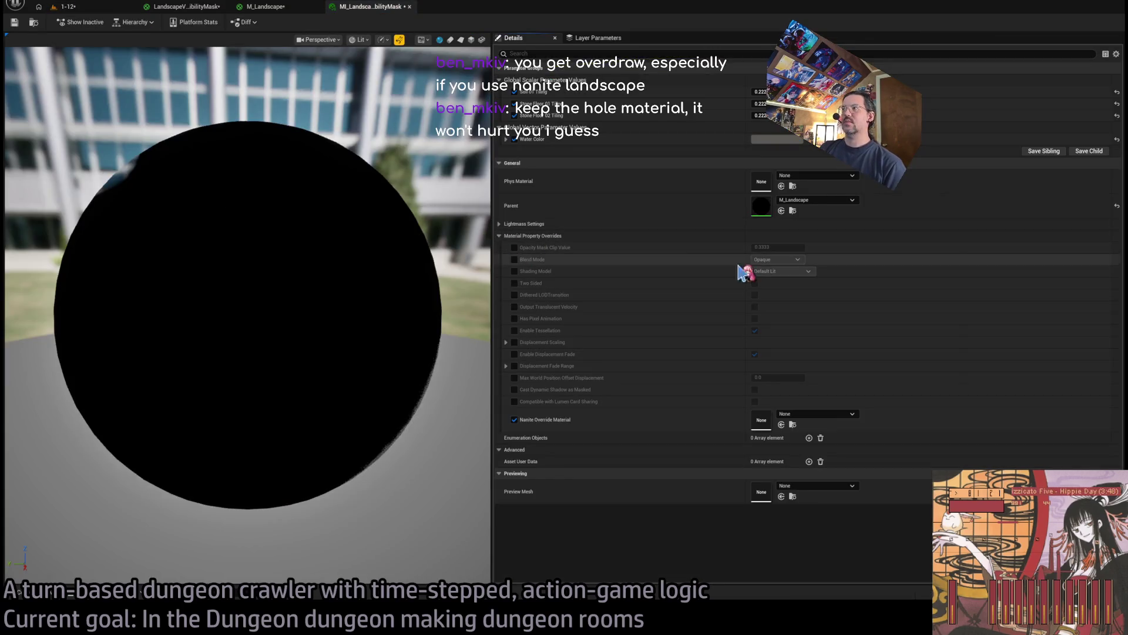
# Override the hole-mask instance's blend mode to Masked, then find it in the Landscape materials folder
pyautogui.click(514, 260)
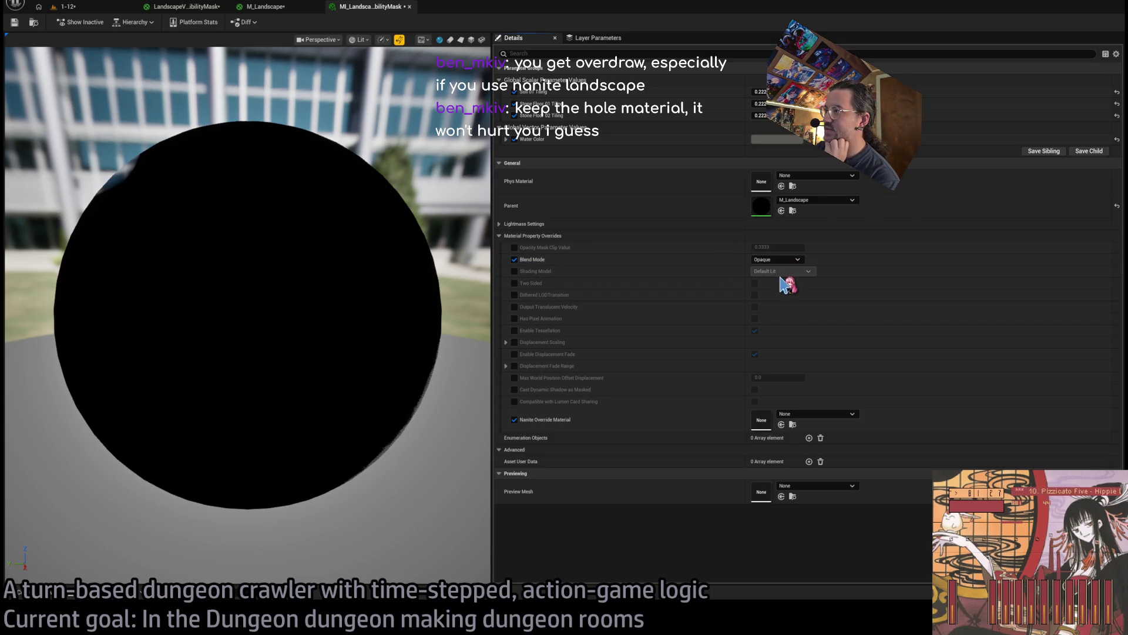
pyautogui.click(782, 285)
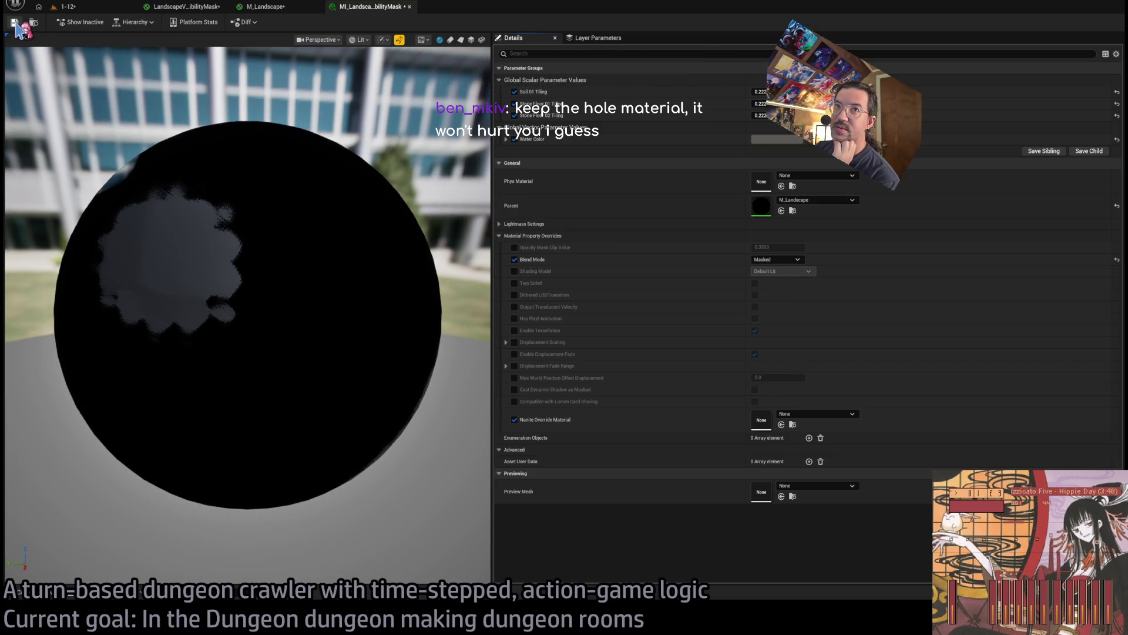
pyautogui.click(69, 7)
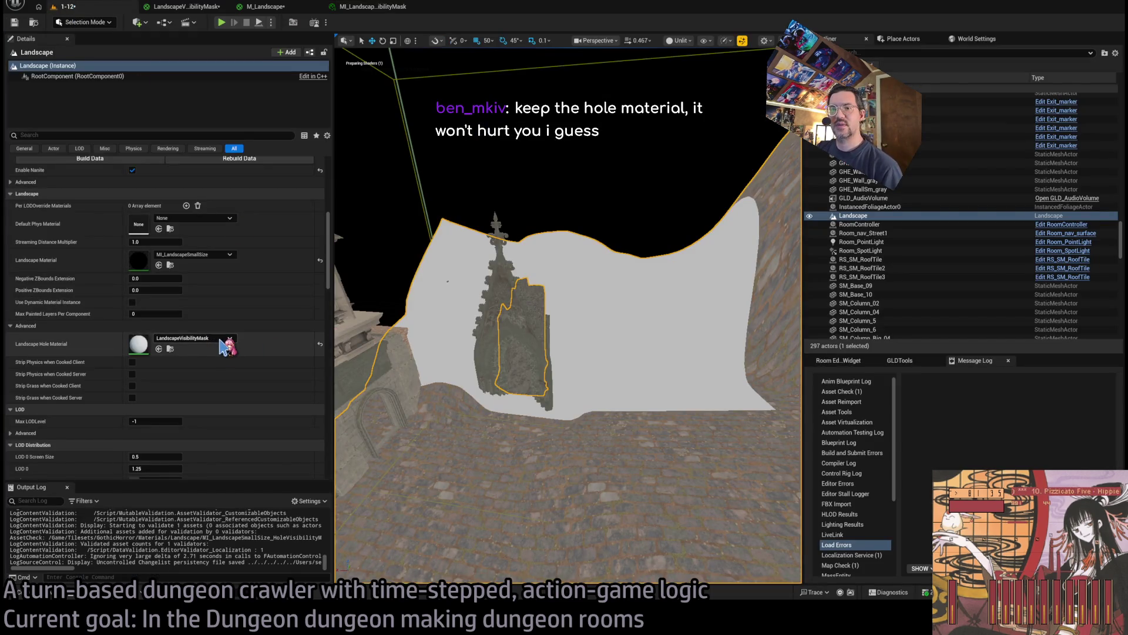
pyautogui.click(170, 348)
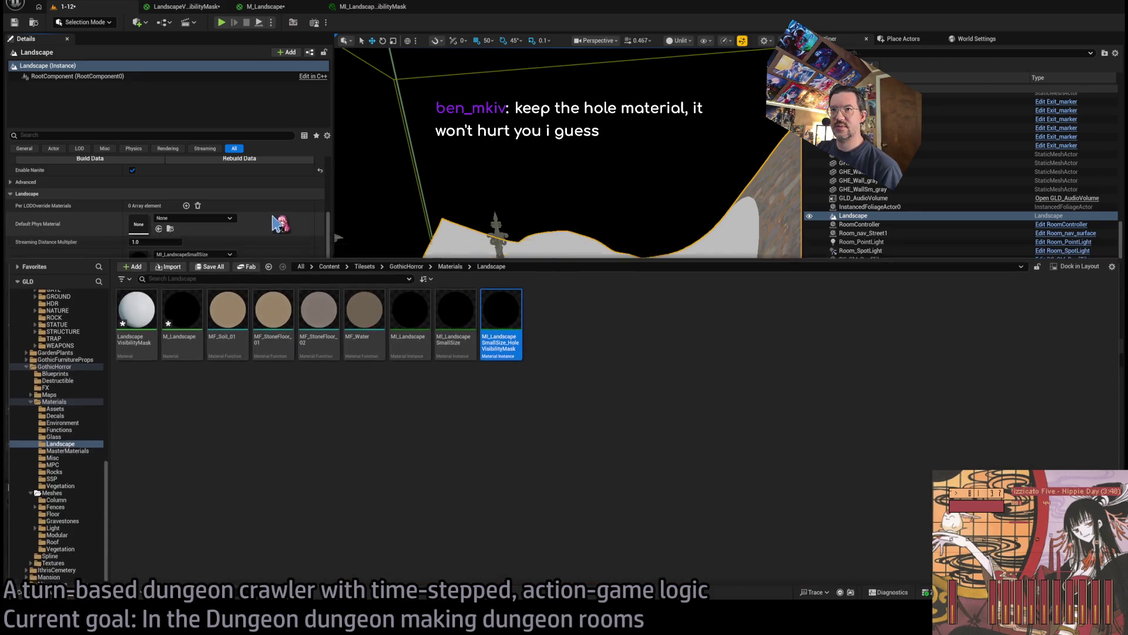
# Assign MI_LandscapeSmallSize_HoleVisibilityMask as the Landscape Hole Material, check the hole, and reopen the instance
pyautogui.click(273, 217)
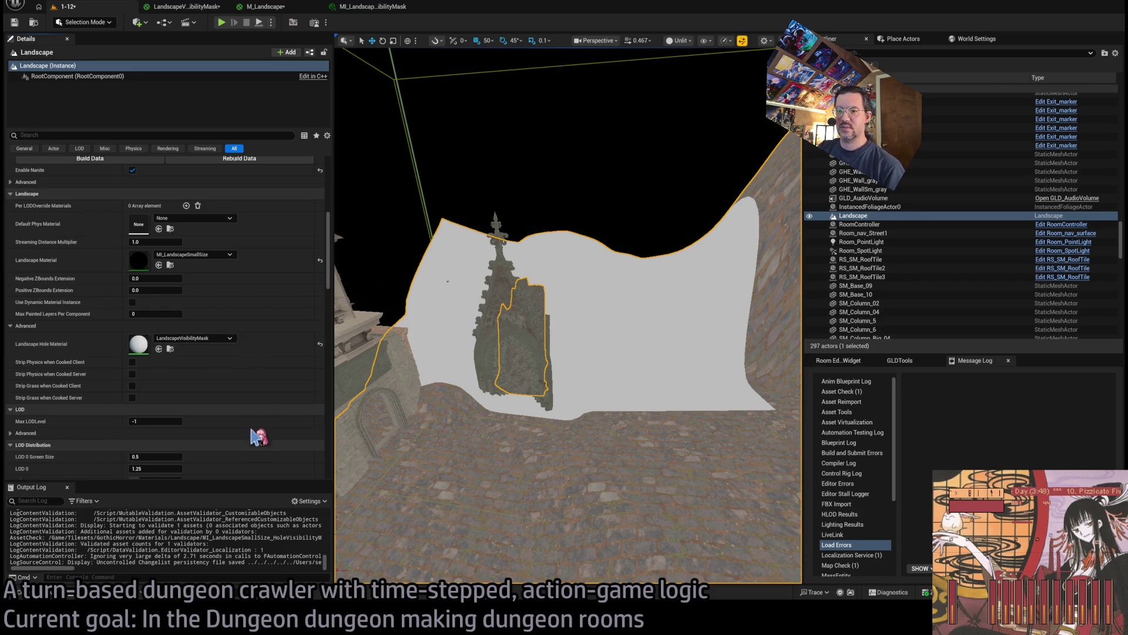
pyautogui.moveTo(595, 321); pyautogui.dragTo(591, 254)
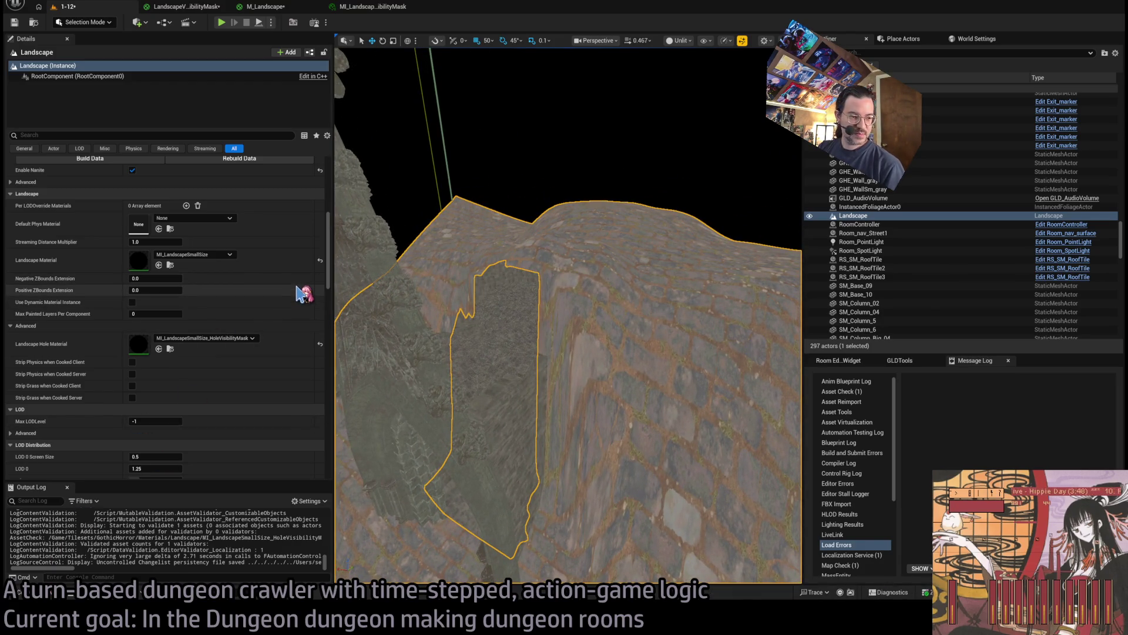
pyautogui.click(52, 595)
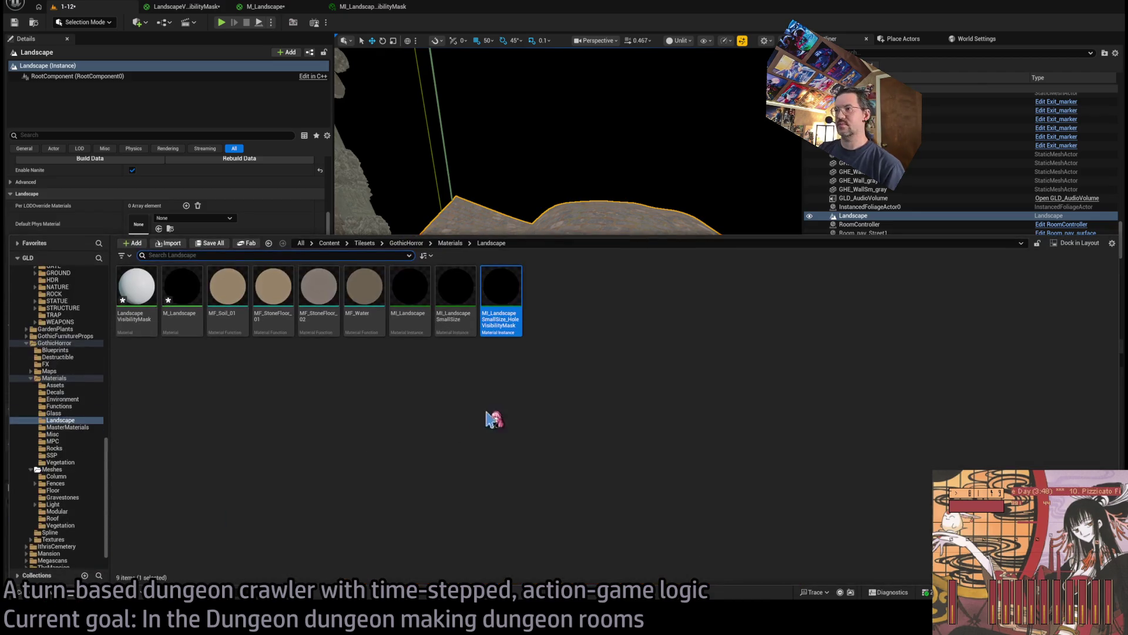
pyautogui.doubleClick(493, 302)
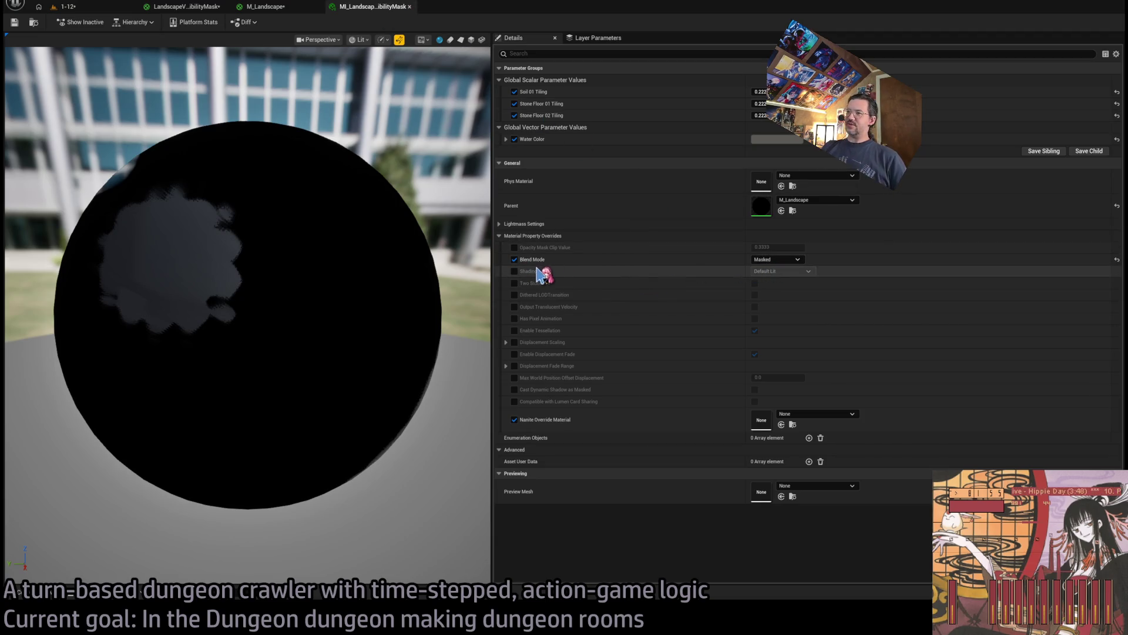
# Reopen the hole-mask instance once more, then close its editor and return to the 1-12 level
pyautogui.click(66, 6)
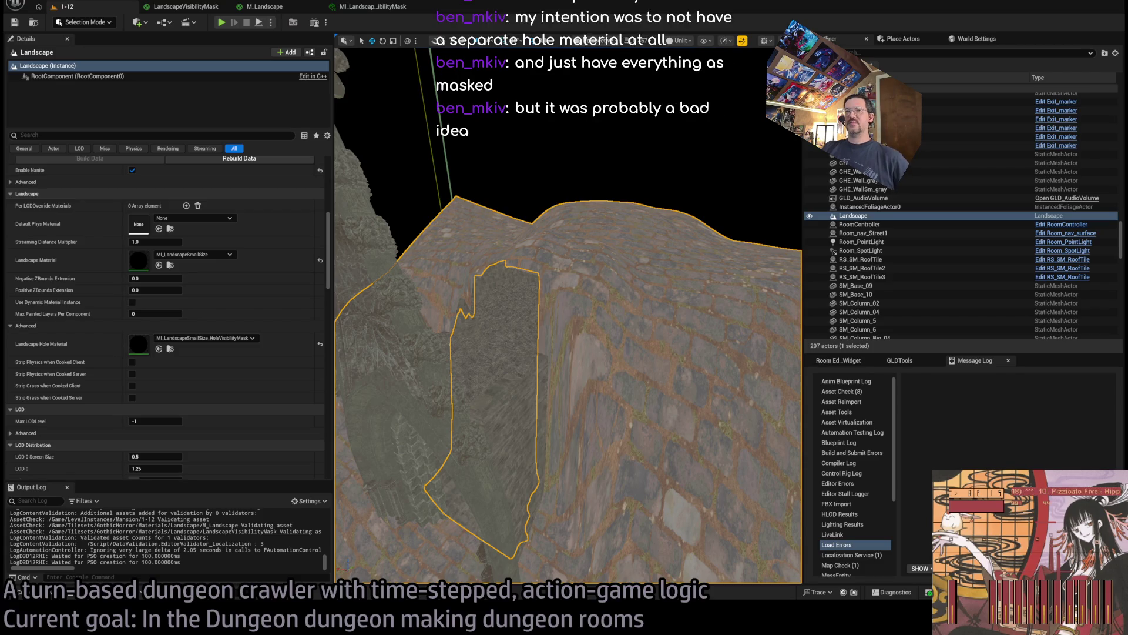
pyautogui.click(170, 349)
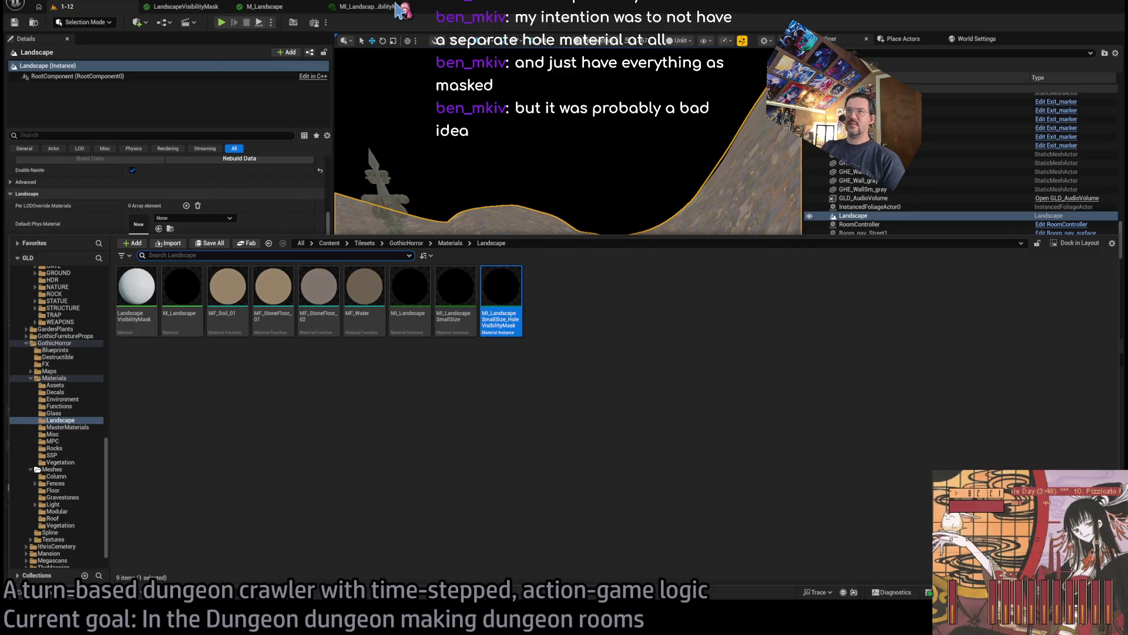
pyautogui.doubleClick(496, 297)
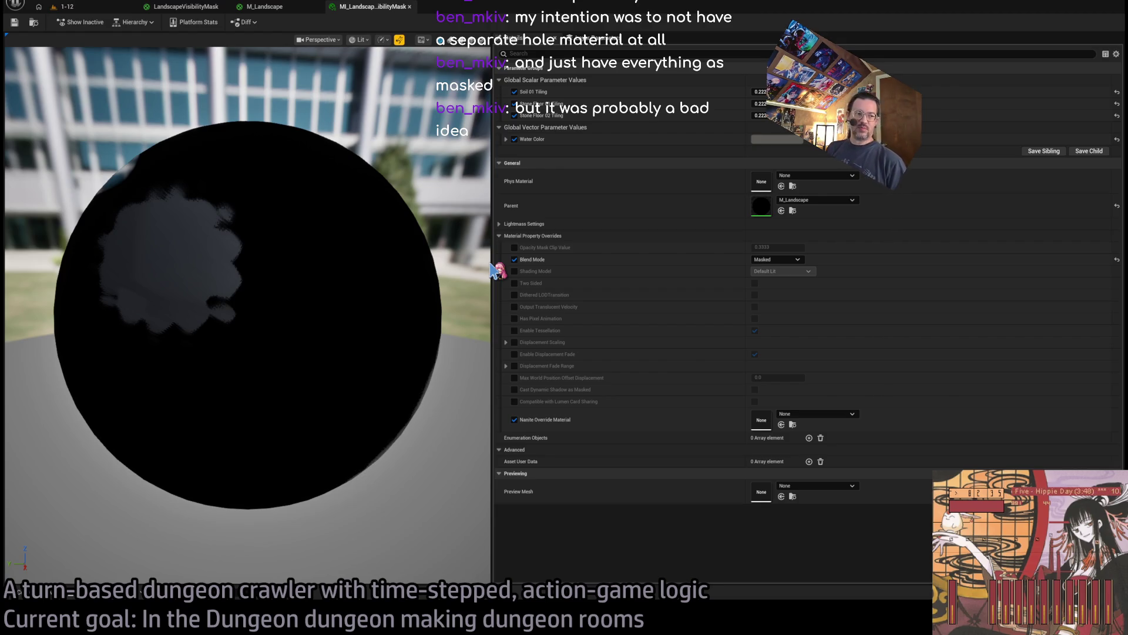
pyautogui.middleClick(357, 9)
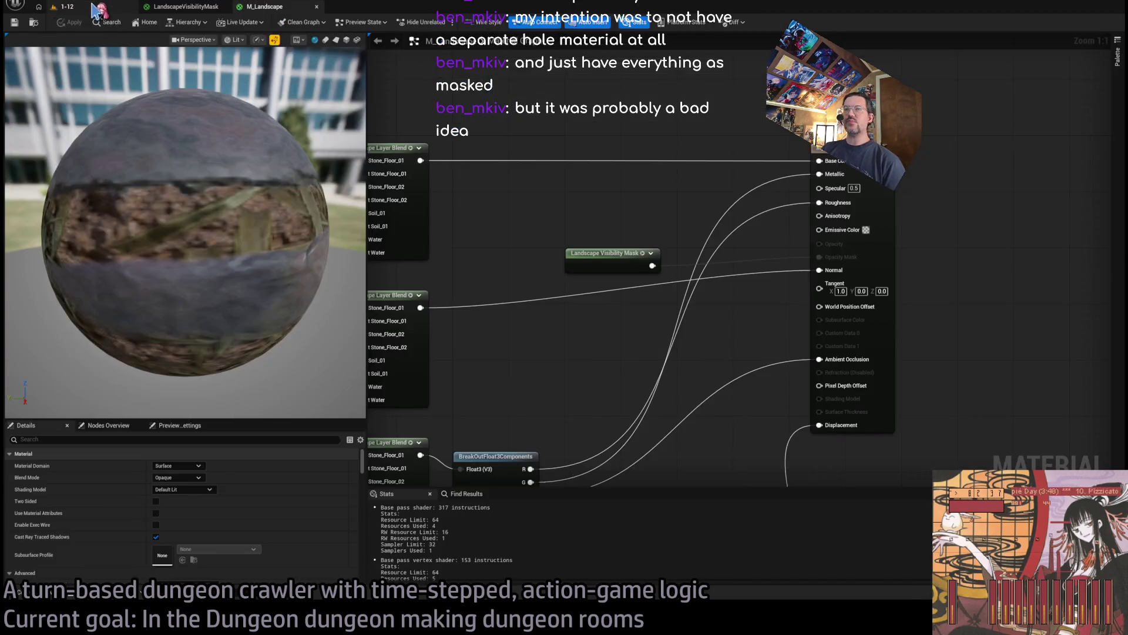
pyautogui.click(66, 7)
pyautogui.scroll(5, 567, 316)
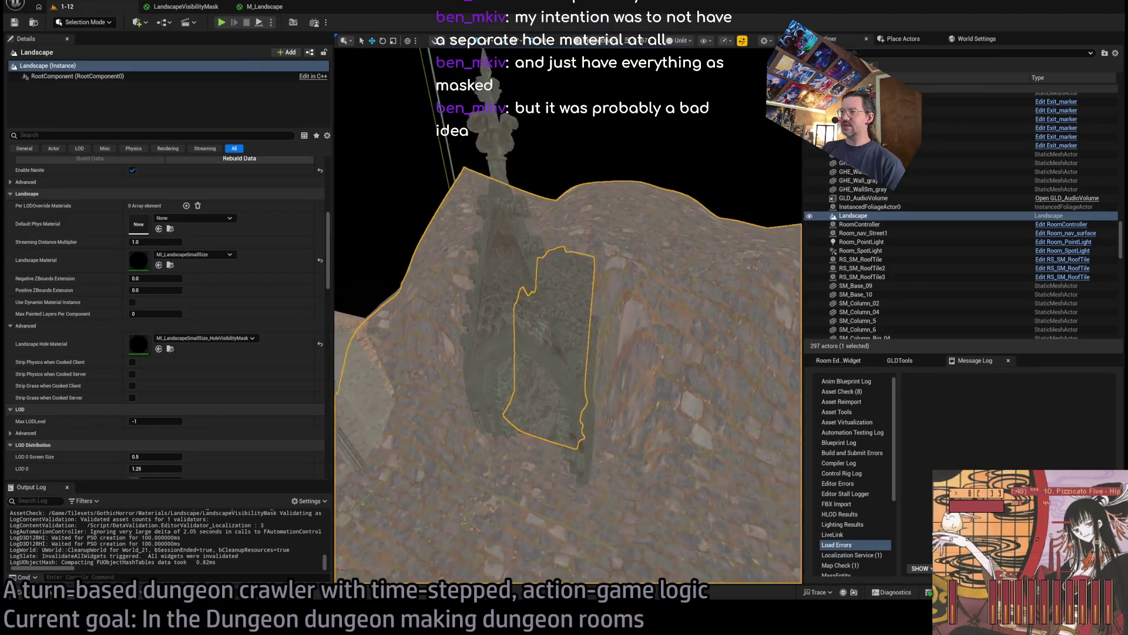
pyautogui.scroll(-5, 567, 316)
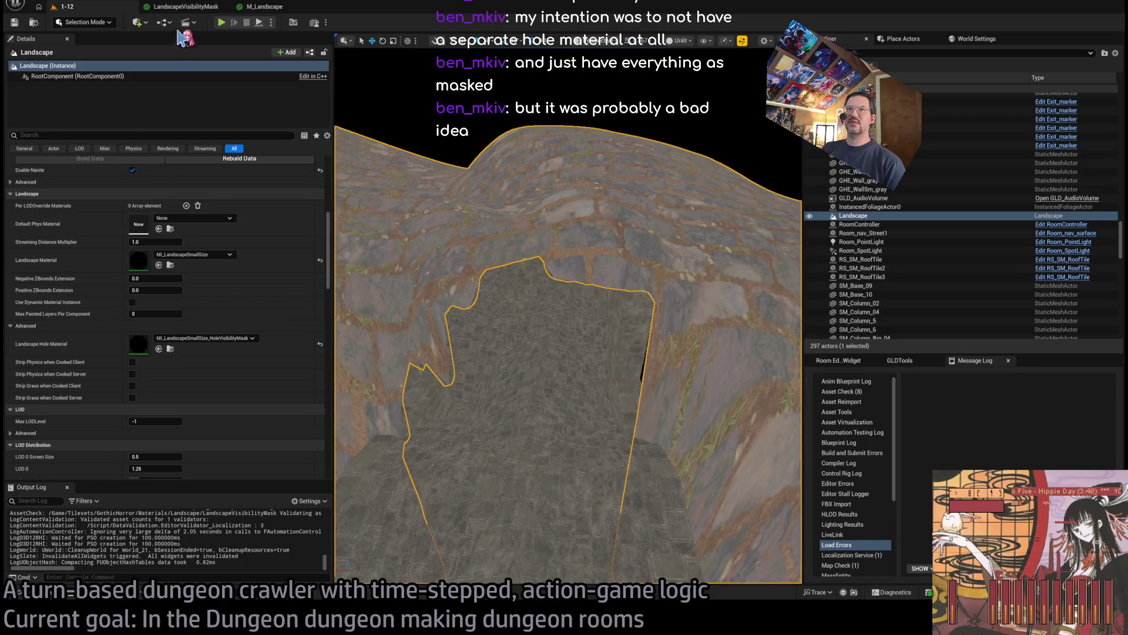
pyautogui.click(184, 7)
pyautogui.click(88, 8)
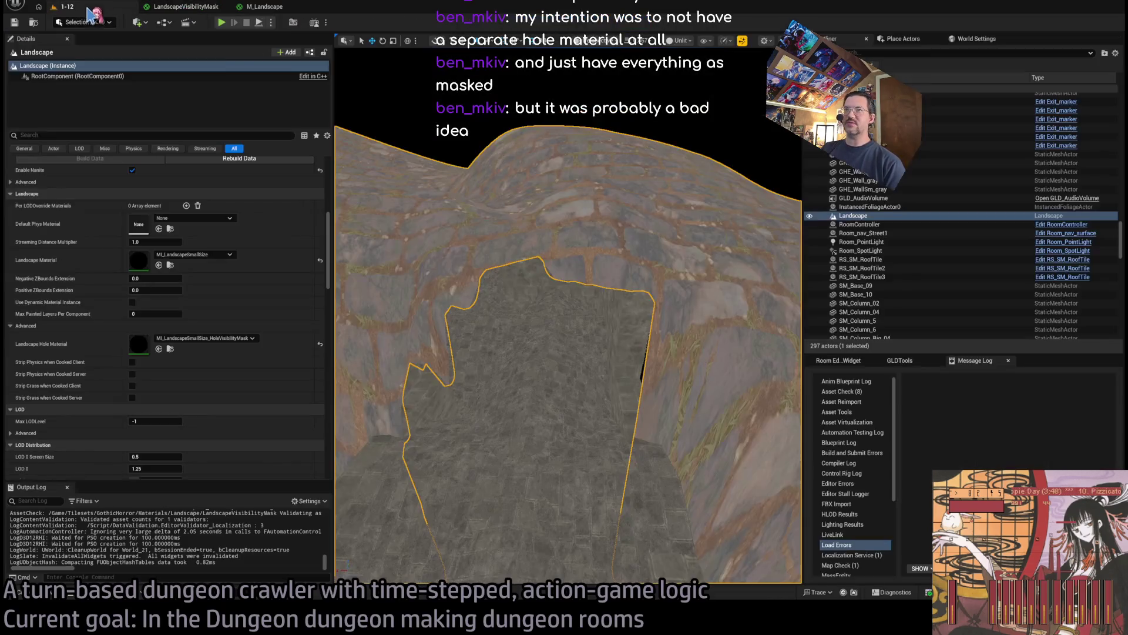
pyautogui.scroll(10, 623, 295)
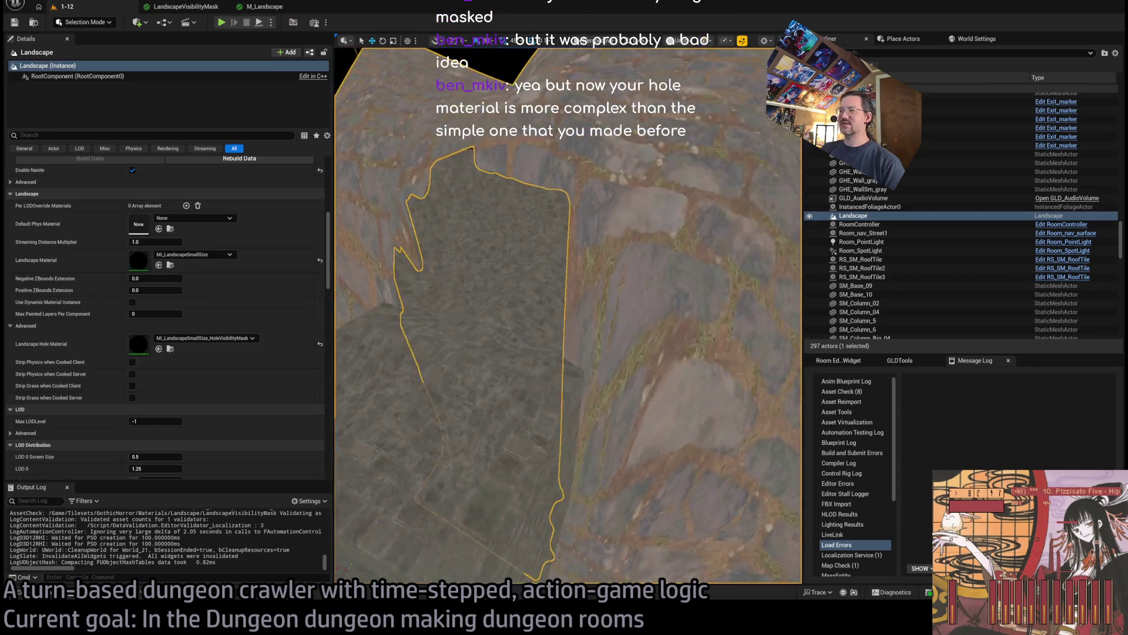
pyautogui.scroll(6, 622, 294)
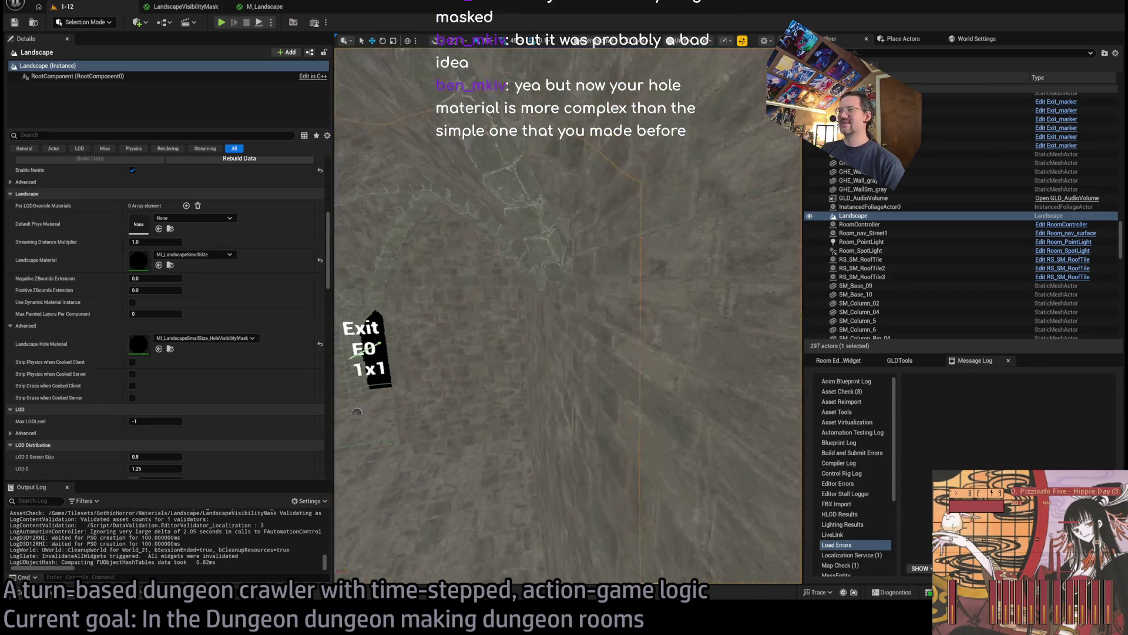
pyautogui.press('f')
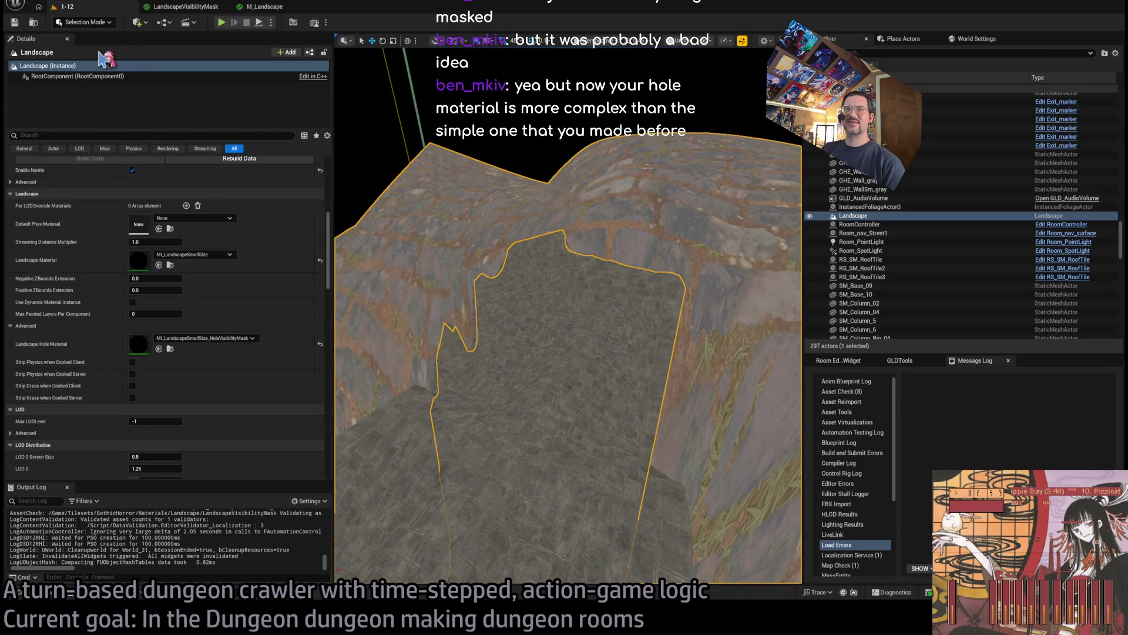
pyautogui.hotkey('shift', '2')
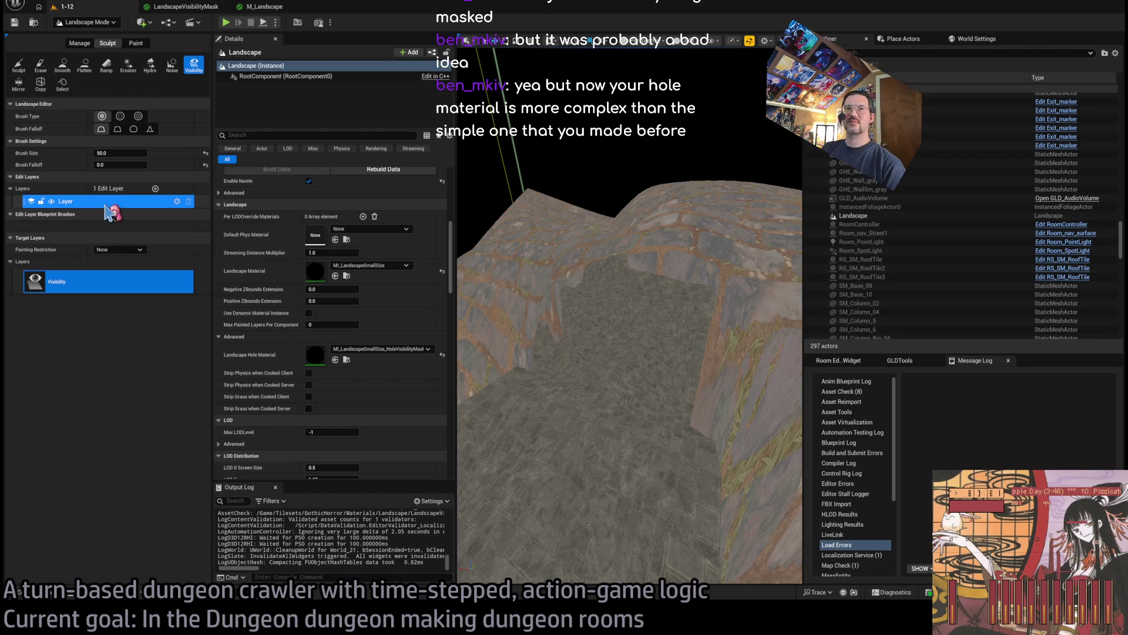
pyautogui.moveTo(109, 152); pyautogui.dragTo(153, 153)
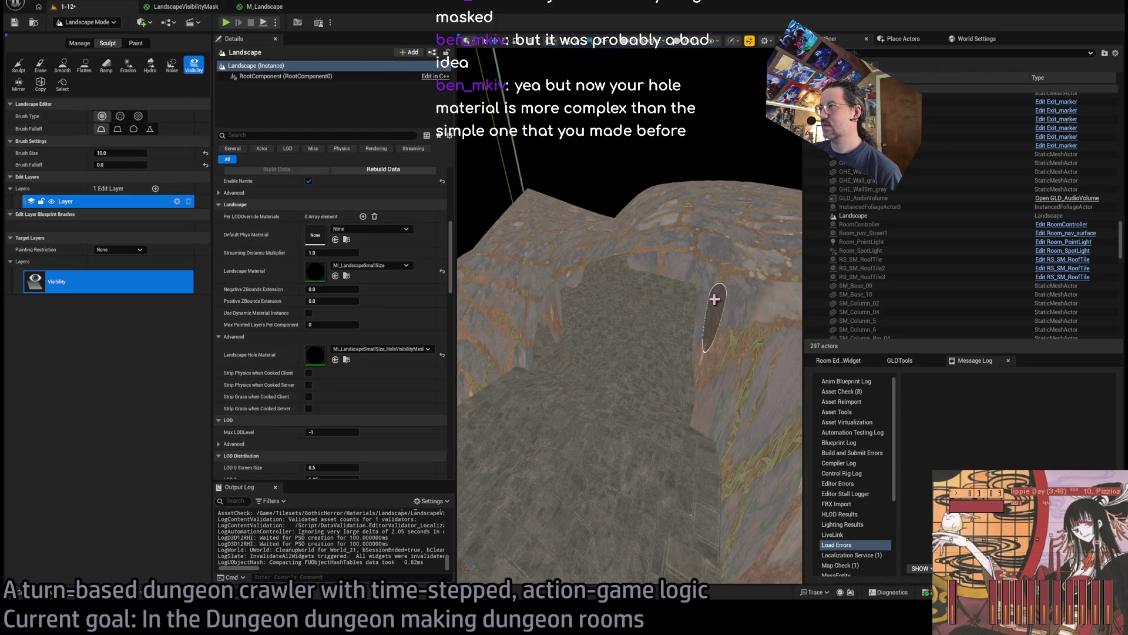
pyautogui.moveTo(693, 288)
pyautogui.keyDown('shift'); pyautogui.mouseDown()
pyautogui.moveTo(607, 267)
pyautogui.moveTo(622, 261)
pyautogui.moveTo(576, 329)
pyautogui.mouseUp(); pyautogui.keyUp('shift')
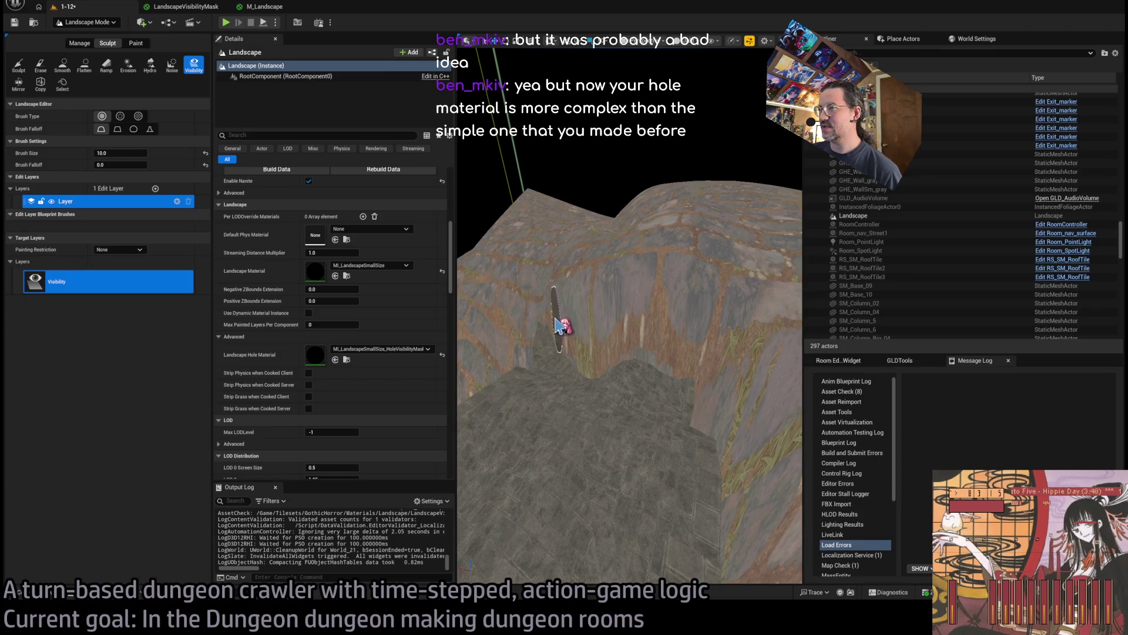
pyautogui.moveTo(623, 346)
pyautogui.mouseDown()
pyautogui.moveTo(596, 337)
pyautogui.moveTo(611, 391)
pyautogui.mouseUp()
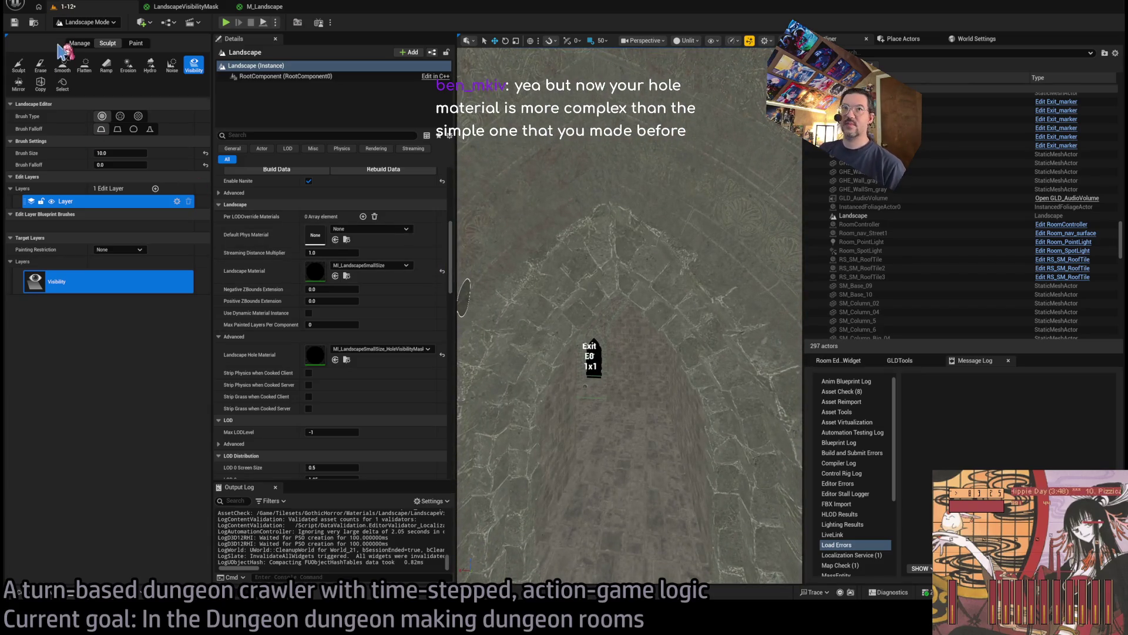
pyautogui.click(88, 23)
pyautogui.click(85, 39)
pyautogui.moveTo(588, 353); pyautogui.dragTo(587, 312)
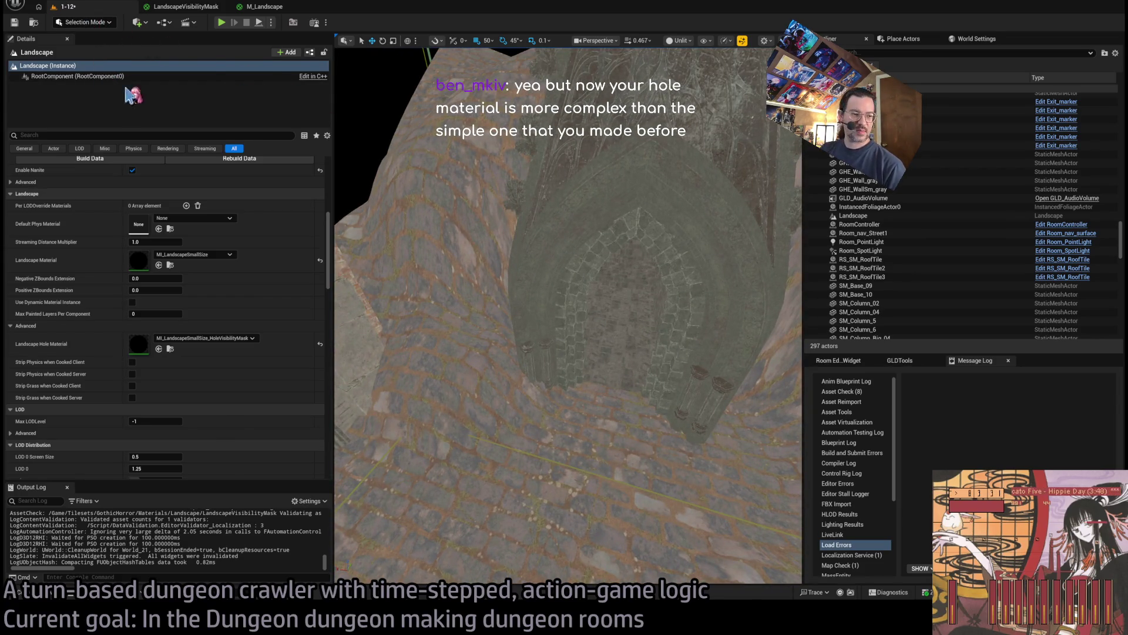
pyautogui.hotkey('shift', '2')
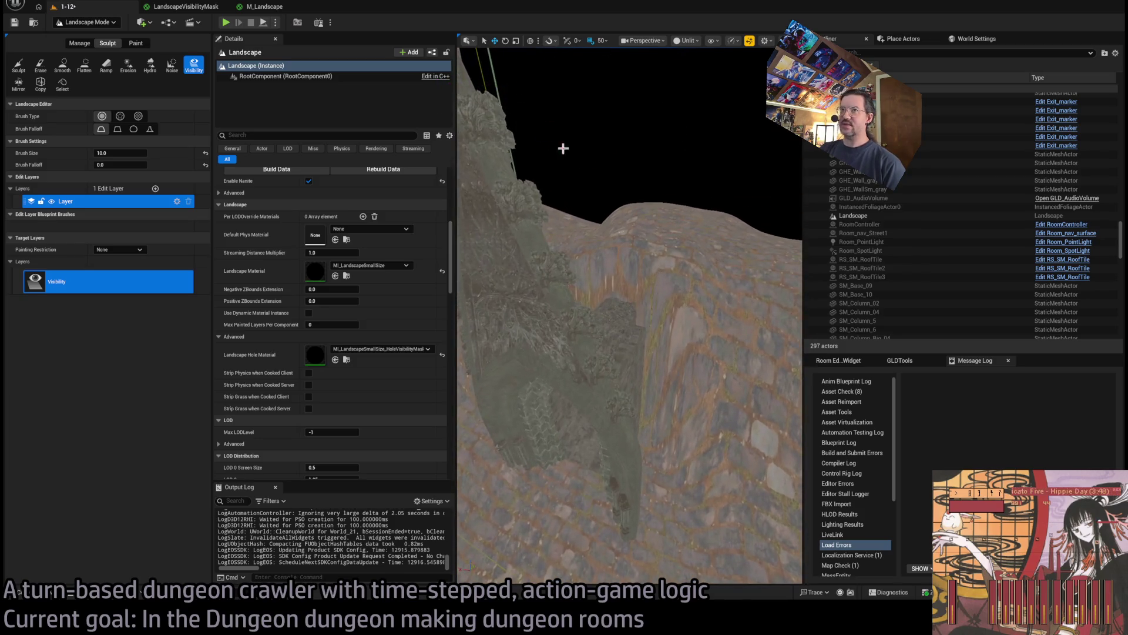
pyautogui.click(264, 7)
pyautogui.click(180, 7)
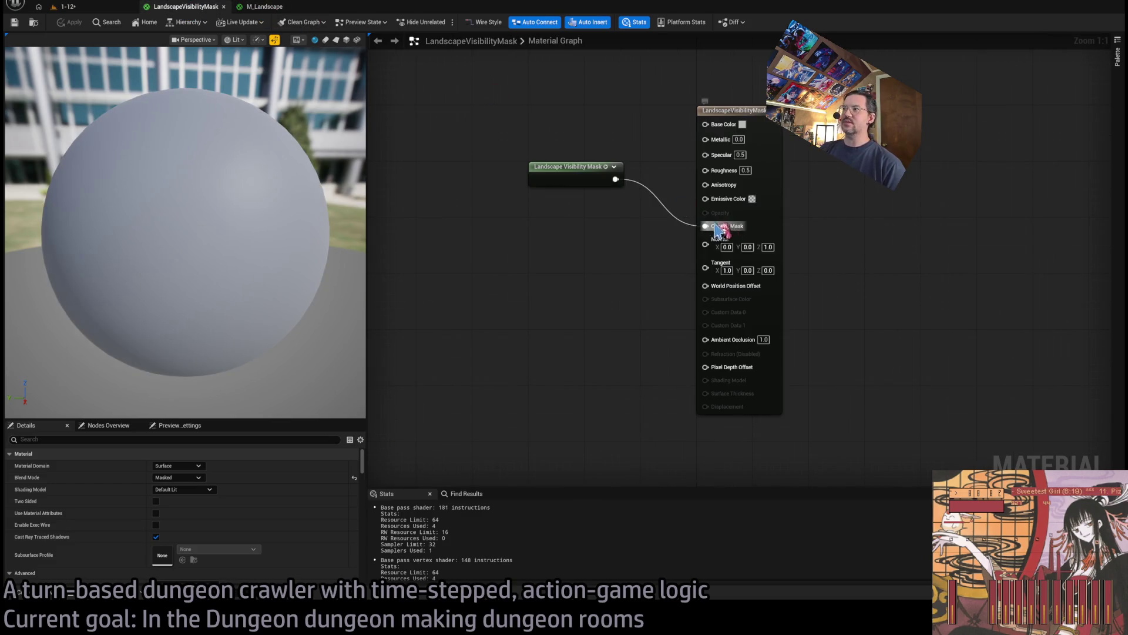
pyautogui.click(265, 6)
pyautogui.moveTo(538, 244)
pyautogui.mouseDown()
pyautogui.moveTo(717, 247)
pyautogui.moveTo(551, 235)
pyautogui.mouseUp()
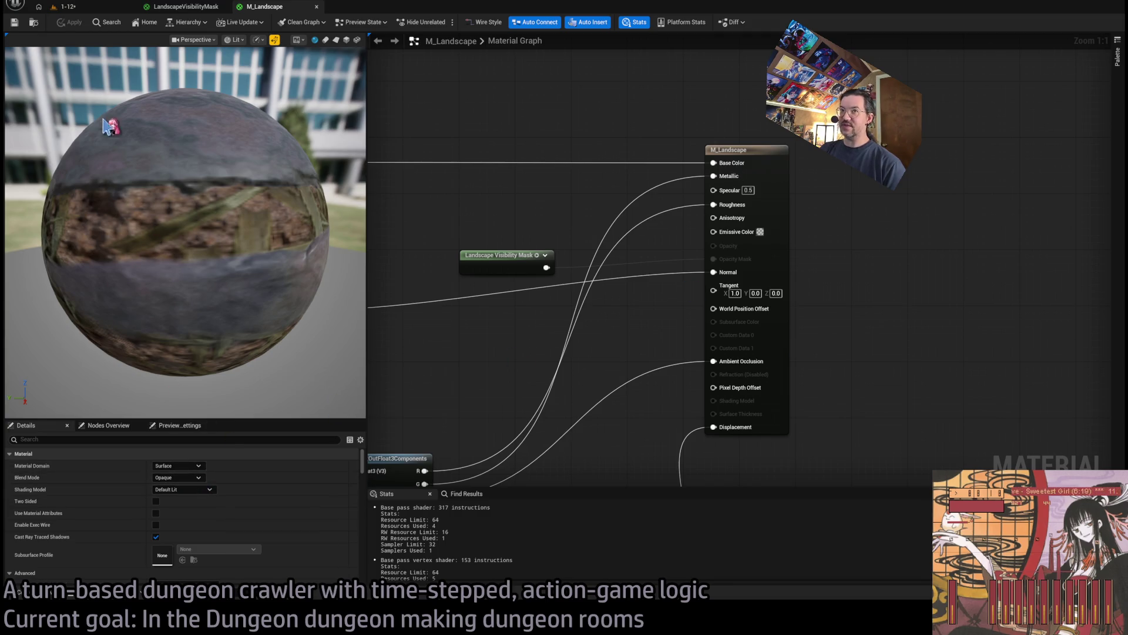
pyautogui.click(94, 7)
pyautogui.moveTo(629, 318)
pyautogui.mouseDown()
pyautogui.moveTo(600, 323)
pyautogui.moveTo(667, 323)
pyautogui.moveTo(640, 323)
pyautogui.moveTo(629, 361)
pyautogui.moveTo(622, 300)
pyautogui.mouseUp()
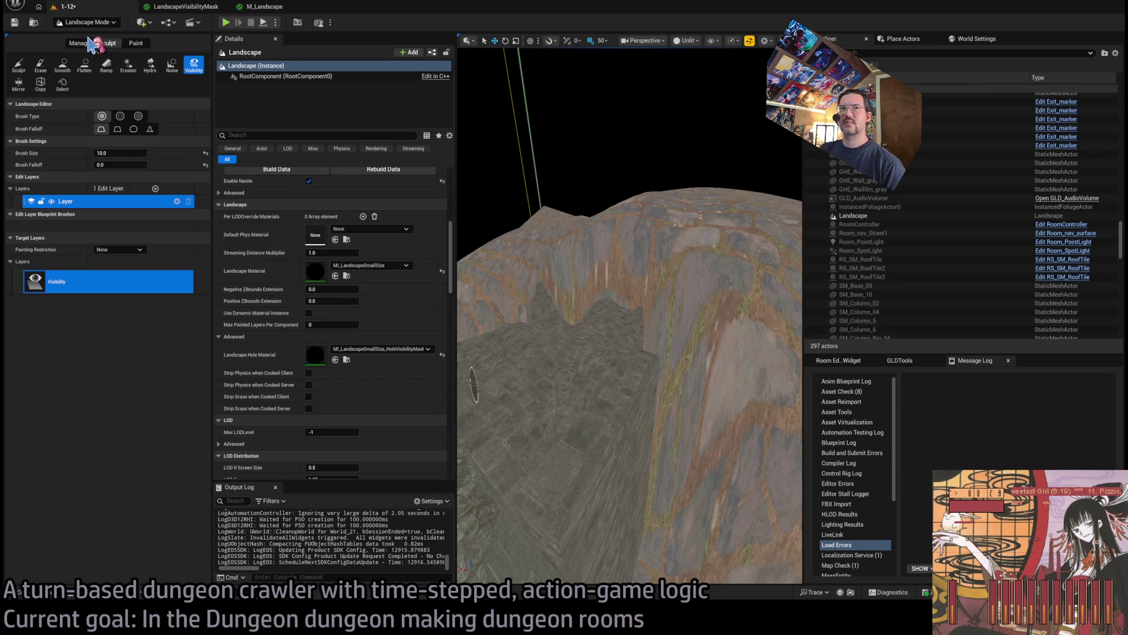
# Return to Selection Mode and select the Dgn_wall_tessellated17 wall and SM_Ceiling_F_4x7 ceiling pieces
pyautogui.hotkey('shift', '1')
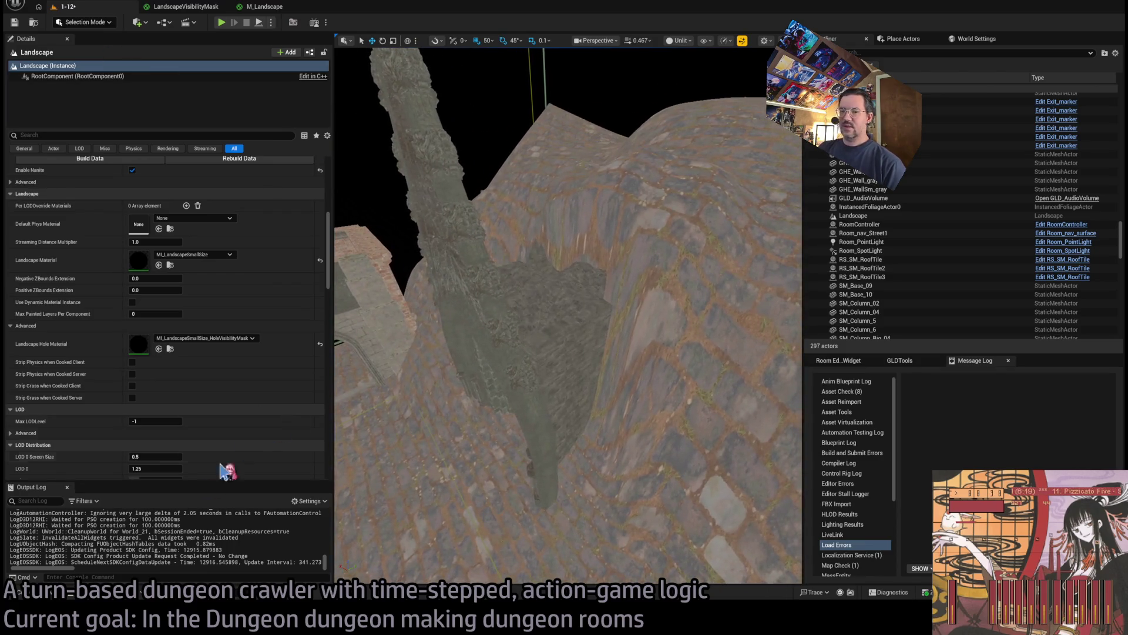
pyautogui.hotkey('ctrl', 'space')
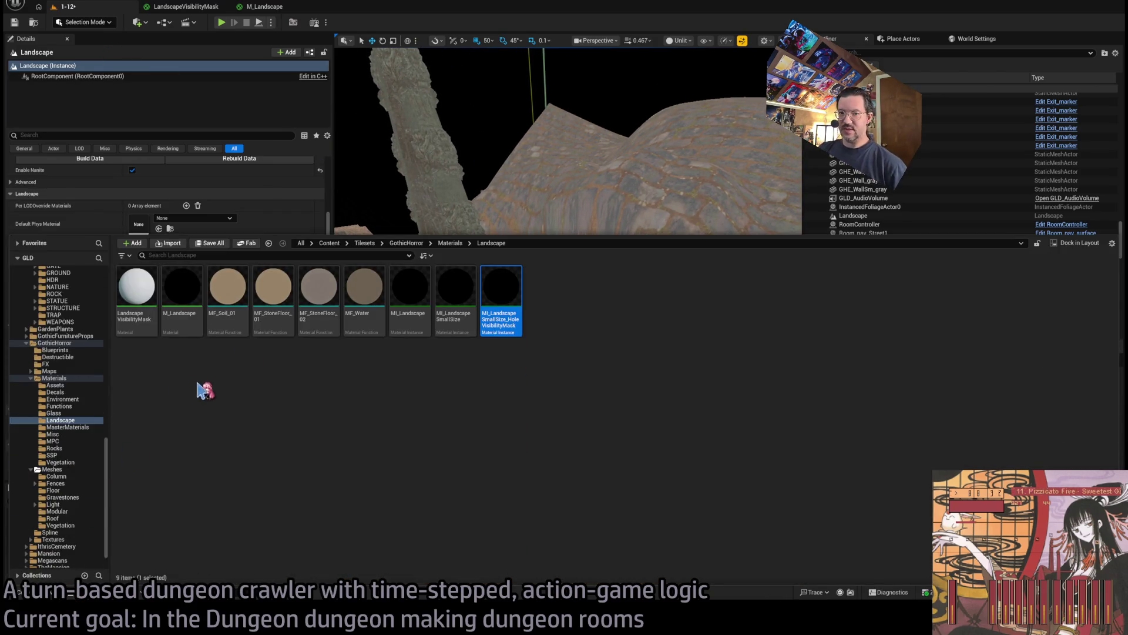
pyautogui.click(462, 198)
pyautogui.click(620, 345)
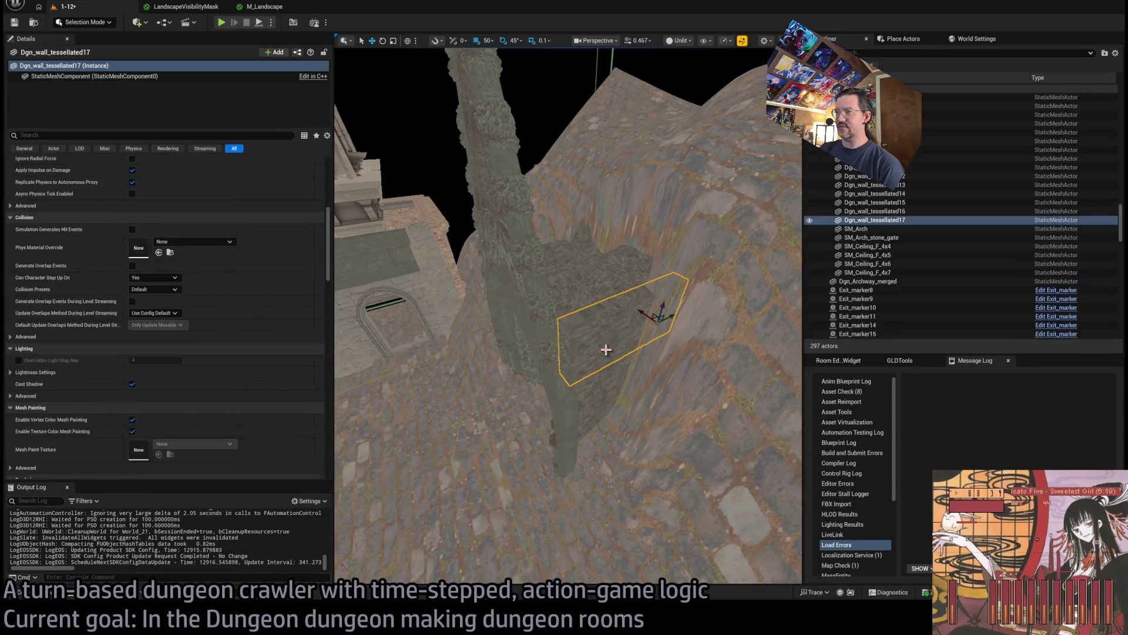
pyautogui.click(594, 274)
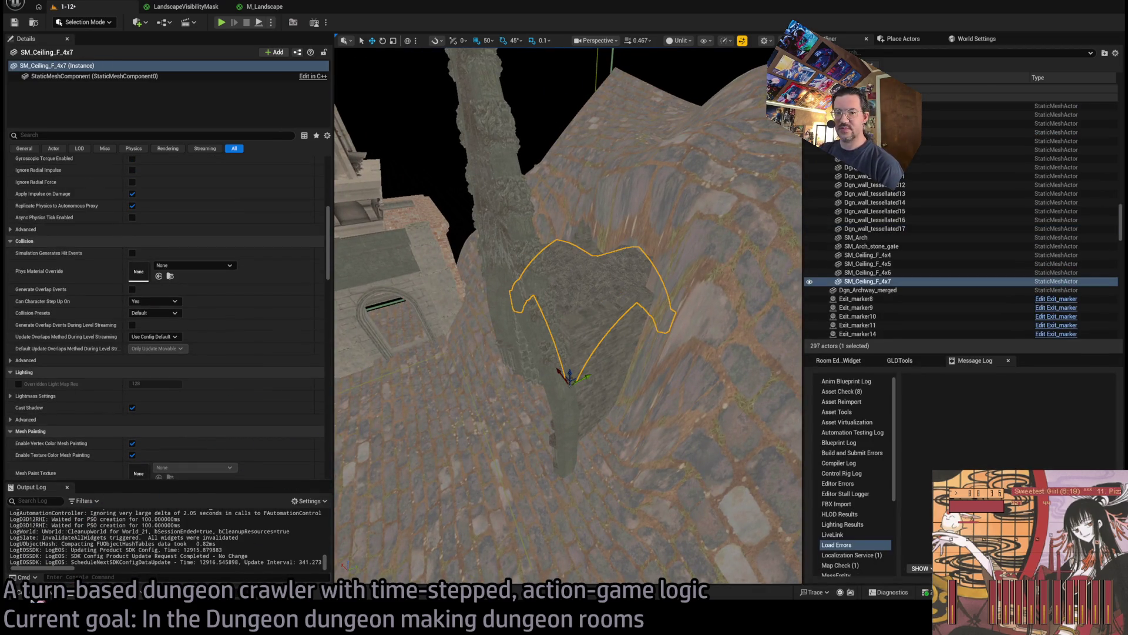
# Browse the Gravestones, Modular, GothicHorror and catacomb STRUCTURE/TEXTURES mesh folders
pyautogui.click(46, 595)
pyautogui.scroll(-2, 60, 421)
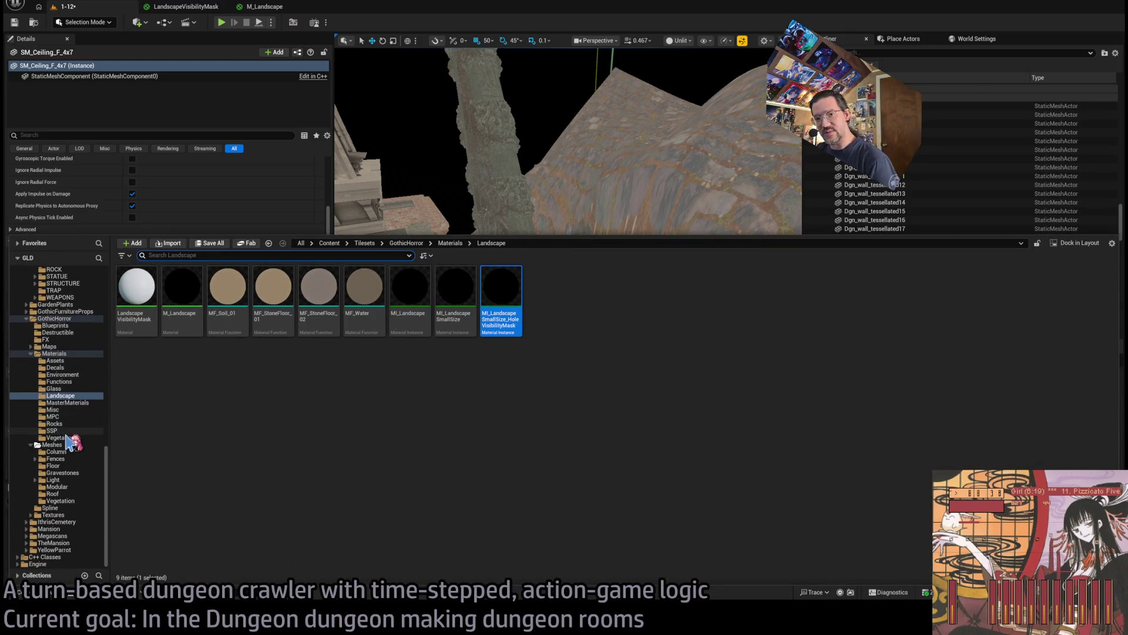
pyautogui.click(74, 473)
pyautogui.click(69, 487)
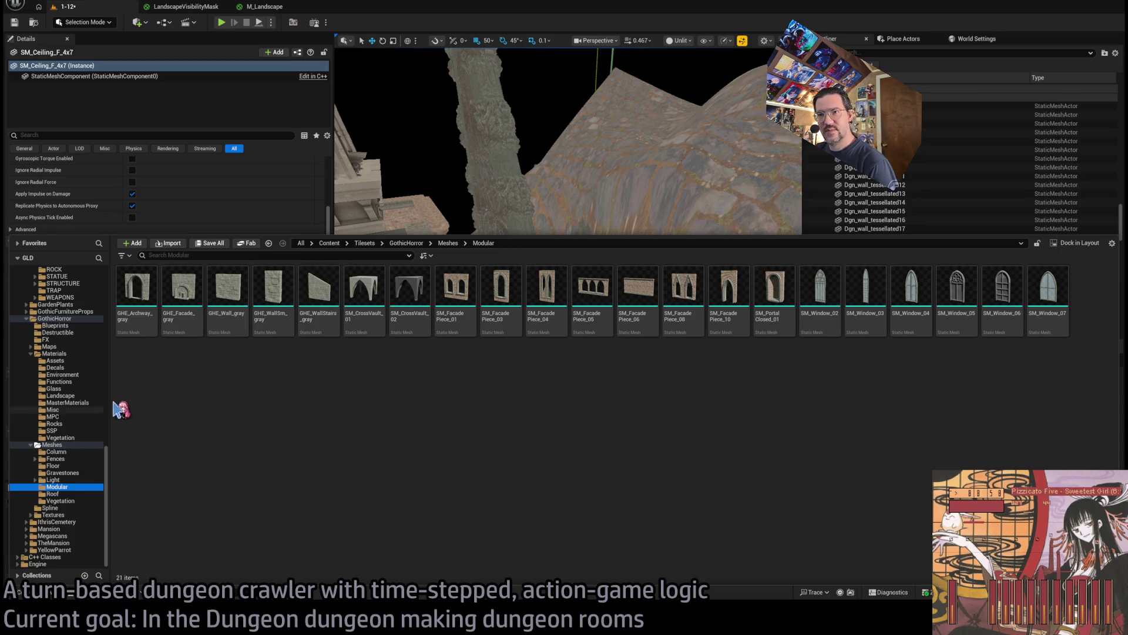
pyautogui.click(80, 445)
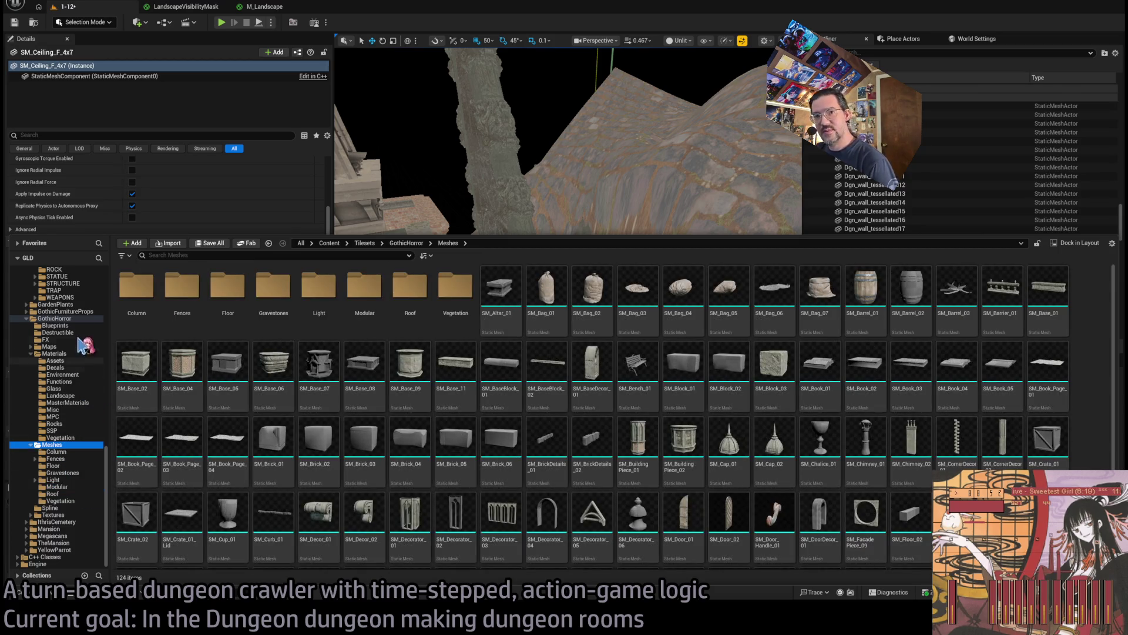
pyautogui.scroll(5, 82, 347)
pyautogui.click(59, 402)
pyautogui.scroll(6, 77, 423)
pyautogui.scroll(3, 79, 387)
pyautogui.doubleClick(85, 347)
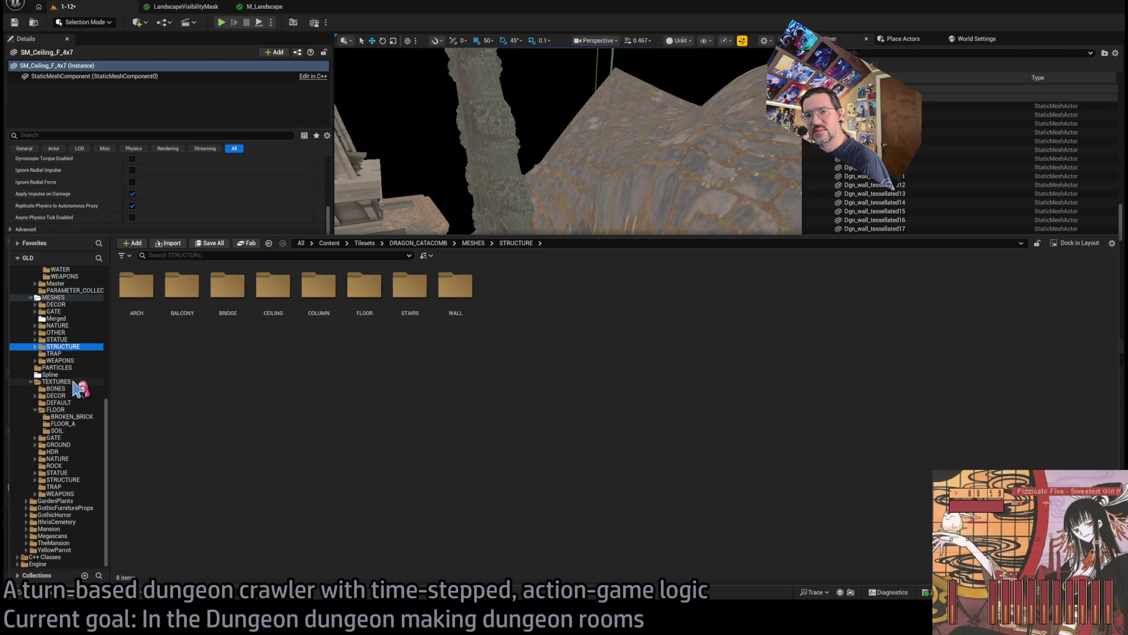
pyautogui.doubleClick(73, 381)
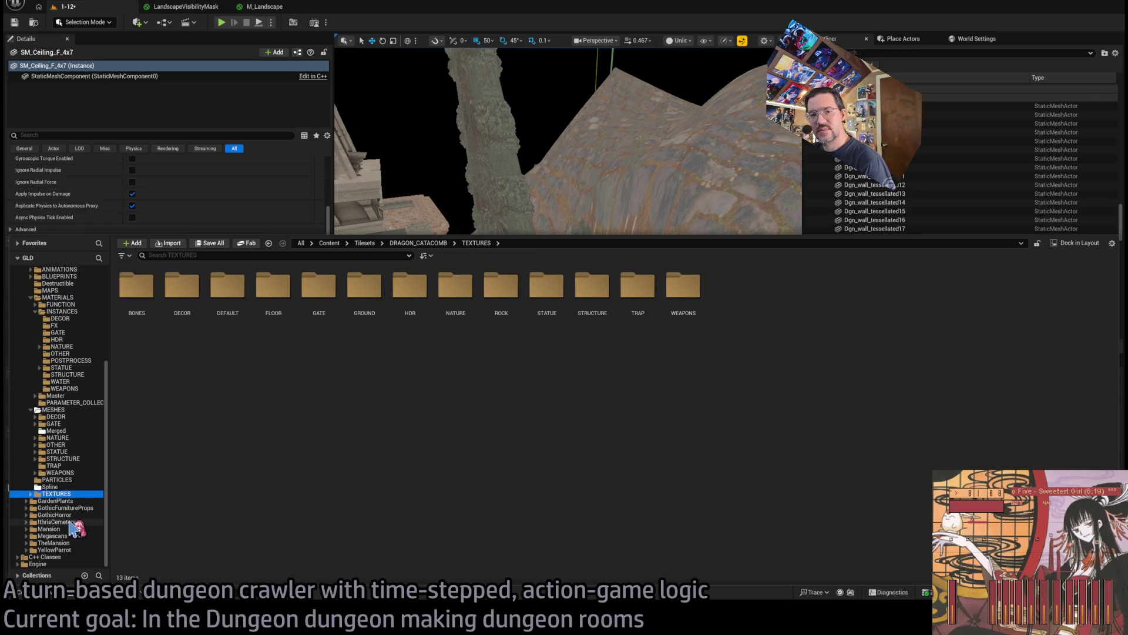
# Open IthrisCemetery > Geometry > Construction > Chapel and drop the chapel entrance arch into the level
pyautogui.doubleClick(70, 522)
pyautogui.doubleClick(274, 286)
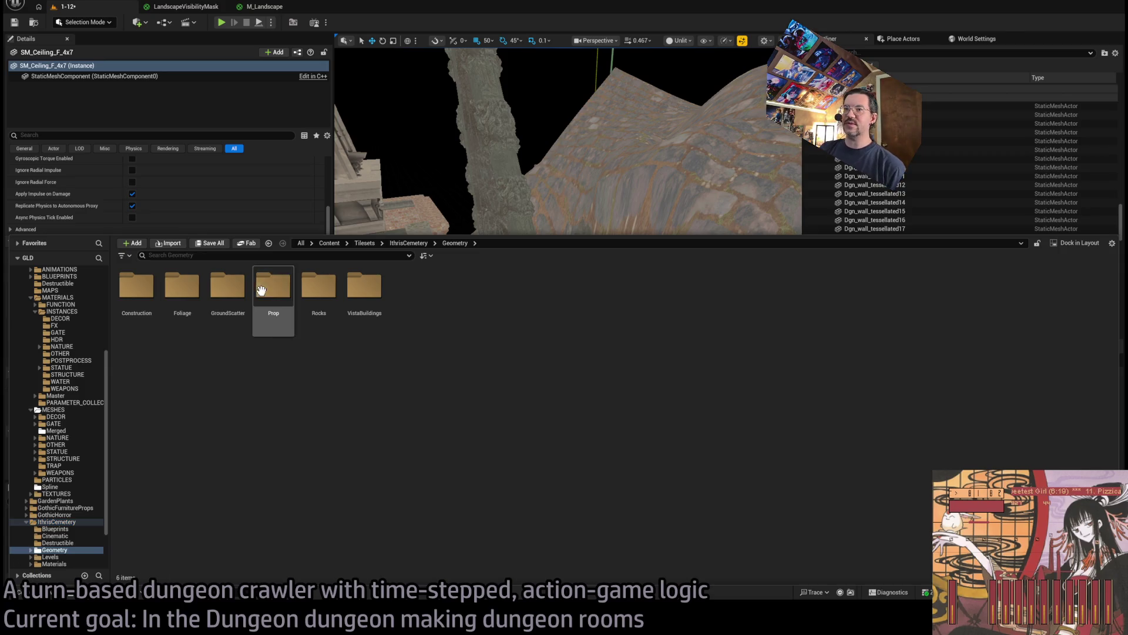
pyautogui.doubleClick(137, 287)
pyautogui.doubleClick(136, 286)
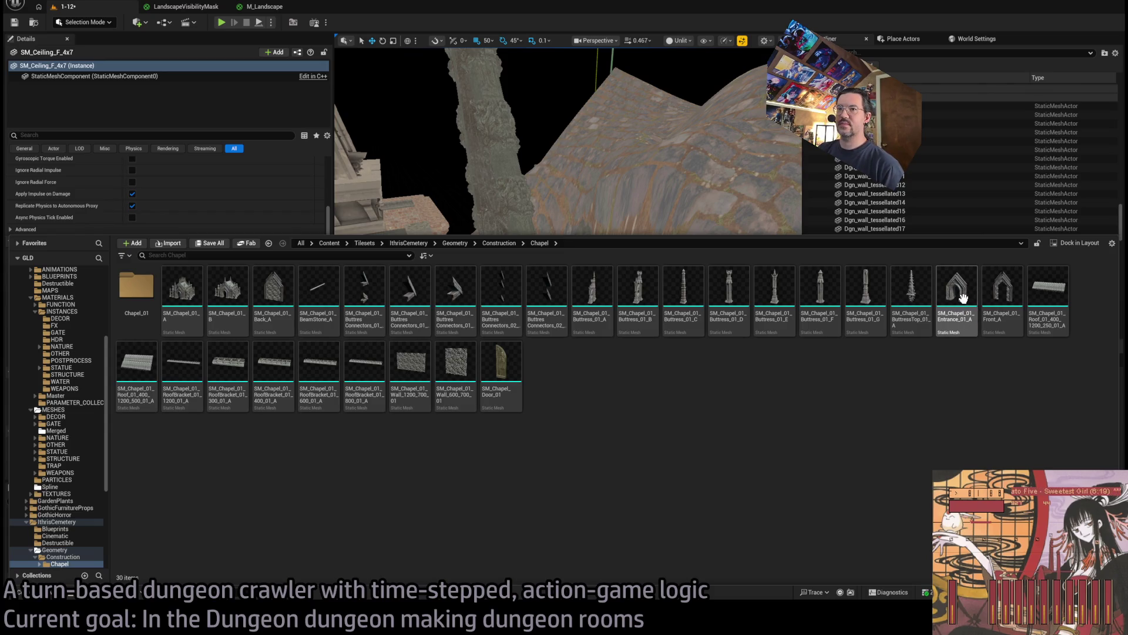
pyautogui.moveTo(961, 301)
pyautogui.mouseDown()
pyautogui.moveTo(564, 372)
pyautogui.moveTo(590, 317)
pyautogui.mouseUp()
# Turn the chapel entrance around 180° and lower it toward the dungeon exit
pyautogui.press('f')
pyautogui.moveTo(586, 409)
pyautogui.mouseDown()
pyautogui.moveTo(606, 383)
pyautogui.moveTo(517, 464)
pyautogui.moveTo(535, 439)
pyautogui.mouseUp()
pyautogui.moveTo(535, 362); pyautogui.dragTo(533, 453)
pyautogui.press('f')
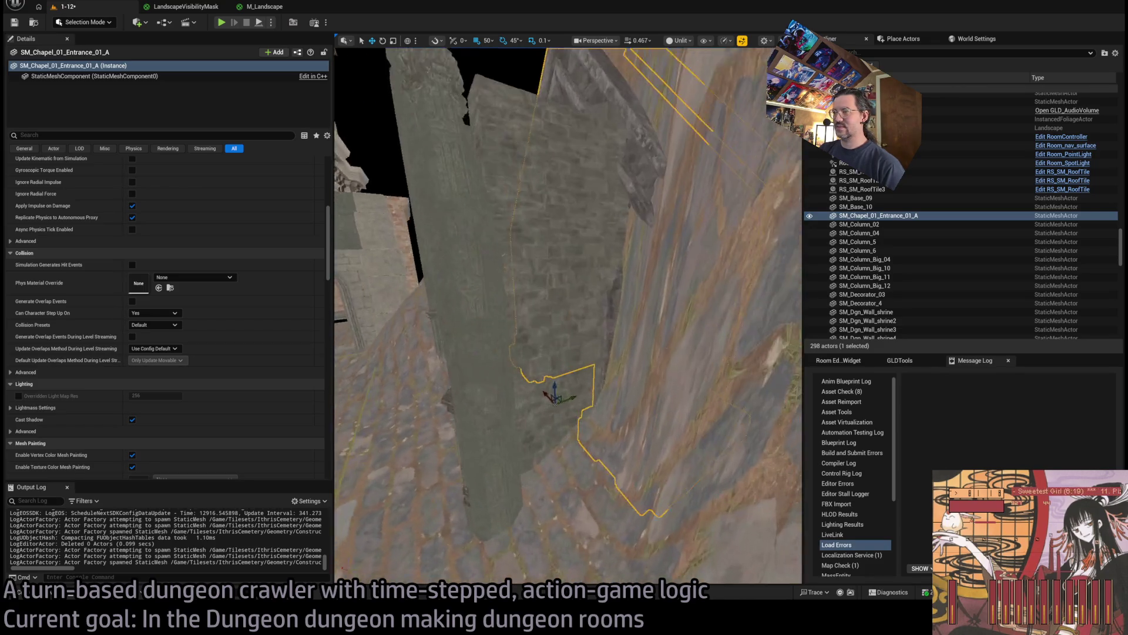
pyautogui.moveTo(549, 390); pyautogui.dragTo(502, 411)
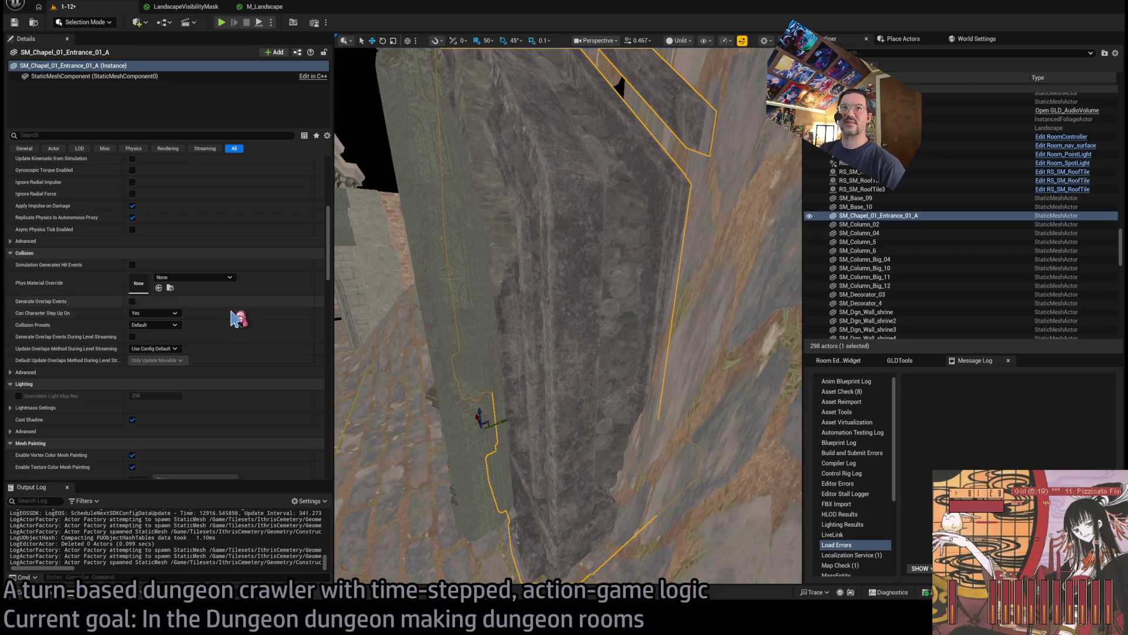
pyautogui.moveTo(331, 195); pyautogui.dragTo(188, 219)
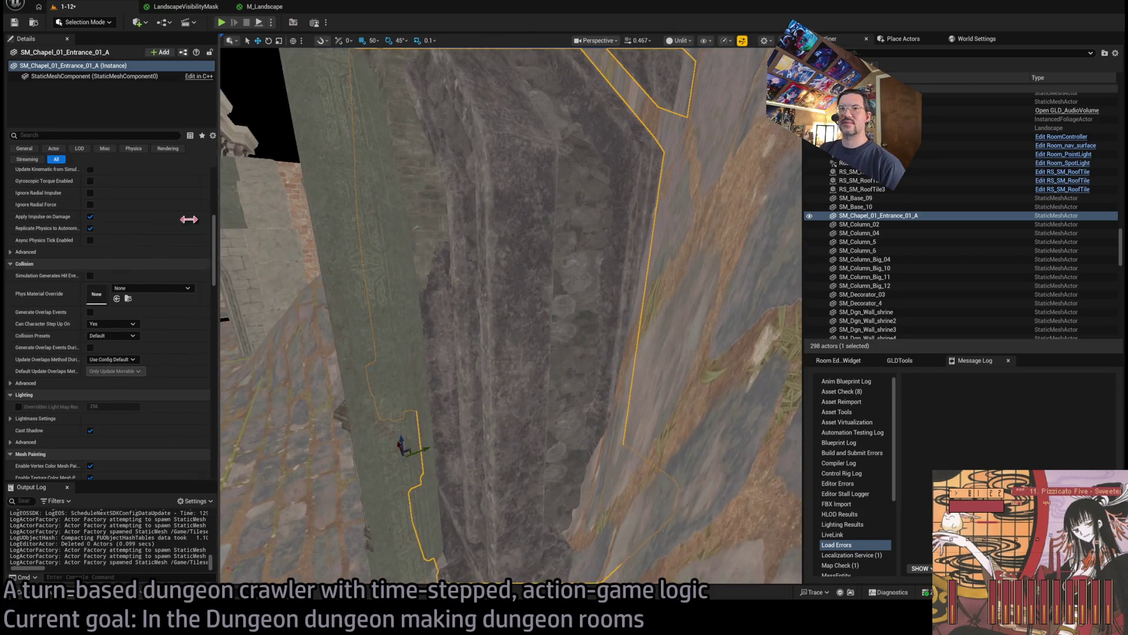
pyautogui.scroll(10, 141, 317)
pyautogui.moveTo(804, 256)
pyautogui.mouseDown()
pyautogui.moveTo(1020, 256)
pyautogui.moveTo(969, 256)
pyautogui.mouseUp()
# Set the entrance's Location Z to 2400 and scale it up to 1.7
pyautogui.click(183, 184)
pyautogui.write('00')
pyautogui.press('Return')
pyautogui.press('f')
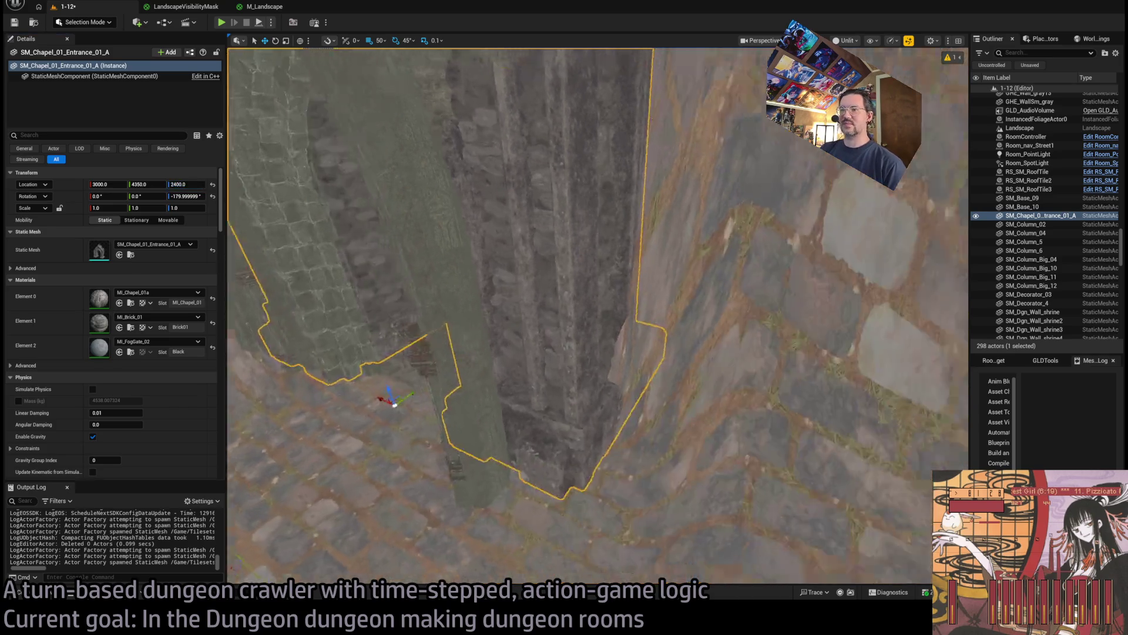
pyautogui.scroll(5, 575, 453)
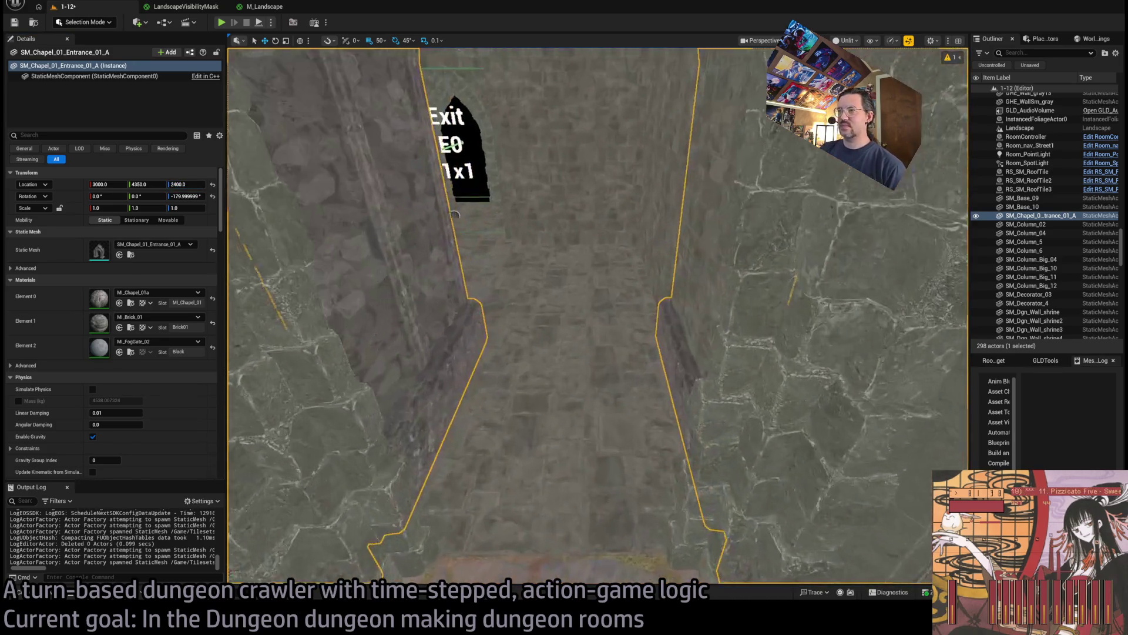
pyautogui.scroll(-2, 575, 455)
pyautogui.moveTo(573, 473); pyautogui.dragTo(580, 474)
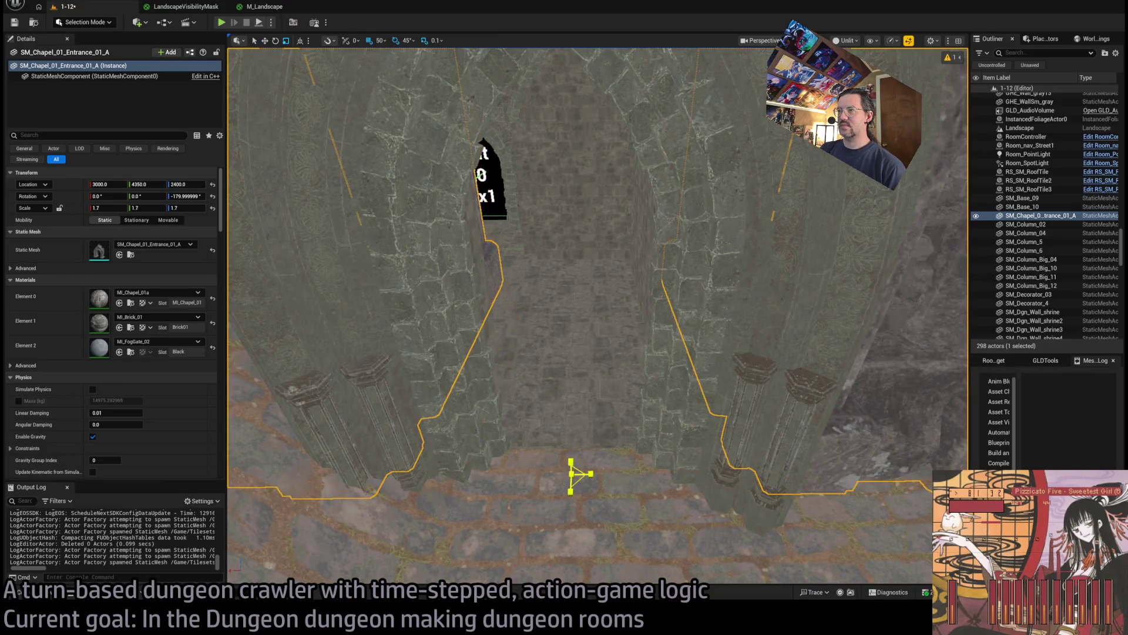
pyautogui.scroll(-5, 580, 473)
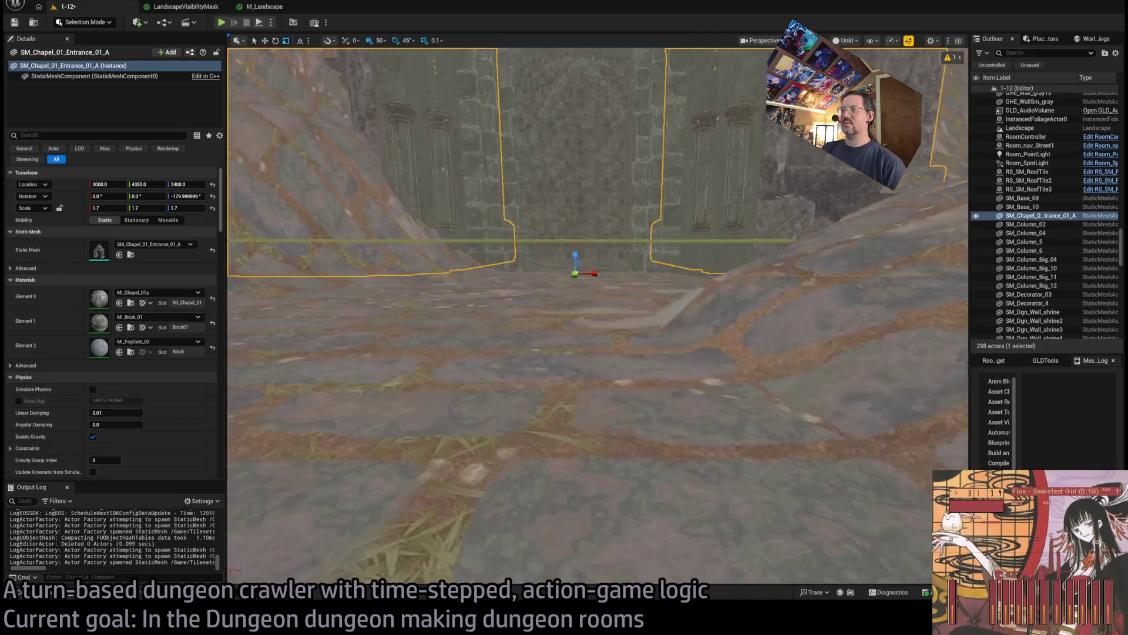
pyautogui.press('w')
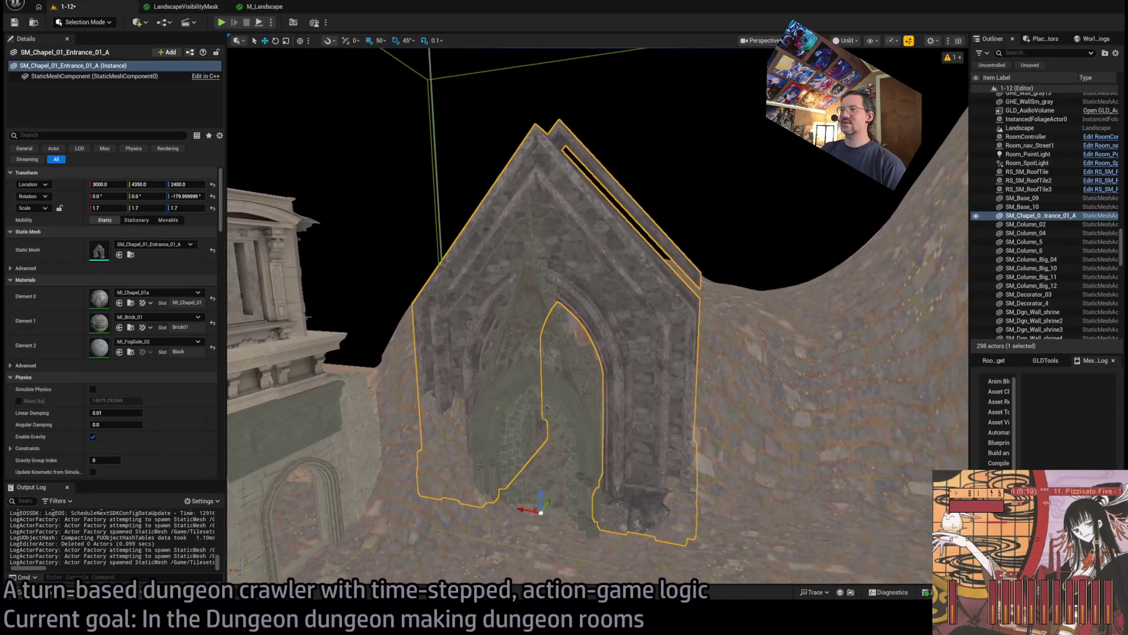
pyautogui.hotkey('ctrl', 'b')
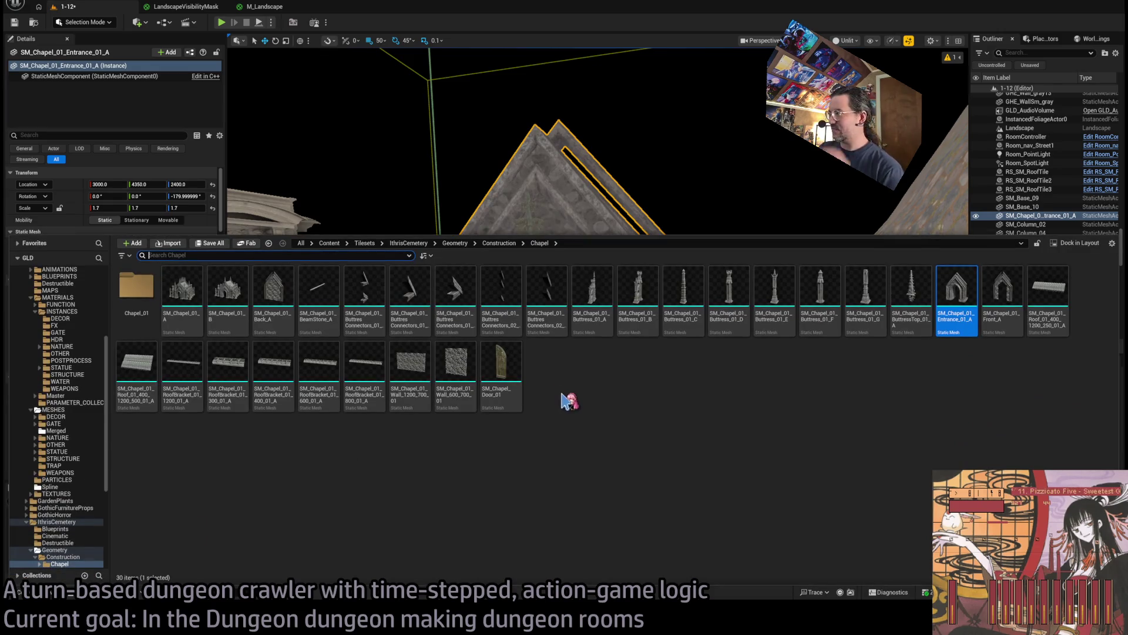
# Try the SM_Chapel_01_Front_A mesh and shrink the arch back down
pyautogui.click(1005, 307)
pyautogui.click(405, 210)
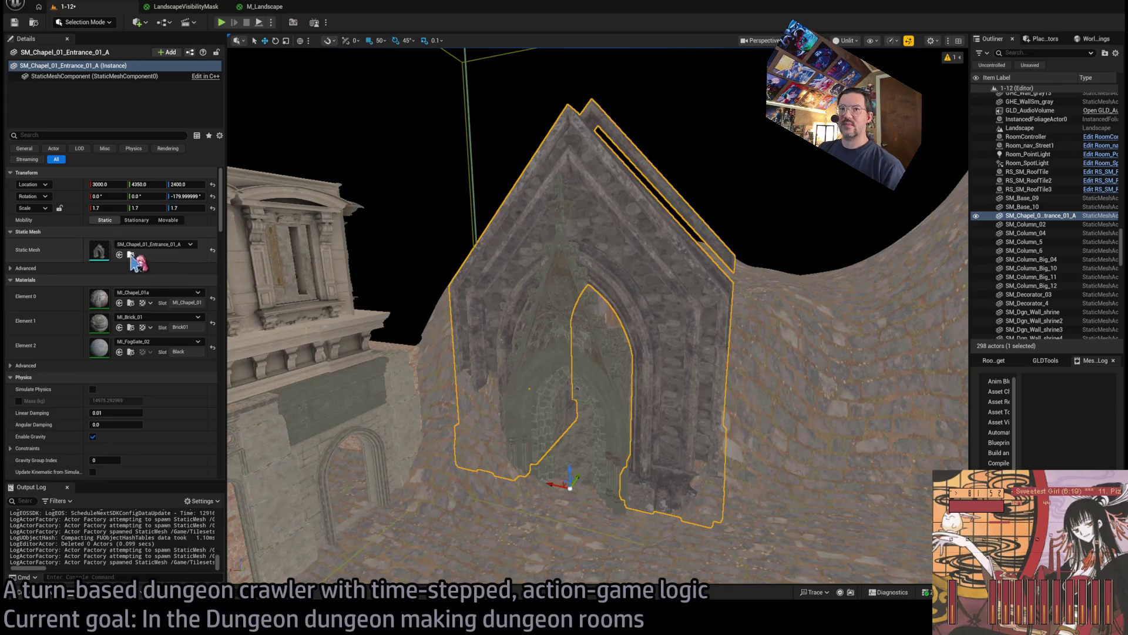
pyautogui.scroll(3, 406, 210)
pyautogui.scroll(-3, 537, 479)
pyautogui.press('r')
pyautogui.moveTo(554, 553); pyautogui.dragTo(536, 581)
pyautogui.press('w')
pyautogui.scroll(5, 597, 316)
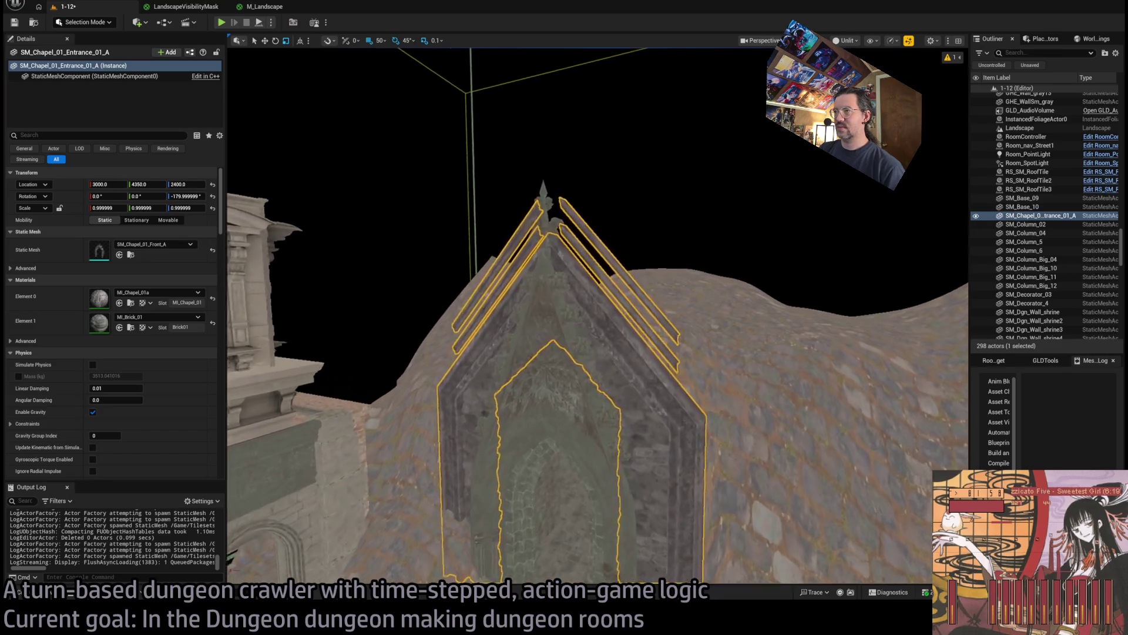
pyautogui.scroll(-3, 510, 424)
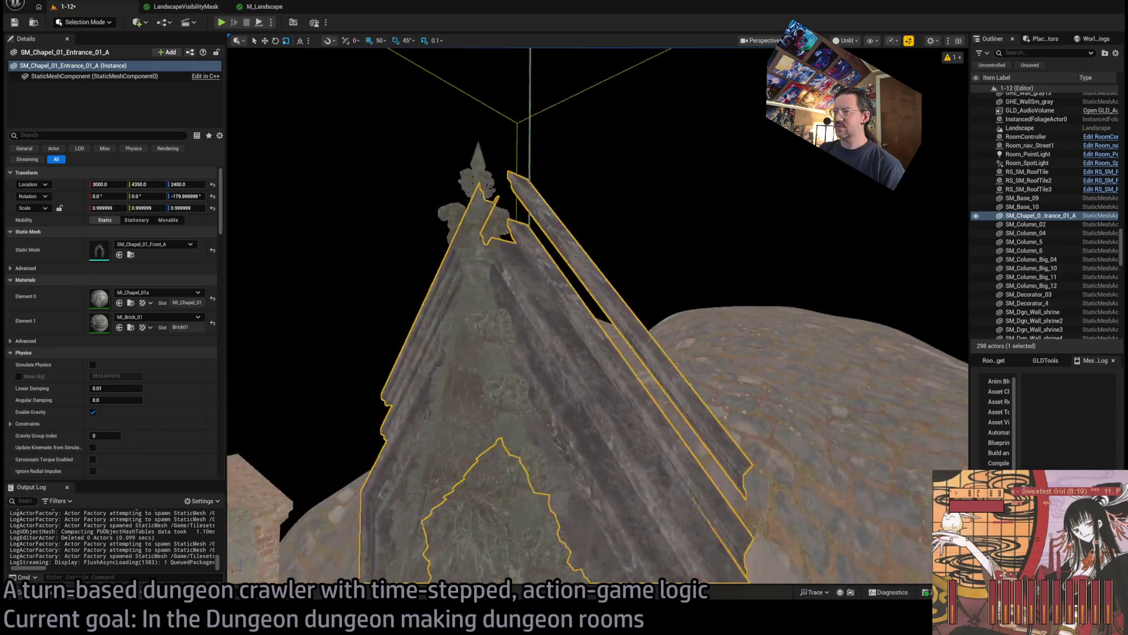
# Swap the entrance piece's mesh to the SM_Chapel_01_Roof_01_400_1200_250_01_A roof
pyautogui.hotkey('ctrl', 'space')
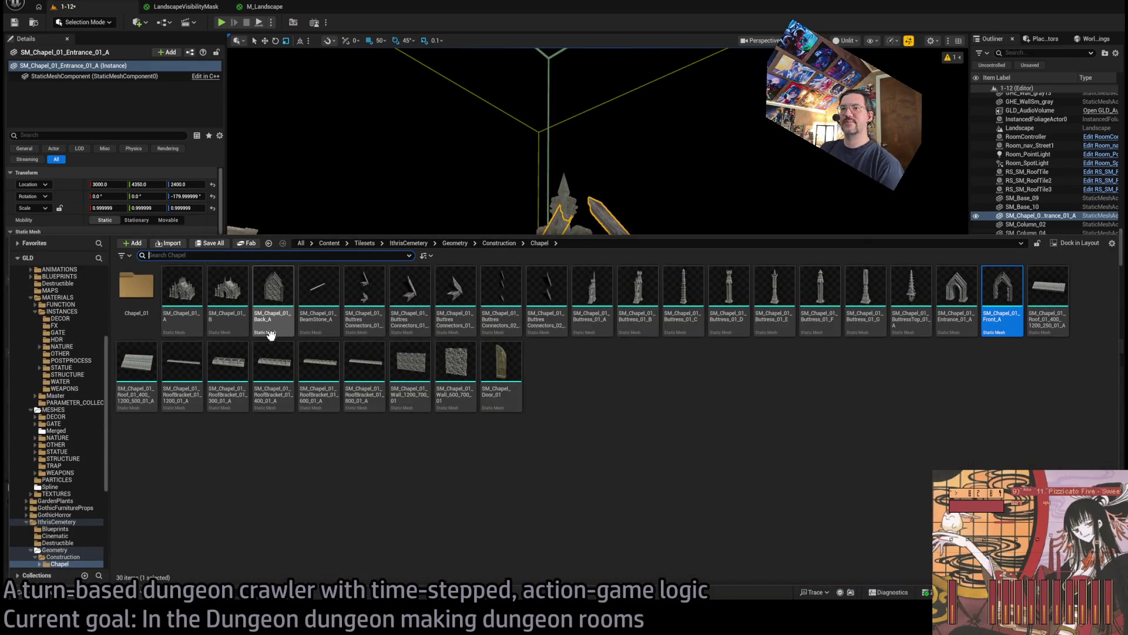
pyautogui.click(975, 301)
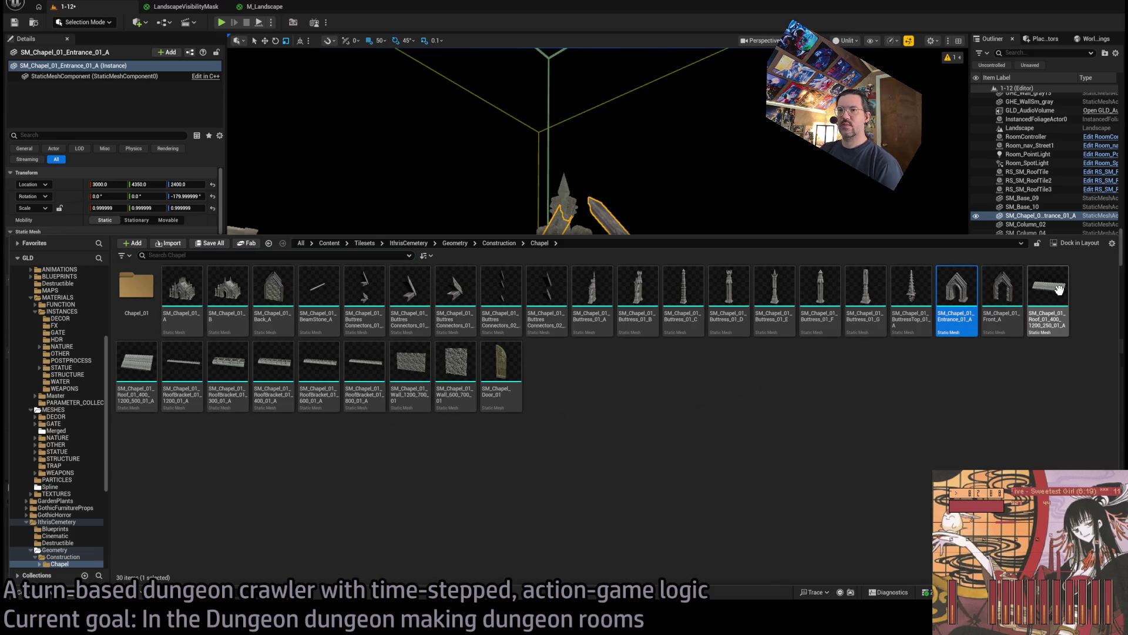
pyautogui.press('f')
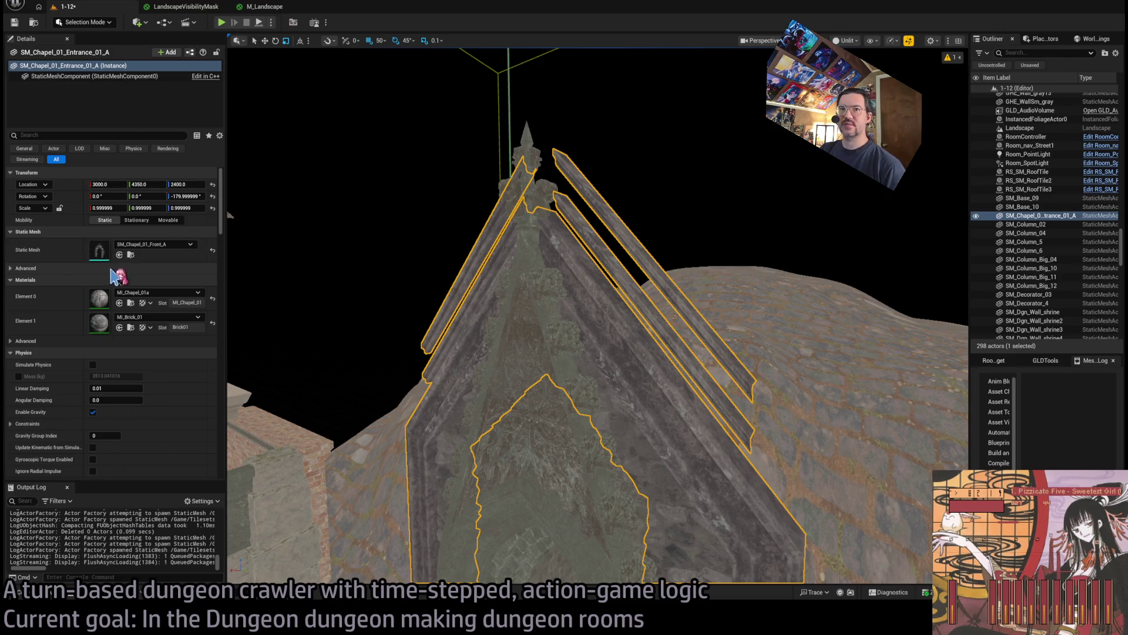
pyautogui.hotkey('ctrl', 'z')
pyautogui.hotkey('ctrl', 'z')
pyautogui.hotkey('ctrl', 'z')
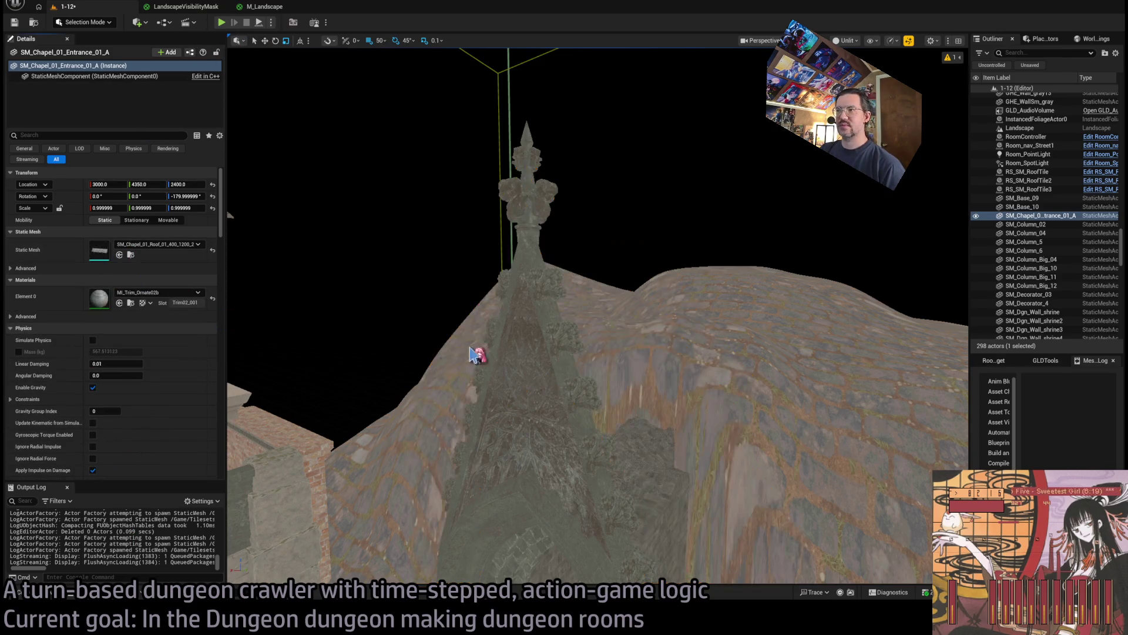
# Rotate the chapel roof -90° on Z, undoing trial height and 1.3 scale changes
pyautogui.scroll(3, 471, 353)
pyautogui.scroll(-3, 536, 411)
pyautogui.moveTo(538, 388)
pyautogui.mouseDown()
pyautogui.moveTo(553, 385)
pyautogui.moveTo(516, 164)
pyautogui.mouseUp()
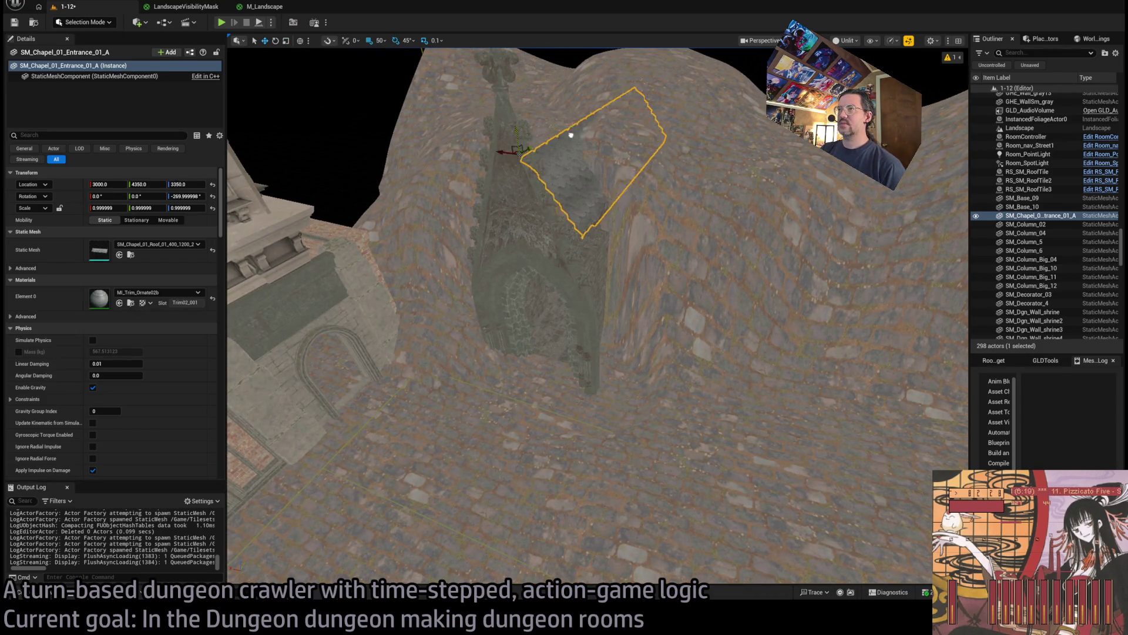
pyautogui.press('f')
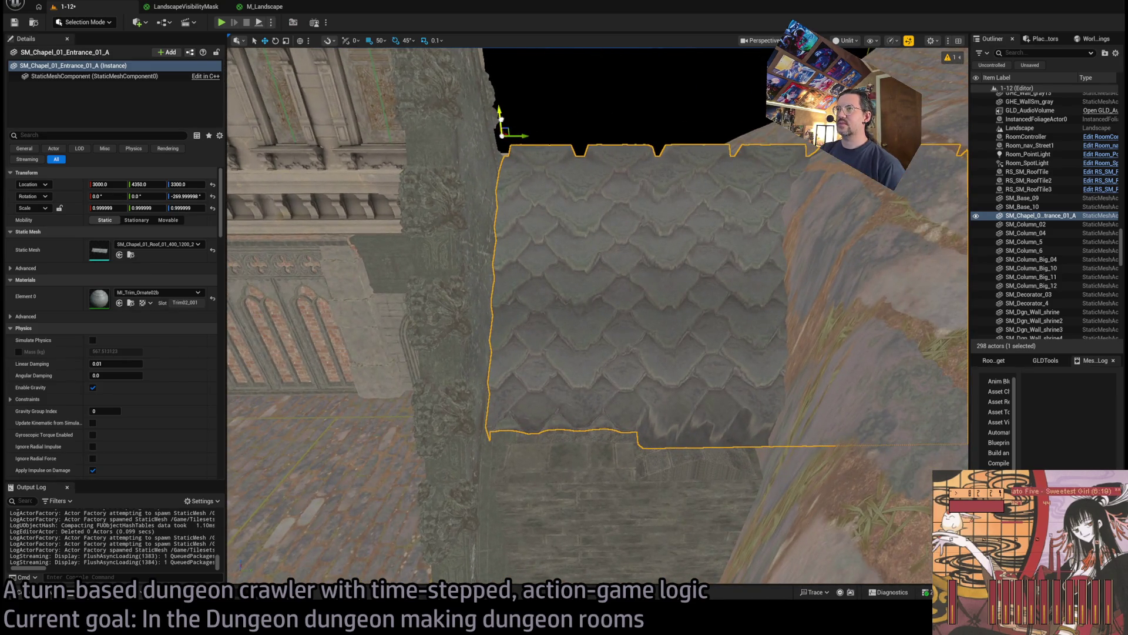
pyautogui.hotkey('ctrl', 'z')
pyautogui.moveTo(424, 208); pyautogui.dragTo(423, 208)
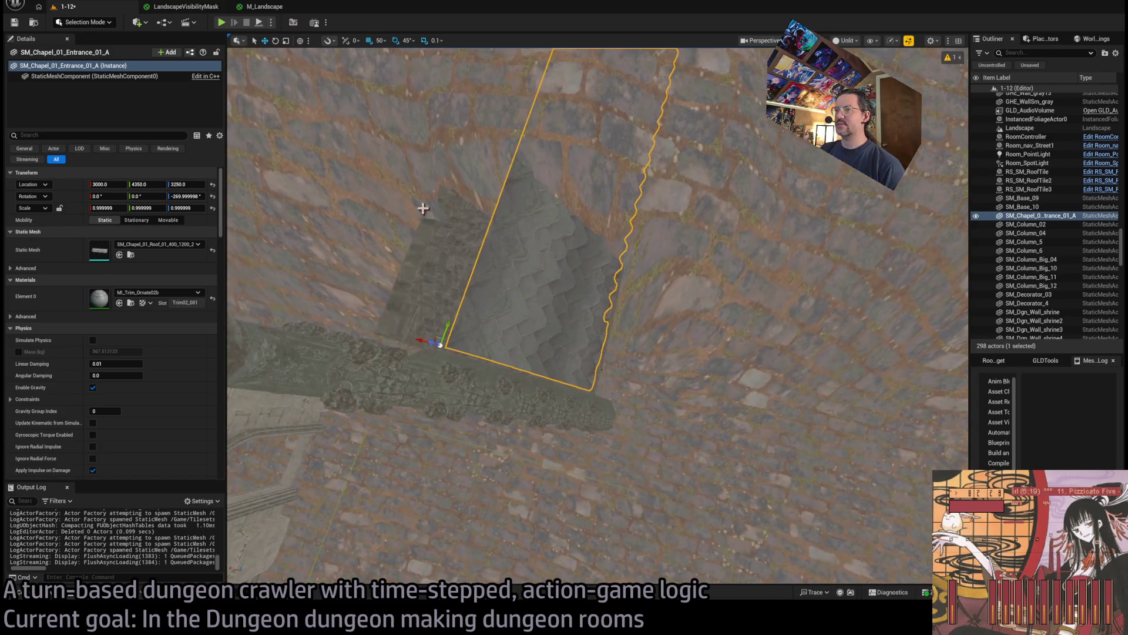
pyautogui.moveTo(437, 346)
pyautogui.mouseDown()
pyautogui.moveTo(441, 327)
pyautogui.moveTo(423, 529)
pyautogui.moveTo(276, 452)
pyautogui.mouseUp()
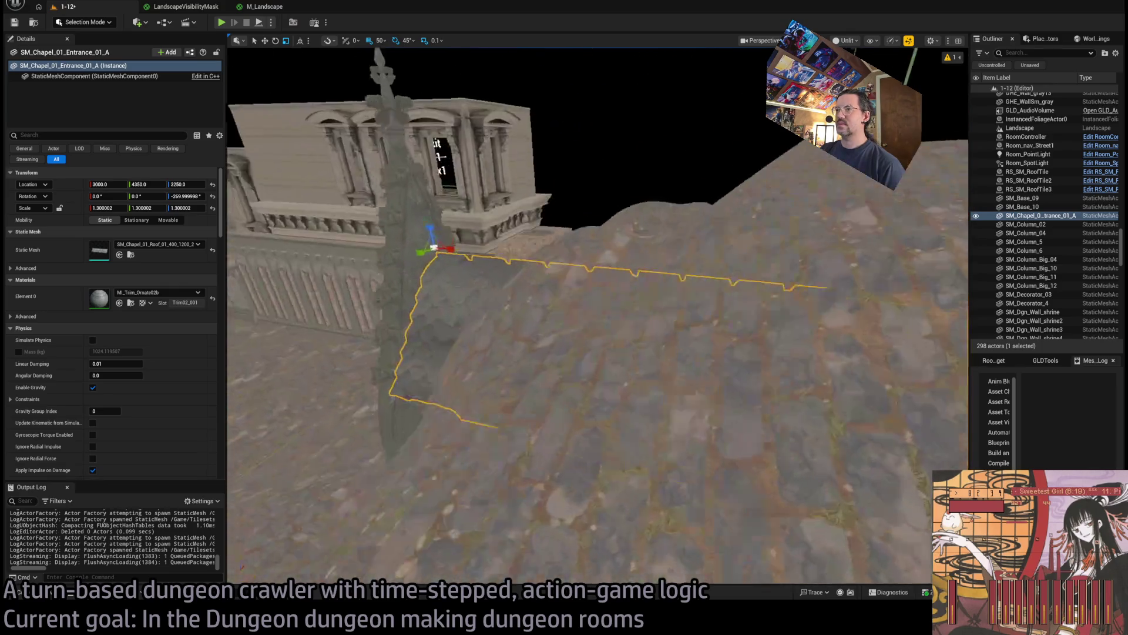
pyautogui.moveTo(591, 309); pyautogui.dragTo(561, 298)
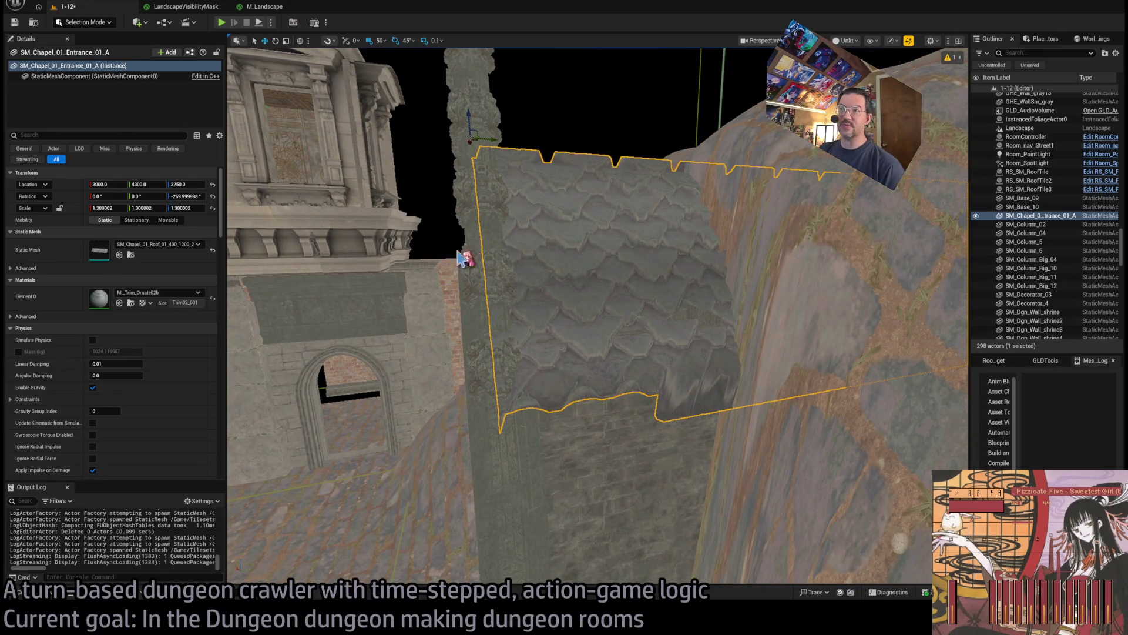
pyautogui.hotkey('ctrl', 'z')
pyautogui.hotkey('ctrl', 'z')
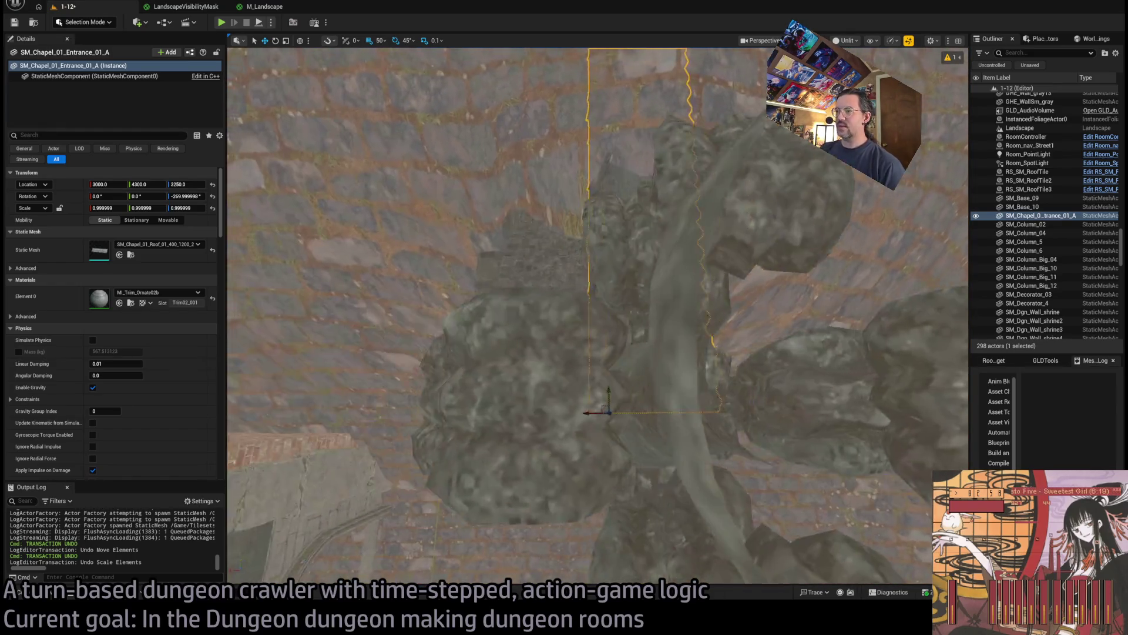
pyautogui.moveTo(362, 294); pyautogui.dragTo(362, 294)
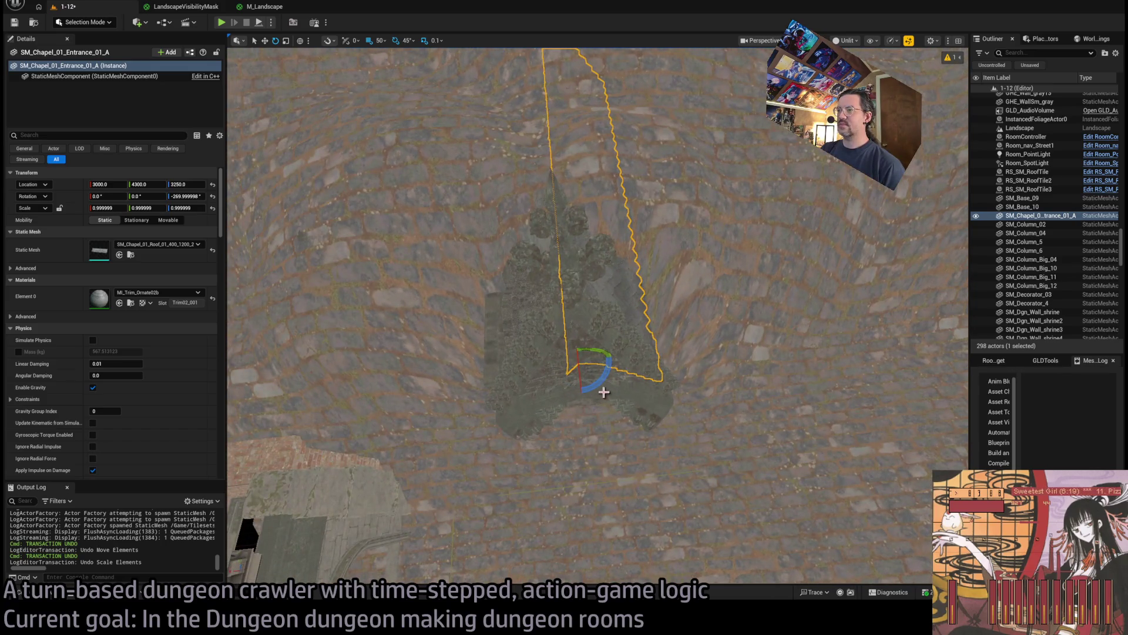
# Duplicate the roof turned 180° to form the opposite slope
pyautogui.moveTo(544, 364); pyautogui.dragTo(611, 357)
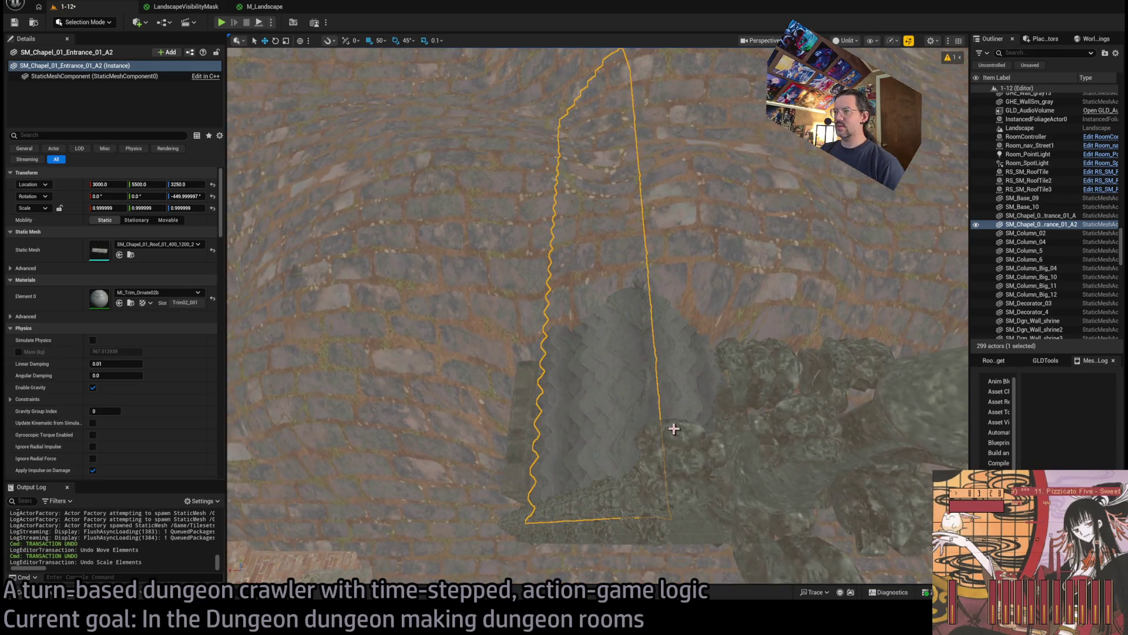
pyautogui.keyDown('ctrl'); pyautogui.click(674, 429); pyautogui.keyUp('ctrl')
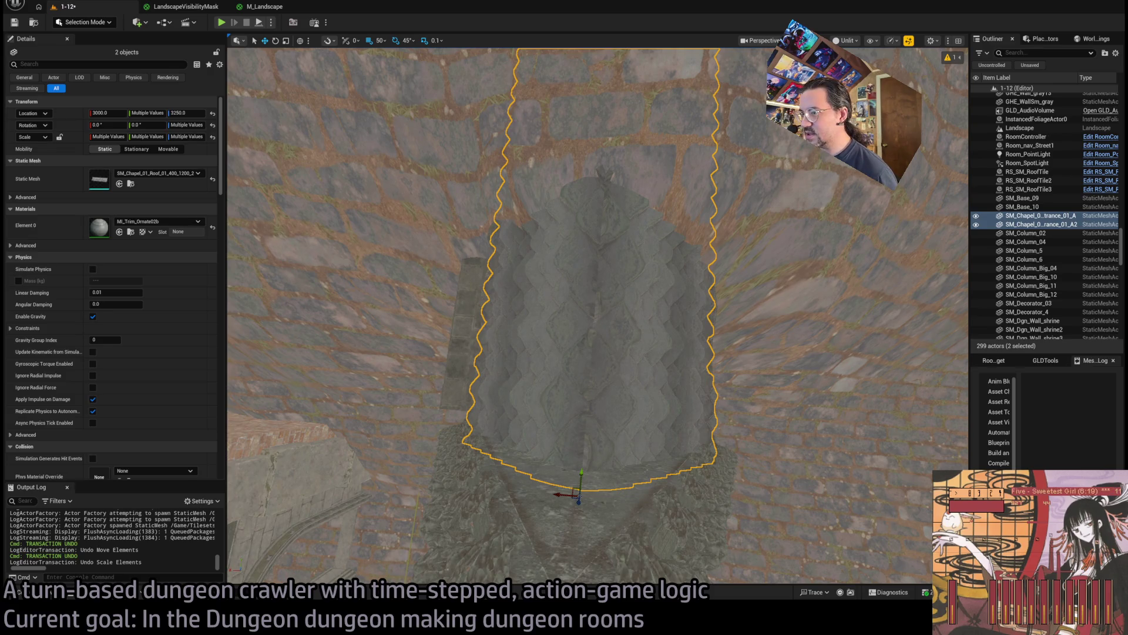
pyautogui.click(559, 434)
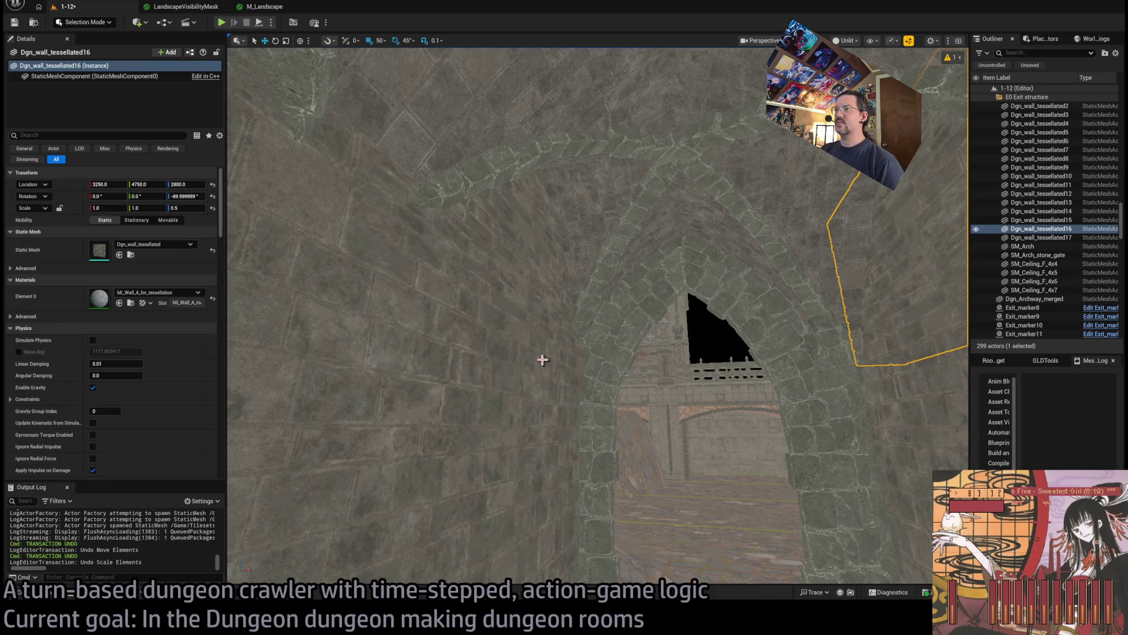
pyautogui.hotkey('ctrl', 'z')
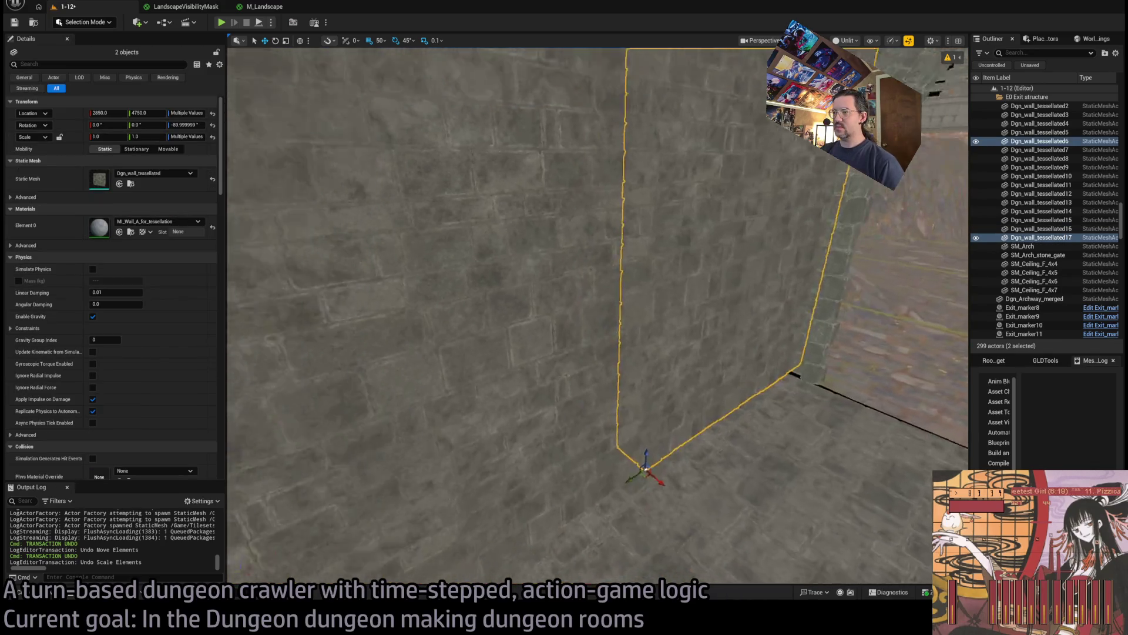
pyautogui.hotkey('ctrl', 'z')
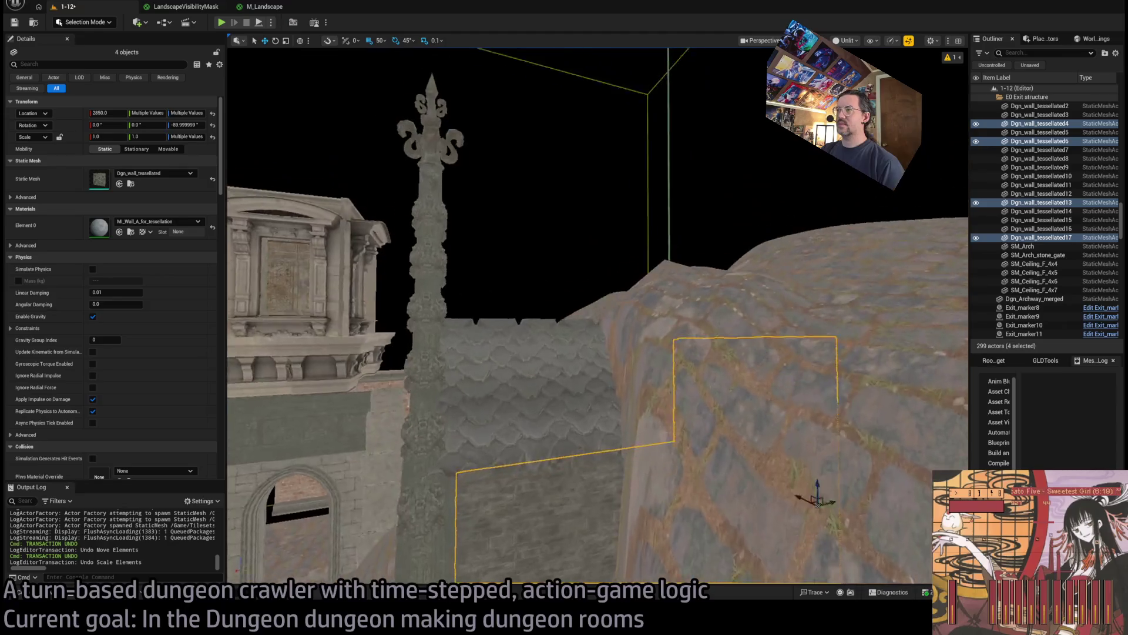
# Try shifting both roof pieces along X, then undo the last move
pyautogui.moveTo(637, 338)
pyautogui.mouseDown()
pyautogui.moveTo(581, 282)
pyautogui.moveTo(584, 390)
pyautogui.mouseUp()
pyautogui.click(584, 390)
pyautogui.press('f')
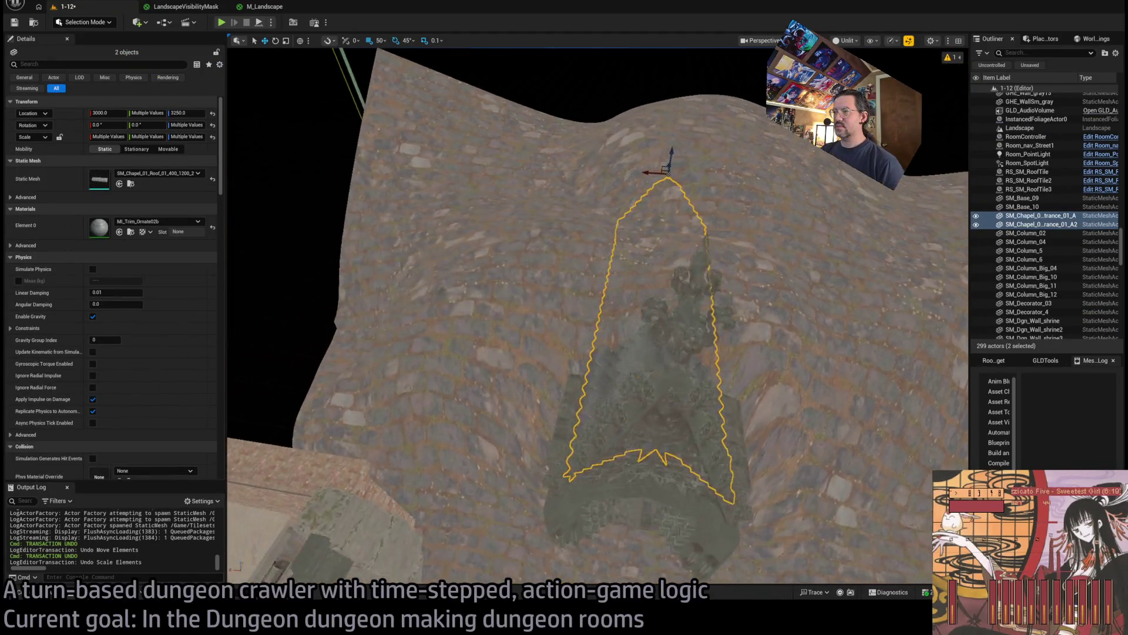
pyautogui.moveTo(655, 221); pyautogui.dragTo(654, 238)
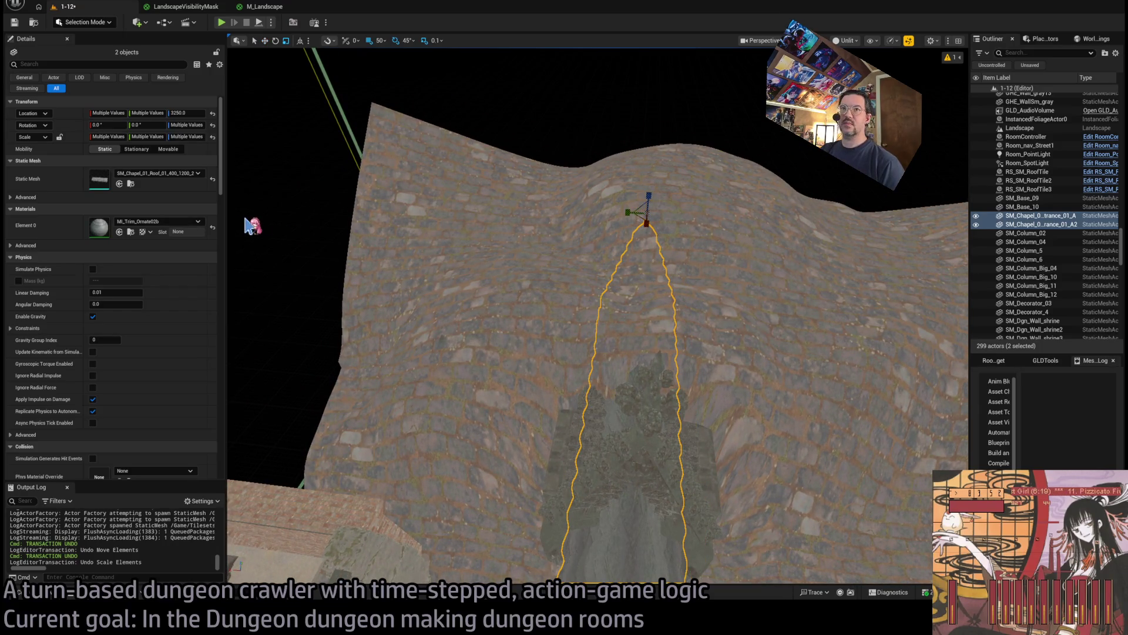
pyautogui.hotkey('ctrl', 'z')
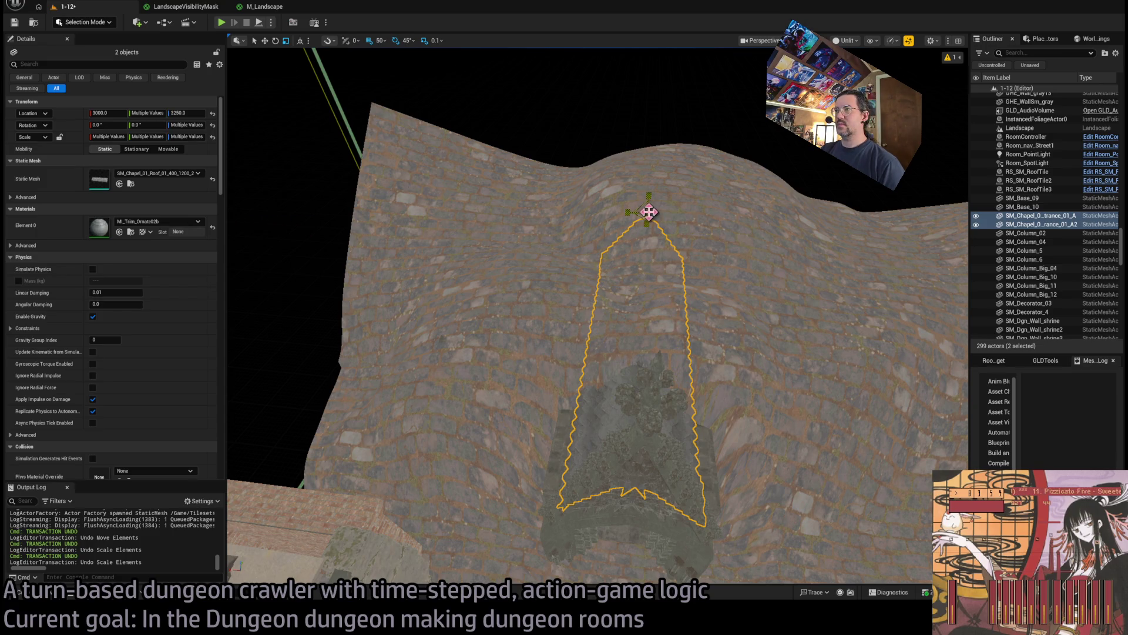
pyautogui.moveTo(647, 215); pyautogui.dragTo(647, 226)
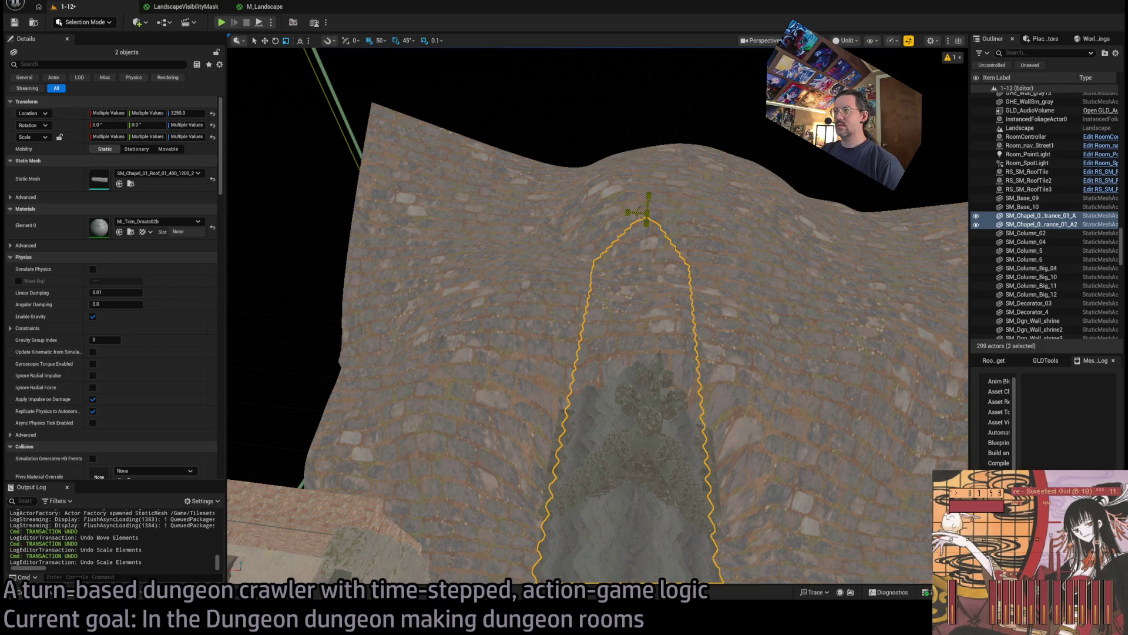
pyautogui.moveTo(639, 220)
pyautogui.mouseDown()
pyautogui.moveTo(383, 179)
pyautogui.moveTo(402, 192)
pyautogui.mouseUp()
pyautogui.press('r')
pyautogui.moveTo(498, 254)
pyautogui.mouseDown()
pyautogui.moveTo(464, 217)
pyautogui.moveTo(482, 218)
pyautogui.moveTo(504, 186)
pyautogui.moveTo(662, 292)
pyautogui.mouseUp()
pyautogui.hotkey('ctrl', 'z')
# Deselect everything and view the roof up close against the hillside wall
pyautogui.press('Escape')
pyautogui.moveTo(564, 259); pyautogui.dragTo(568, 256)
pyautogui.moveTo(699, 253); pyautogui.dragTo(700, 253)
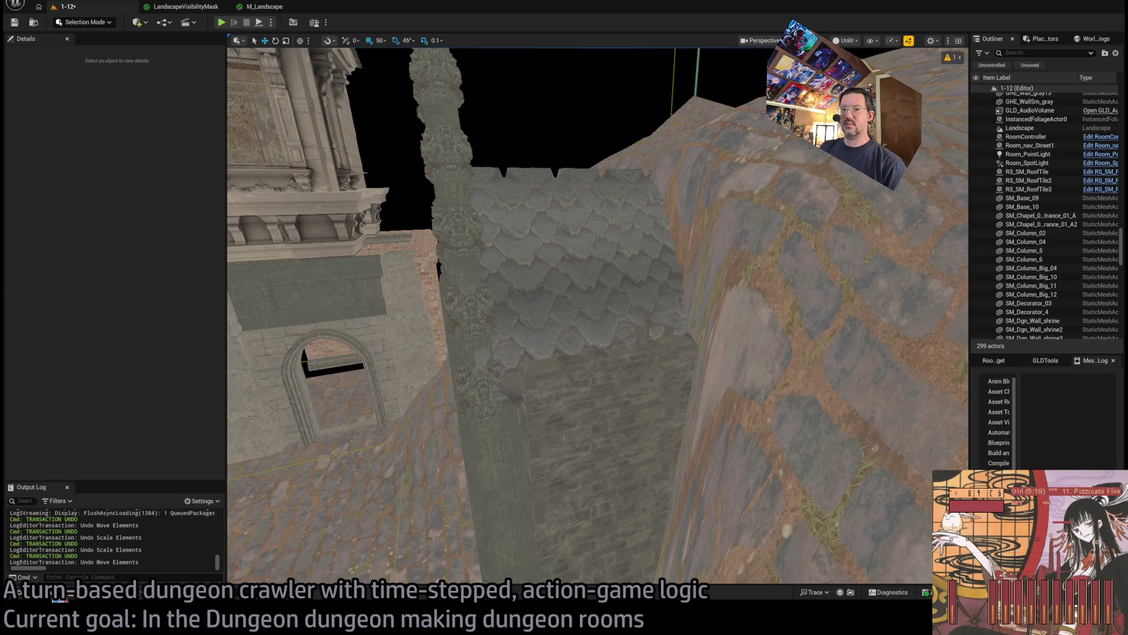
pyautogui.click(62, 596)
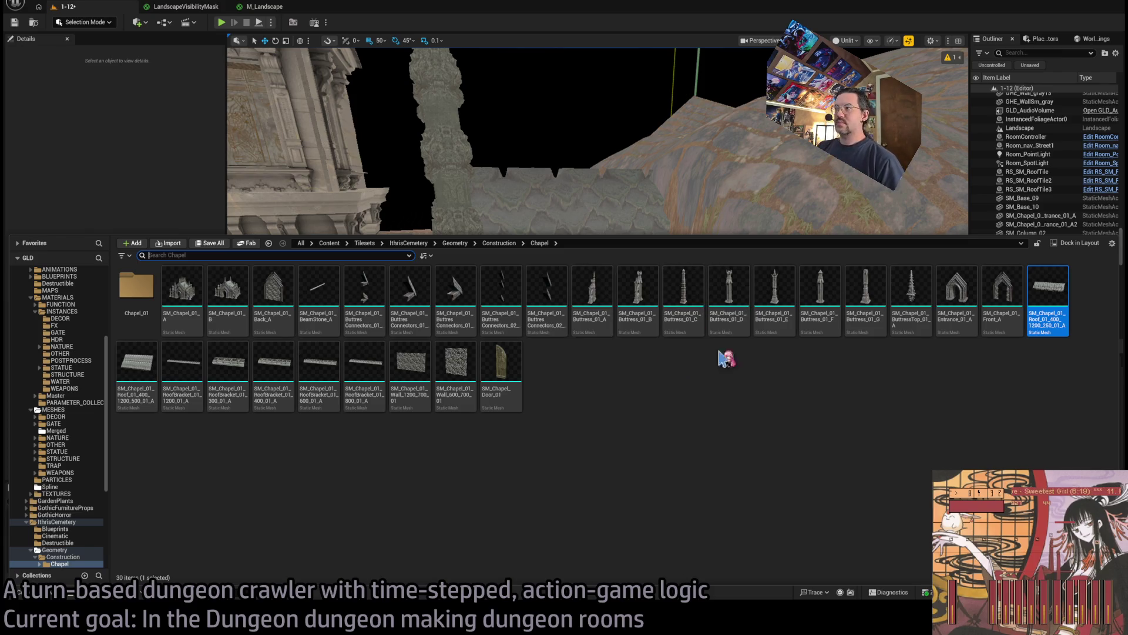
# Place a Buttress_01_D on the roof, rotated -90° and slid along Y to 5150
pyautogui.moveTo(729, 287)
pyautogui.mouseDown()
pyautogui.moveTo(594, 111)
pyautogui.moveTo(556, 355)
pyautogui.moveTo(564, 332)
pyautogui.moveTo(543, 329)
pyautogui.mouseUp()
pyautogui.press('e')
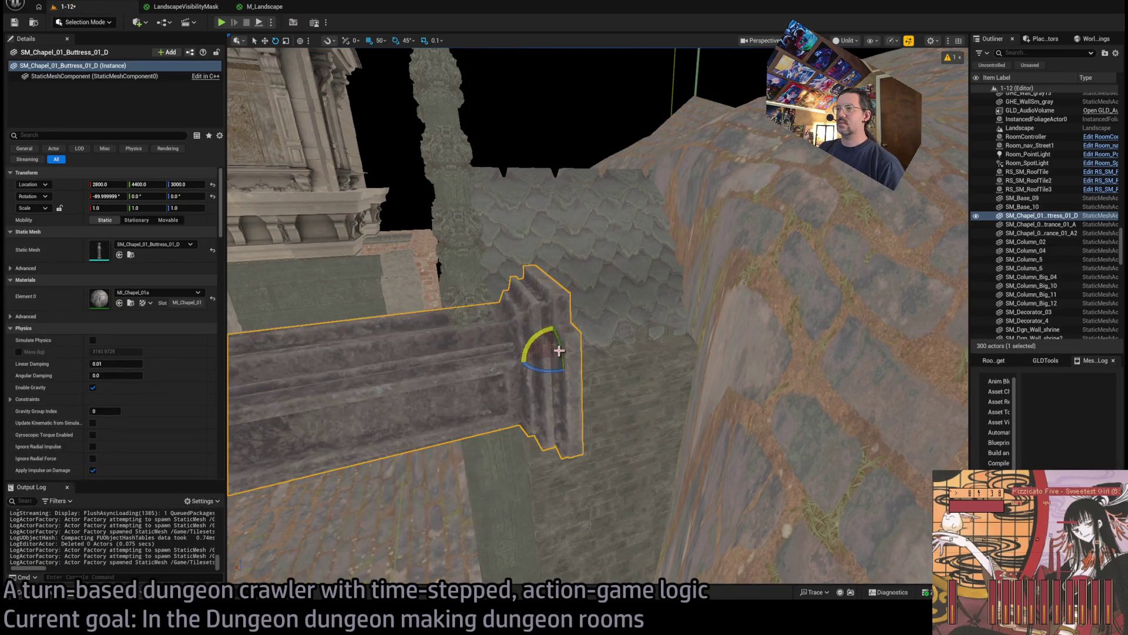
pyautogui.press('w')
pyautogui.moveTo(670, 362)
pyautogui.mouseDown()
pyautogui.moveTo(949, 357)
pyautogui.moveTo(928, 354)
pyautogui.mouseUp()
pyautogui.press('f')
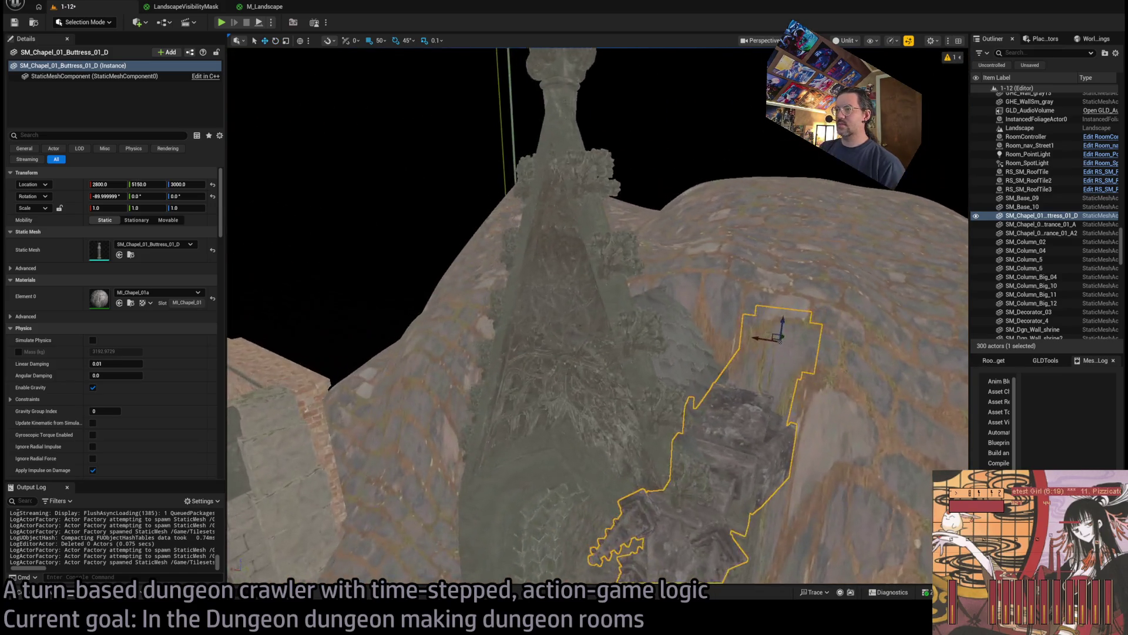
pyautogui.hotkey('ctrl', 'space')
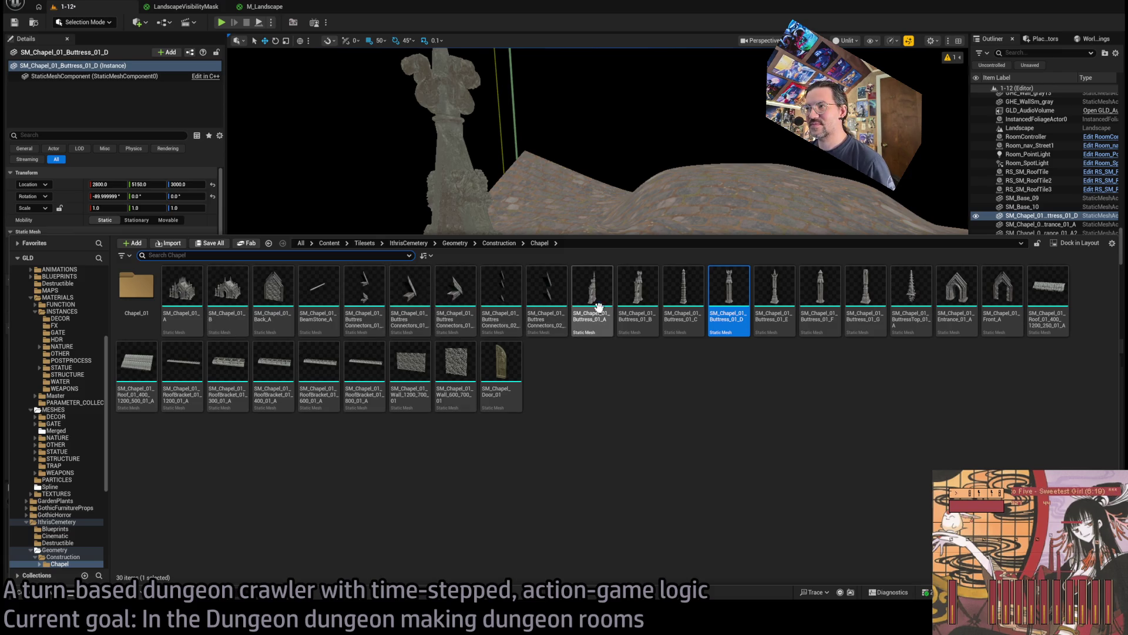
pyautogui.hotkey('ctrl', 'space')
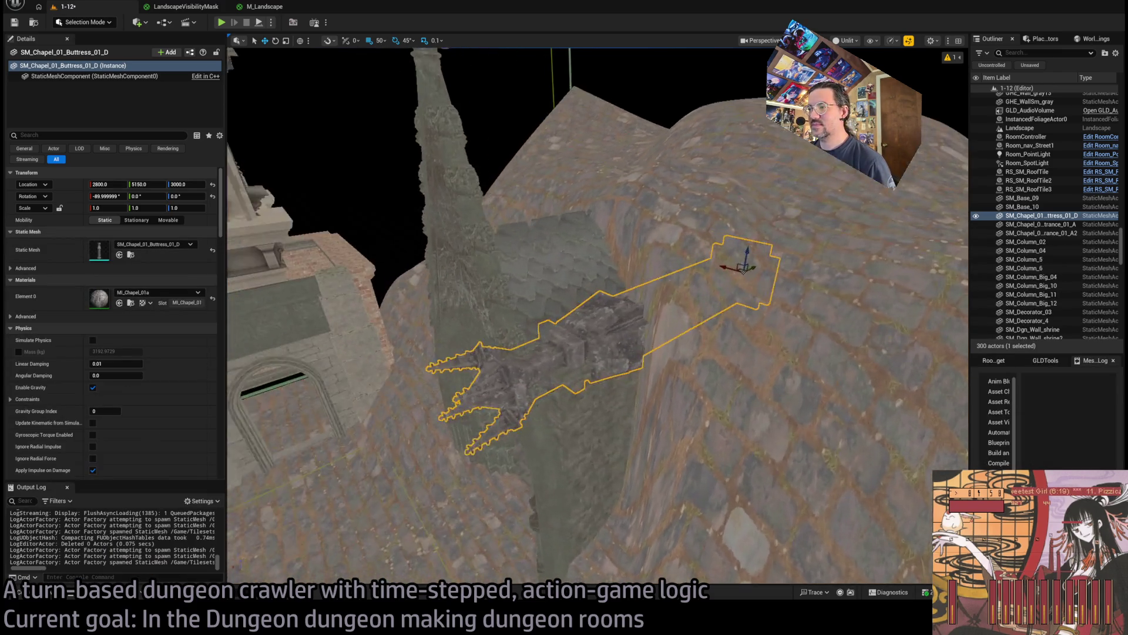
# Swap the buttress mesh to Buttress_01_G and slide it to Y 4950
pyautogui.click(28, 595)
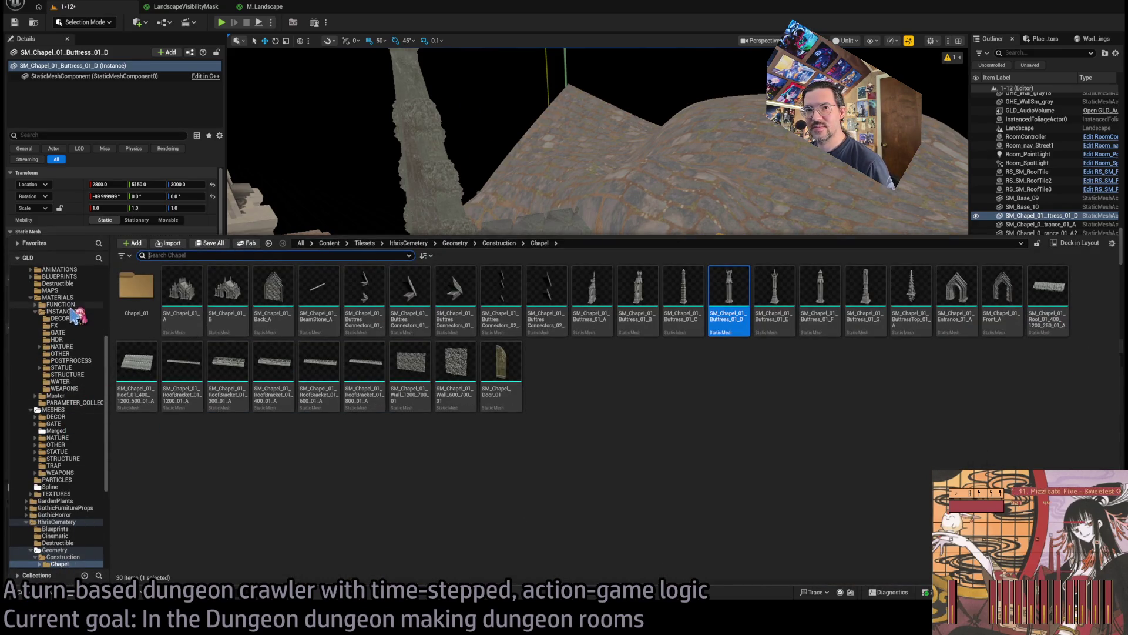
pyautogui.scroll(-5, 74, 353)
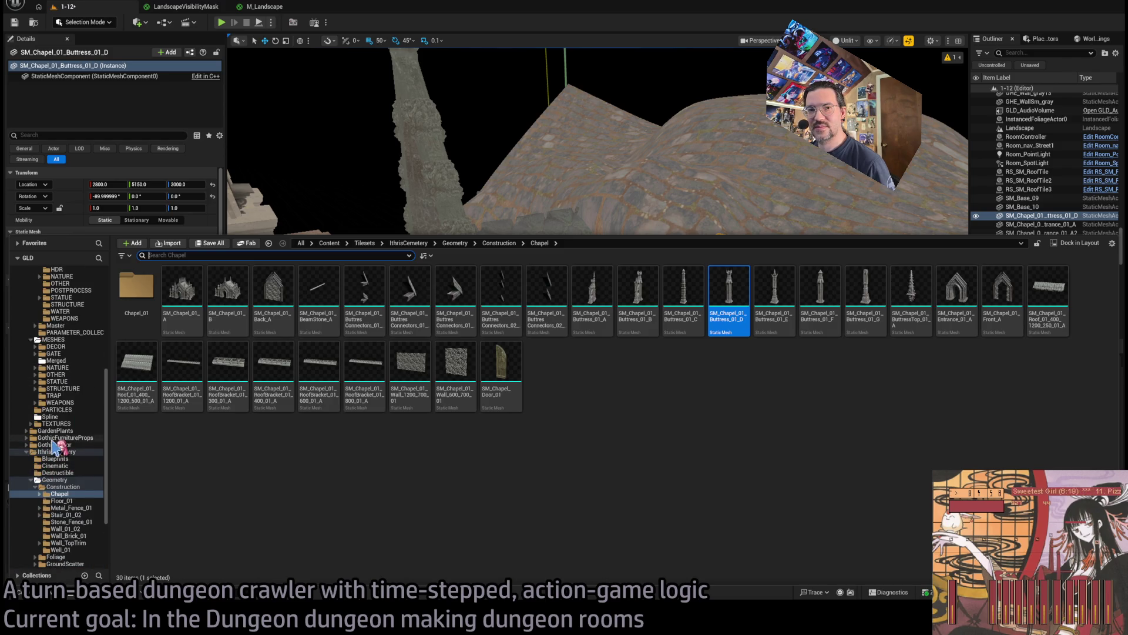
pyautogui.scroll(-5, 28, 461)
pyautogui.click(27, 368)
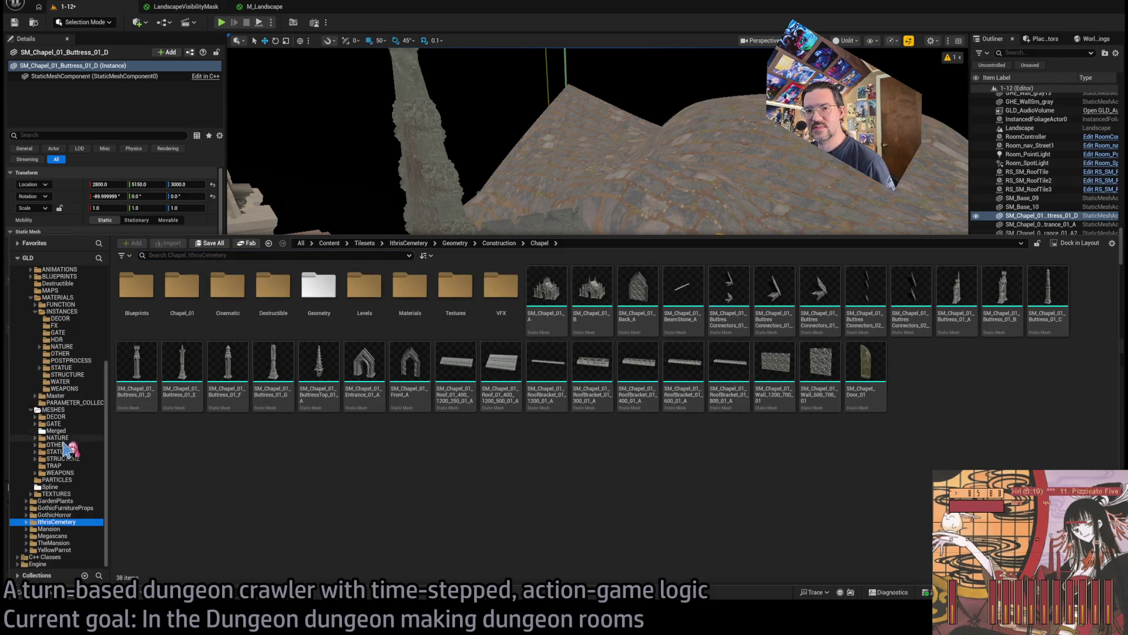
pyautogui.click(268, 374)
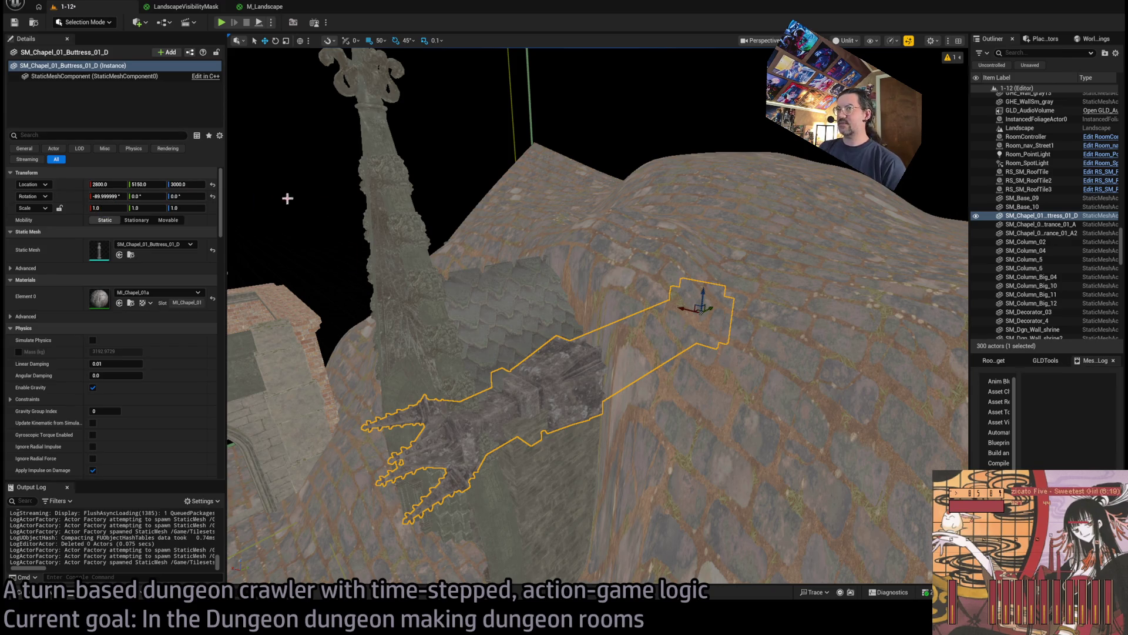
pyautogui.click(120, 255)
pyautogui.moveTo(706, 313)
pyautogui.mouseDown()
pyautogui.moveTo(654, 325)
pyautogui.moveTo(674, 322)
pyautogui.mouseUp()
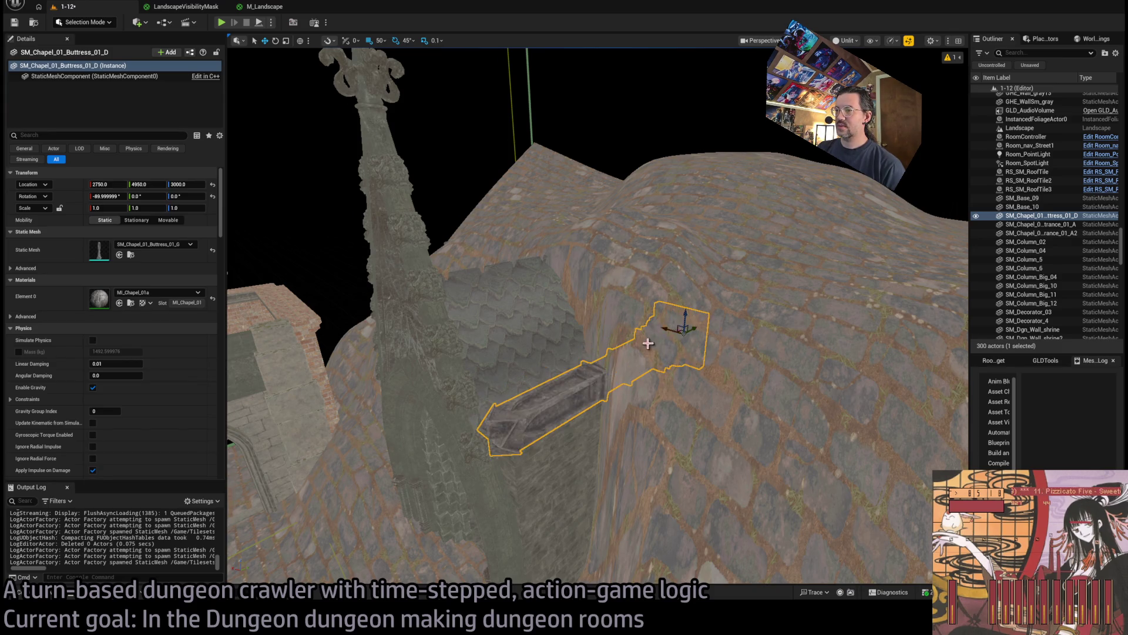
pyautogui.press('f')
# Inspect the buttress from several angles, duplicate it with an offset, and save the level
pyautogui.moveTo(587, 347)
pyautogui.mouseDown()
pyautogui.moveTo(546, 326)
pyautogui.moveTo(529, 233)
pyautogui.moveTo(707, 268)
pyautogui.moveTo(781, 259)
pyautogui.mouseUp()
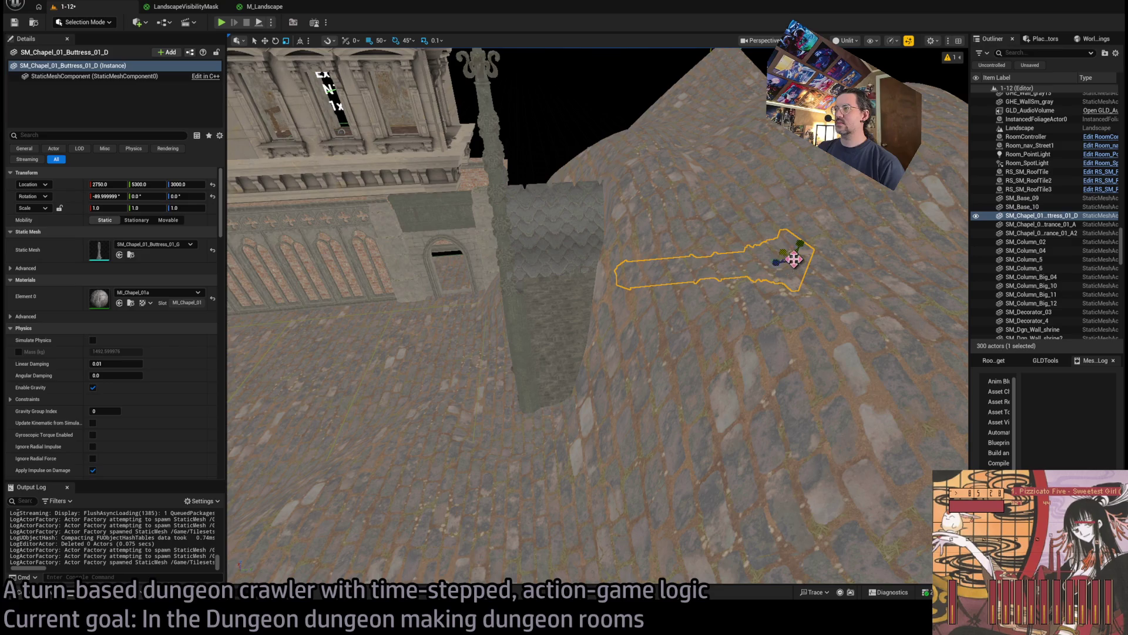
pyautogui.moveTo(781, 275)
pyautogui.mouseDown()
pyautogui.moveTo(677, 229)
pyautogui.moveTo(591, 222)
pyautogui.mouseUp()
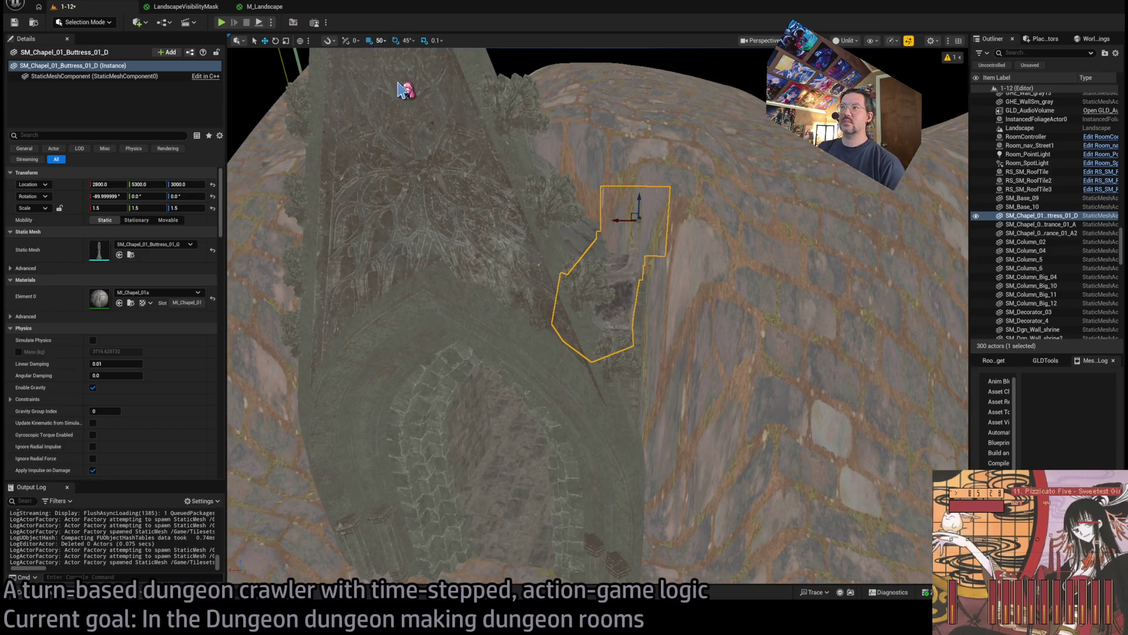
pyautogui.moveTo(628, 221)
pyautogui.mouseDown()
pyautogui.moveTo(614, 176)
pyautogui.moveTo(651, 216)
pyautogui.mouseUp()
pyautogui.moveTo(864, 275); pyautogui.dragTo(794, 279)
pyautogui.moveTo(686, 267)
pyautogui.mouseDown()
pyautogui.moveTo(504, 372)
pyautogui.moveTo(686, 268)
pyautogui.moveTo(468, 291)
pyautogui.moveTo(516, 284)
pyautogui.moveTo(497, 259)
pyautogui.moveTo(499, 282)
pyautogui.moveTo(561, 311)
pyautogui.moveTo(615, 385)
pyautogui.moveTo(614, 411)
pyautogui.moveTo(558, 398)
pyautogui.mouseUp()
pyautogui.press('f')
pyautogui.hotkey('ctrl', 's')
pyautogui.hotkey('ctrl', 'space')
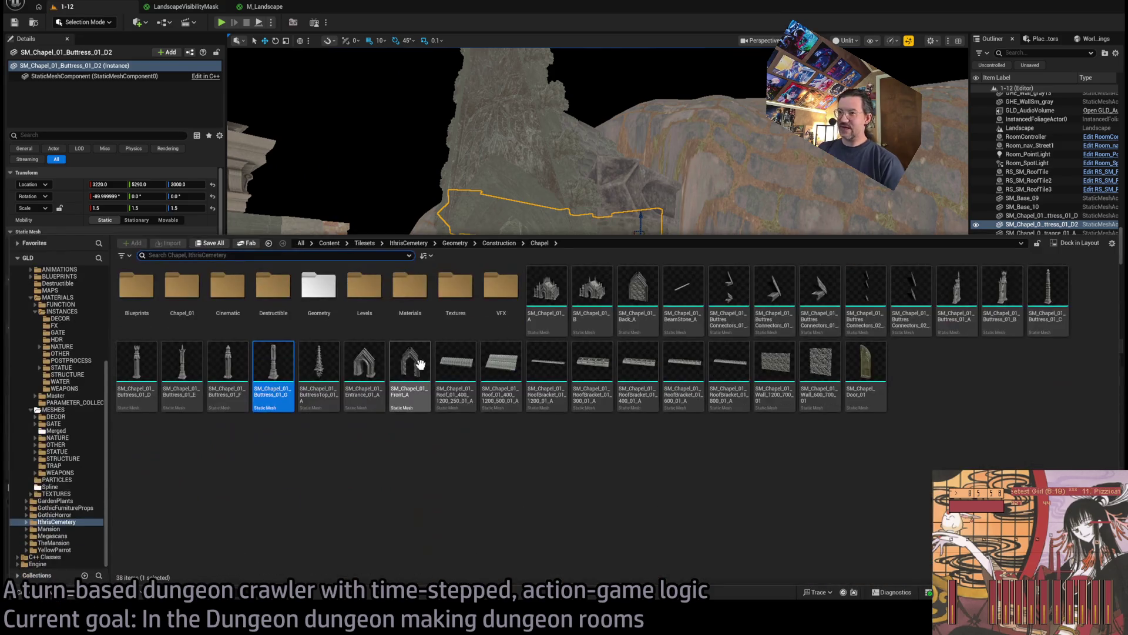
# Place a Buttress_01_A beside the chapel, swap it to Buttress_01_B, and nudge it along X
pyautogui.moveTo(957, 294)
pyautogui.mouseDown()
pyautogui.moveTo(564, 235)
pyautogui.moveTo(640, 438)
pyautogui.moveTo(640, 400)
pyautogui.moveTo(623, 447)
pyautogui.moveTo(558, 448)
pyautogui.moveTo(587, 452)
pyautogui.moveTo(552, 458)
pyautogui.moveTo(588, 464)
pyautogui.moveTo(564, 488)
pyautogui.mouseUp()
pyautogui.press('e')
pyautogui.press('a')
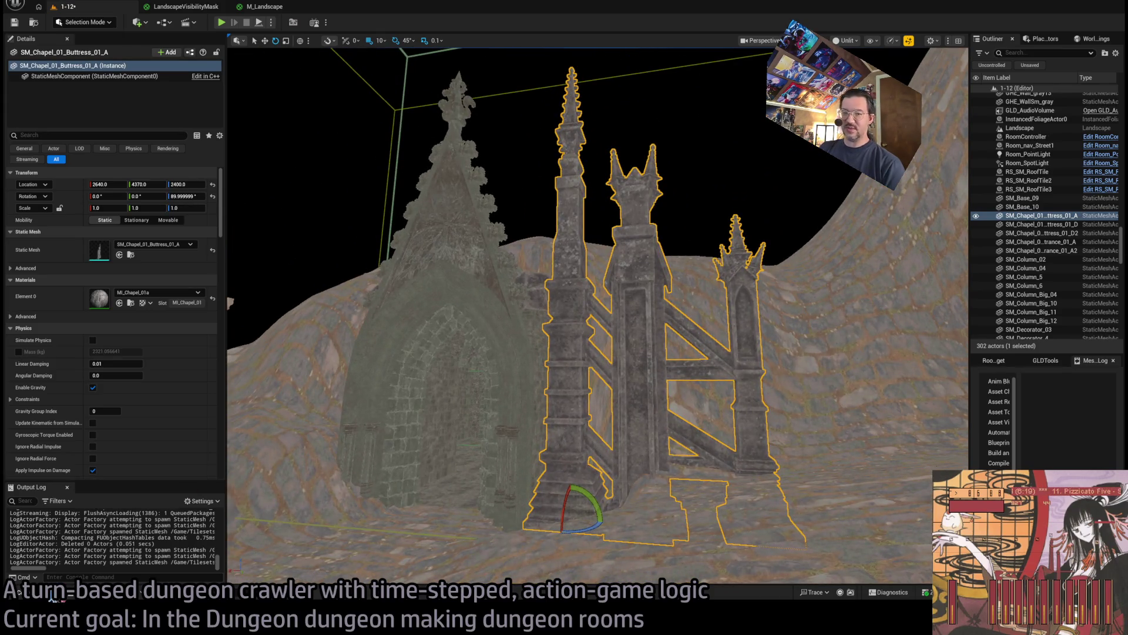
pyautogui.hotkey('ctrl', 'space')
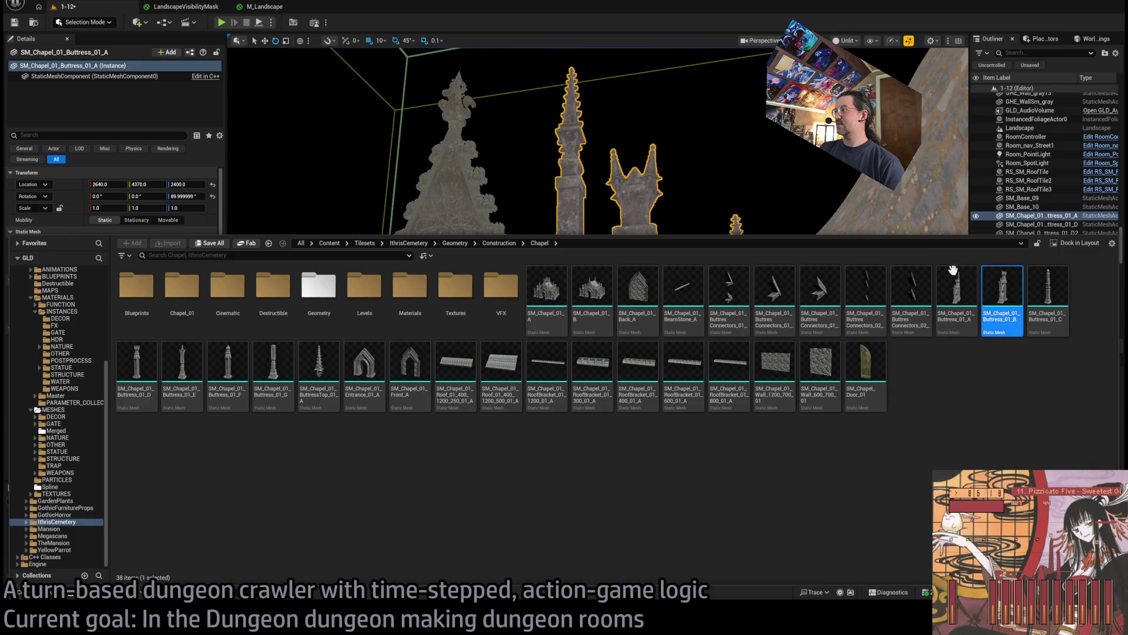
pyautogui.hotkey('ctrl', 'space')
pyautogui.click(119, 254)
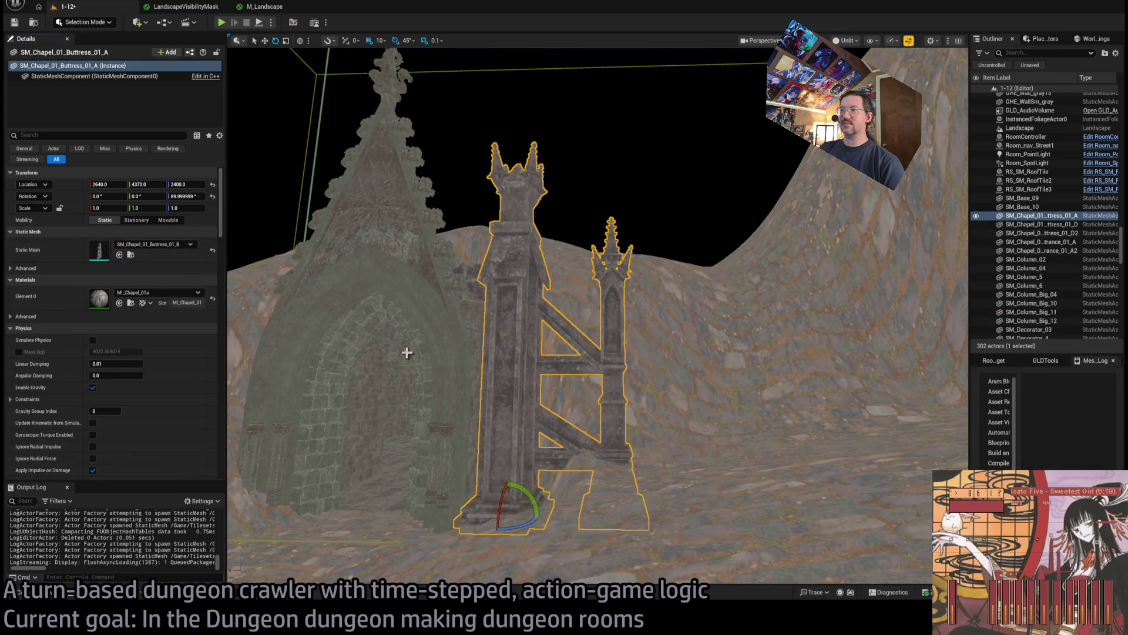
pyautogui.press('f')
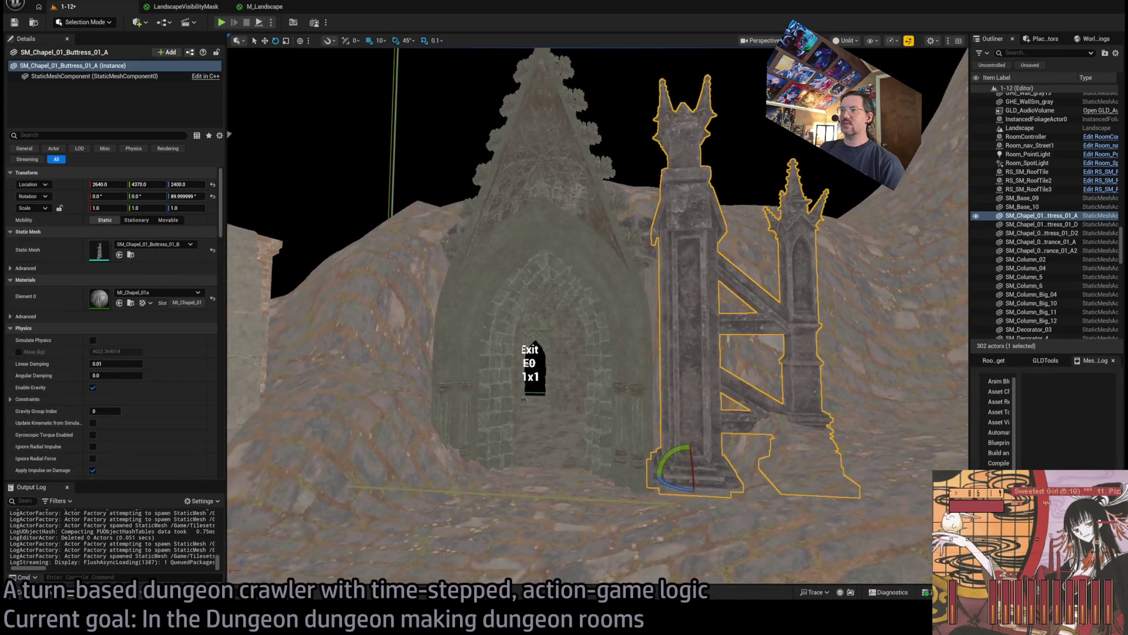
pyautogui.scroll(5, 505, 333)
pyautogui.moveTo(549, 453)
pyautogui.mouseDown()
pyautogui.moveTo(537, 457)
pyautogui.moveTo(551, 418)
pyautogui.moveTo(565, 427)
pyautogui.mouseUp()
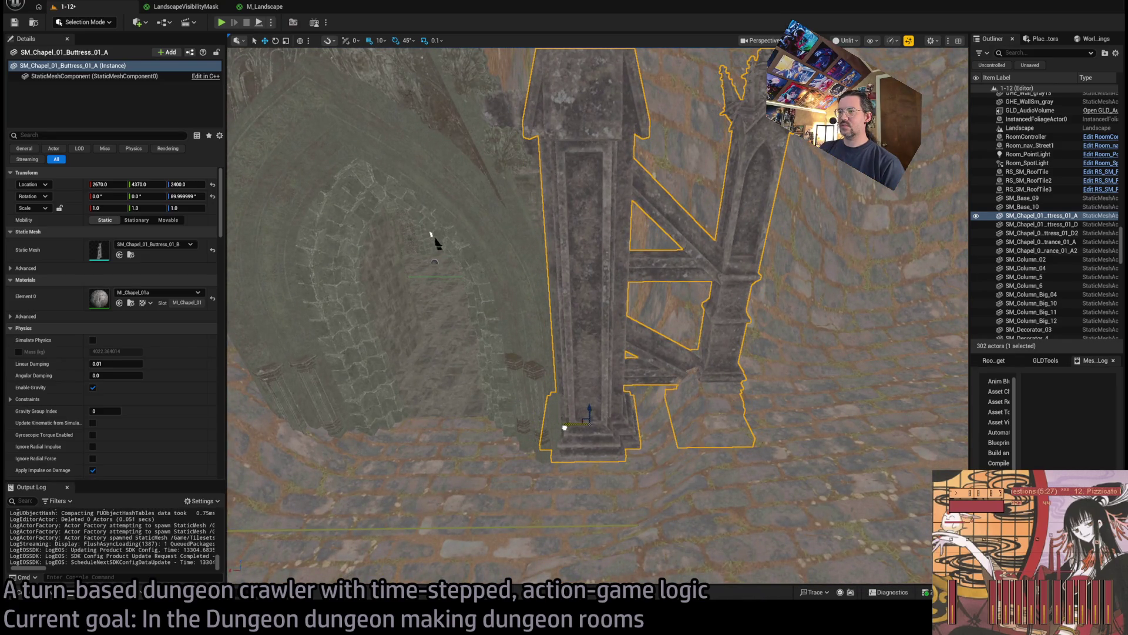
# Delete the trial buttress and centre the view on the chapel
pyautogui.scroll(6, 435, 241)
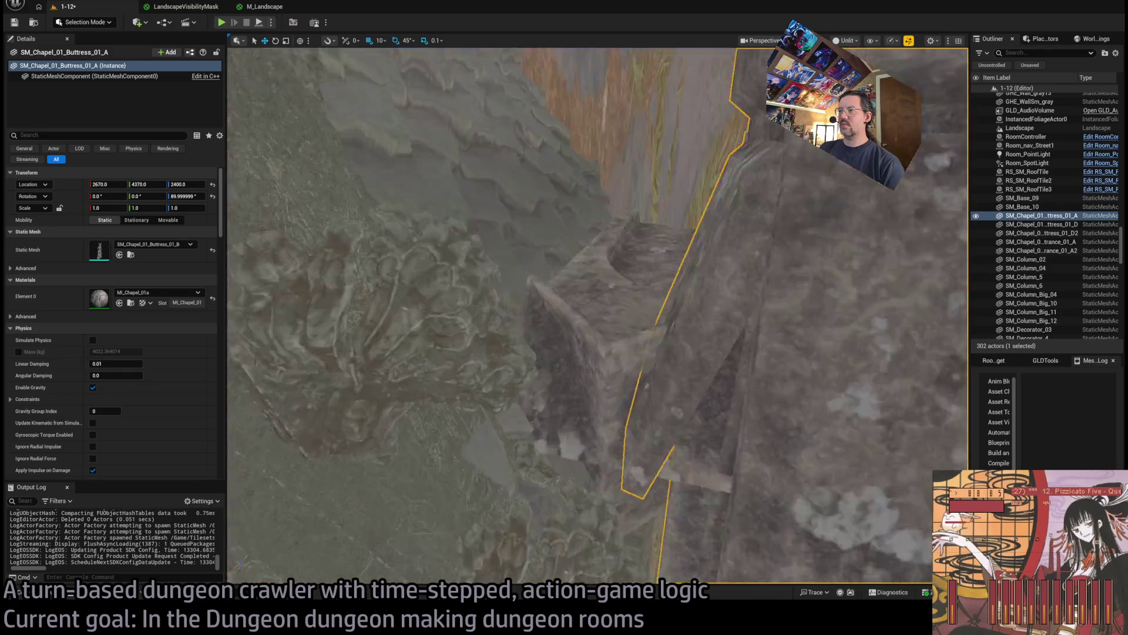
pyautogui.scroll(-10, 597, 315)
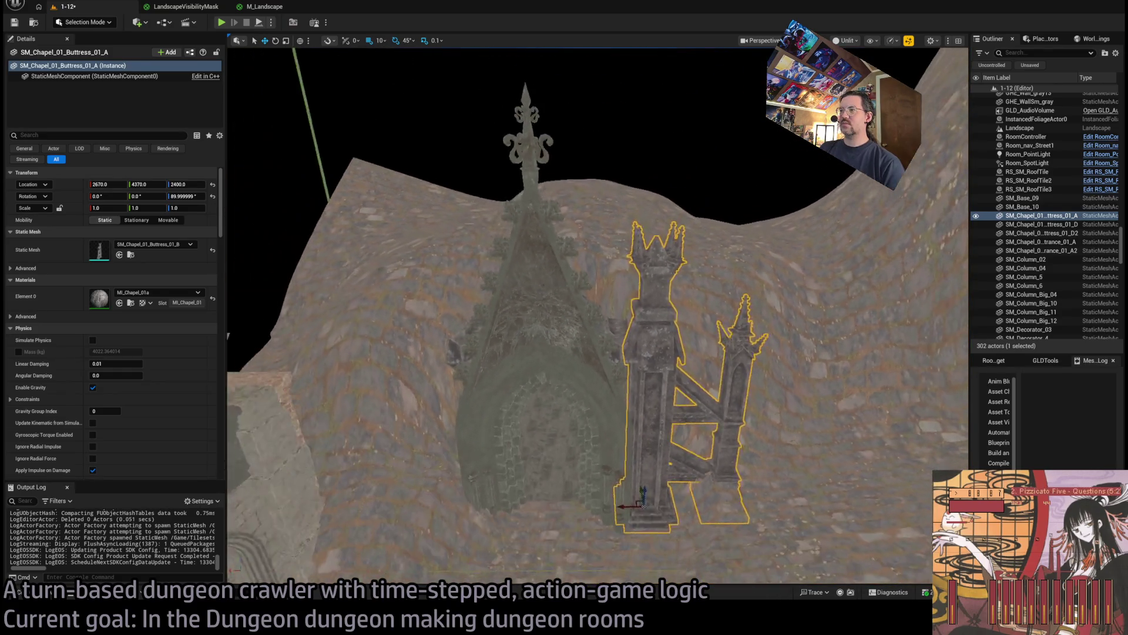
pyautogui.scroll(-8, 587, 299)
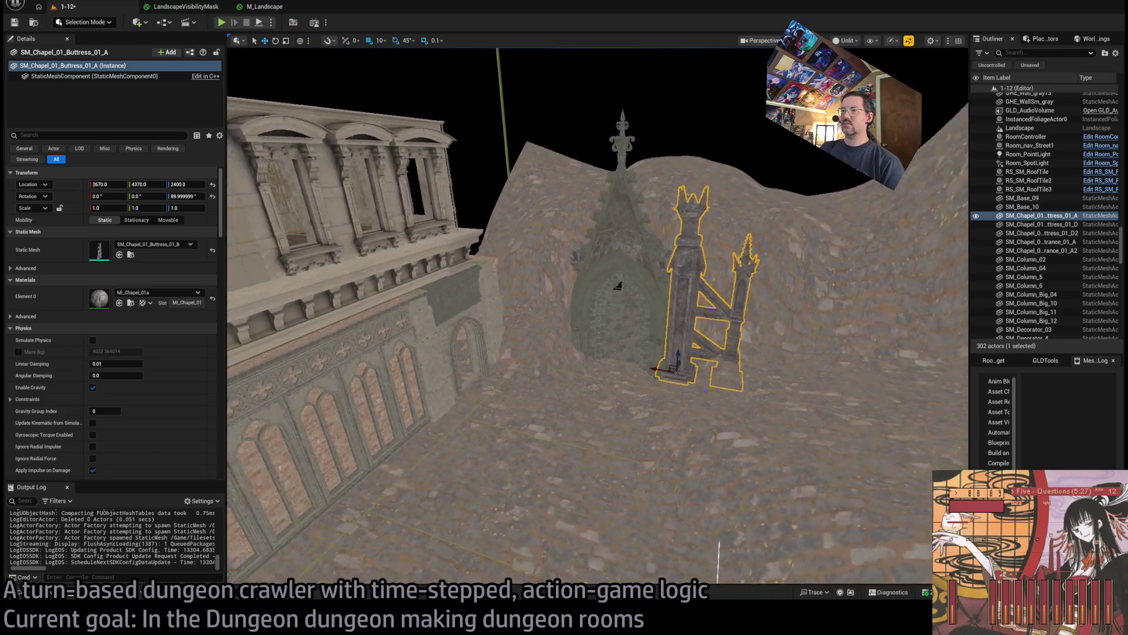
pyautogui.press('Delete')
pyautogui.scroll(6, 632, 372)
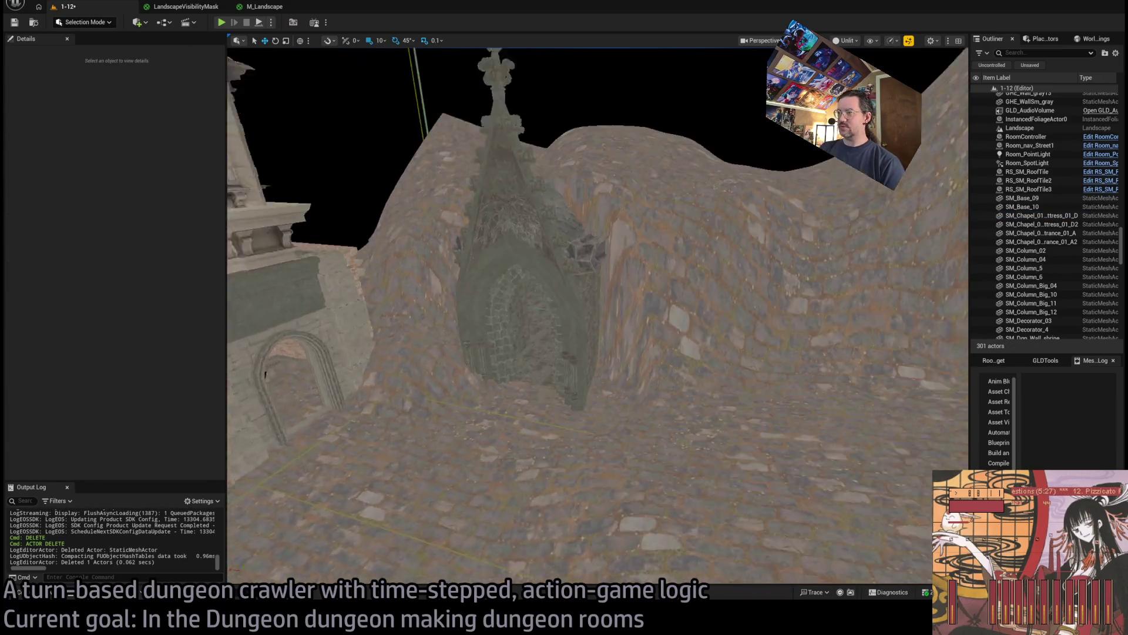
pyautogui.scroll(1, 597, 315)
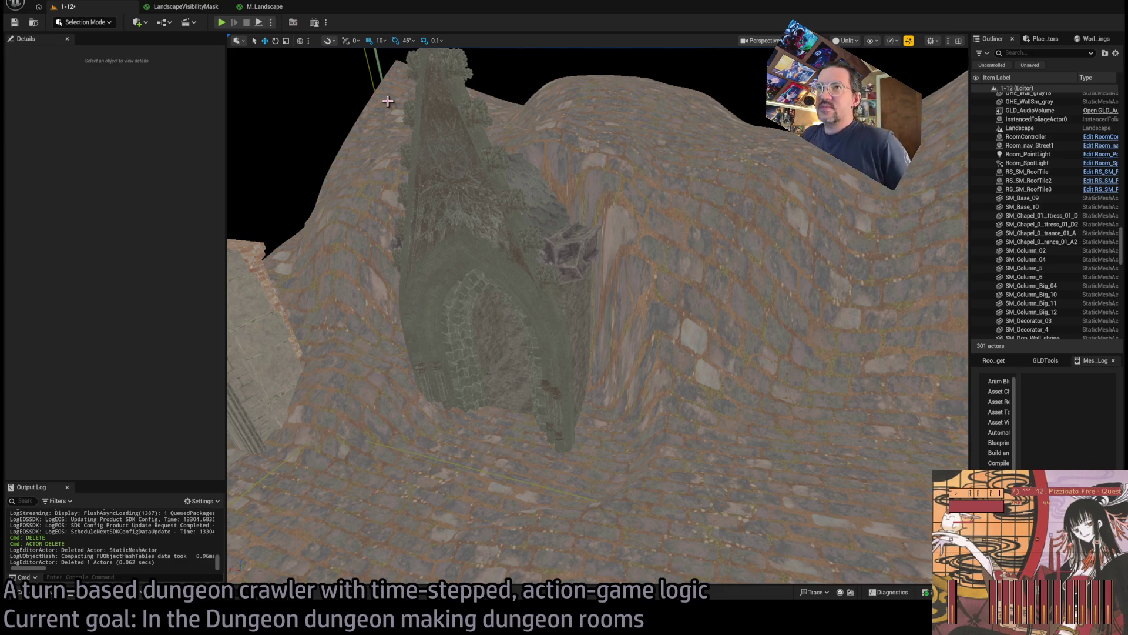
pyautogui.moveTo(388, 101); pyautogui.dragTo(355, 82)
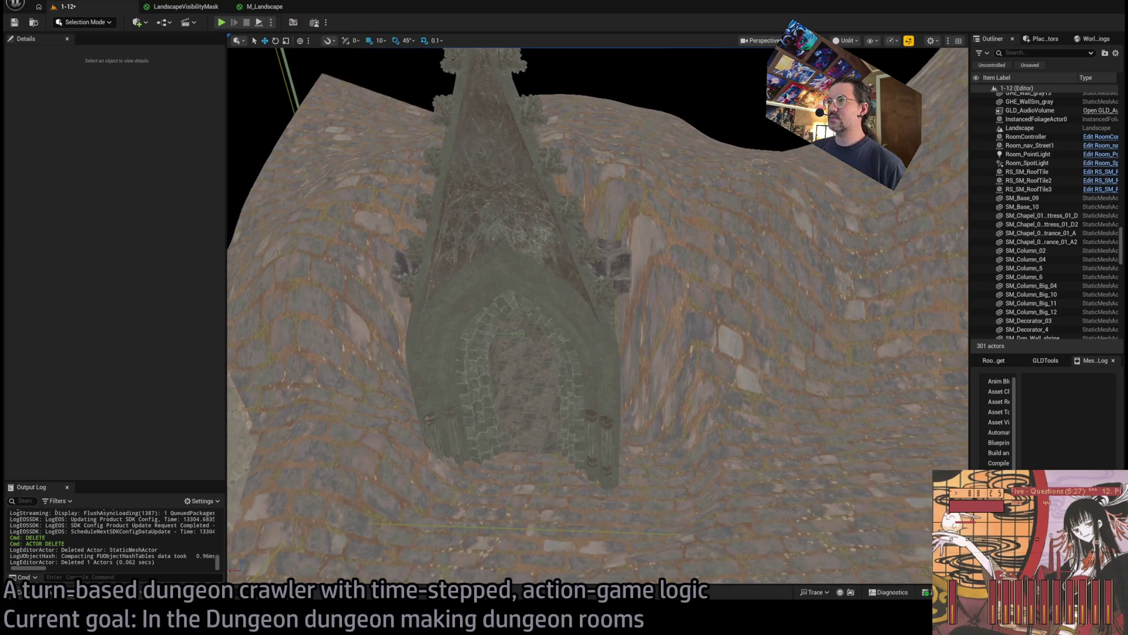
# Place Buttress_01_G from the Chapel meshes beside the chapel entrance
pyautogui.click(42, 594)
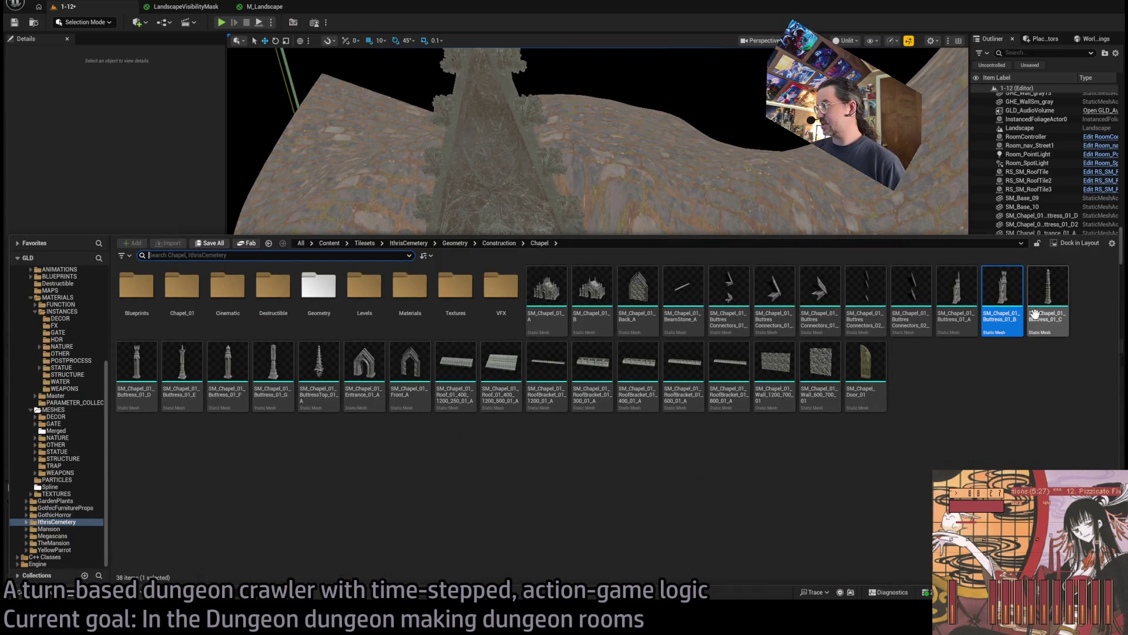
pyautogui.click(1043, 309)
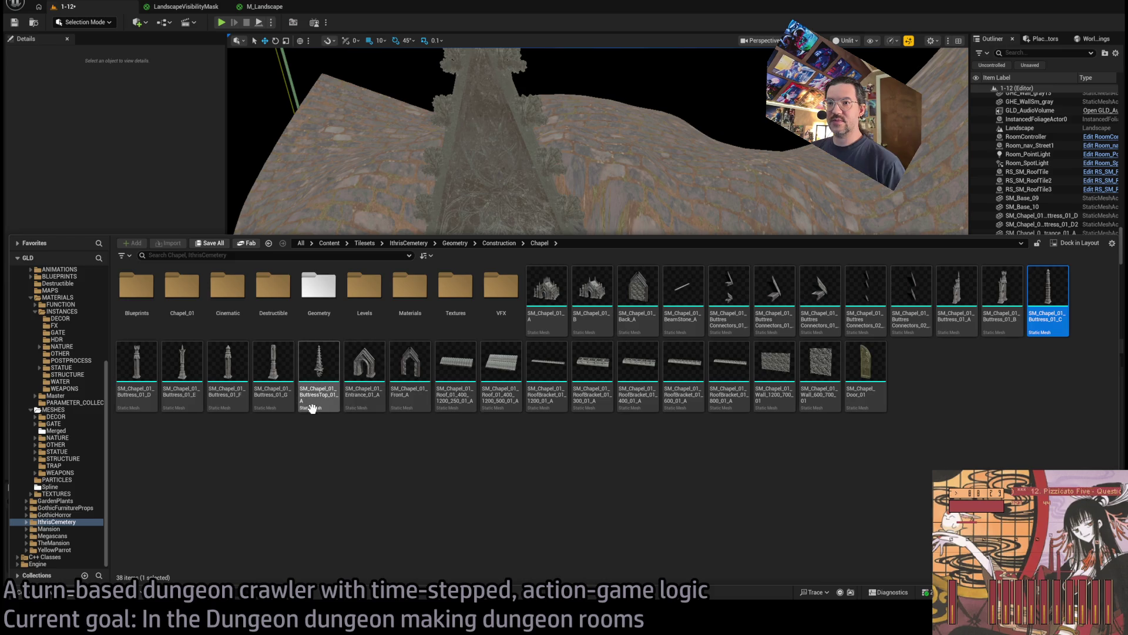
pyautogui.moveTo(288, 397)
pyautogui.mouseDown()
pyautogui.moveTo(650, 453)
pyautogui.moveTo(631, 469)
pyautogui.mouseUp()
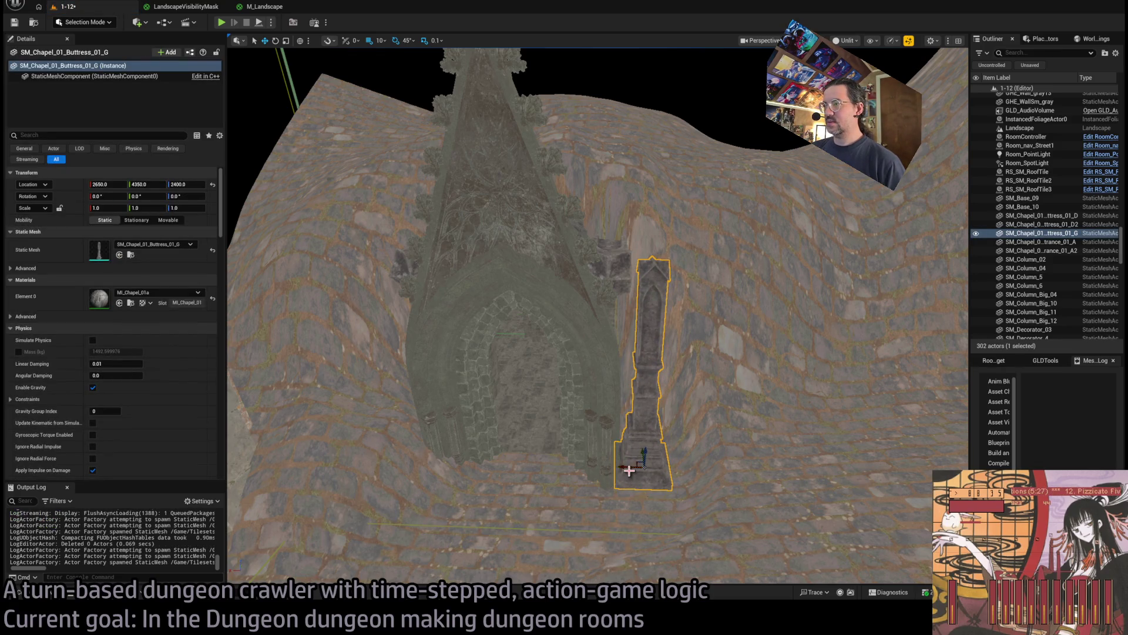
# Swap the buttress's static mesh through Buttress_01_F and Buttress_01_E, settling on Buttress_01_D
pyautogui.click(35, 592)
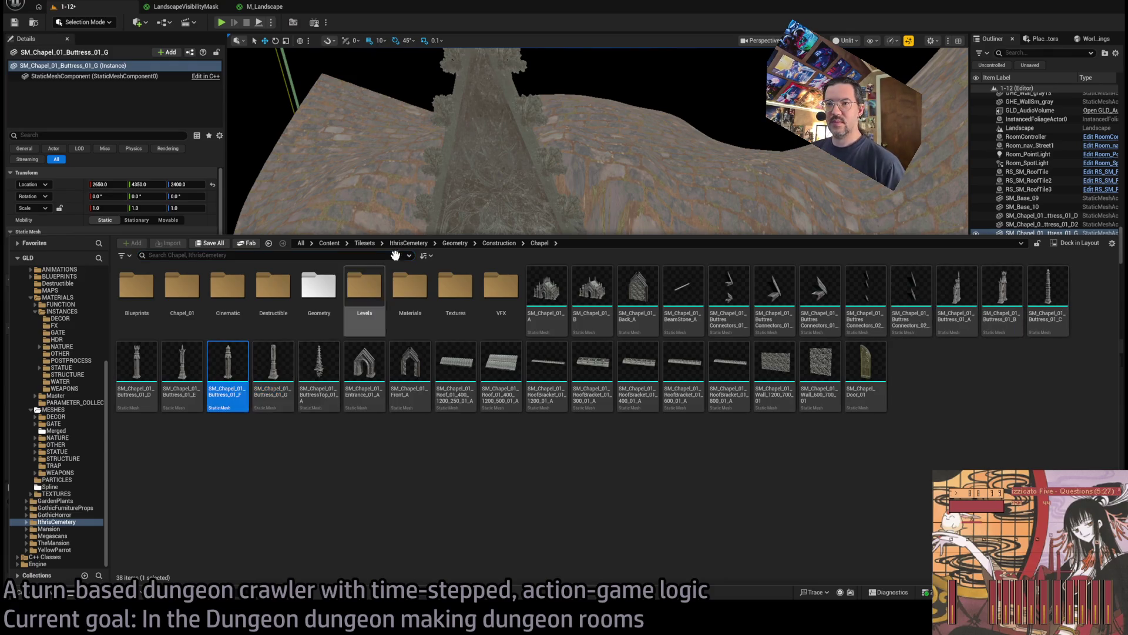
pyautogui.click(389, 198)
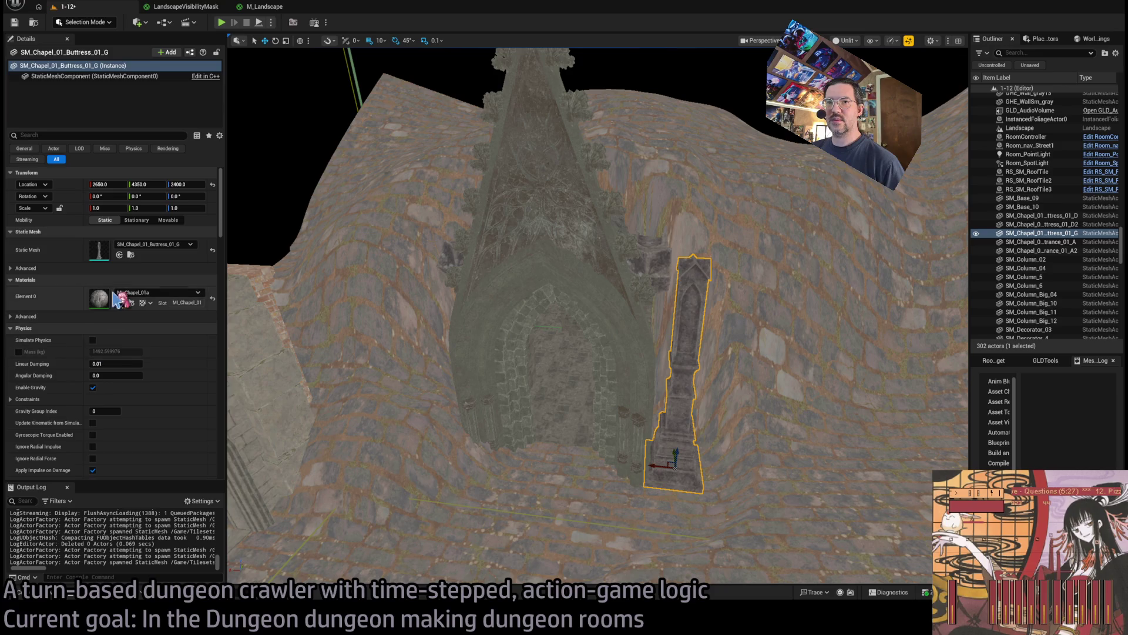
pyautogui.click(120, 256)
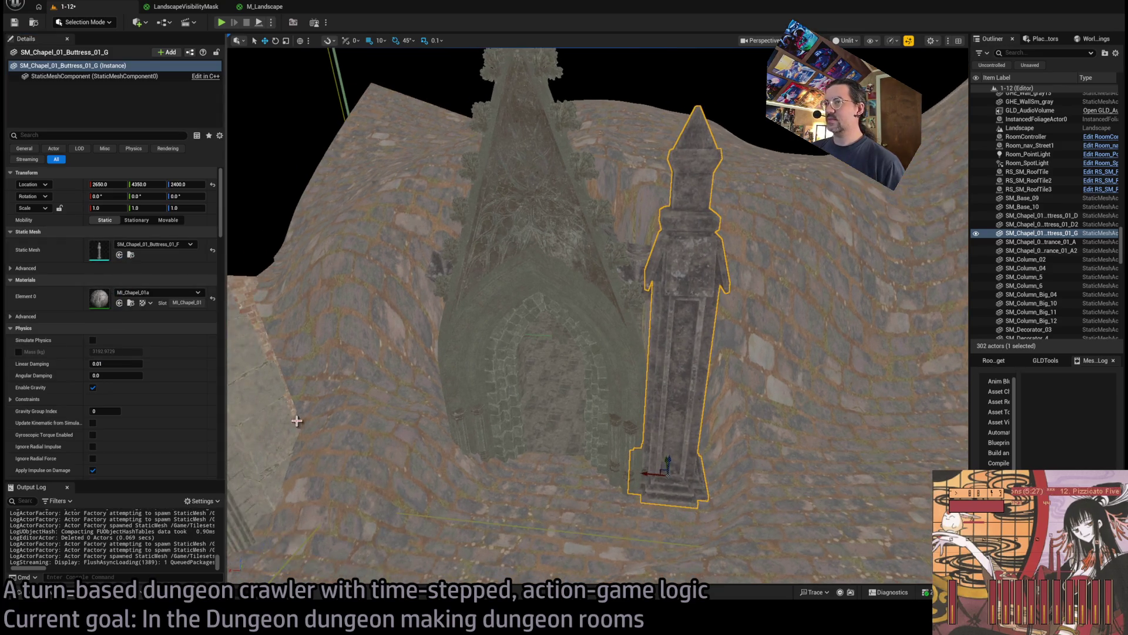
pyautogui.hotkey('ctrl', 'space')
pyautogui.click(185, 382)
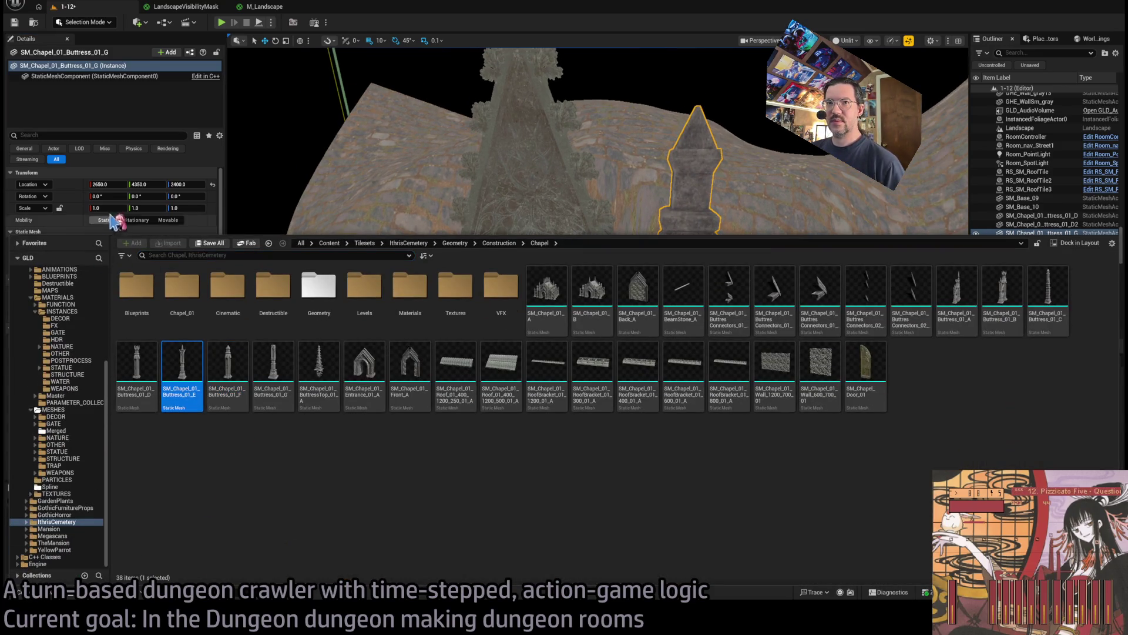
pyautogui.click(118, 220)
pyautogui.click(119, 255)
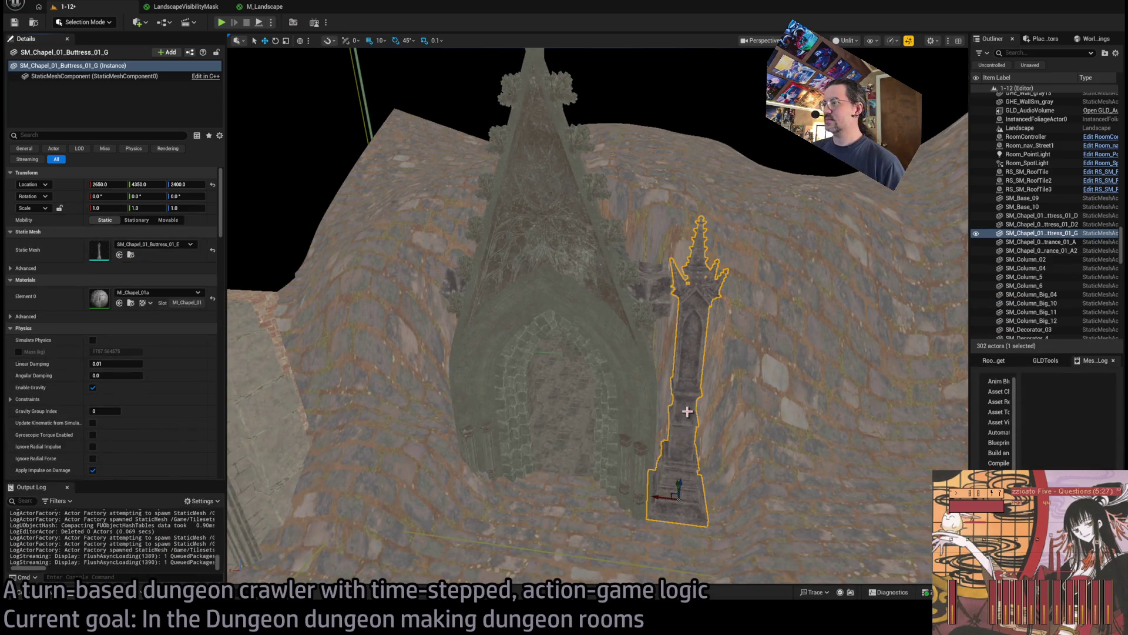
pyautogui.hotkey('ctrl', 'space')
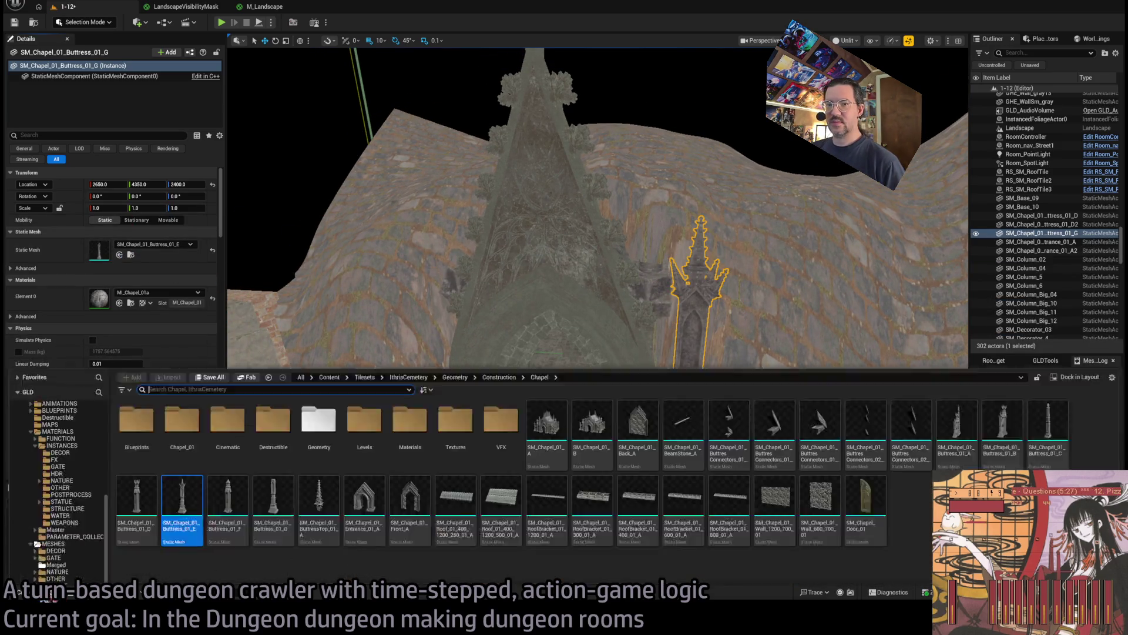
pyautogui.click(137, 364)
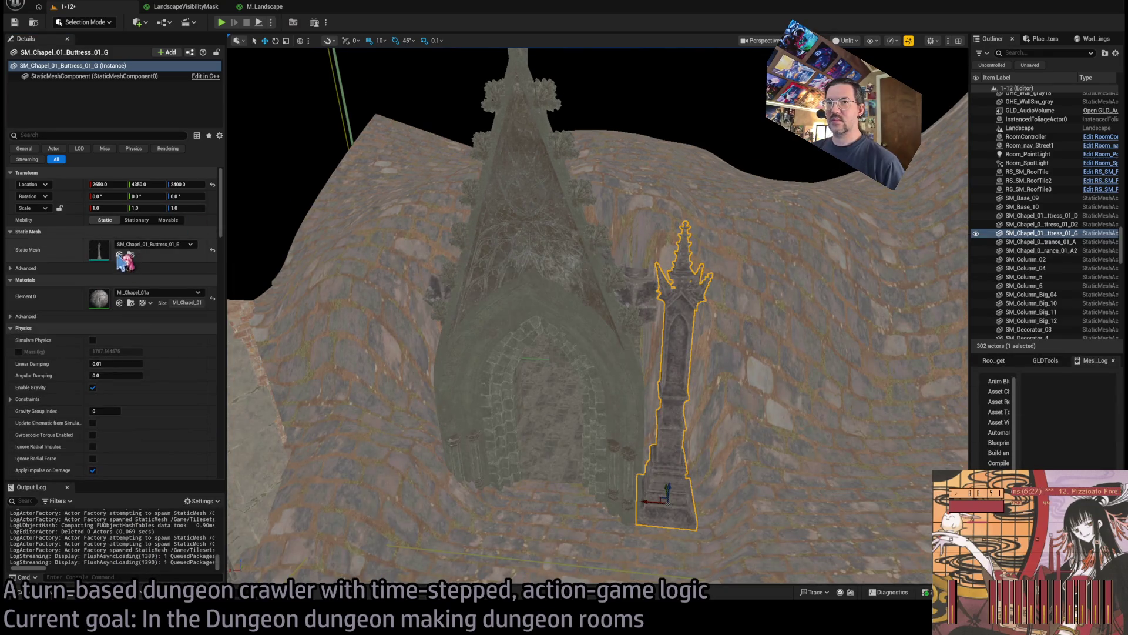
pyautogui.click(119, 255)
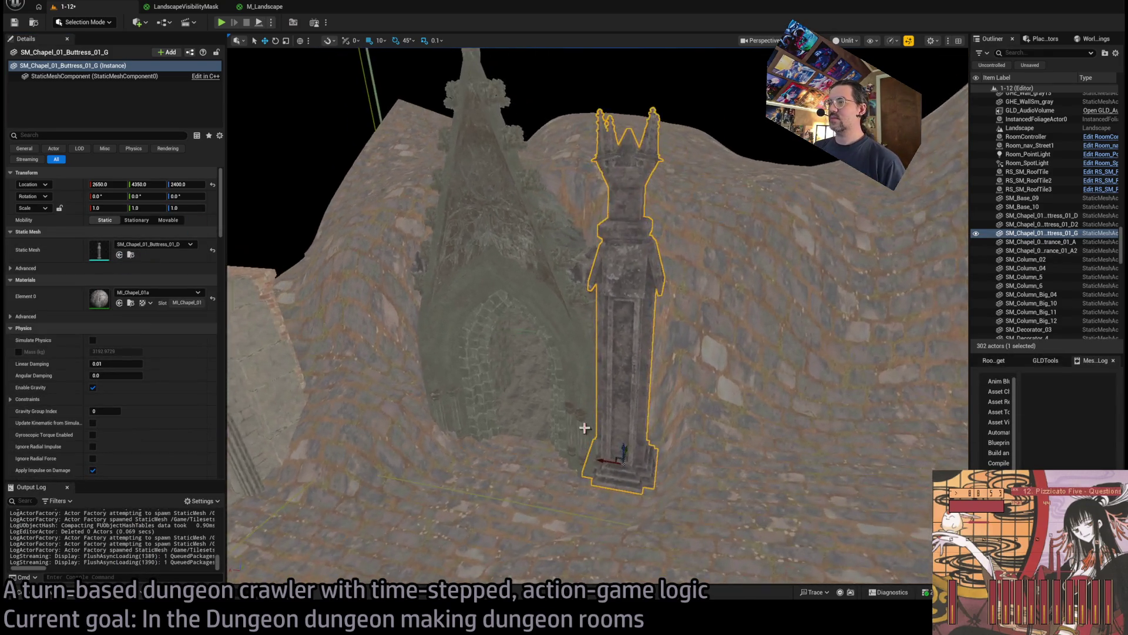
# Move the pillar 90 units along Y and Alt-drag a copy to the doorway's other side
pyautogui.moveTo(623, 446)
pyautogui.mouseDown()
pyautogui.moveTo(642, 441)
pyautogui.moveTo(573, 464)
pyautogui.moveTo(591, 465)
pyautogui.mouseUp()
pyautogui.keyDown('alt'); pyautogui.moveTo(651, 443); pyautogui.dragTo(458, 442); pyautogui.keyUp('alt')
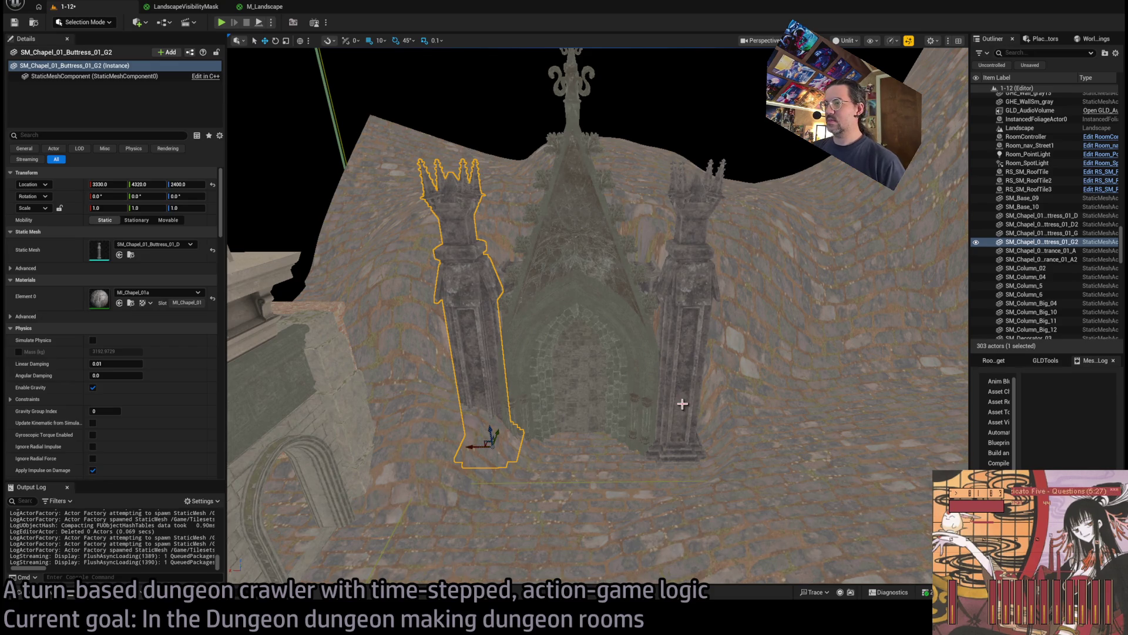
pyautogui.press('f')
pyautogui.moveTo(588, 441)
pyautogui.mouseDown()
pyautogui.moveTo(605, 453)
pyautogui.moveTo(605, 411)
pyautogui.mouseUp()
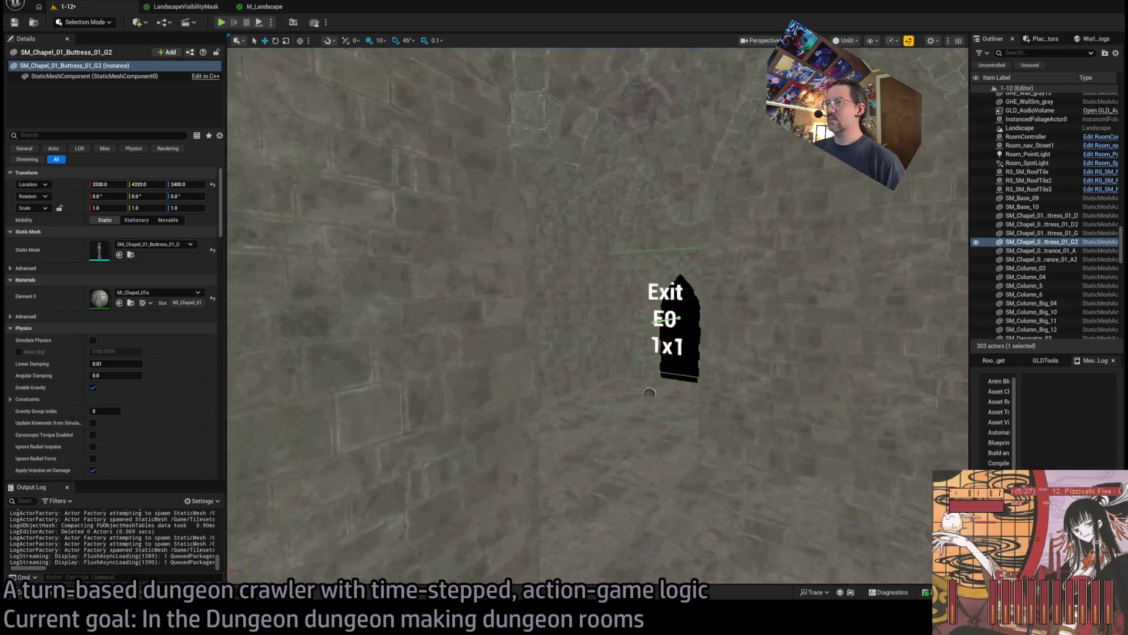
pyautogui.moveTo(498, 335); pyautogui.dragTo(499, 370)
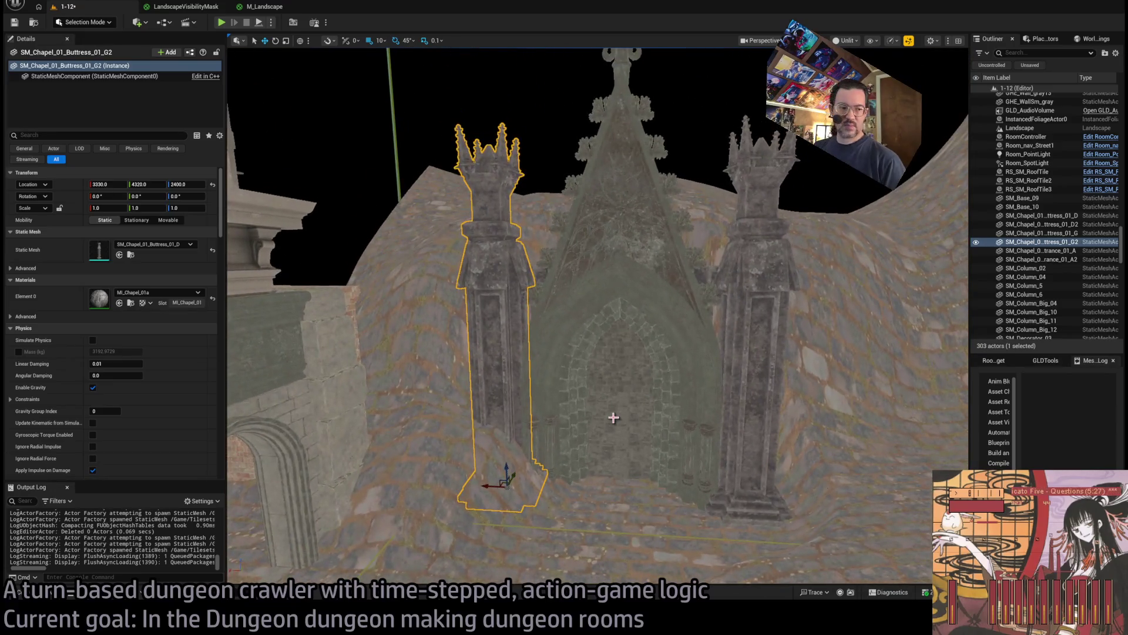
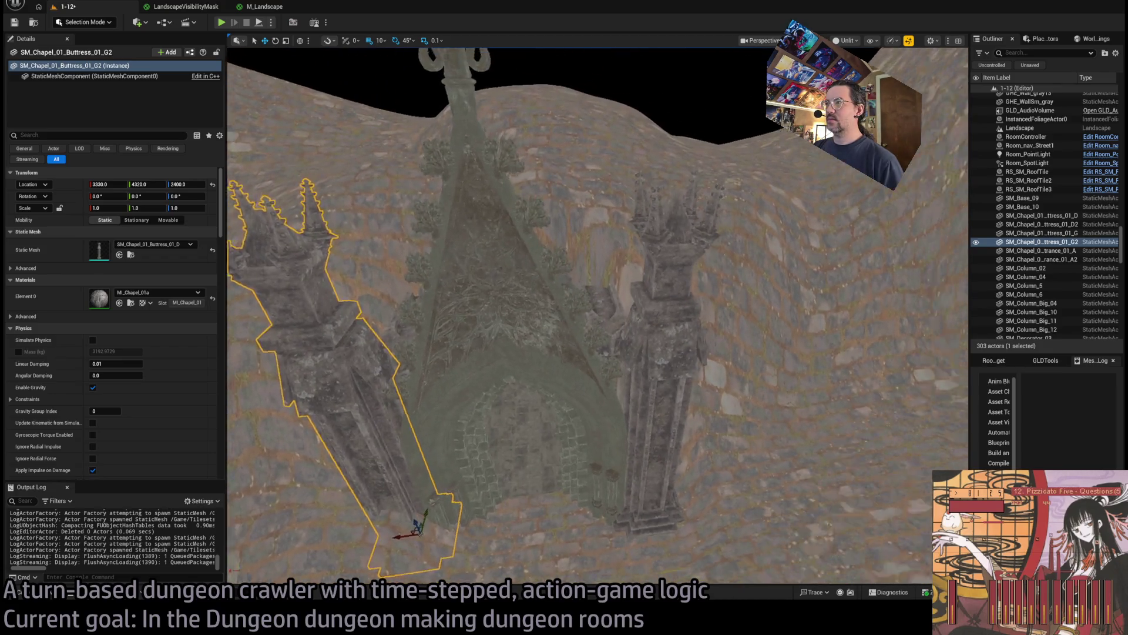
# Bring the chapel buttress wall into view and enter Landscape Sculpt mode with Shift+2
pyautogui.scroll(5, 596, 315)
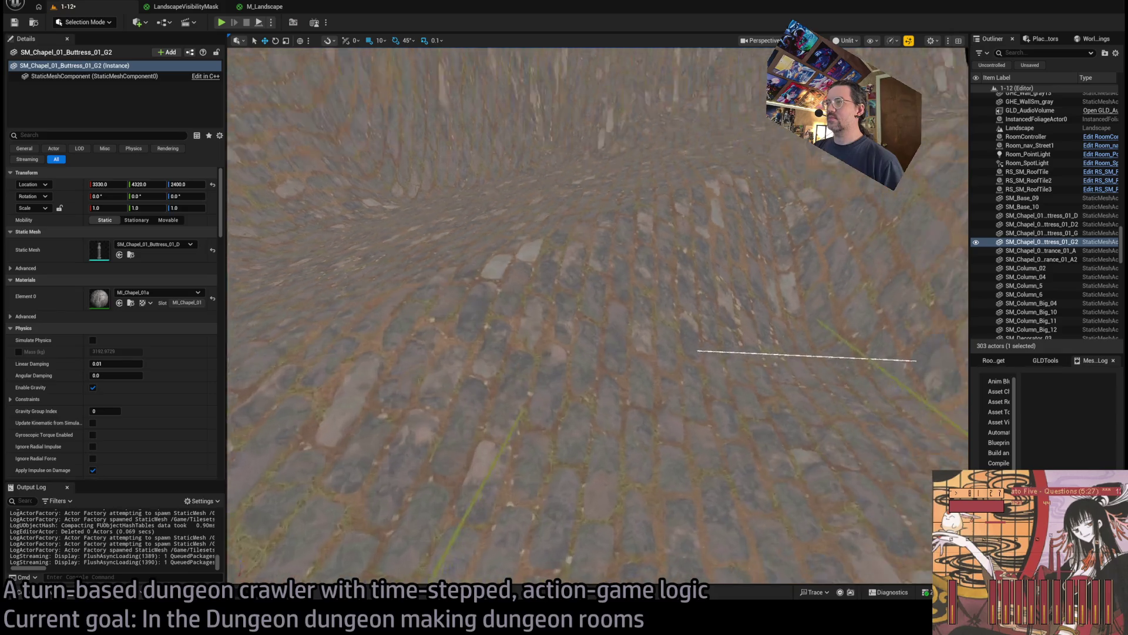
pyautogui.moveTo(596, 315)
pyautogui.mouseDown()
pyautogui.moveTo(482, 318)
pyautogui.moveTo(621, 386)
pyautogui.mouseUp()
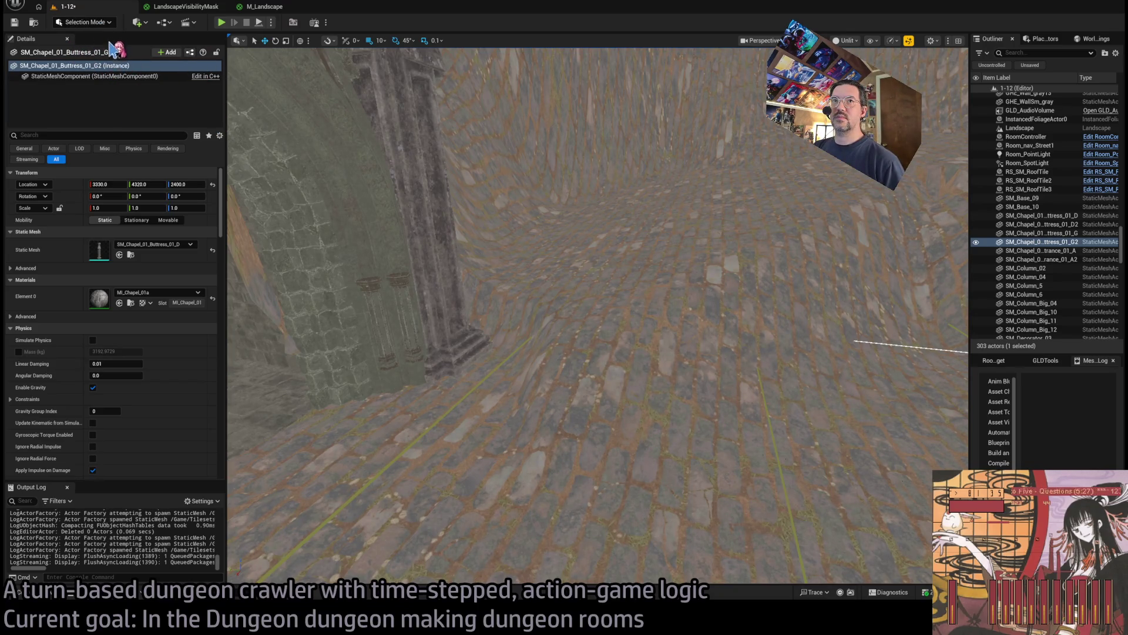
pyautogui.hotkey('shift', '2')
pyautogui.moveTo(529, 235); pyautogui.dragTo(444, 192)
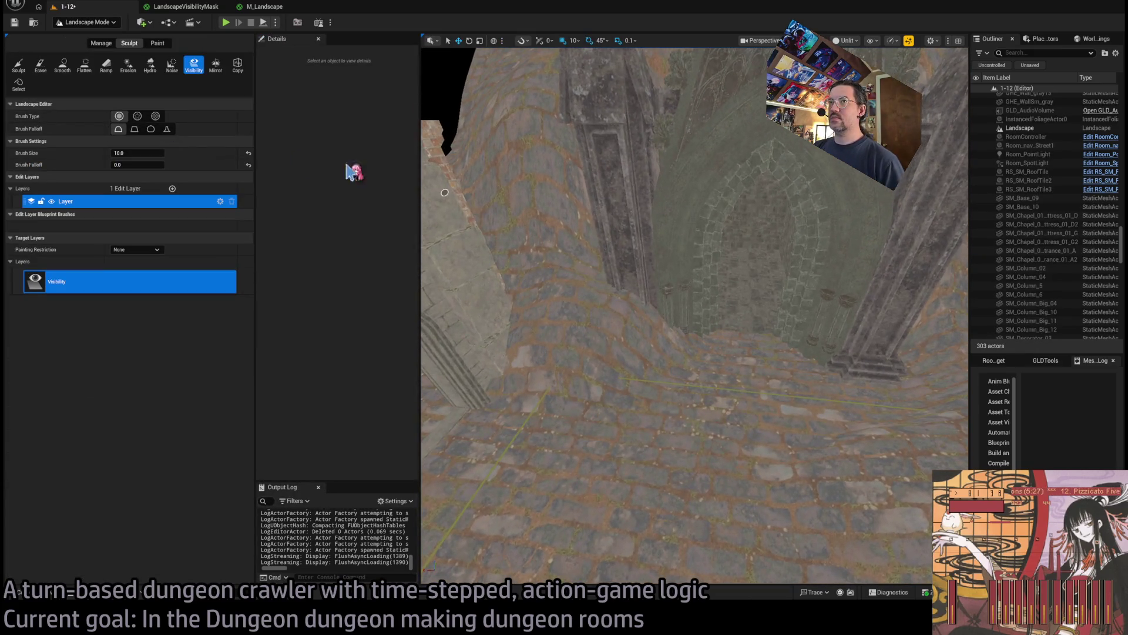
# Flatten the floor at the pillar base using a 300 Flatten brush, strength ~0.31, falloff 1.0
pyautogui.click(84, 68)
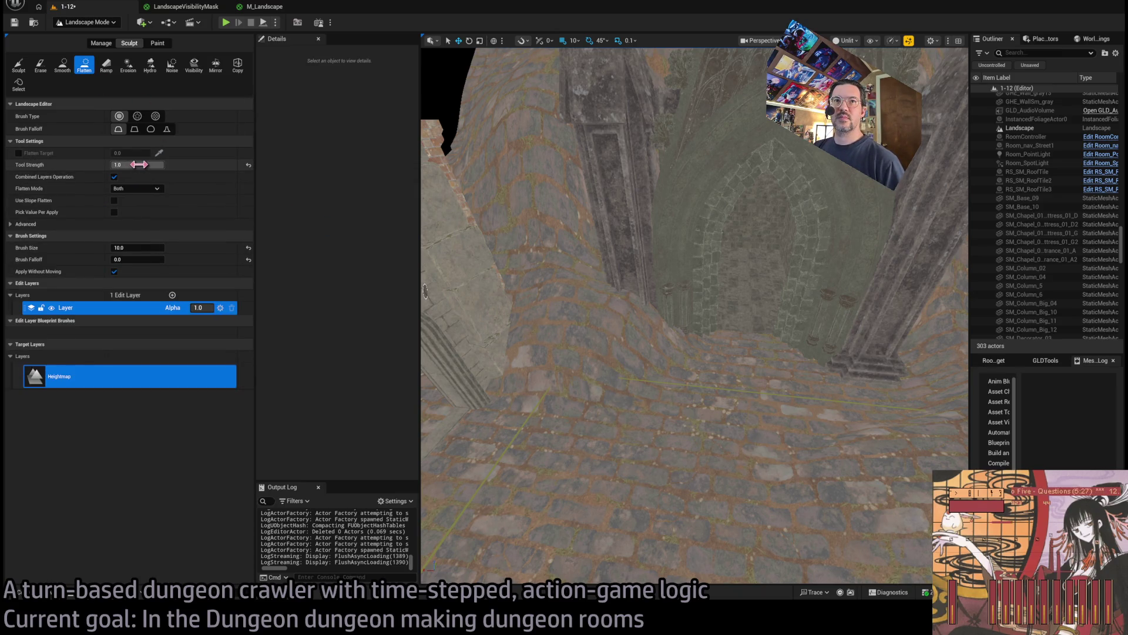
pyautogui.click(138, 247)
pyautogui.write('300')
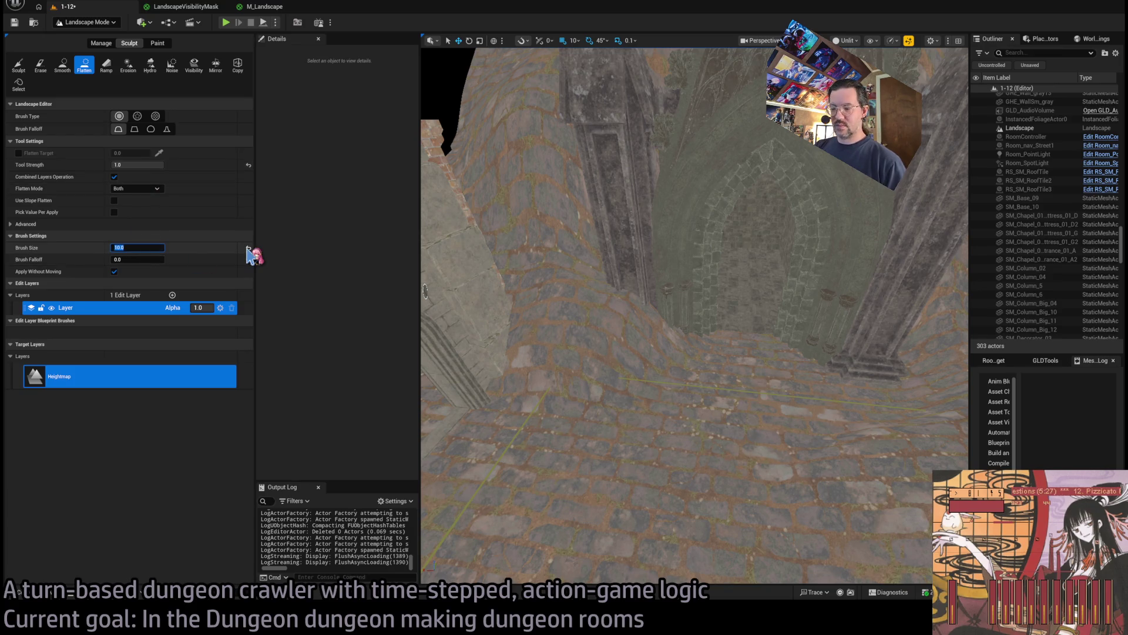
pyautogui.press('Return')
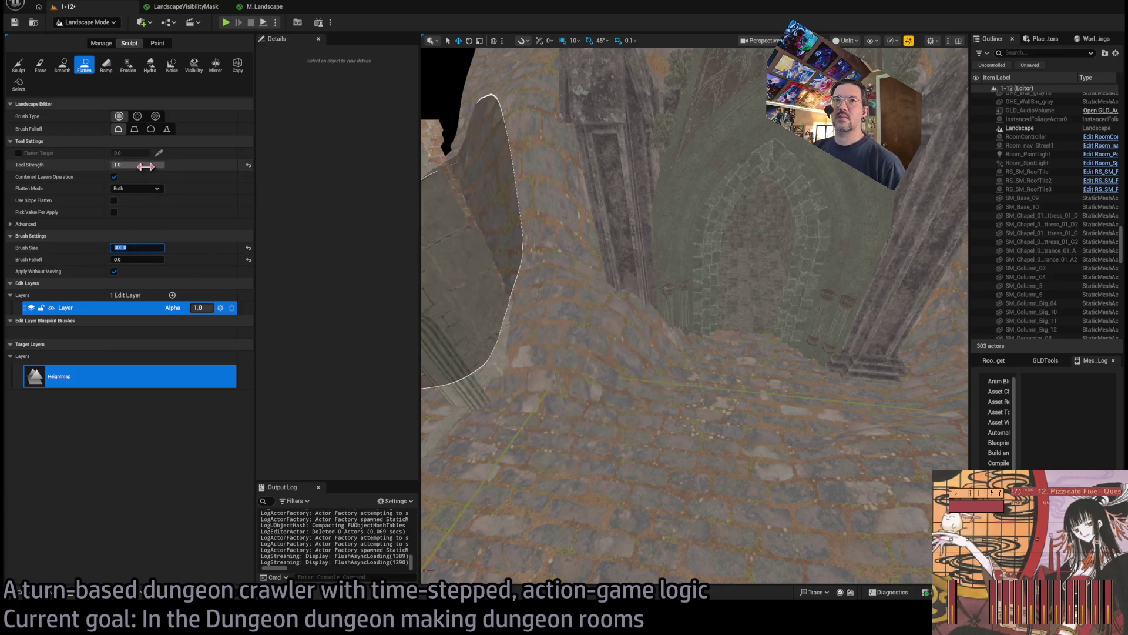
pyautogui.moveTo(143, 167); pyautogui.dragTo(133, 167)
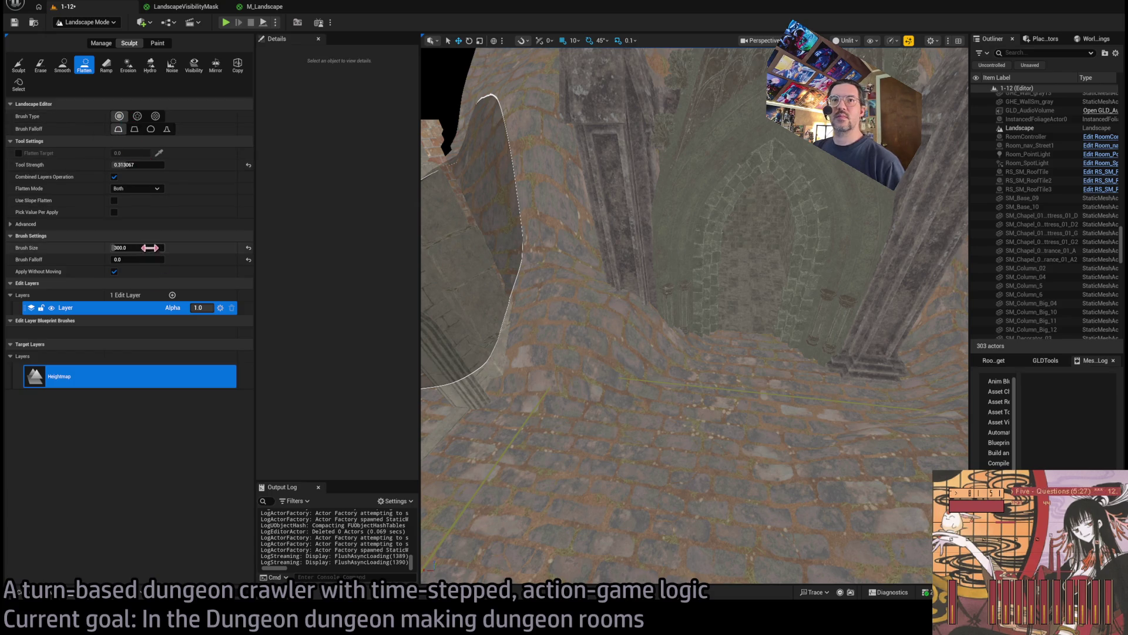
pyautogui.moveTo(135, 260); pyautogui.dragTo(161, 261)
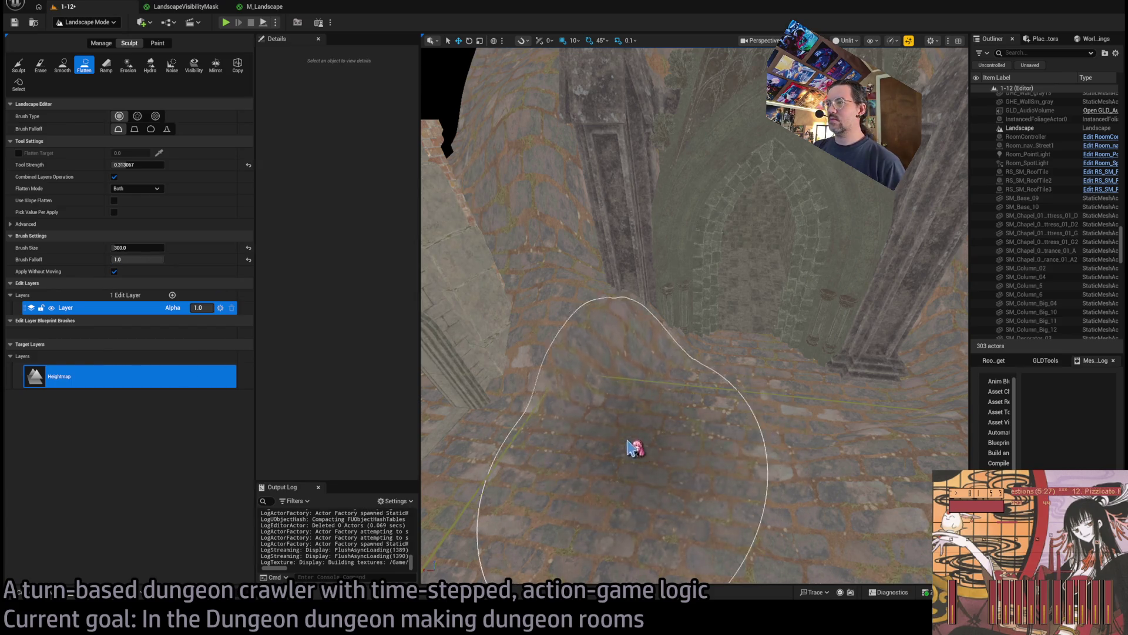
pyautogui.moveTo(599, 391)
pyautogui.mouseDown()
pyautogui.moveTo(587, 395)
pyautogui.moveTo(588, 371)
pyautogui.mouseUp()
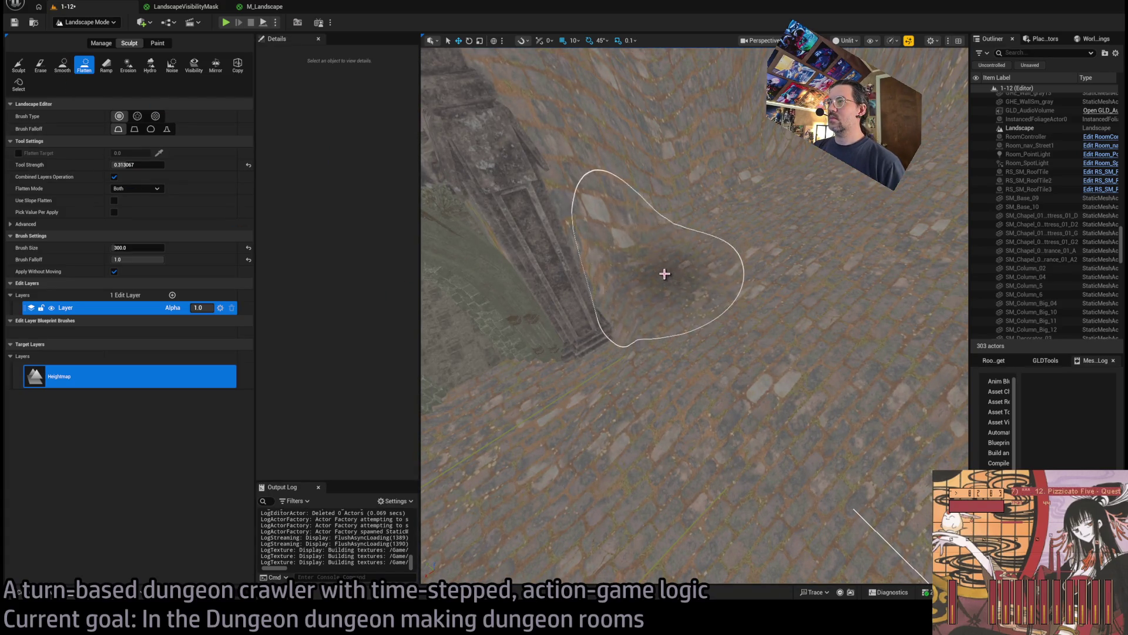
pyautogui.moveTo(664, 287)
pyautogui.mouseDown()
pyautogui.moveTo(664, 246)
pyautogui.moveTo(688, 368)
pyautogui.moveTo(693, 329)
pyautogui.moveTo(673, 309)
pyautogui.moveTo(468, 224)
pyautogui.moveTo(500, 194)
pyautogui.moveTo(493, 229)
pyautogui.moveTo(488, 212)
pyautogui.moveTo(682, 353)
pyautogui.moveTo(646, 329)
pyautogui.mouseUp()
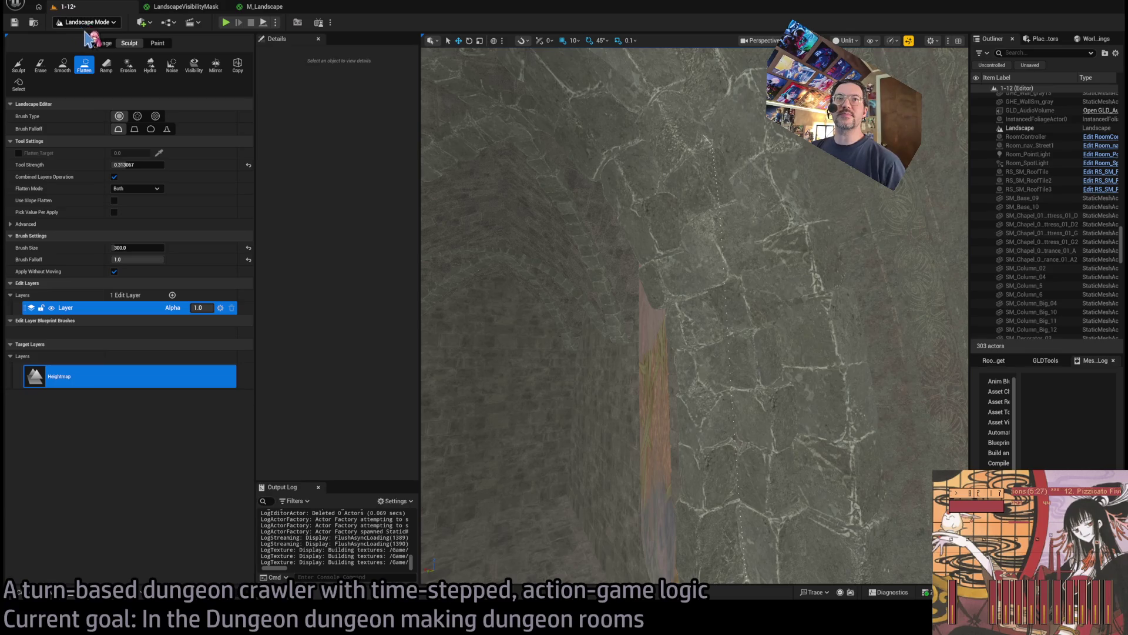
# Cut a landscape hole along the wall base with the Visibility tool at size 10, falloff 0
pyautogui.click(198, 68)
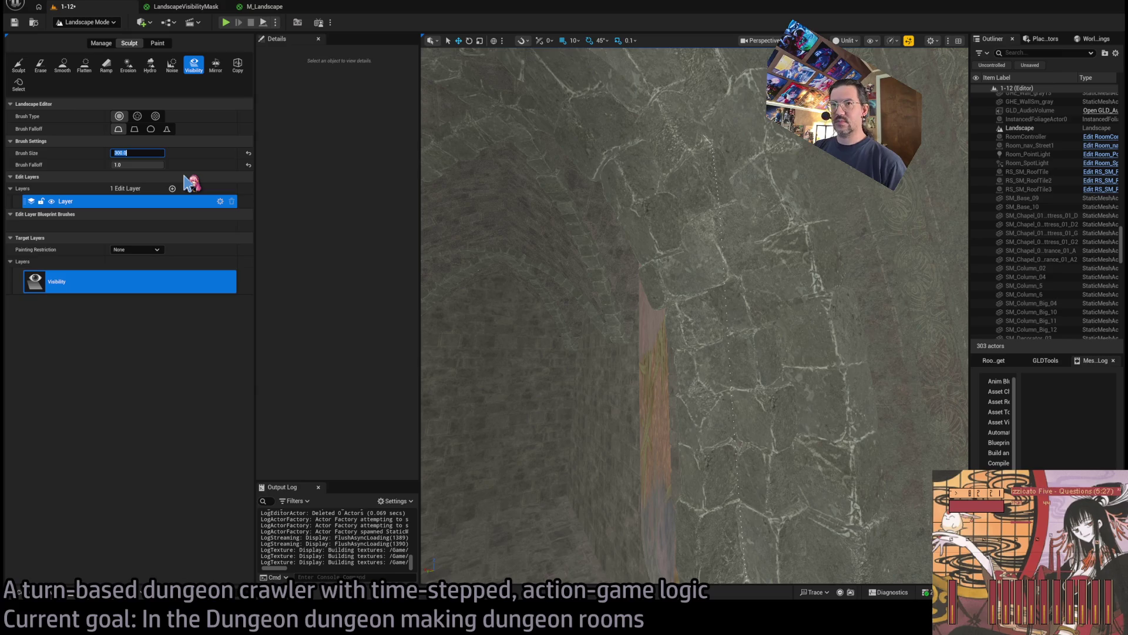
pyautogui.write('10')
pyautogui.press('Tab')
pyautogui.write('0')
pyautogui.press('Return')
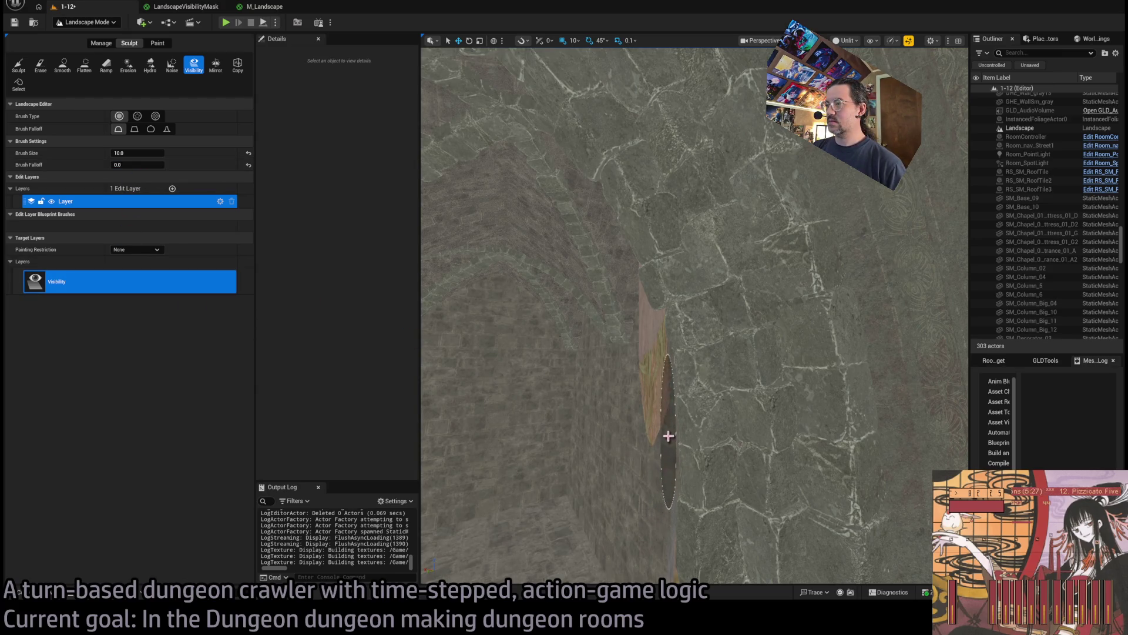
pyautogui.moveTo(682, 426); pyautogui.dragTo(824, 473)
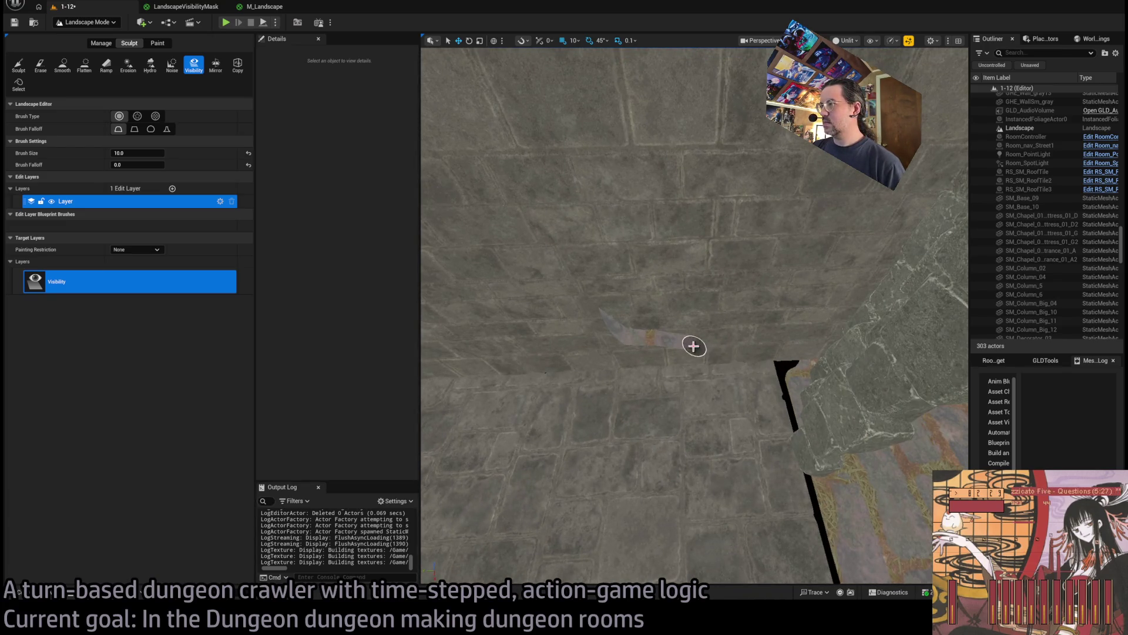
pyautogui.moveTo(611, 324)
pyautogui.mouseDown()
pyautogui.moveTo(678, 219)
pyautogui.moveTo(720, 70)
pyautogui.mouseUp()
pyautogui.moveTo(720, 235)
pyautogui.mouseDown()
pyautogui.moveTo(729, 264)
pyautogui.moveTo(764, 294)
pyautogui.moveTo(728, 258)
pyautogui.moveTo(705, 255)
pyautogui.moveTo(701, 282)
pyautogui.mouseUp()
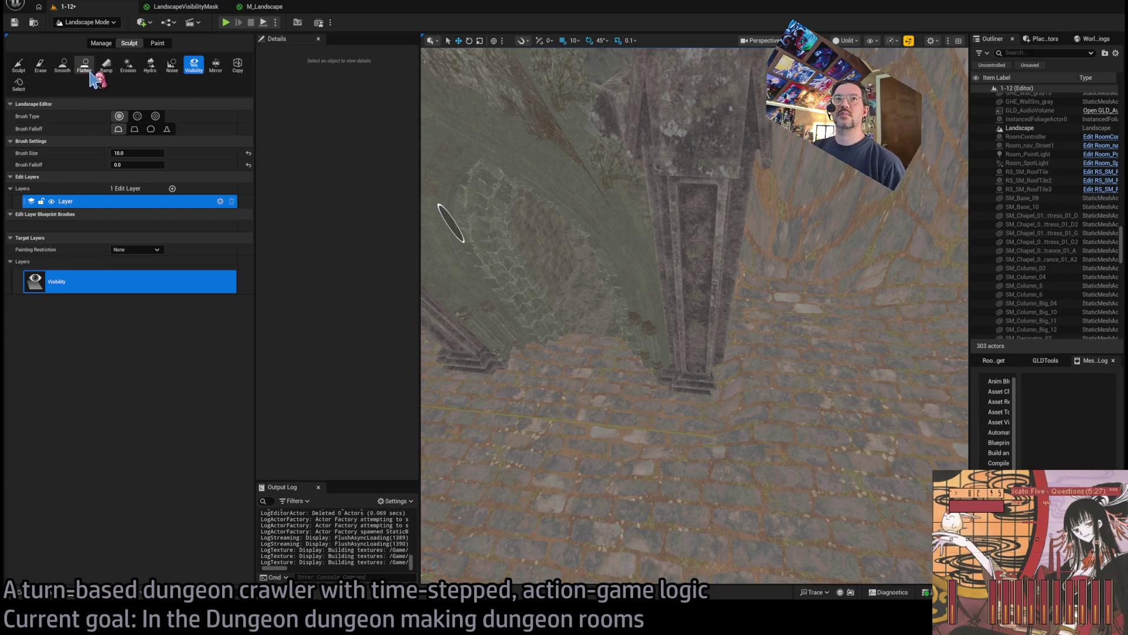
# Switch back to Flatten with brush size 100 and falloff 1.0
pyautogui.click(90, 72)
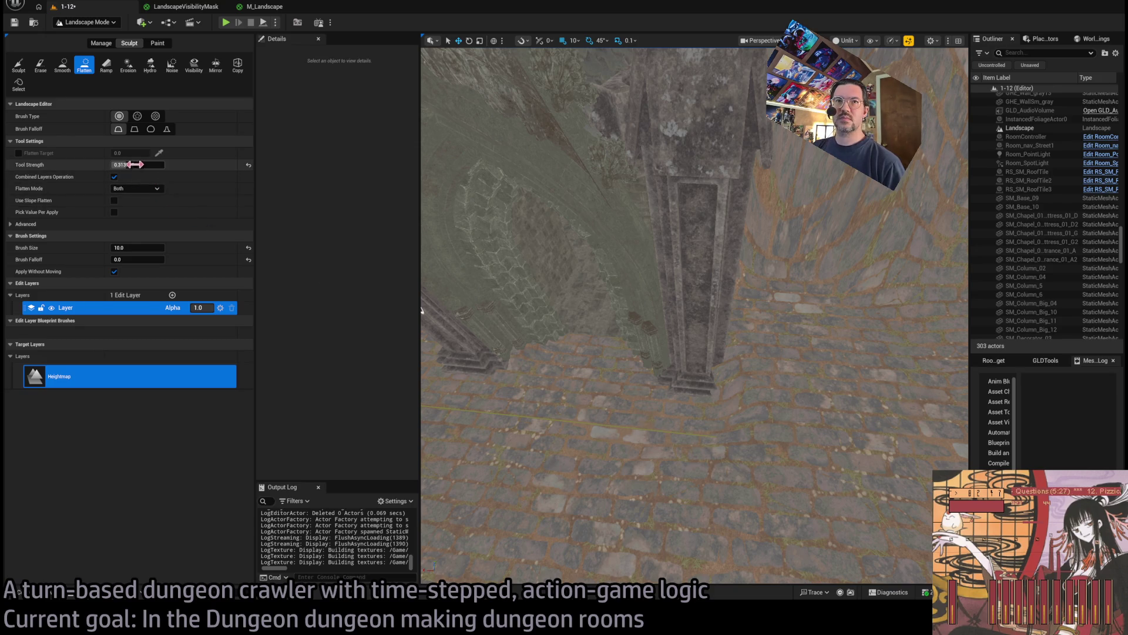
pyautogui.click(138, 245)
pyautogui.write('0')
pyautogui.press('Return')
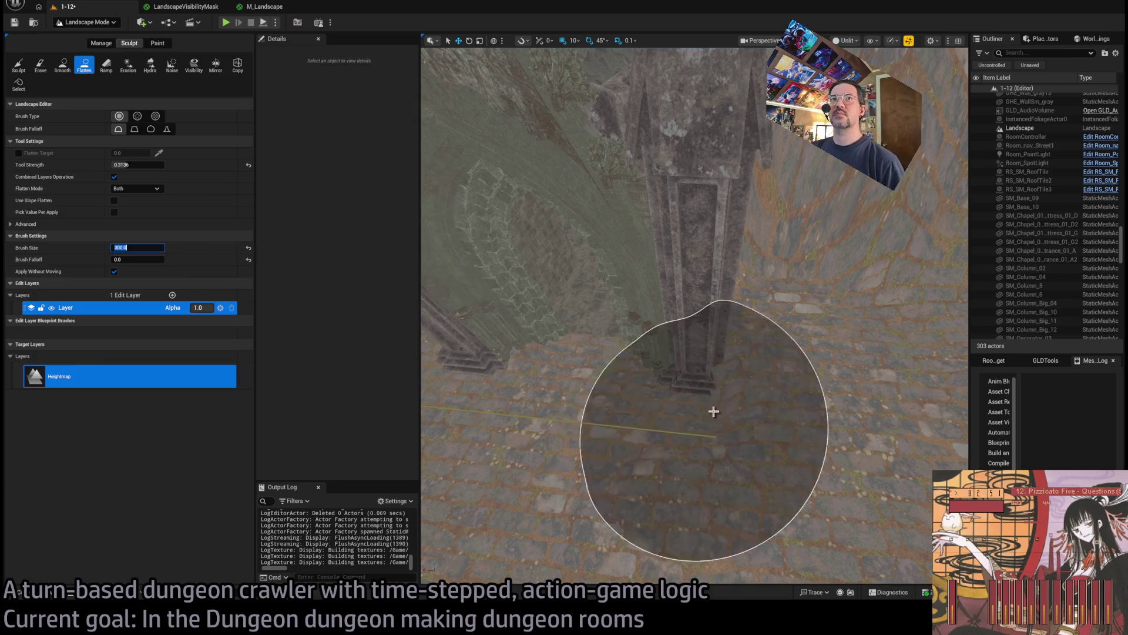
pyautogui.click(152, 247)
pyautogui.write('100')
pyautogui.press('Return')
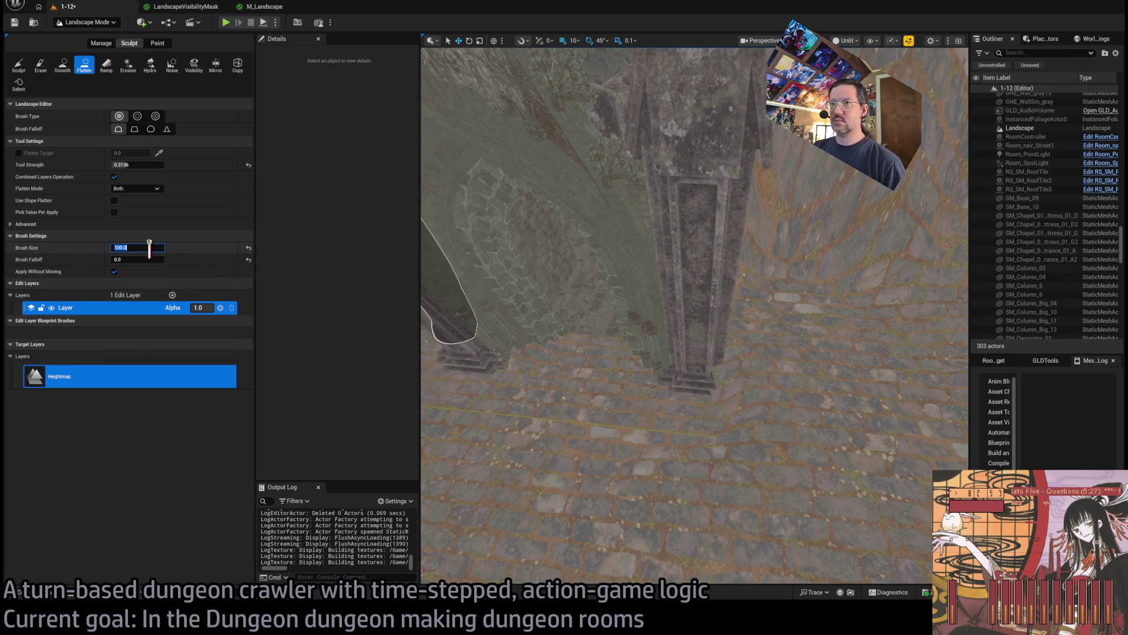
pyautogui.moveTo(130, 259); pyautogui.dragTo(211, 294)
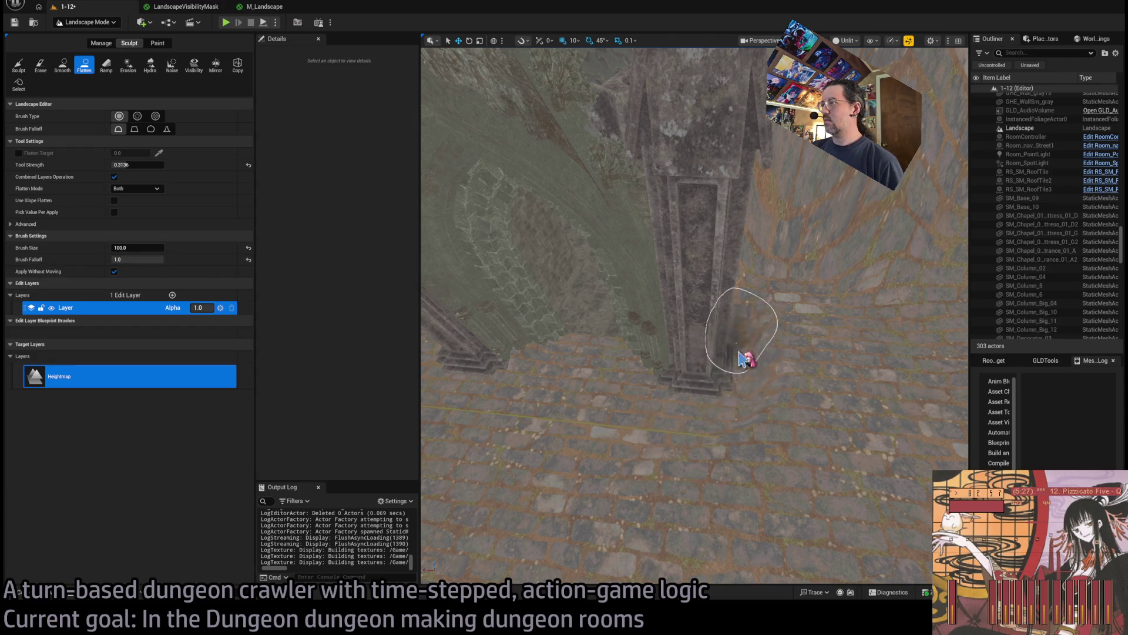
# Flatten the floor beside the pillar base and orbit around the pillar to check it
pyautogui.scroll(3, 742, 359)
pyautogui.moveTo(708, 363)
pyautogui.mouseDown()
pyautogui.moveTo(730, 370)
pyautogui.moveTo(722, 409)
pyautogui.mouseUp()
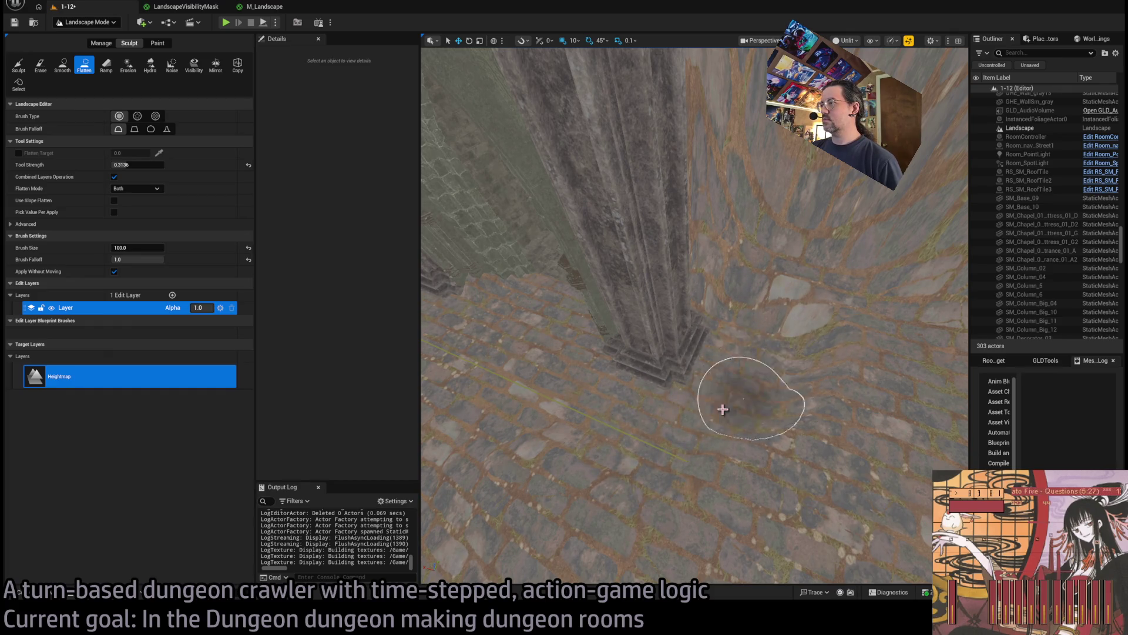
pyautogui.moveTo(647, 427); pyautogui.dragTo(611, 406)
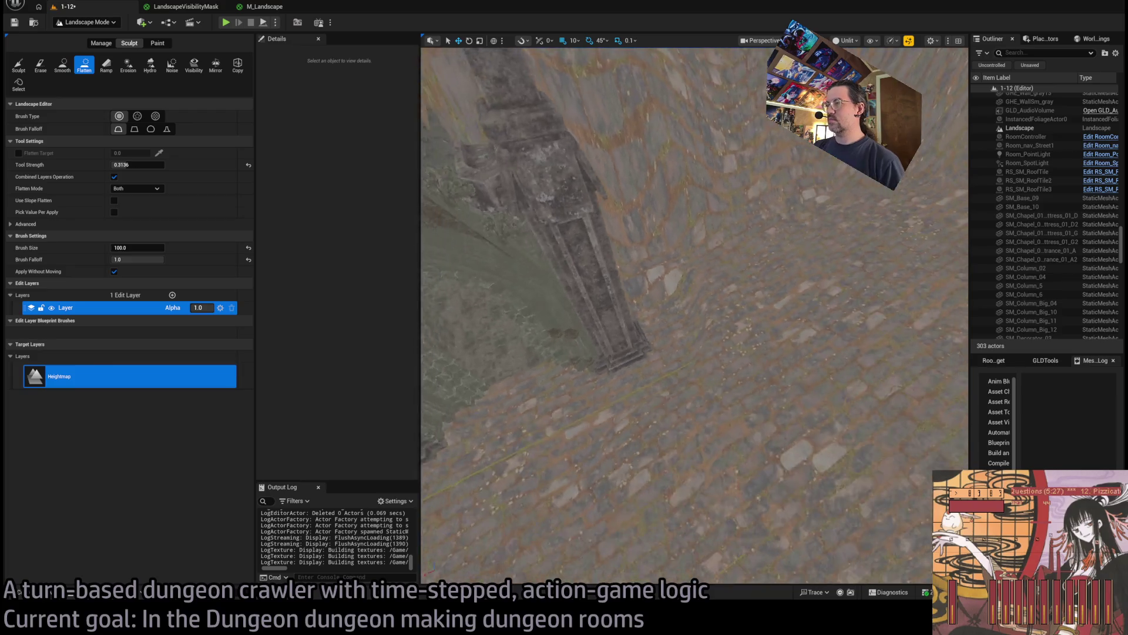
pyautogui.moveTo(683, 404); pyautogui.dragTo(683, 403)
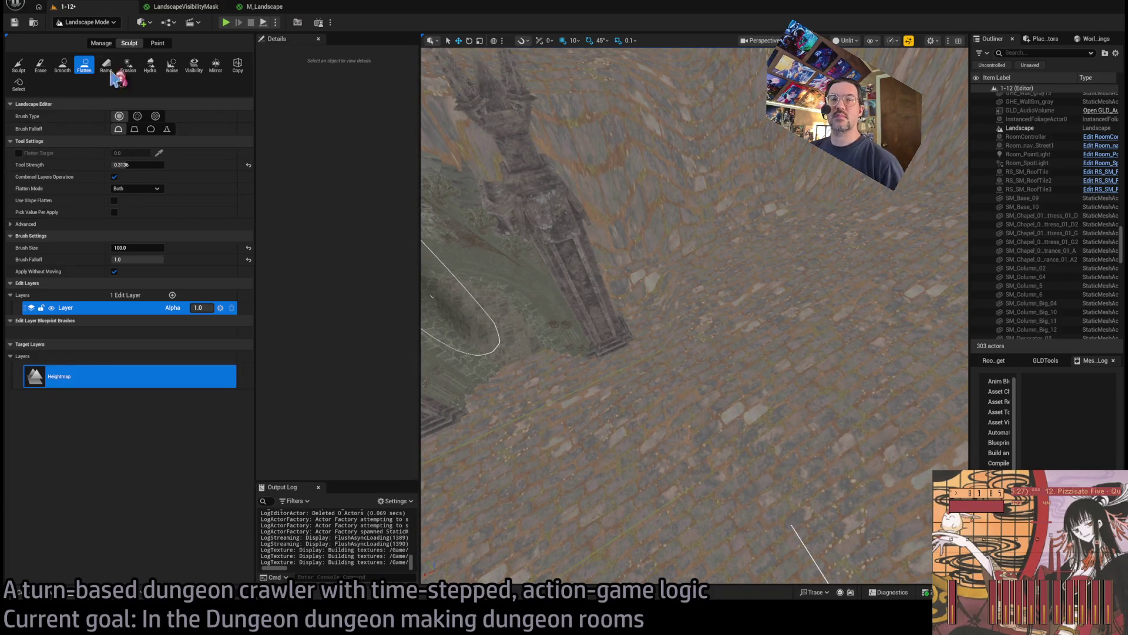
# Set up the Smooth tool with a 300 brush size
pyautogui.click(71, 63)
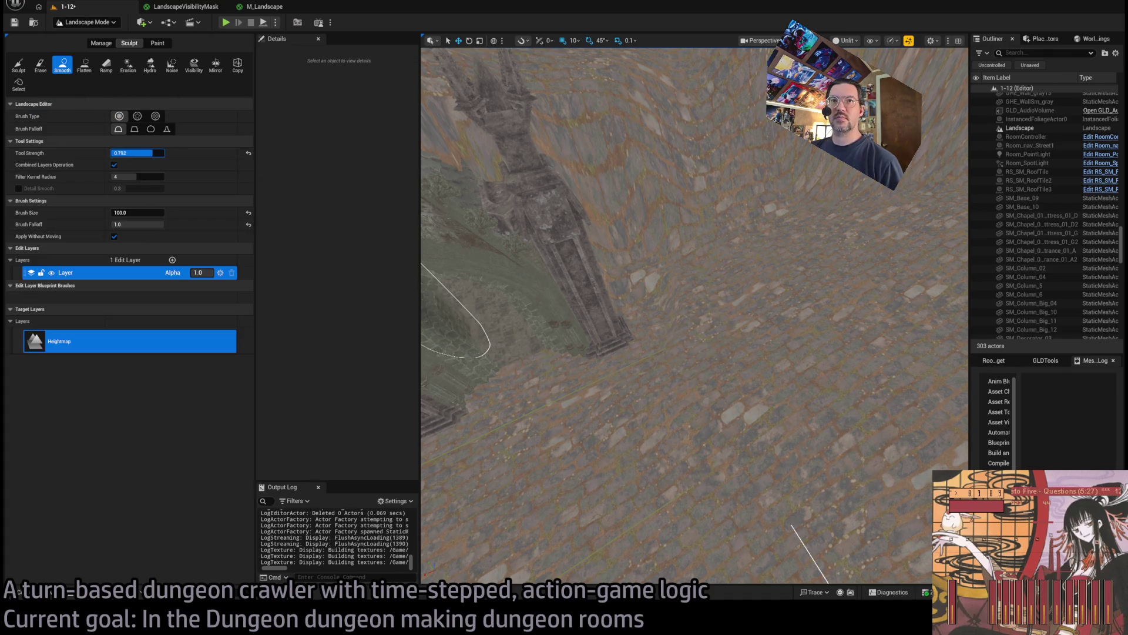
pyautogui.moveTo(153, 153); pyautogui.dragTo(154, 152)
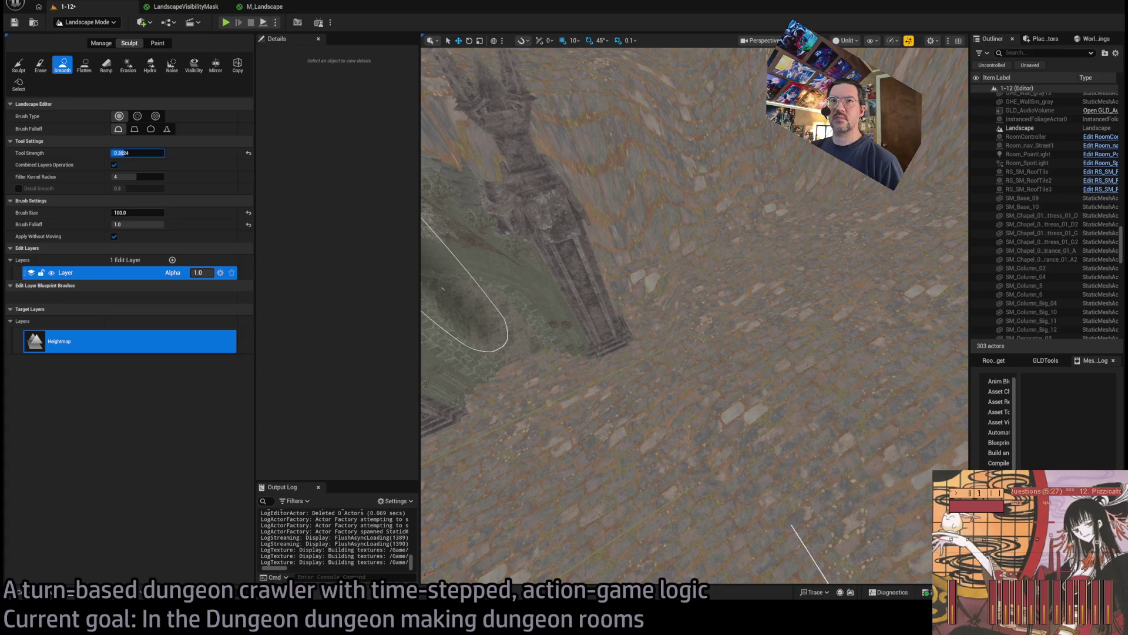
pyautogui.write('300')
pyautogui.press('Return')
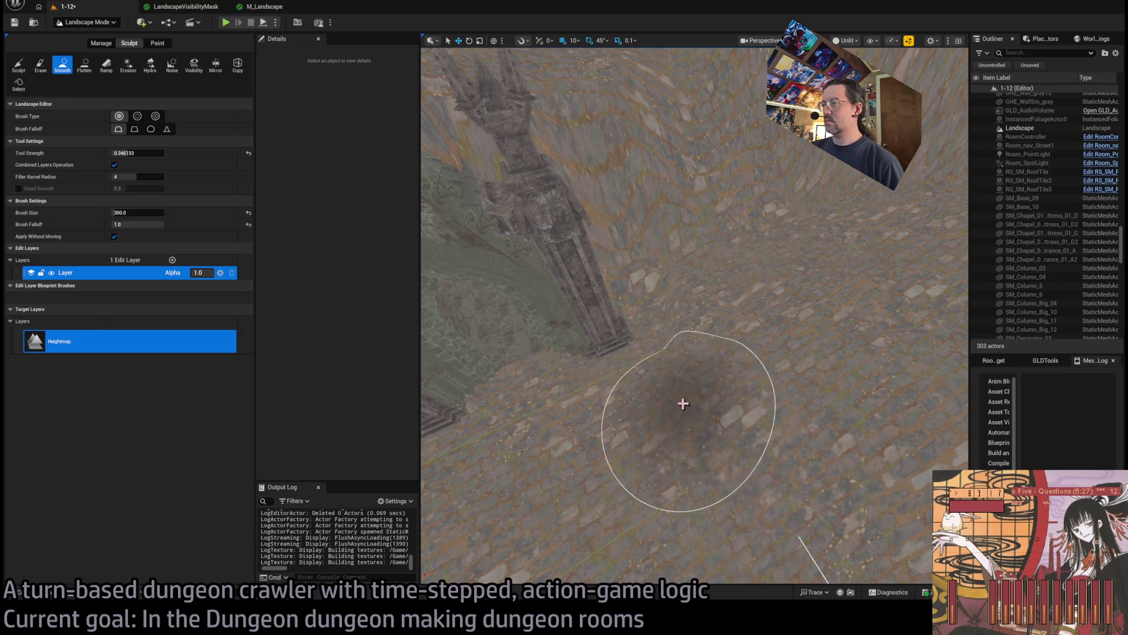
# Look across the floor toward the hills, then return to Flatten at about 0.48 strength
pyautogui.moveTo(711, 406); pyautogui.dragTo(670, 415)
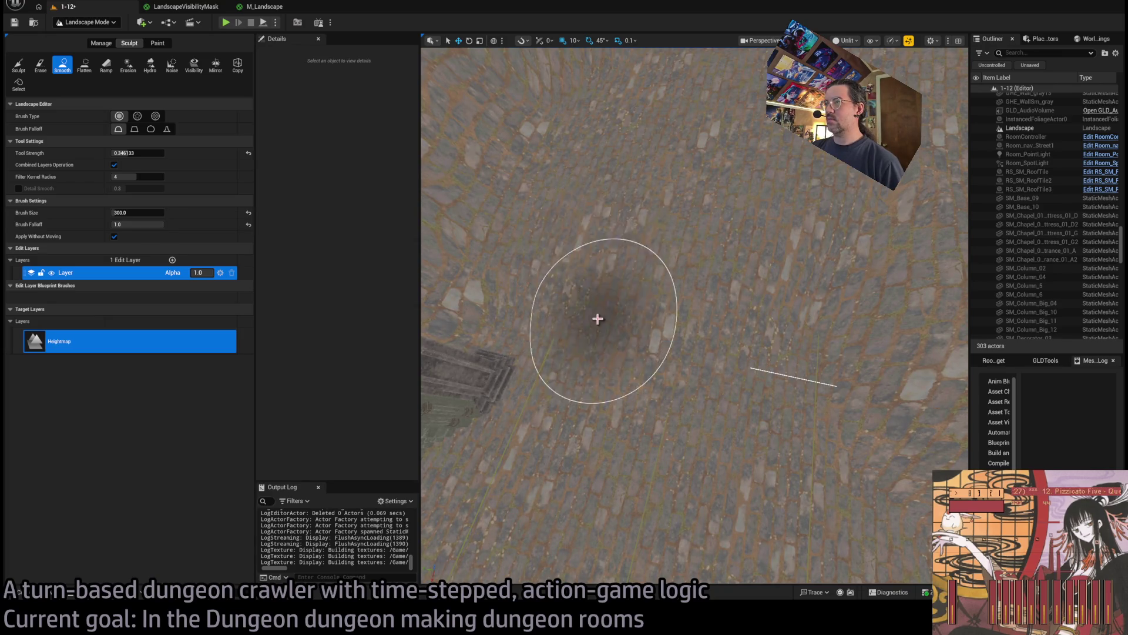
pyautogui.scroll(3, 620, 350)
pyautogui.moveTo(693, 318); pyautogui.dragTo(670, 276)
pyautogui.moveTo(884, 345)
pyautogui.mouseDown()
pyautogui.moveTo(721, 366)
pyautogui.moveTo(685, 358)
pyautogui.moveTo(776, 336)
pyautogui.mouseUp()
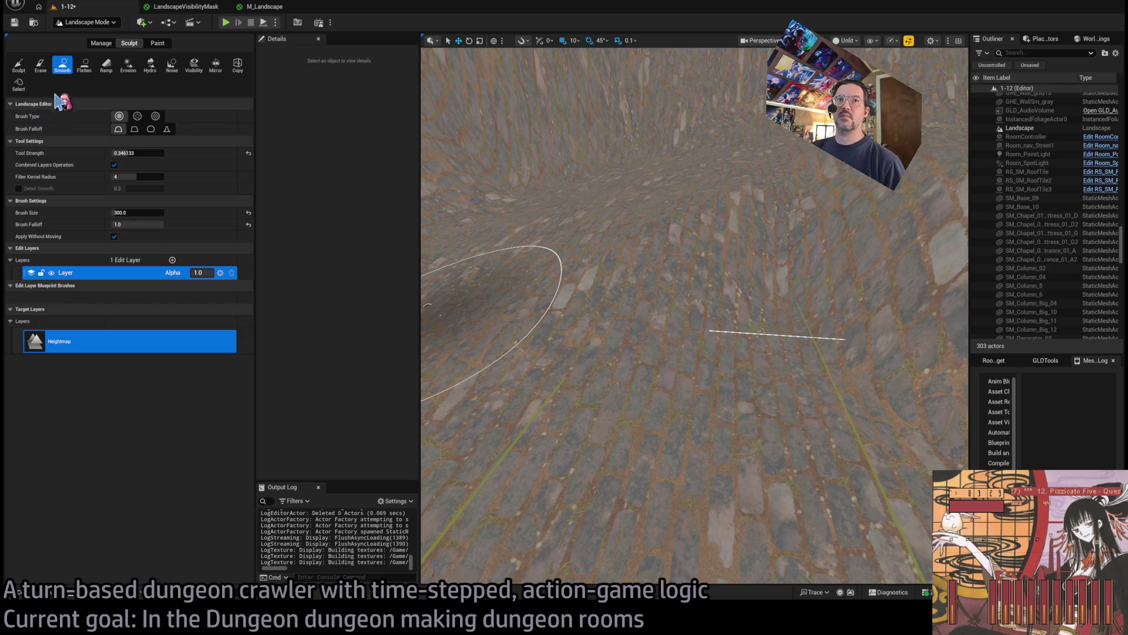
pyautogui.click(85, 66)
pyautogui.click(135, 165)
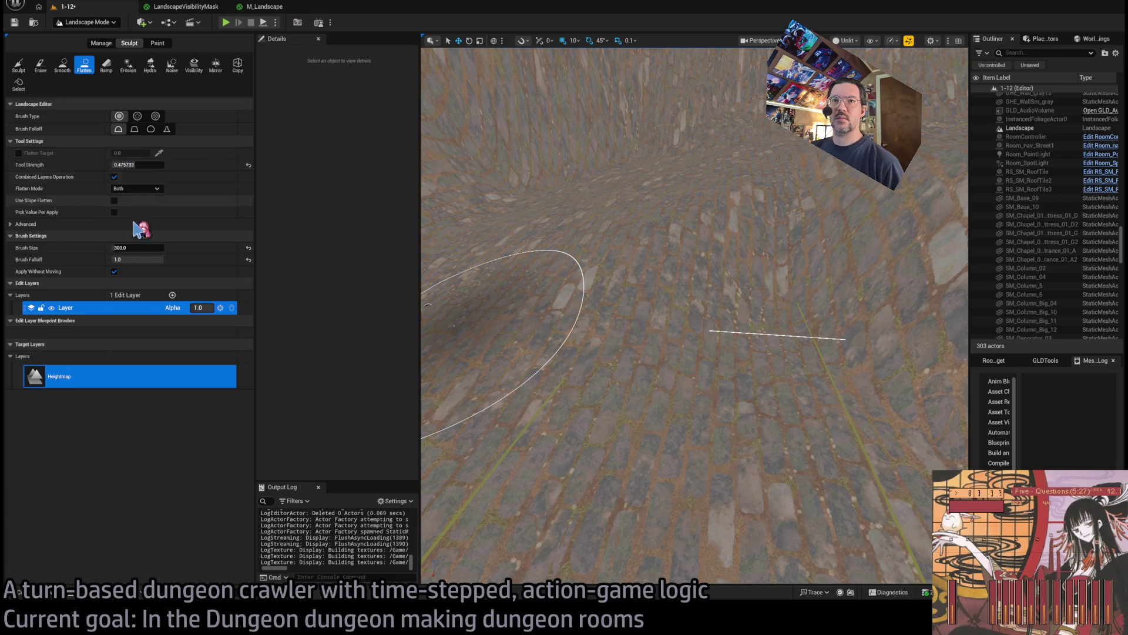
# Set the Flatten brush to 100 and flatten the floor below the brush
pyautogui.moveTo(137, 247); pyautogui.dragTo(88, 247)
pyautogui.write('0')
pyautogui.press('Return')
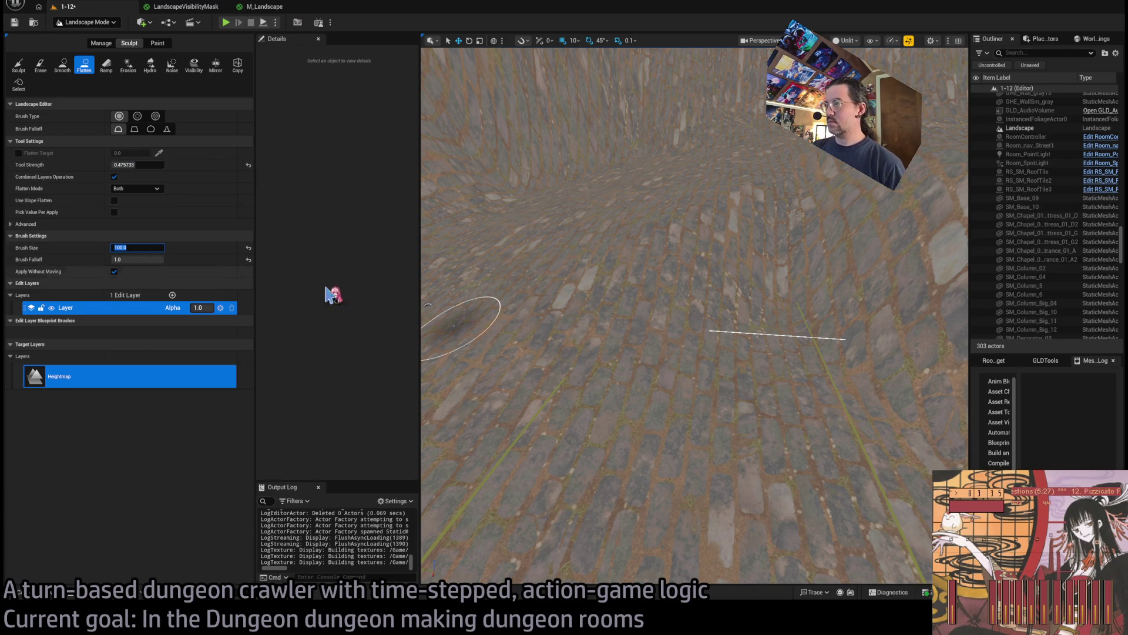
pyautogui.moveTo(683, 355)
pyautogui.mouseDown()
pyautogui.moveTo(597, 393)
pyautogui.moveTo(681, 358)
pyautogui.mouseUp()
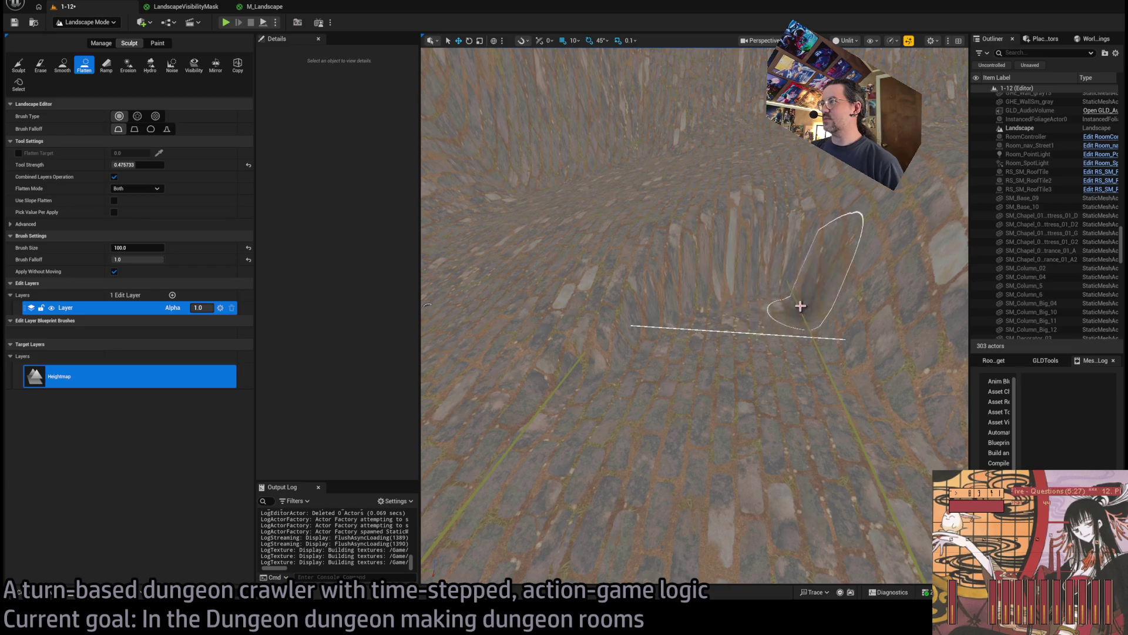
# Orbit over the flattened pit and chapel walls, then switch to the Smooth tool
pyautogui.moveTo(832, 352)
pyautogui.mouseDown()
pyautogui.moveTo(787, 340)
pyautogui.moveTo(758, 376)
pyautogui.moveTo(764, 364)
pyautogui.moveTo(823, 388)
pyautogui.mouseUp()
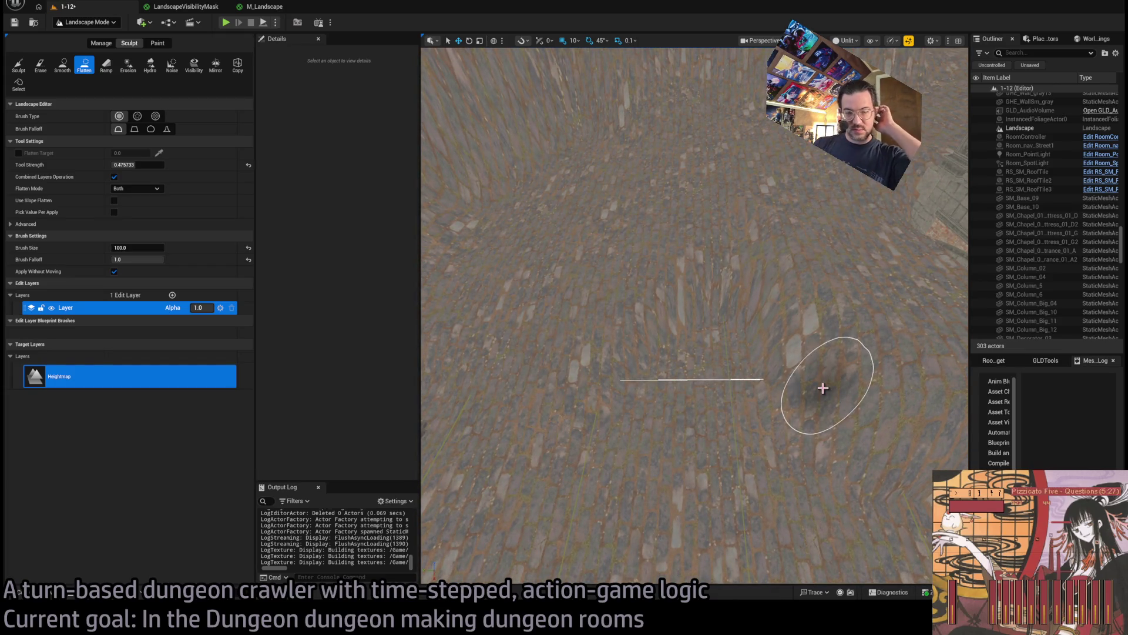
pyautogui.moveTo(529, 294)
pyautogui.mouseDown()
pyautogui.moveTo(485, 232)
pyautogui.moveTo(485, 264)
pyautogui.mouseUp()
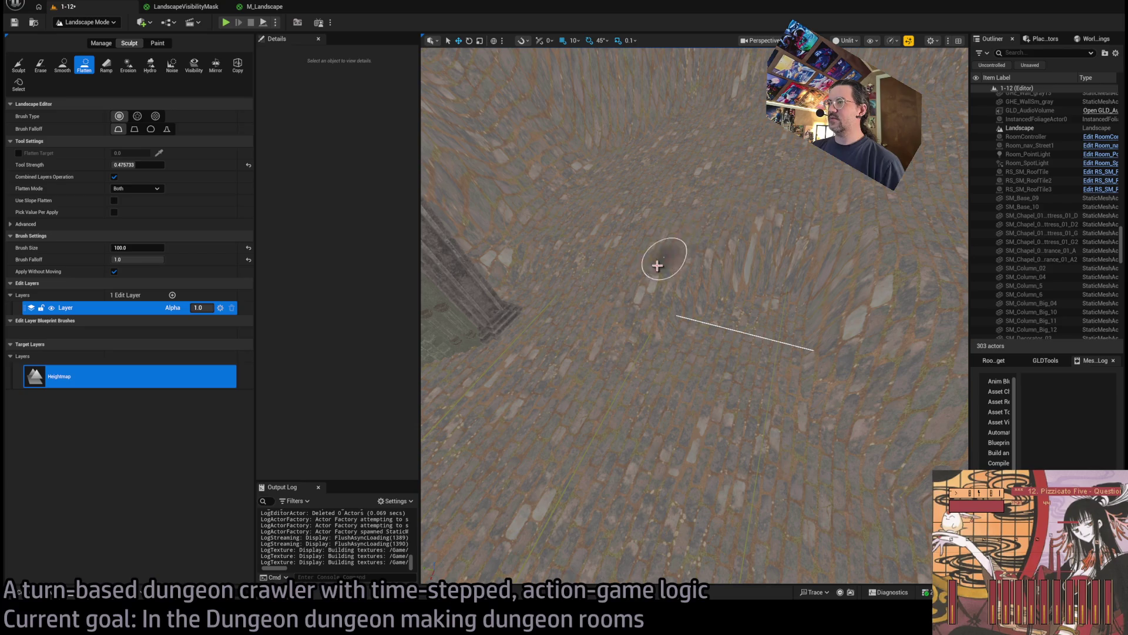
pyautogui.moveTo(633, 333)
pyautogui.mouseDown()
pyautogui.moveTo(633, 356)
pyautogui.moveTo(574, 242)
pyautogui.mouseUp()
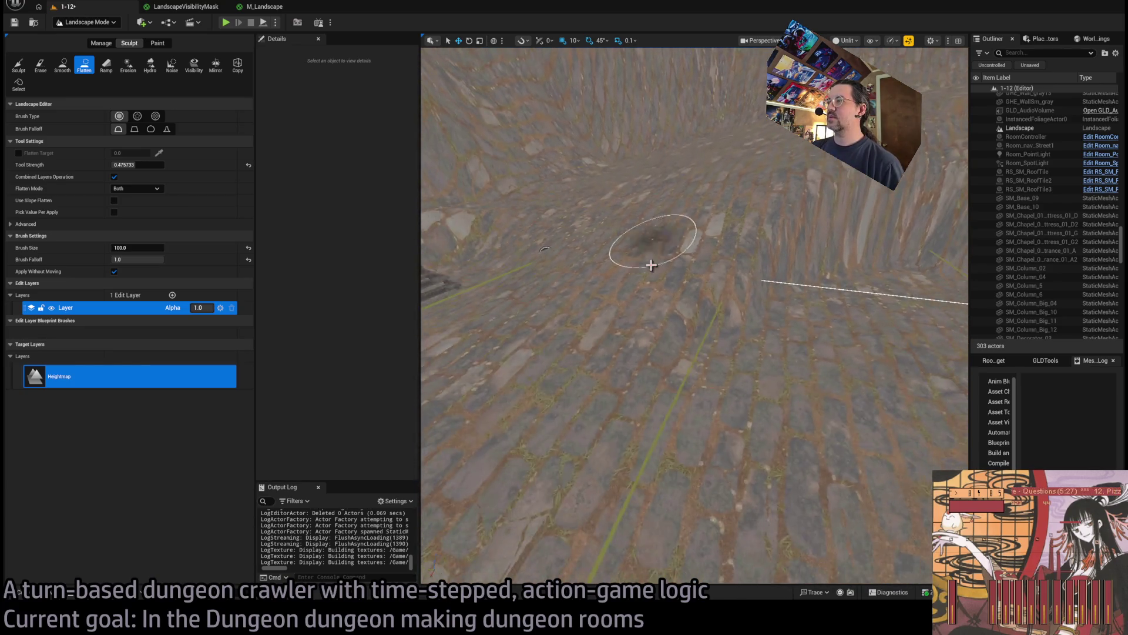
pyautogui.click(68, 70)
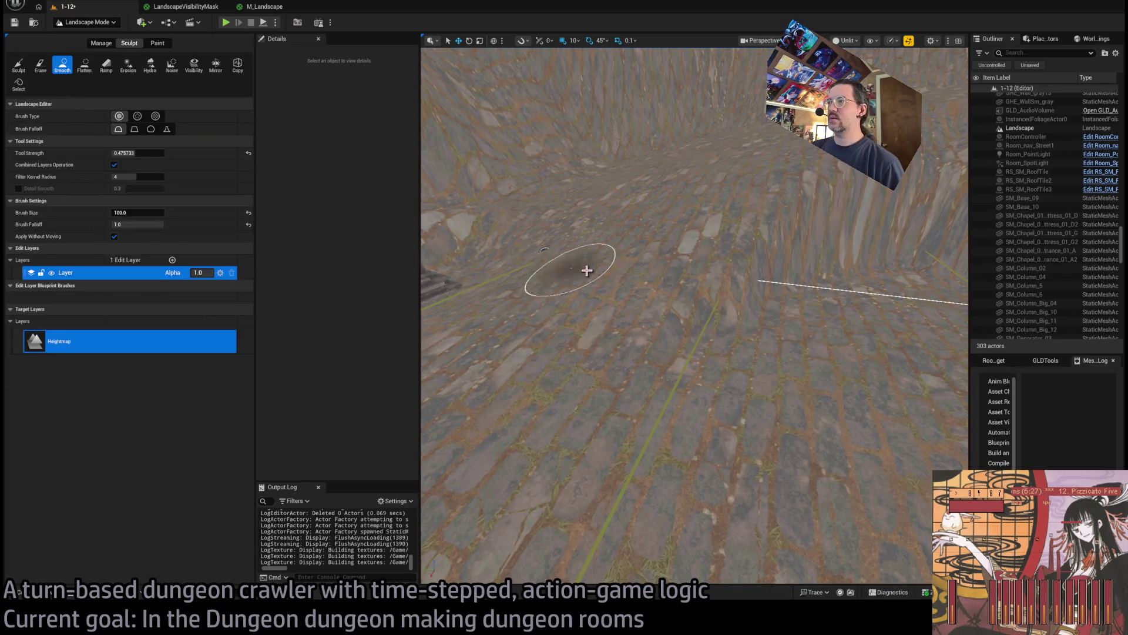
pyautogui.moveTo(636, 329)
pyautogui.mouseDown()
pyautogui.moveTo(636, 282)
pyautogui.moveTo(682, 282)
pyautogui.moveTo(616, 316)
pyautogui.mouseUp()
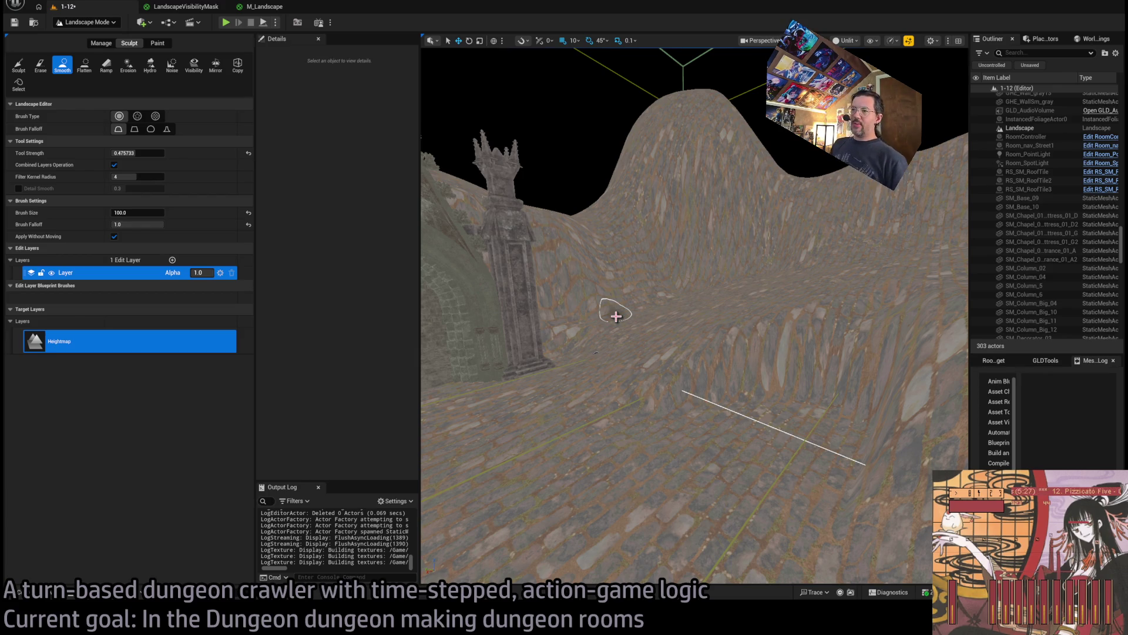
pyautogui.press('w')
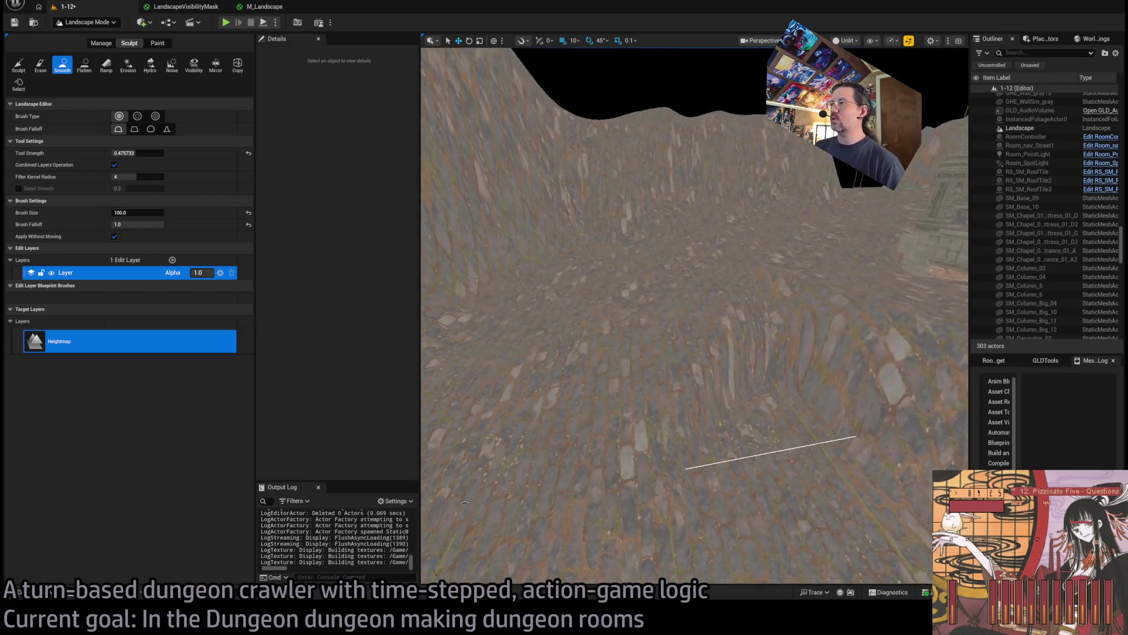
# Fly past the pillars to the chapel arch and floor, then switch to the Paint tools
pyautogui.press('w')
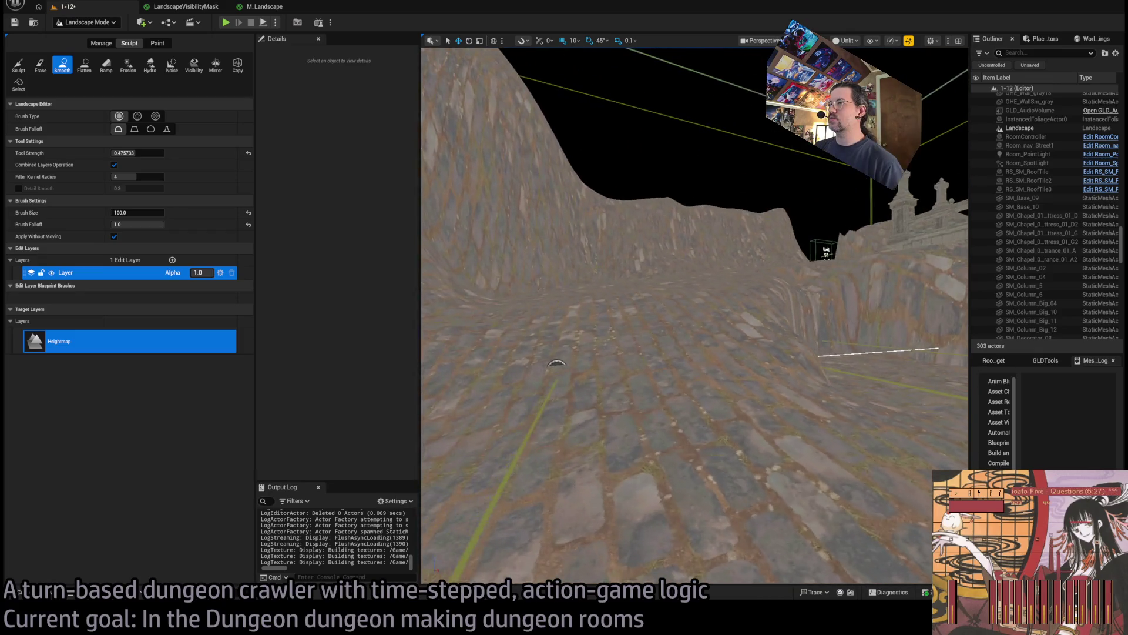
pyautogui.press('w')
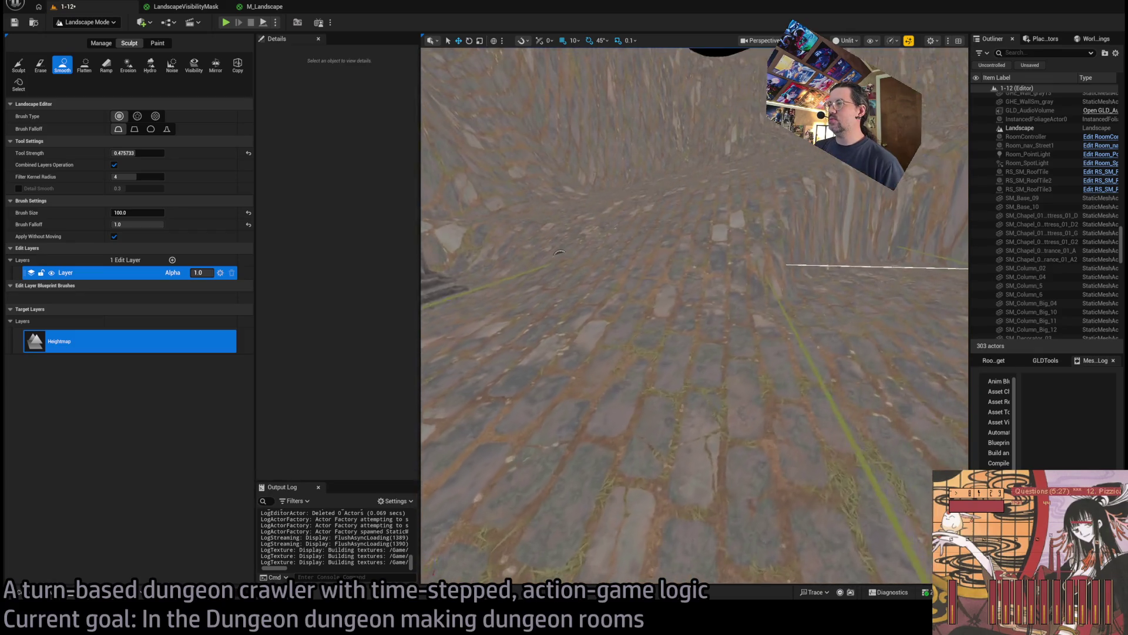
pyautogui.press('w')
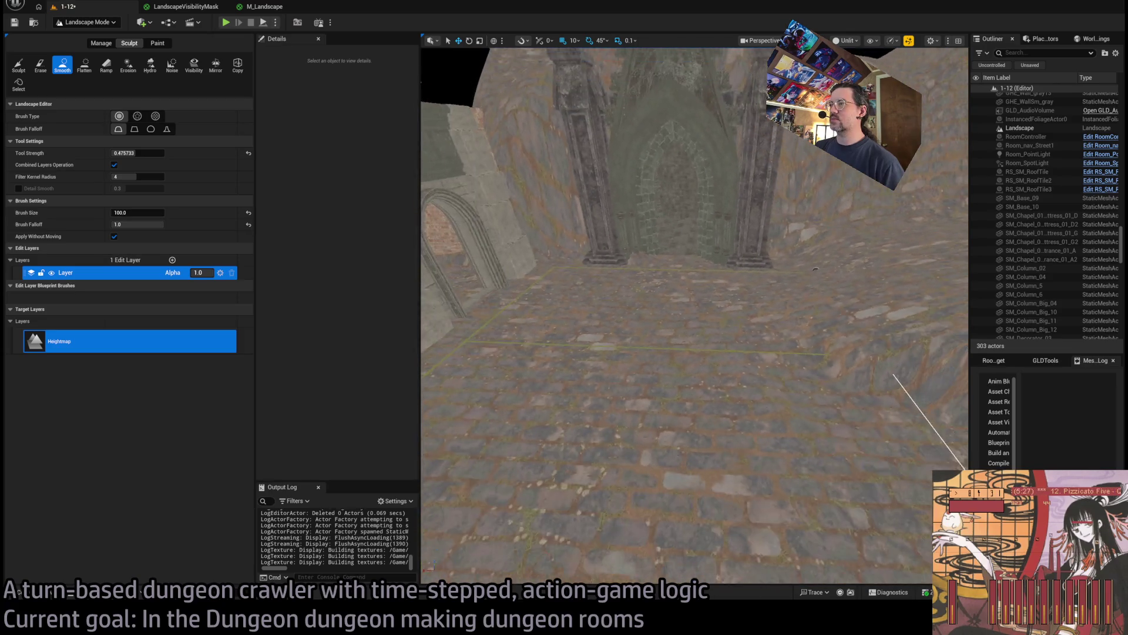
pyautogui.press('s')
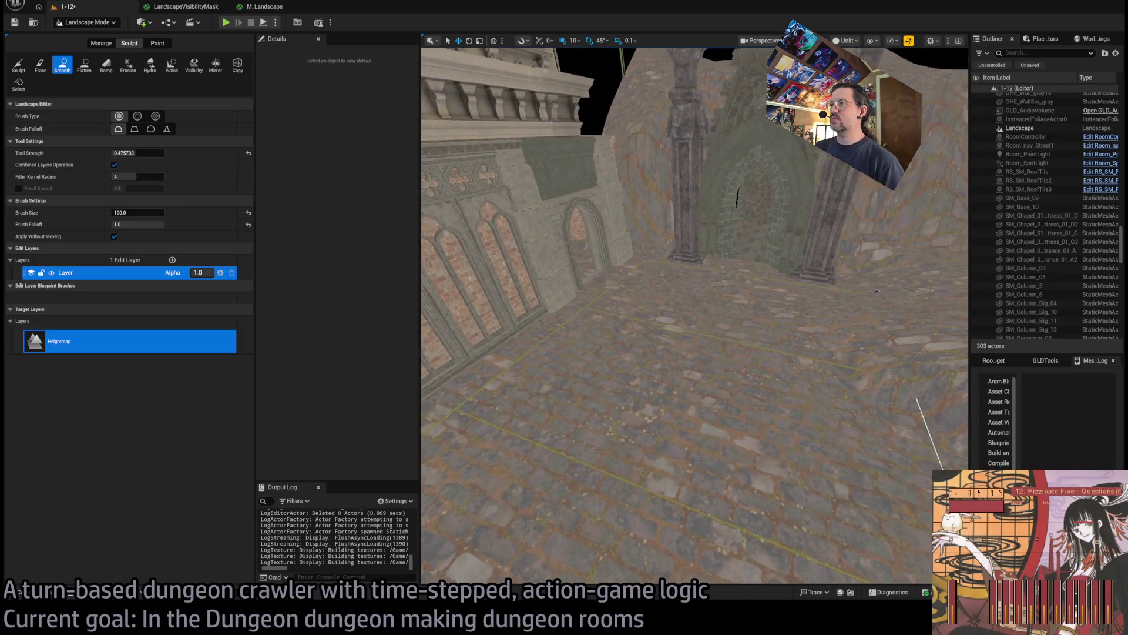
pyautogui.press('w')
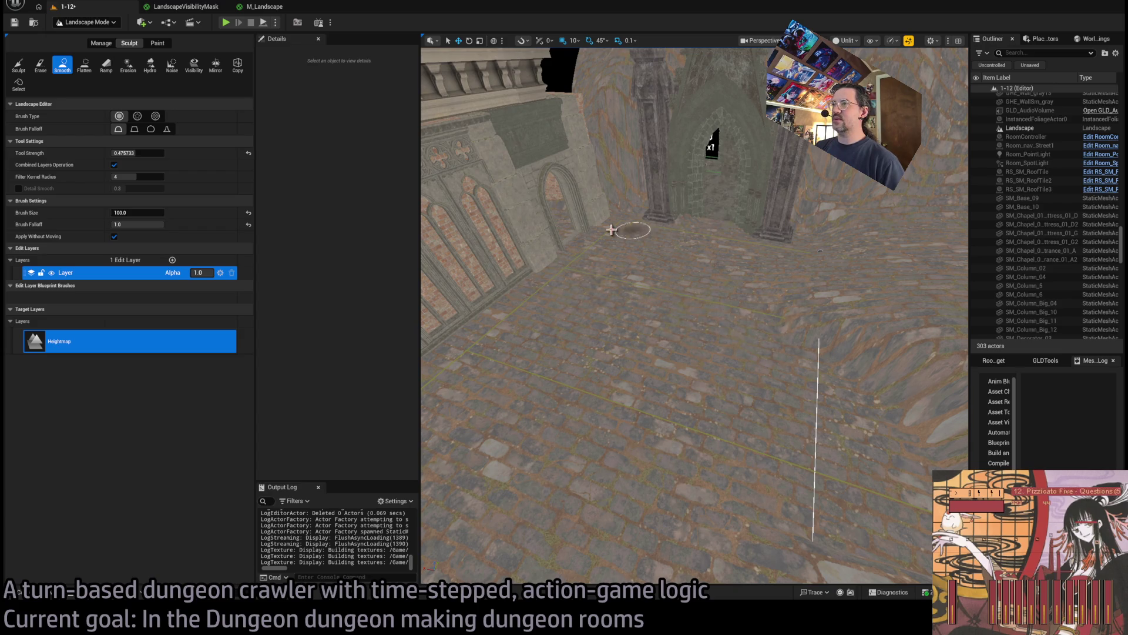
pyautogui.press('s')
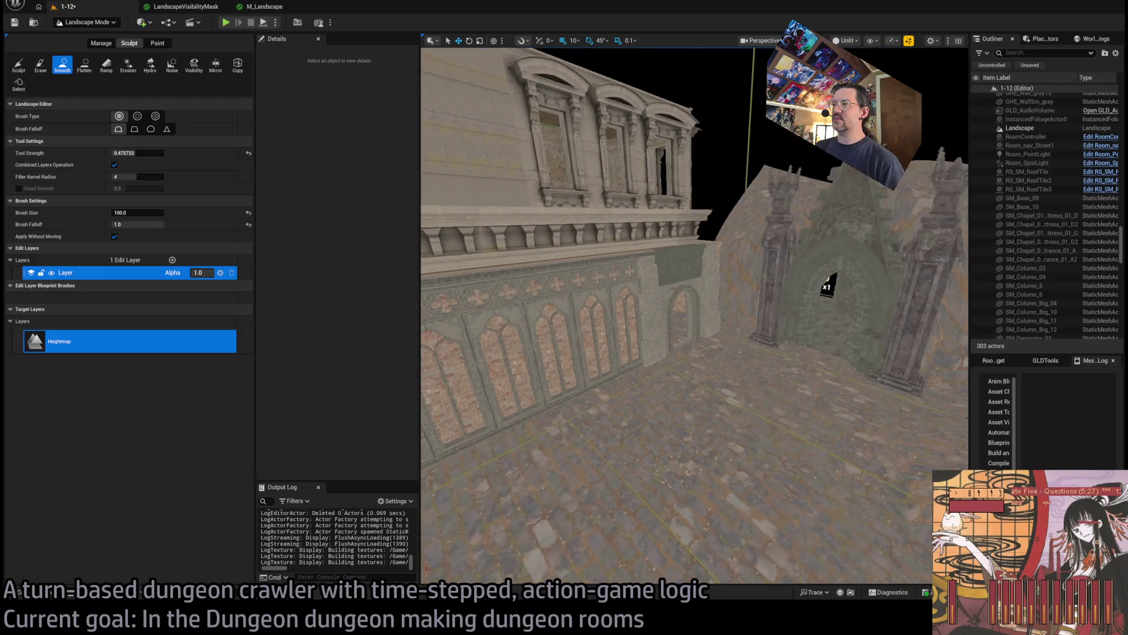
pyautogui.press('w')
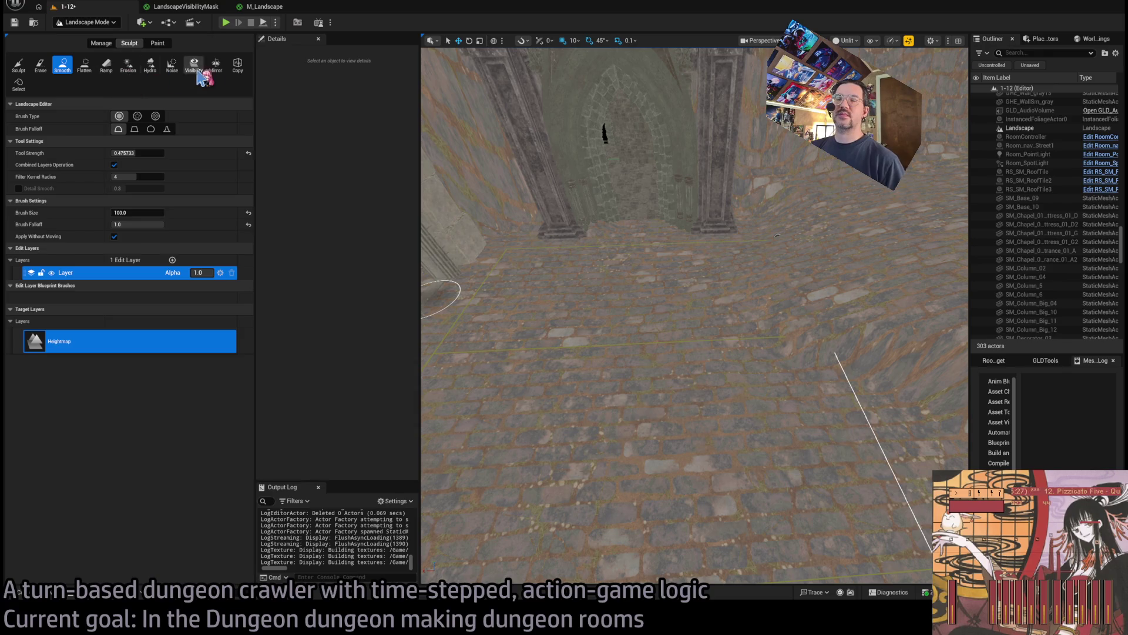
pyautogui.click(157, 44)
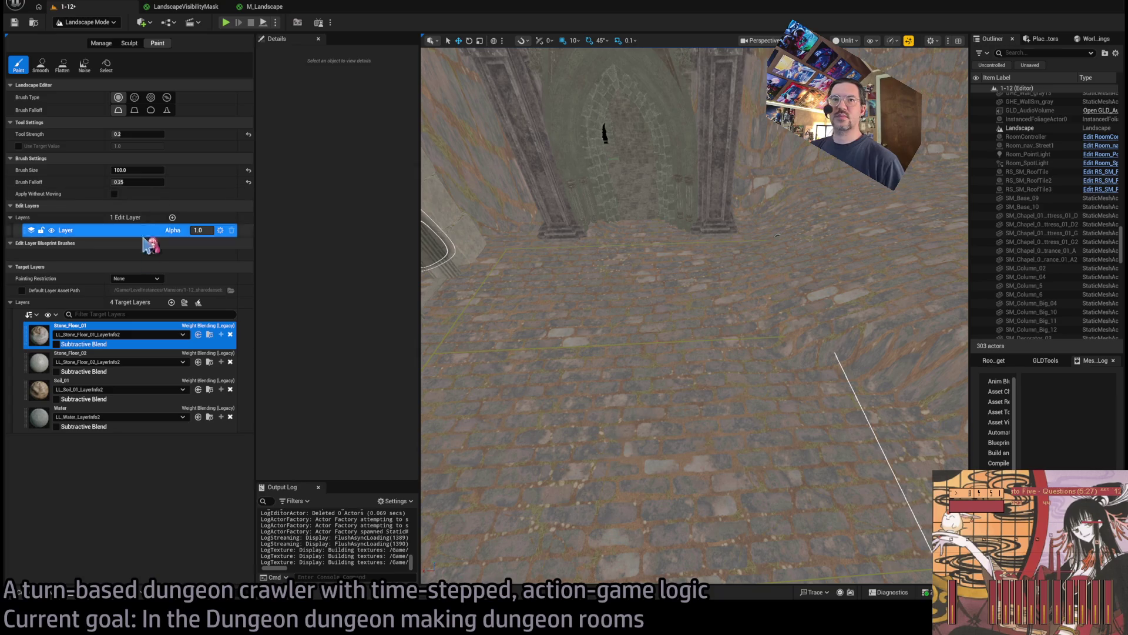
# Set a 300 paint brush, select Soil_01, and paint soil on the floor near the arch
pyautogui.click(137, 170)
pyautogui.write('300')
pyautogui.press('Return')
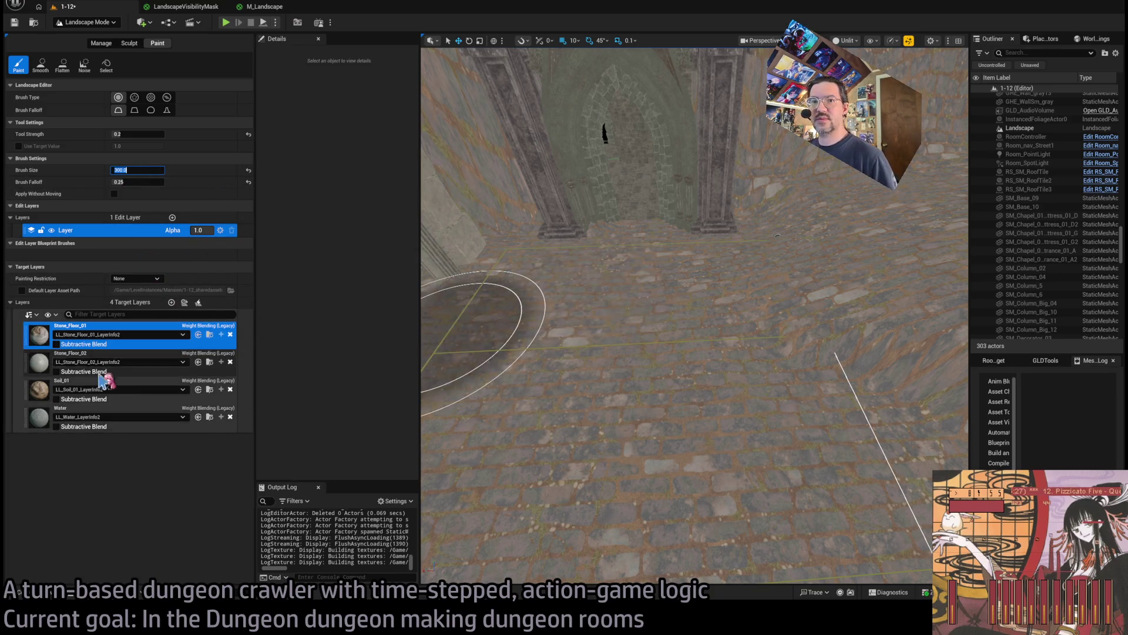
pyautogui.click(40, 391)
pyautogui.moveTo(628, 251)
pyautogui.mouseDown()
pyautogui.moveTo(647, 254)
pyautogui.moveTo(685, 308)
pyautogui.moveTo(660, 262)
pyautogui.moveTo(631, 264)
pyautogui.moveTo(625, 235)
pyautogui.moveTo(524, 244)
pyautogui.moveTo(594, 282)
pyautogui.mouseUp()
pyautogui.scroll(-6, 614, 332)
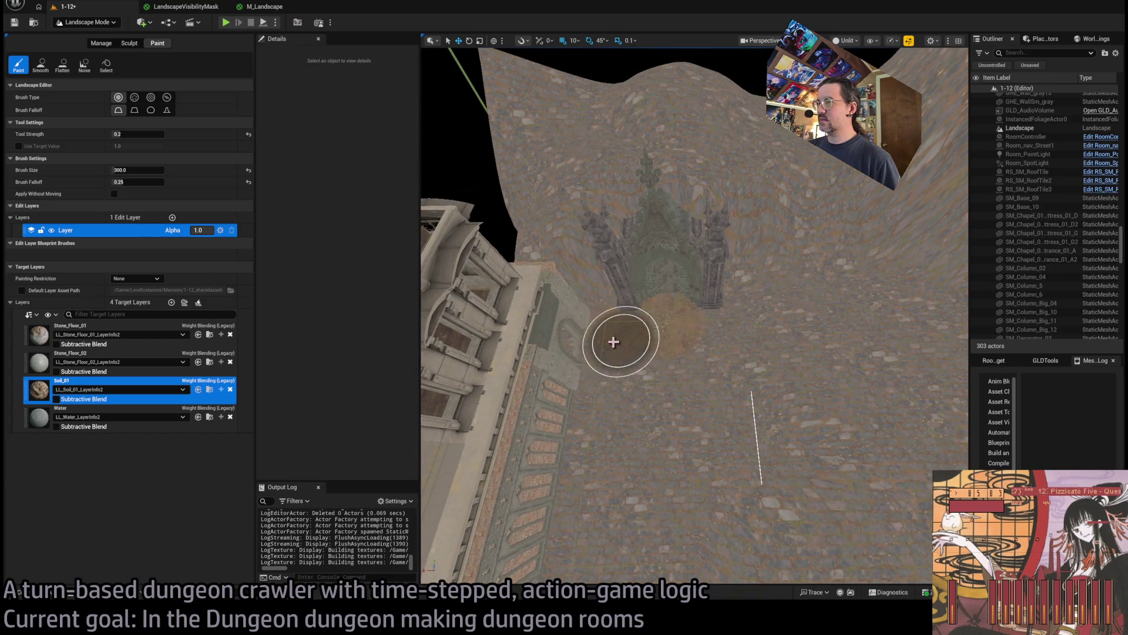
pyautogui.moveTo(650, 354)
pyautogui.mouseDown()
pyautogui.moveTo(685, 350)
pyautogui.moveTo(619, 347)
pyautogui.moveTo(646, 317)
pyautogui.mouseUp()
# Paint more Soil_01 patches up the hillside and along the wall base, then raise strength to 1.0
pyautogui.moveTo(783, 330); pyautogui.dragTo(724, 328)
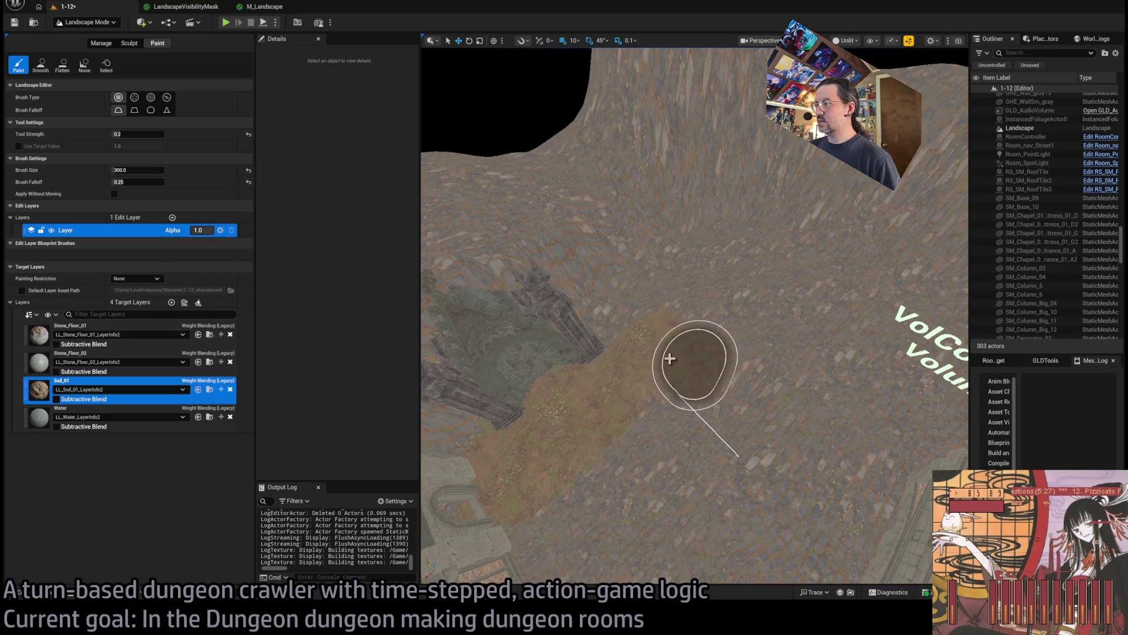
pyautogui.moveTo(813, 347)
pyautogui.mouseDown()
pyautogui.moveTo(780, 342)
pyautogui.moveTo(820, 347)
pyautogui.moveTo(729, 360)
pyautogui.mouseUp()
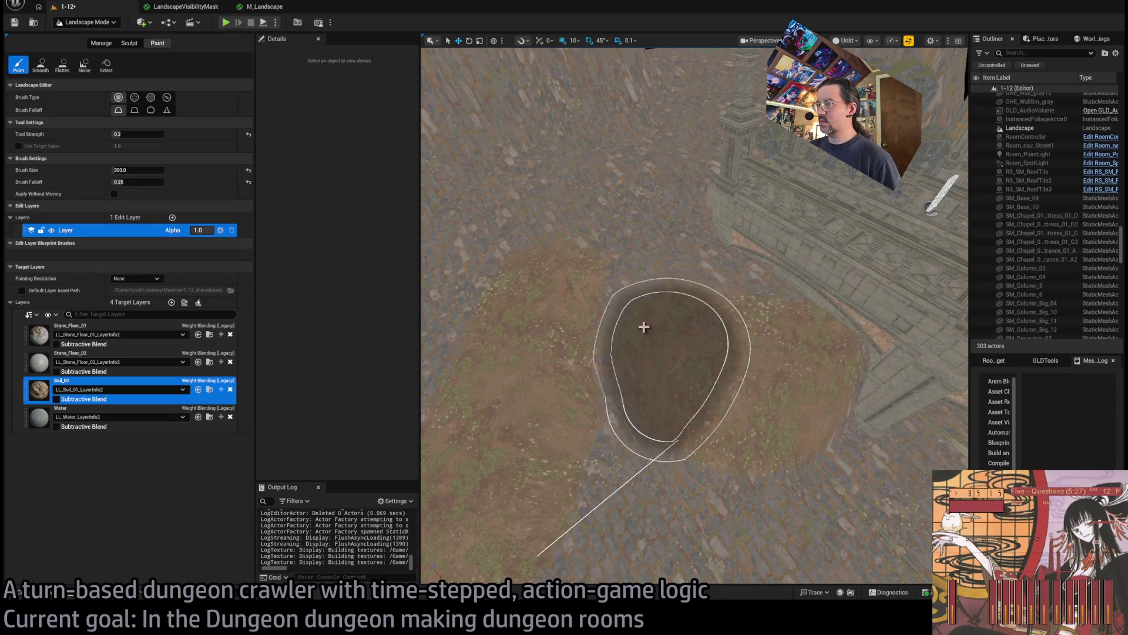
pyautogui.moveTo(760, 384)
pyautogui.mouseDown()
pyautogui.moveTo(700, 367)
pyautogui.moveTo(687, 251)
pyautogui.mouseUp()
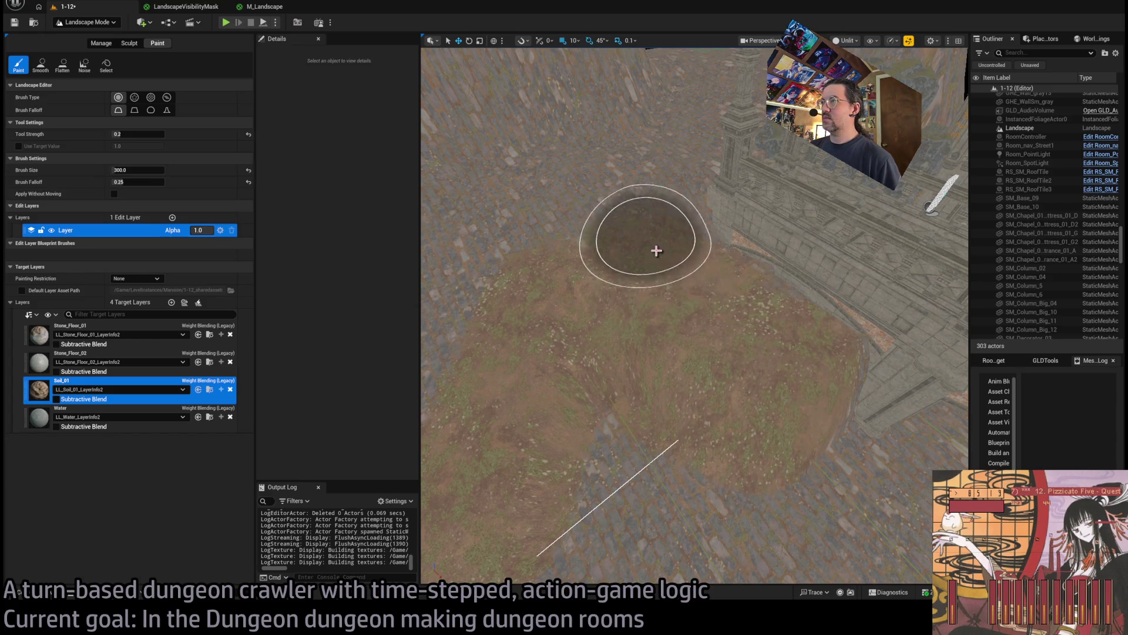
pyautogui.moveTo(932, 205)
pyautogui.mouseDown()
pyautogui.moveTo(964, 245)
pyautogui.moveTo(889, 307)
pyautogui.moveTo(869, 345)
pyautogui.moveTo(675, 276)
pyautogui.mouseUp()
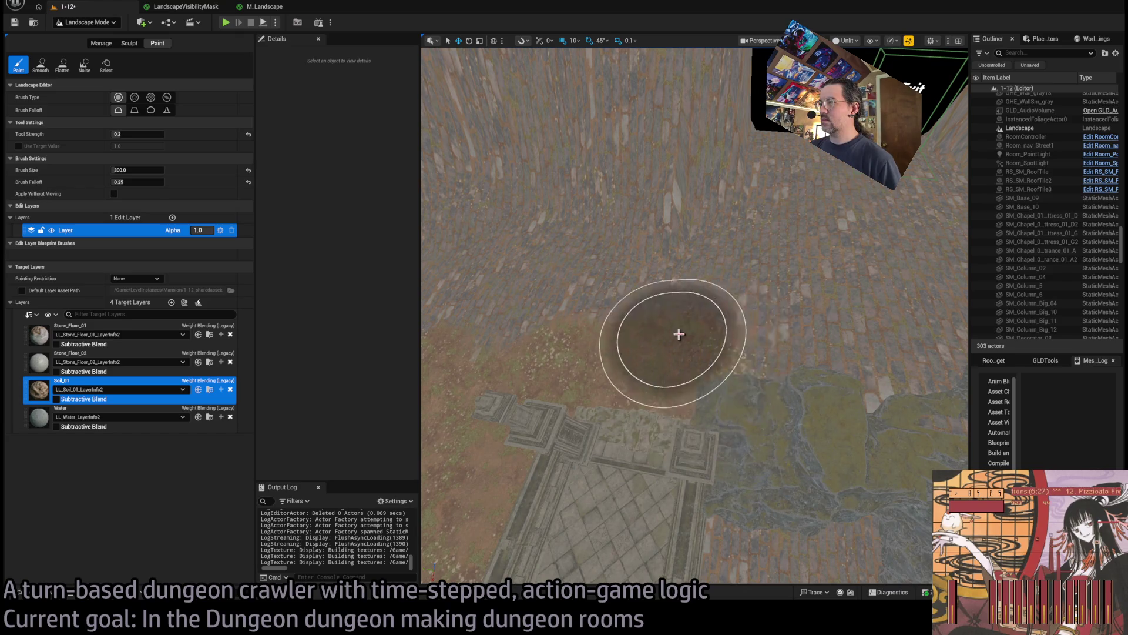
pyautogui.moveTo(806, 328)
pyautogui.mouseDown()
pyautogui.moveTo(806, 265)
pyautogui.moveTo(685, 339)
pyautogui.mouseUp()
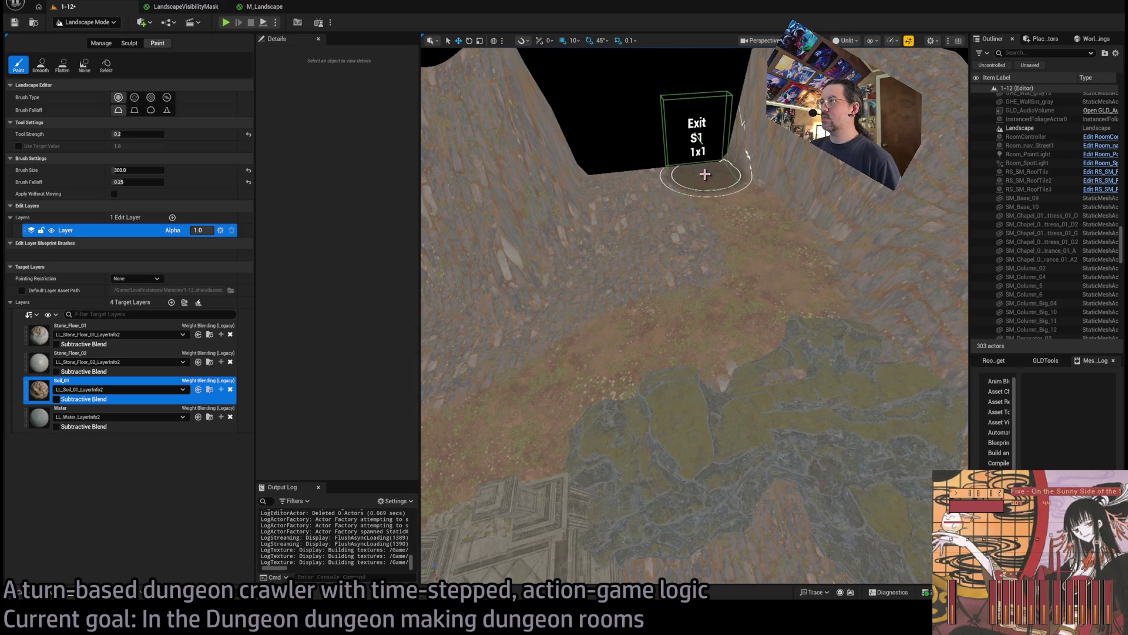
pyautogui.moveTo(636, 180)
pyautogui.mouseDown()
pyautogui.moveTo(612, 229)
pyautogui.moveTo(640, 293)
pyautogui.mouseUp()
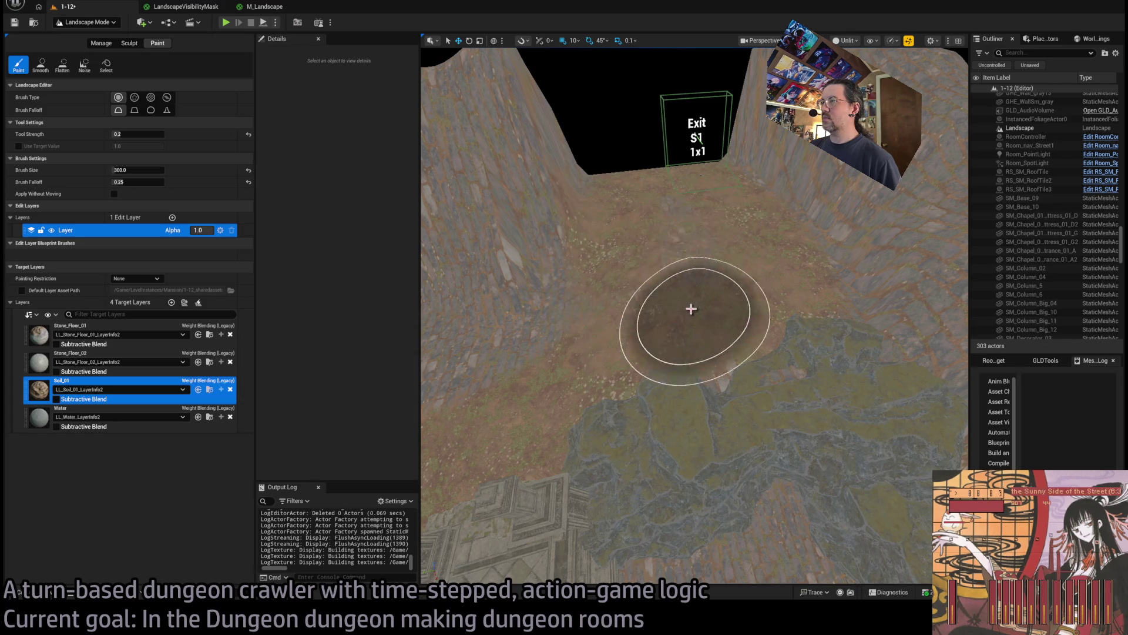
pyautogui.moveTo(700, 224)
pyautogui.mouseDown()
pyautogui.moveTo(676, 270)
pyautogui.moveTo(868, 345)
pyautogui.mouseUp()
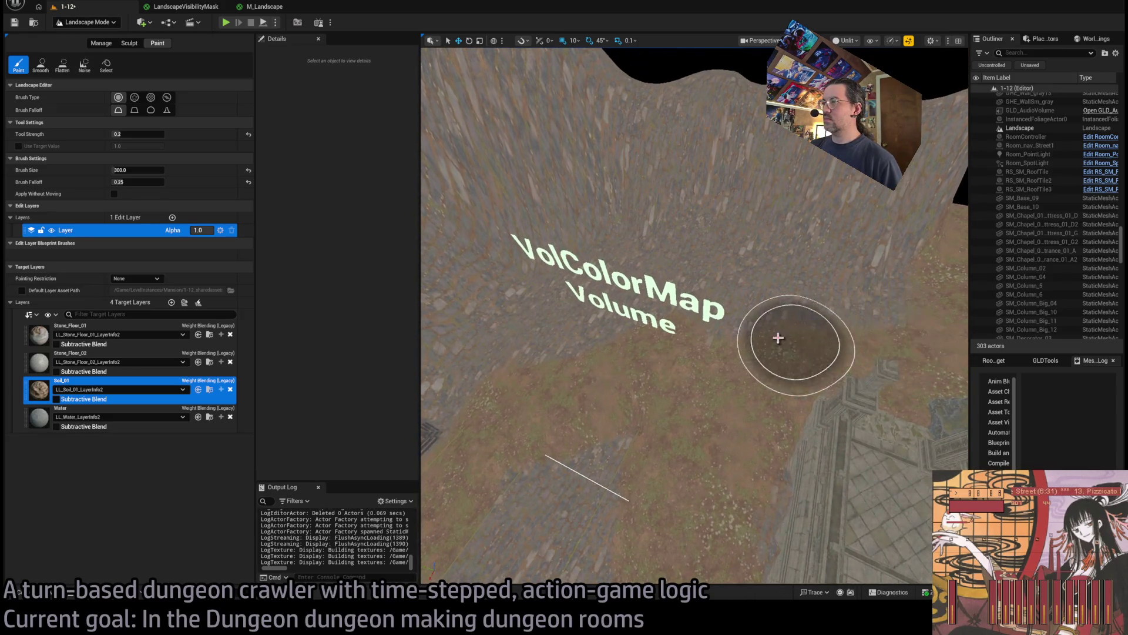
pyautogui.moveTo(550, 345)
pyautogui.mouseDown()
pyautogui.moveTo(503, 366)
pyautogui.moveTo(614, 328)
pyautogui.mouseUp()
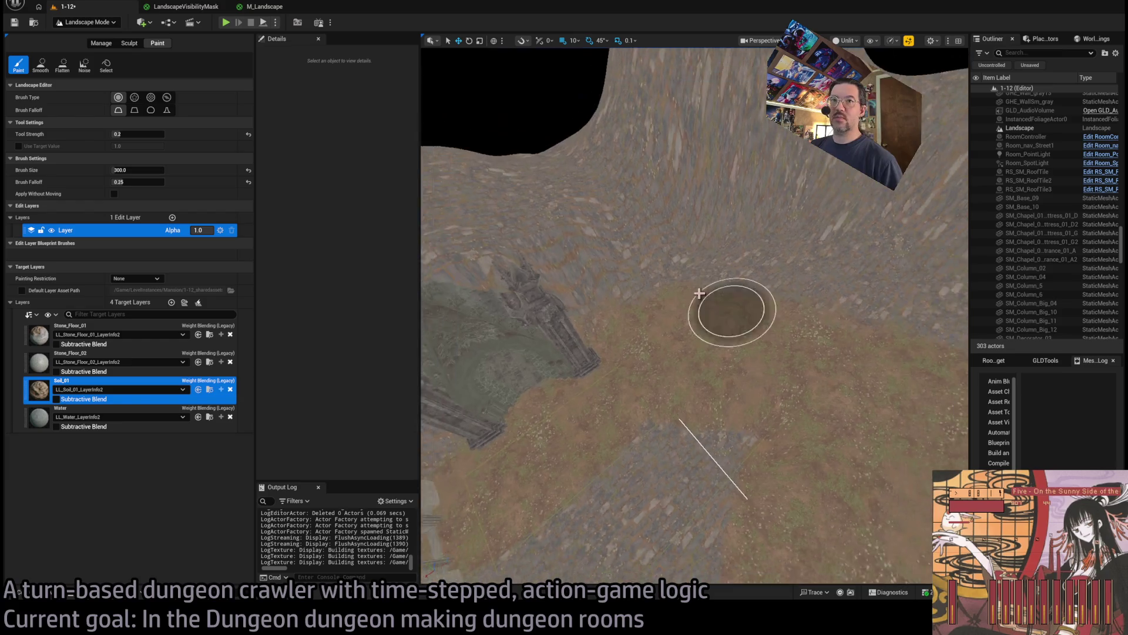
pyautogui.moveTo(135, 134)
pyautogui.mouseDown()
pyautogui.moveTo(126, 155)
pyautogui.moveTo(141, 170)
pyautogui.mouseUp()
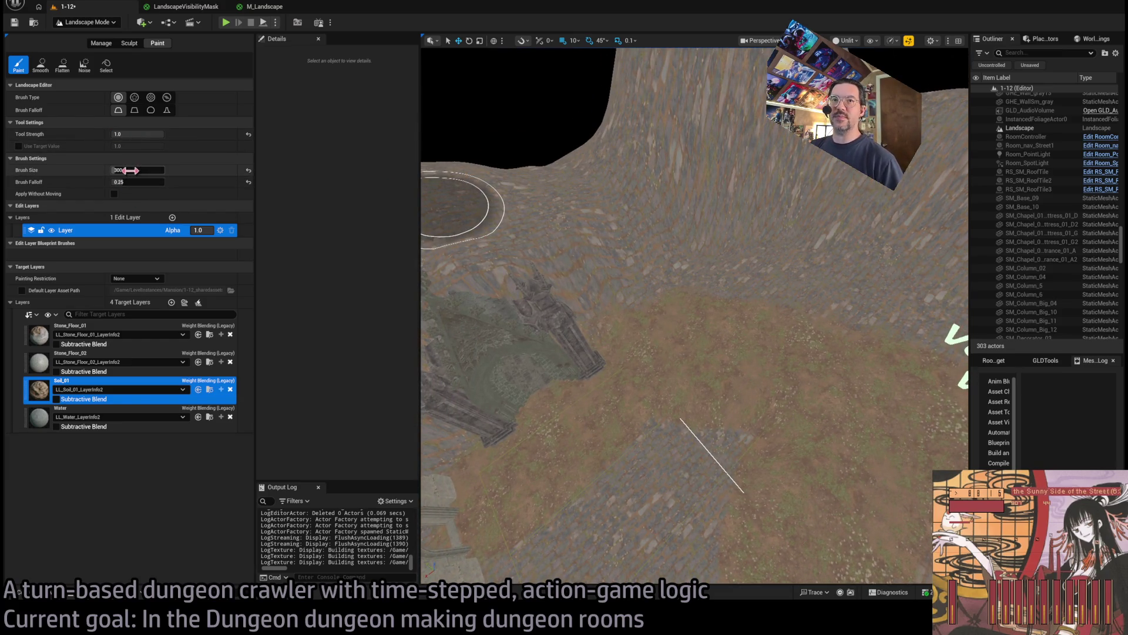
# Orbit over the hill and building, then fly from the hillside down into the chapel room floor
pyautogui.moveTo(736, 265)
pyautogui.mouseDown()
pyautogui.moveTo(781, 290)
pyautogui.moveTo(764, 276)
pyautogui.moveTo(606, 303)
pyautogui.mouseUp()
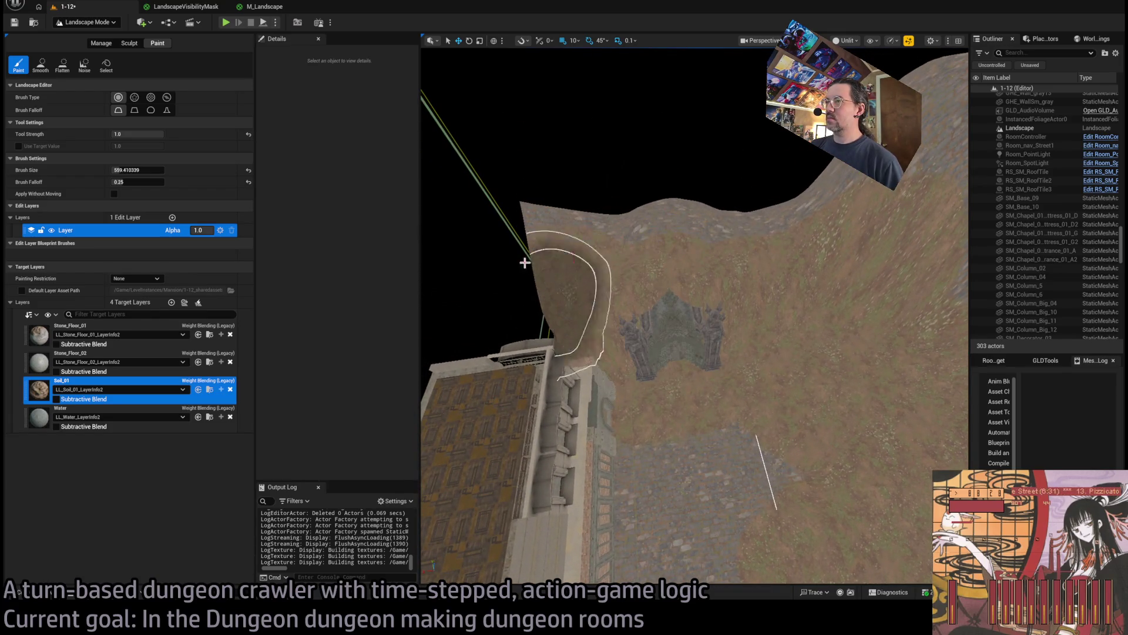
pyautogui.moveTo(722, 214)
pyautogui.mouseDown()
pyautogui.moveTo(795, 259)
pyautogui.moveTo(782, 235)
pyautogui.mouseUp()
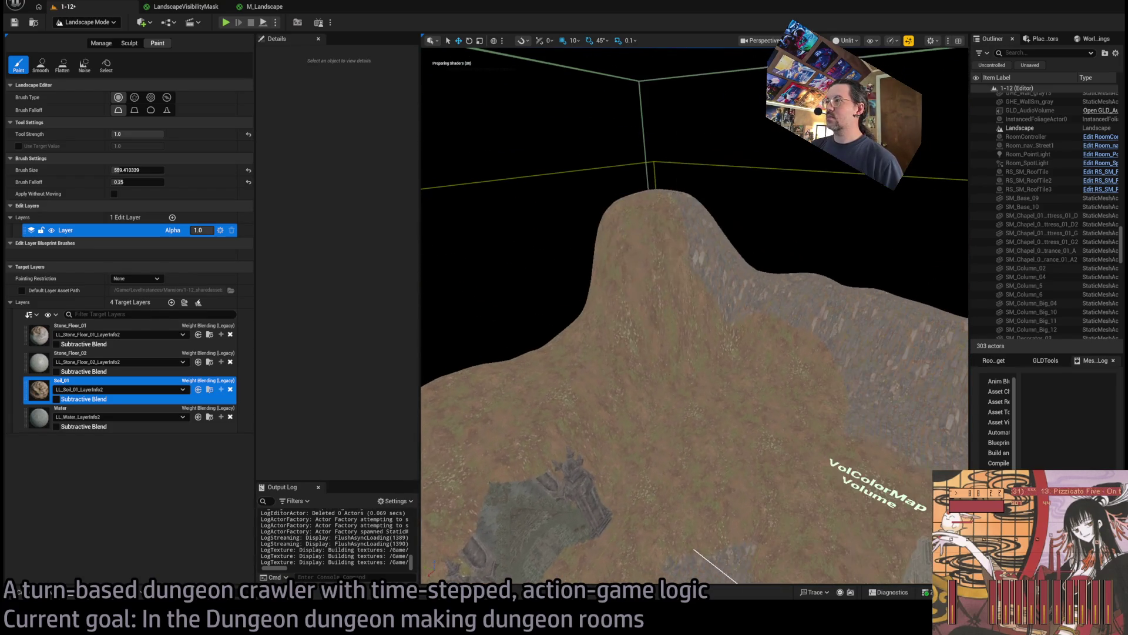
pyautogui.moveTo(867, 341); pyautogui.dragTo(798, 442)
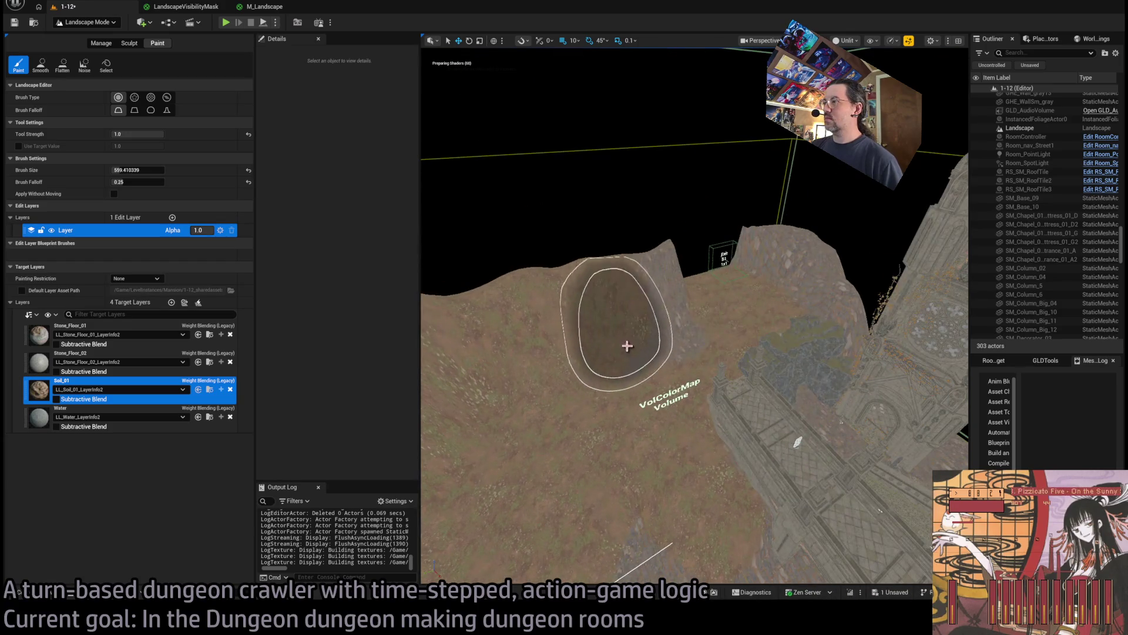
pyautogui.moveTo(686, 284)
pyautogui.mouseDown()
pyautogui.moveTo(748, 289)
pyautogui.moveTo(790, 342)
pyautogui.mouseUp()
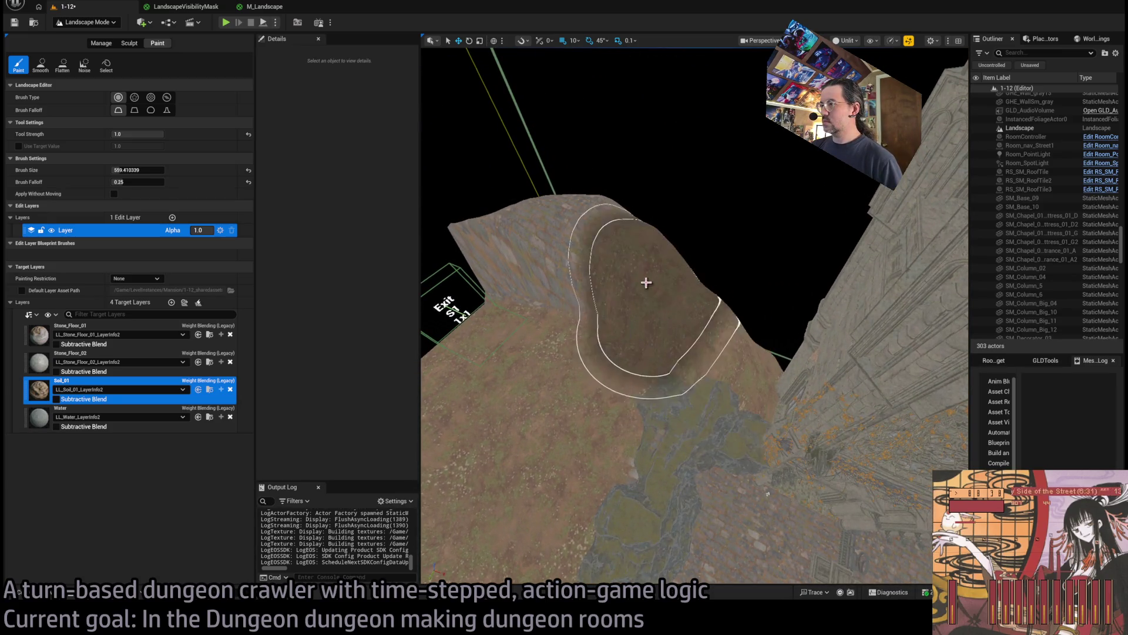
pyautogui.moveTo(703, 282); pyautogui.dragTo(608, 341)
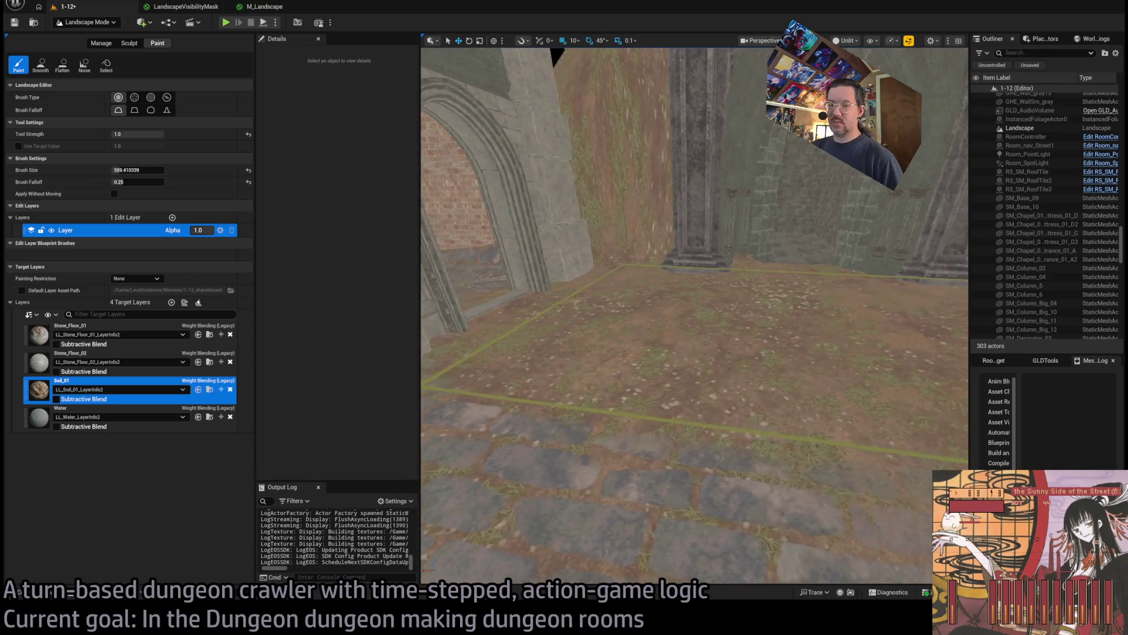
# Shrink the paint brush to about 241 and fly through the archway to the brick corner
pyautogui.click(137, 170)
pyautogui.write('1')
pyautogui.press('Return')
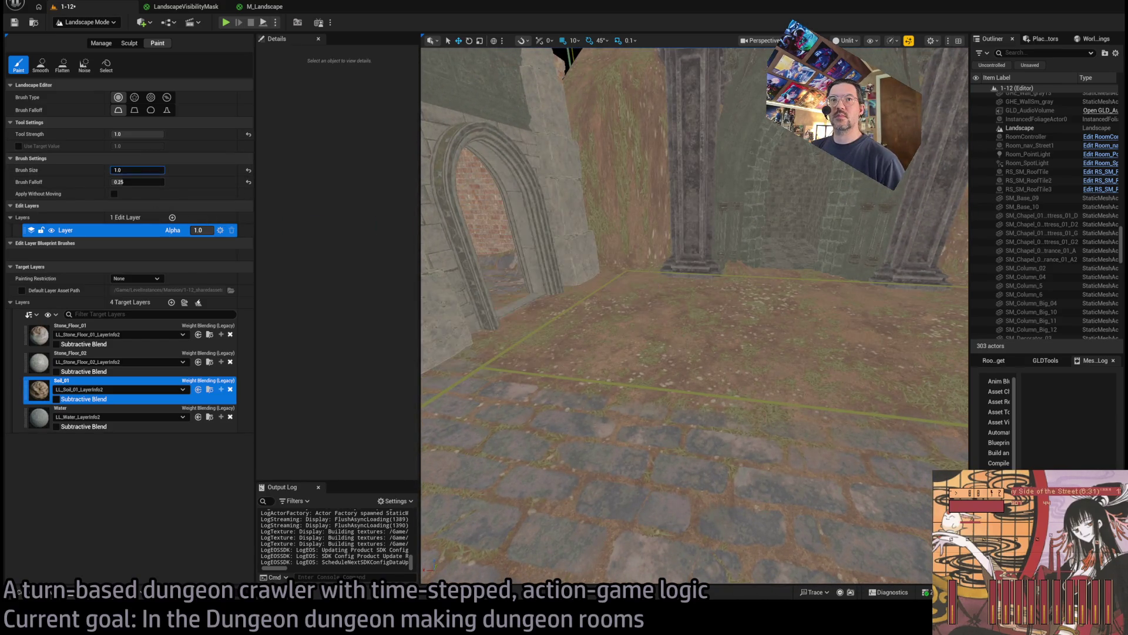
pyautogui.moveTo(513, 313); pyautogui.dragTo(588, 292)
pyautogui.moveTo(641, 338); pyautogui.dragTo(641, 338)
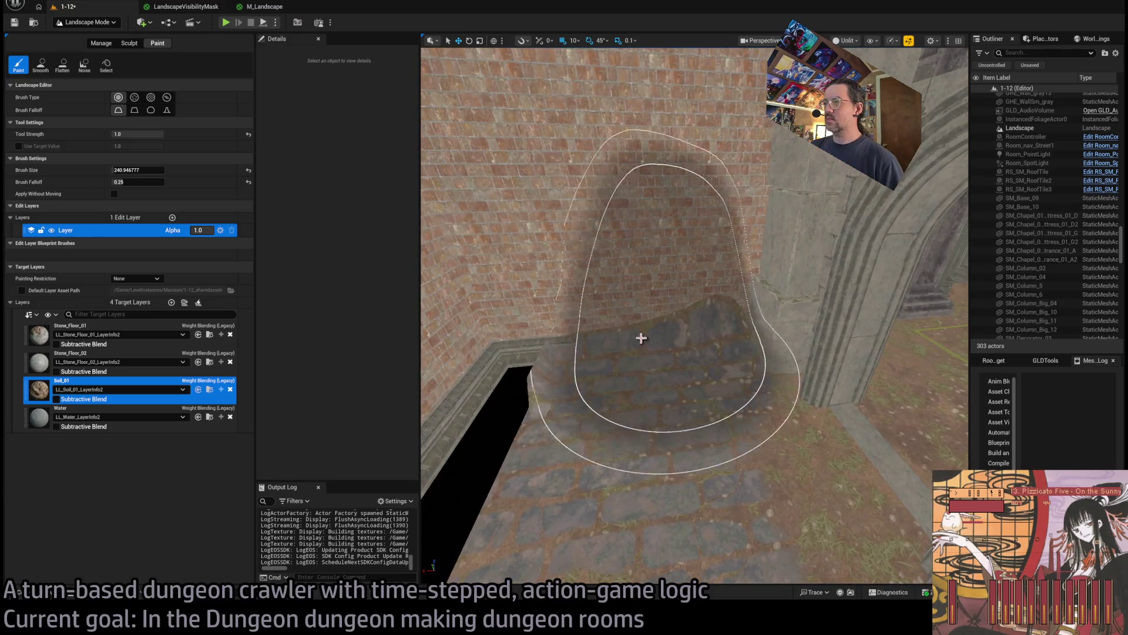
pyautogui.moveTo(554, 272); pyautogui.dragTo(719, 201)
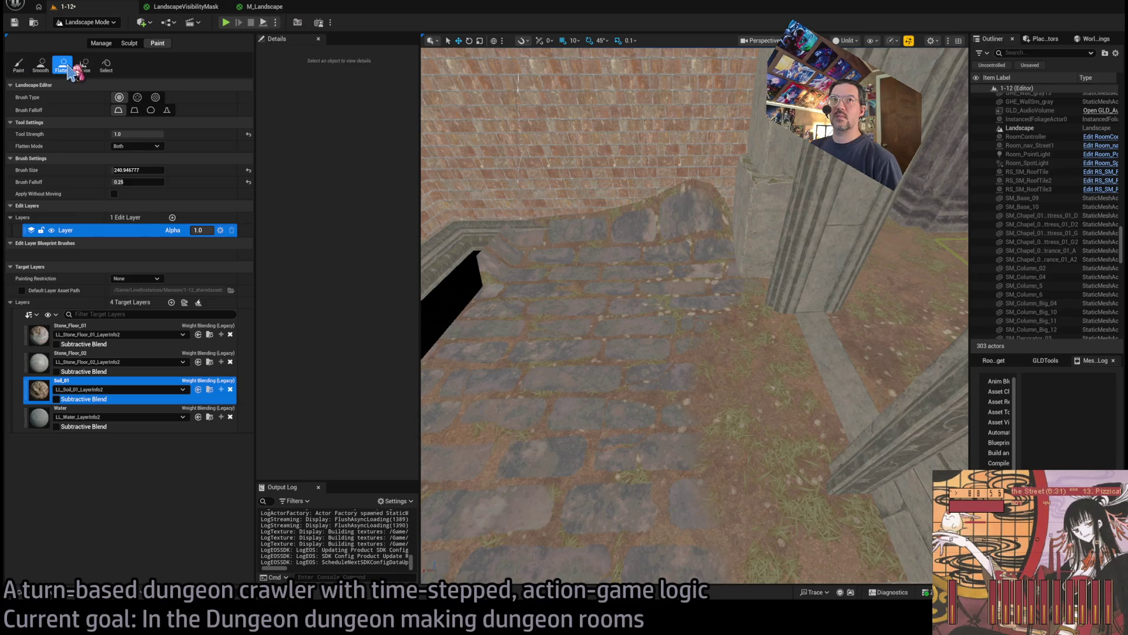
pyautogui.click(57, 74)
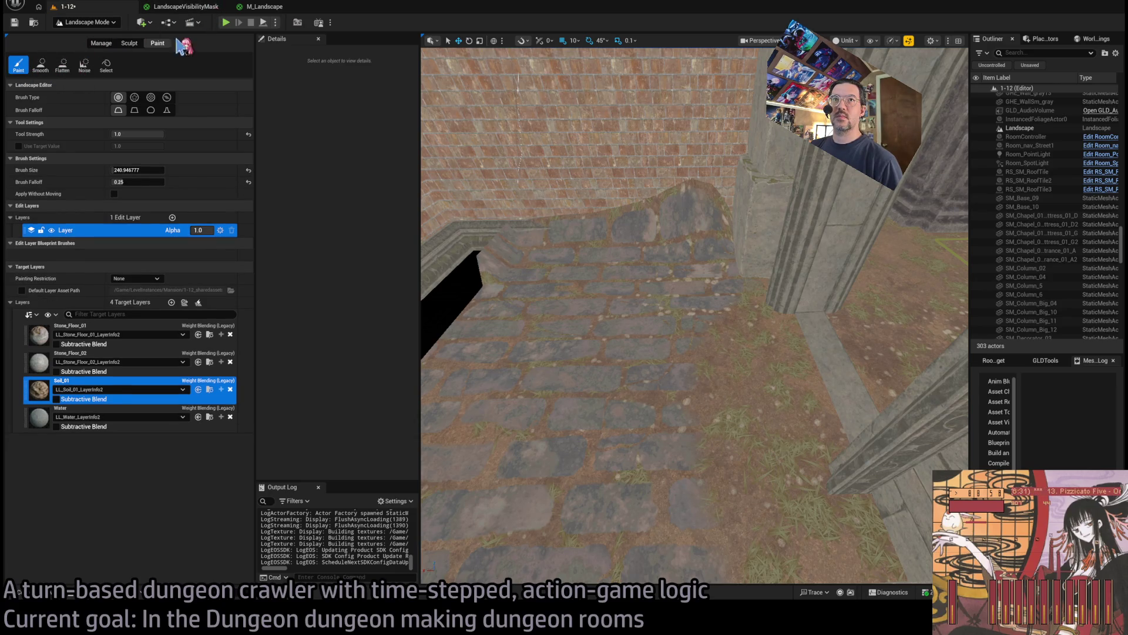
# Enter Landscape Sculpt mode and undo an accidental terrain-raising stroke near the wall
pyautogui.click(103, 45)
pyautogui.click(130, 43)
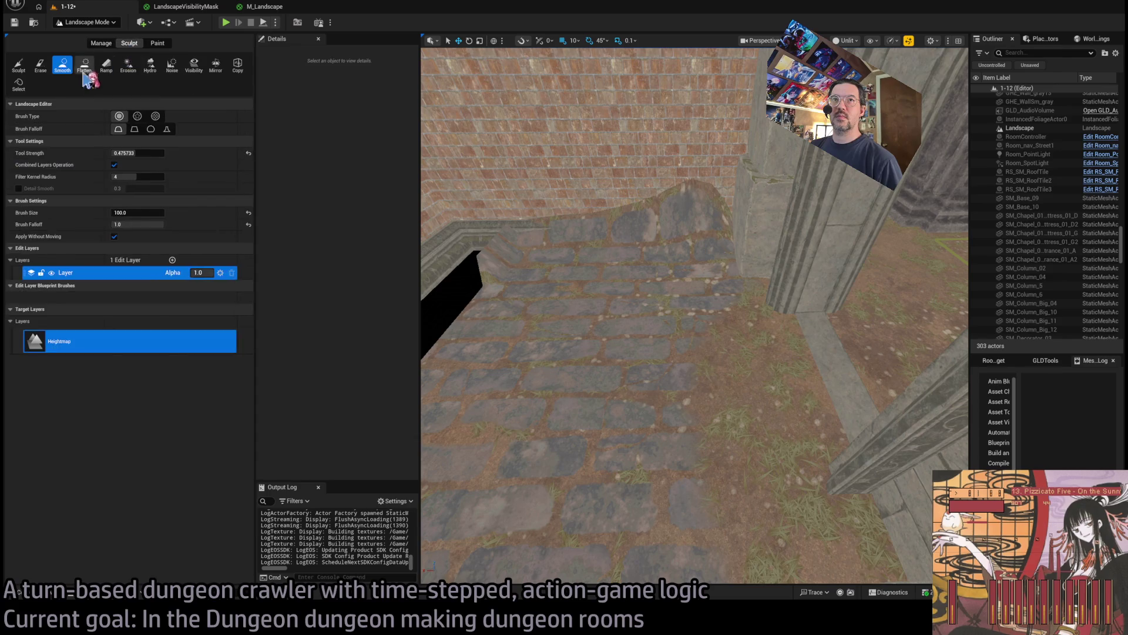
pyautogui.moveTo(729, 349)
pyautogui.mouseDown()
pyautogui.moveTo(743, 352)
pyautogui.moveTo(738, 410)
pyautogui.moveTo(624, 403)
pyautogui.moveTo(590, 372)
pyautogui.mouseUp()
pyautogui.hotkey('ctrl', 'z')
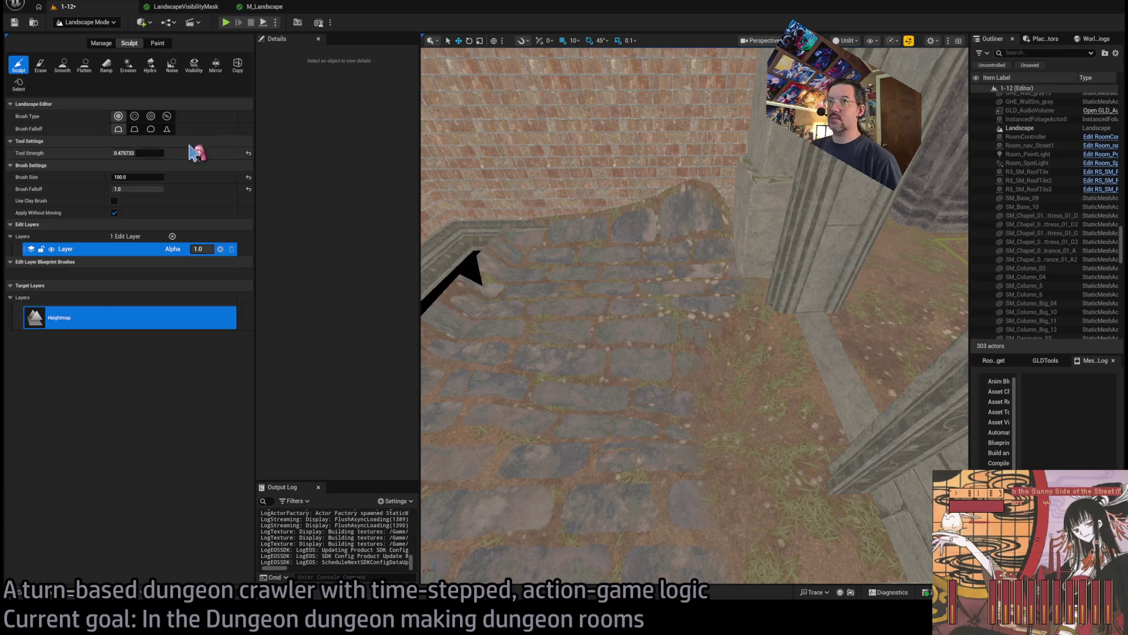
# Flatten the floor by the brick wall and cobblestone alley at strength 1.0, brush size 200
pyautogui.click(93, 69)
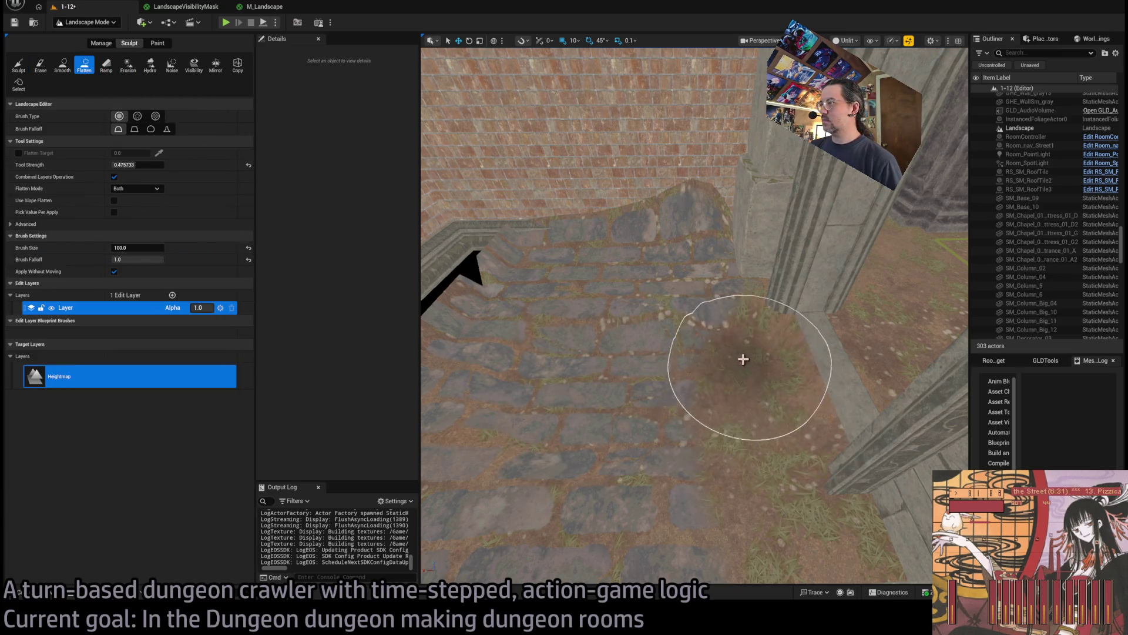
pyautogui.moveTo(708, 273)
pyautogui.mouseDown()
pyautogui.moveTo(523, 256)
pyautogui.moveTo(464, 365)
pyautogui.moveTo(548, 373)
pyautogui.moveTo(625, 282)
pyautogui.moveTo(635, 362)
pyautogui.mouseUp()
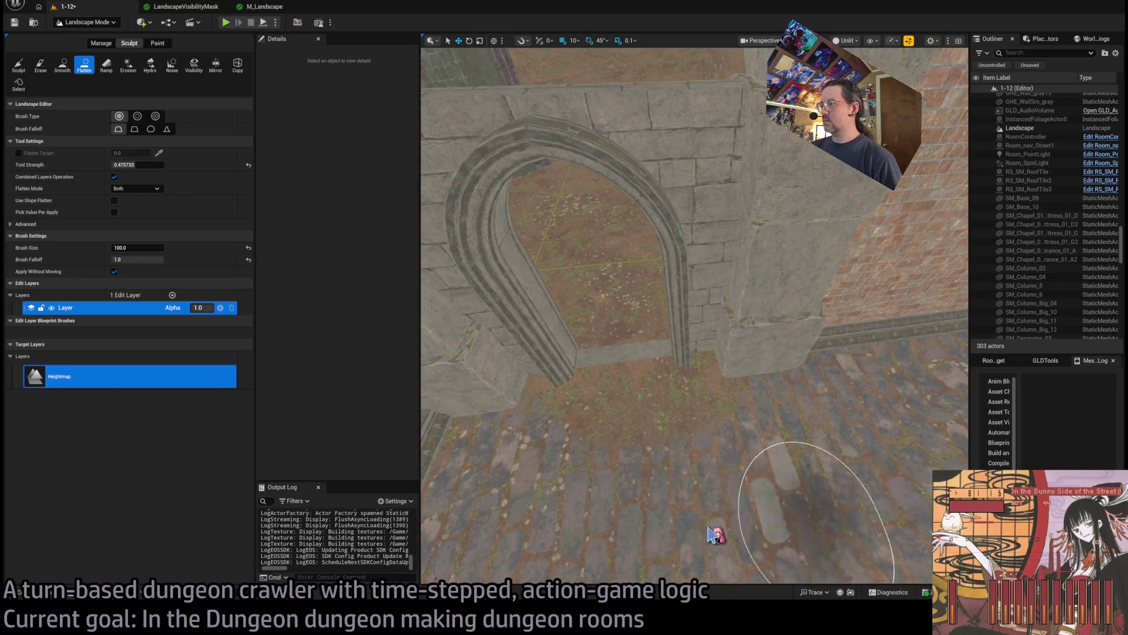
pyautogui.moveTo(675, 492); pyautogui.dragTo(617, 466)
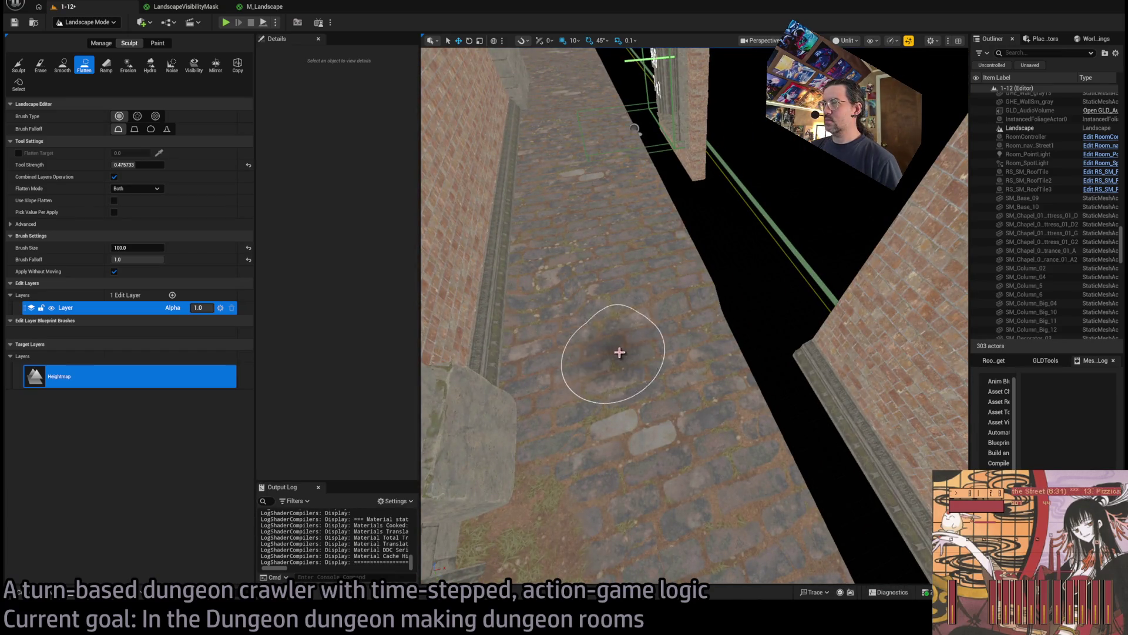
pyautogui.scroll(3, 617, 352)
pyautogui.moveTo(145, 164); pyautogui.dragTo(227, 189)
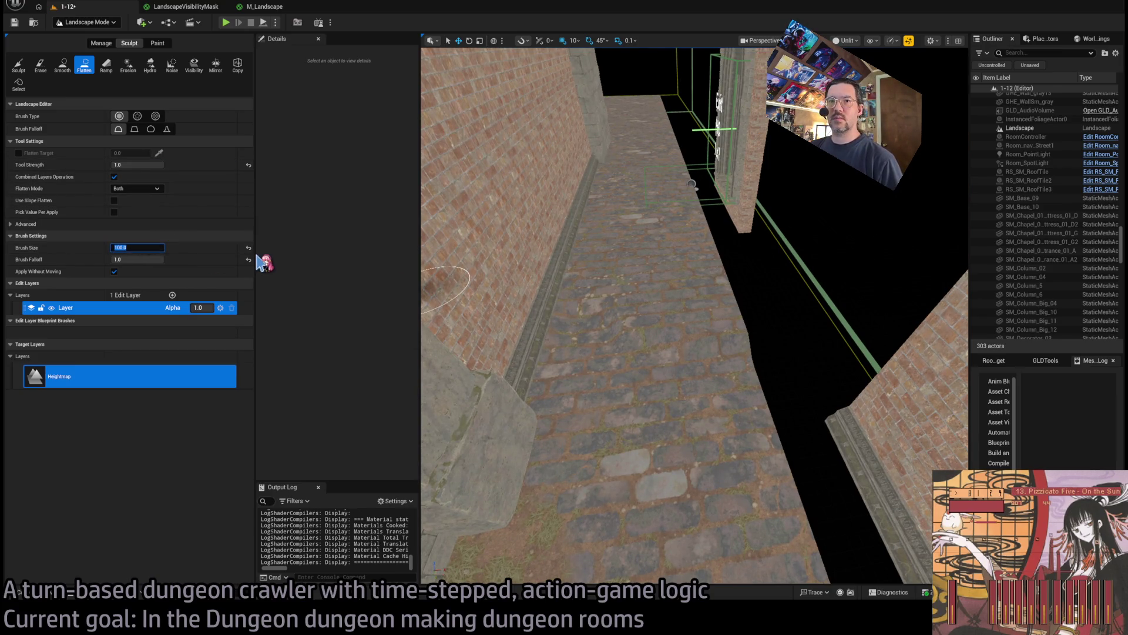
pyautogui.write('200')
pyautogui.click(667, 371)
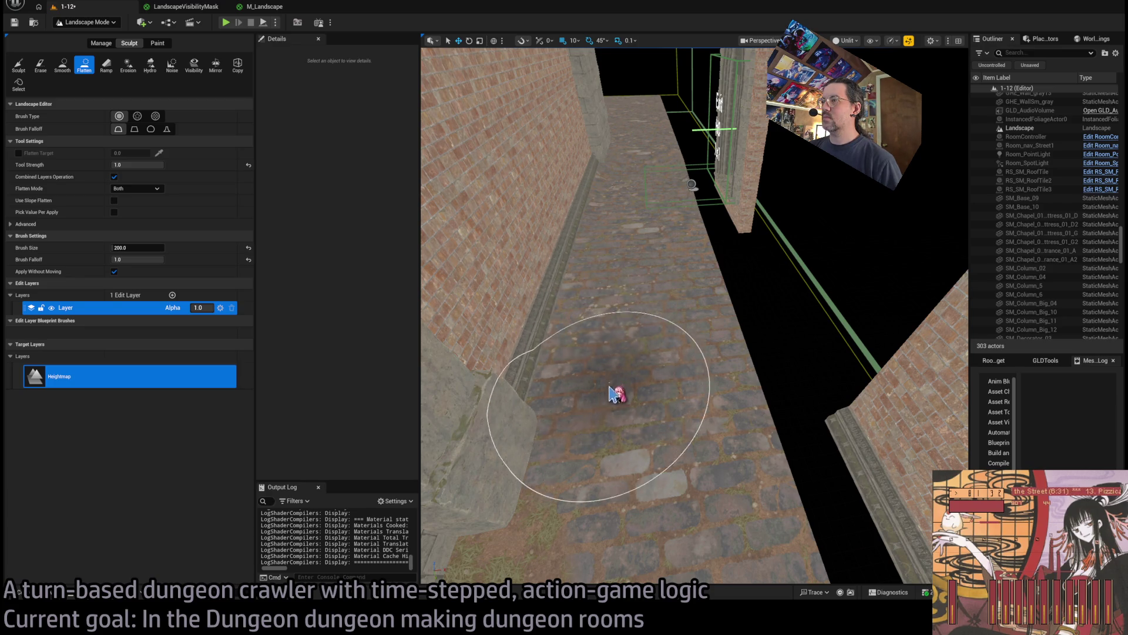
pyautogui.moveTo(691, 184)
pyautogui.mouseDown()
pyautogui.moveTo(670, 199)
pyautogui.moveTo(670, 179)
pyautogui.moveTo(735, 179)
pyautogui.moveTo(670, 374)
pyautogui.mouseUp()
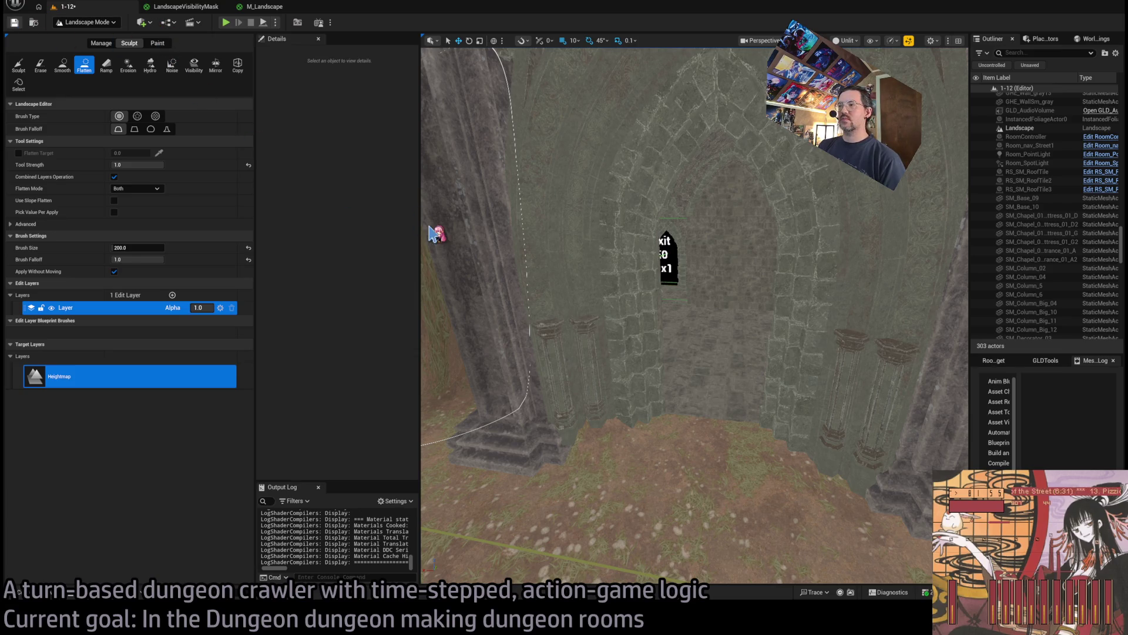
# Save the level, fly to the mound by the wall, and toggle Mesh Paint back to Landscape Mode
pyautogui.hotkey('ctrl', 's')
pyautogui.press('w')
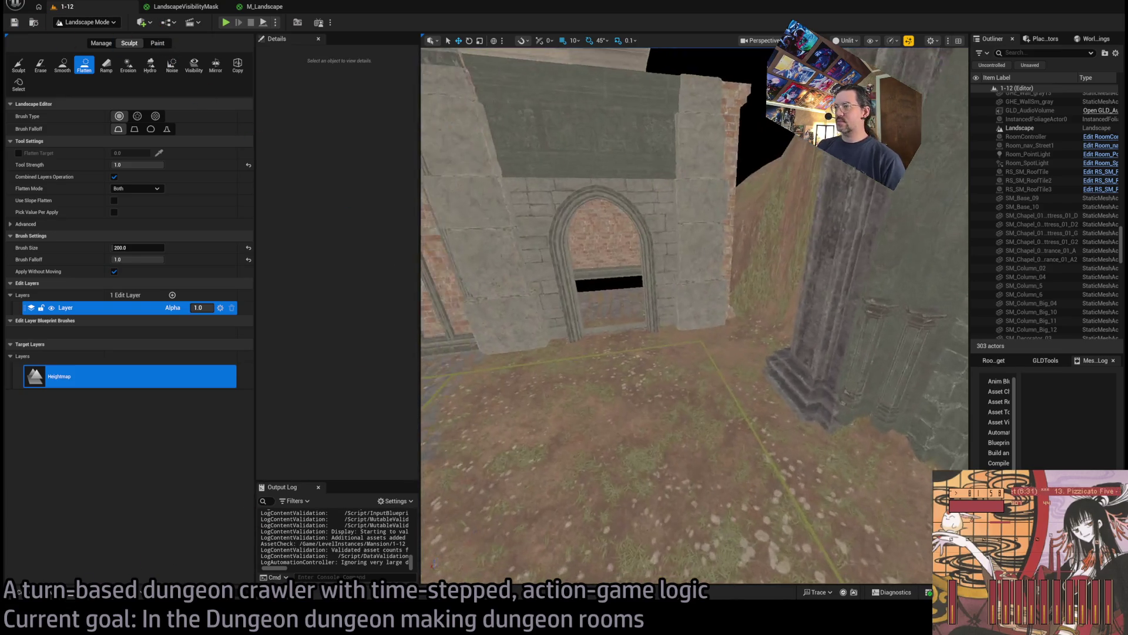
pyautogui.press('w')
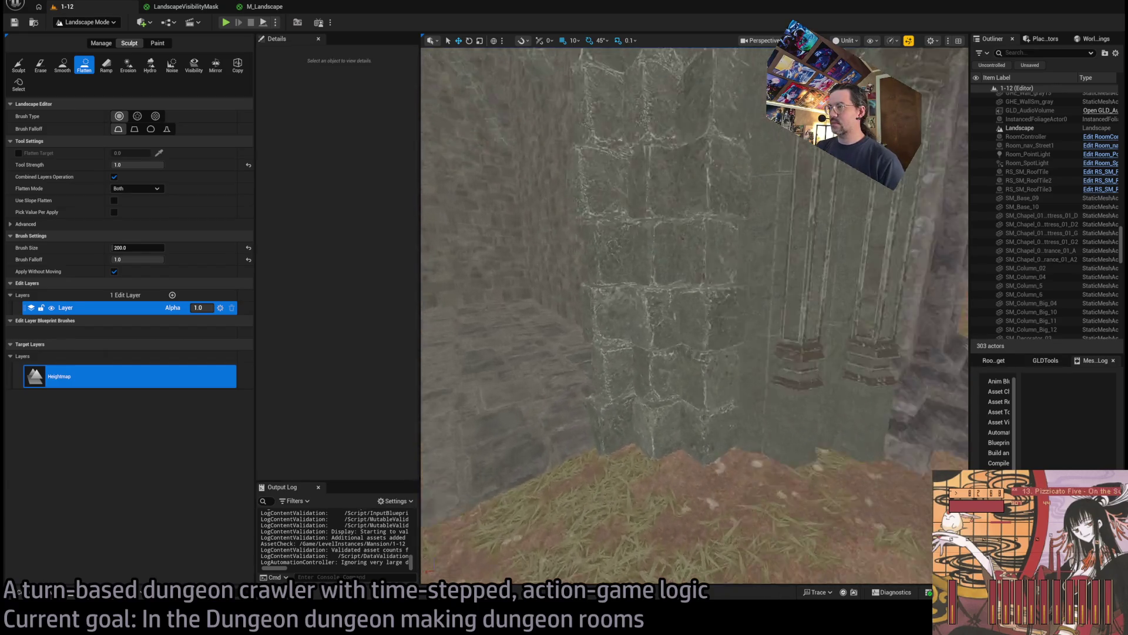
pyautogui.press('w')
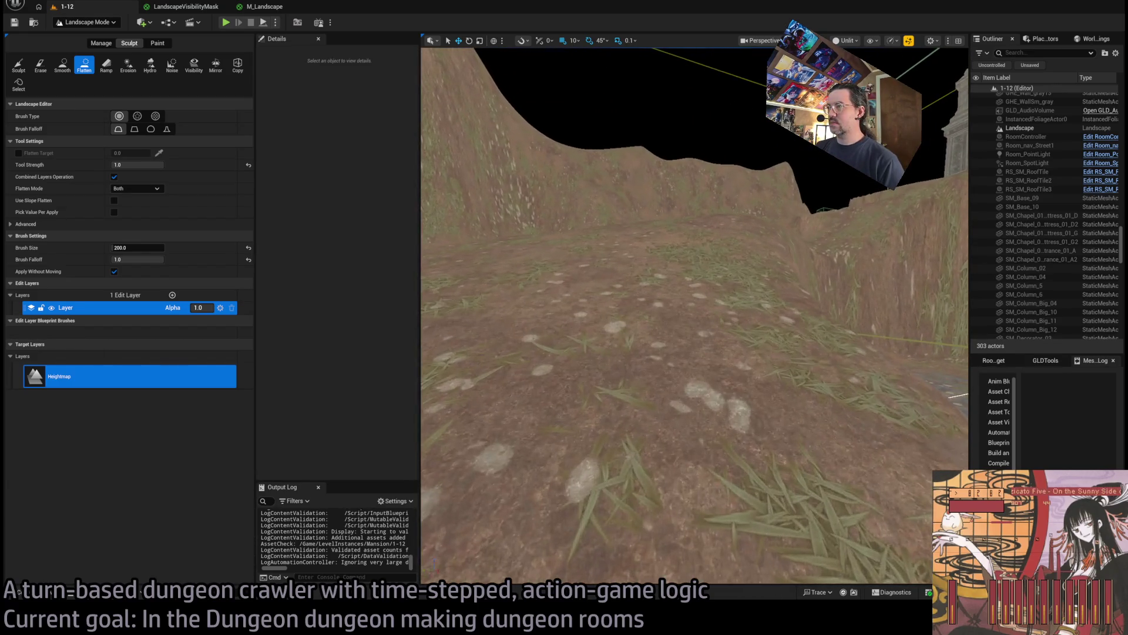
pyautogui.press('w')
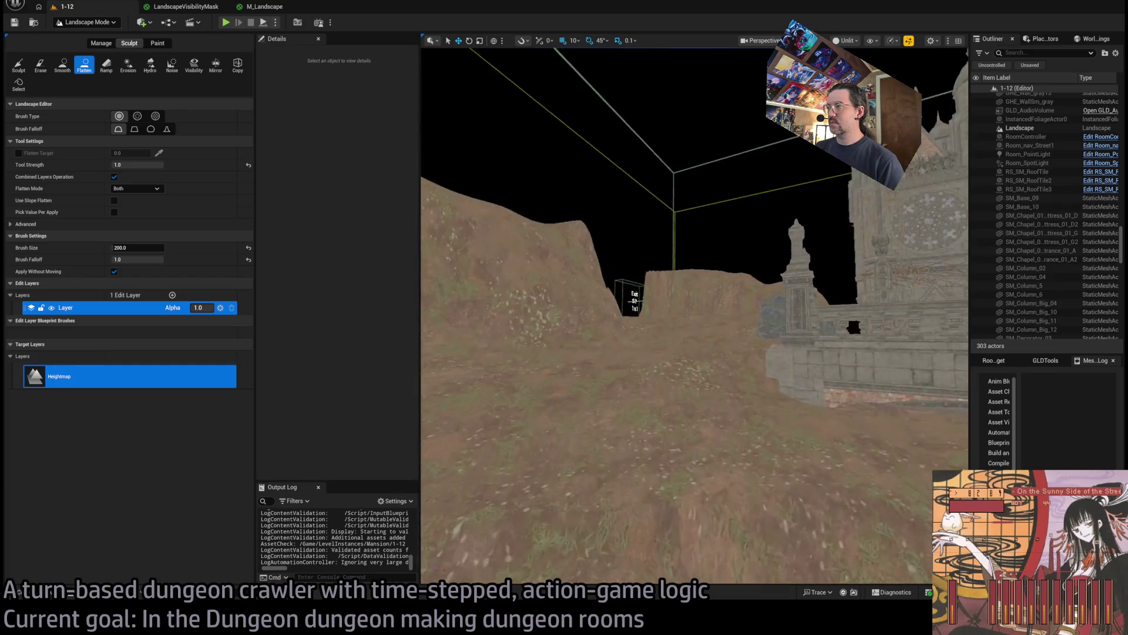
pyautogui.press('w')
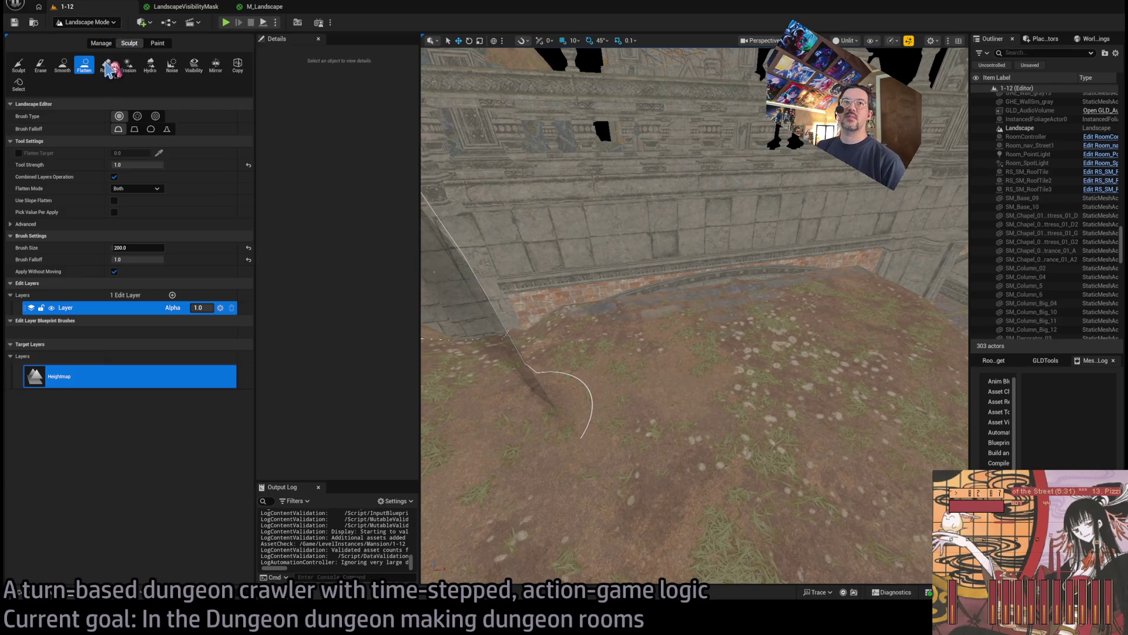
pyautogui.hotkey('shift', '4')
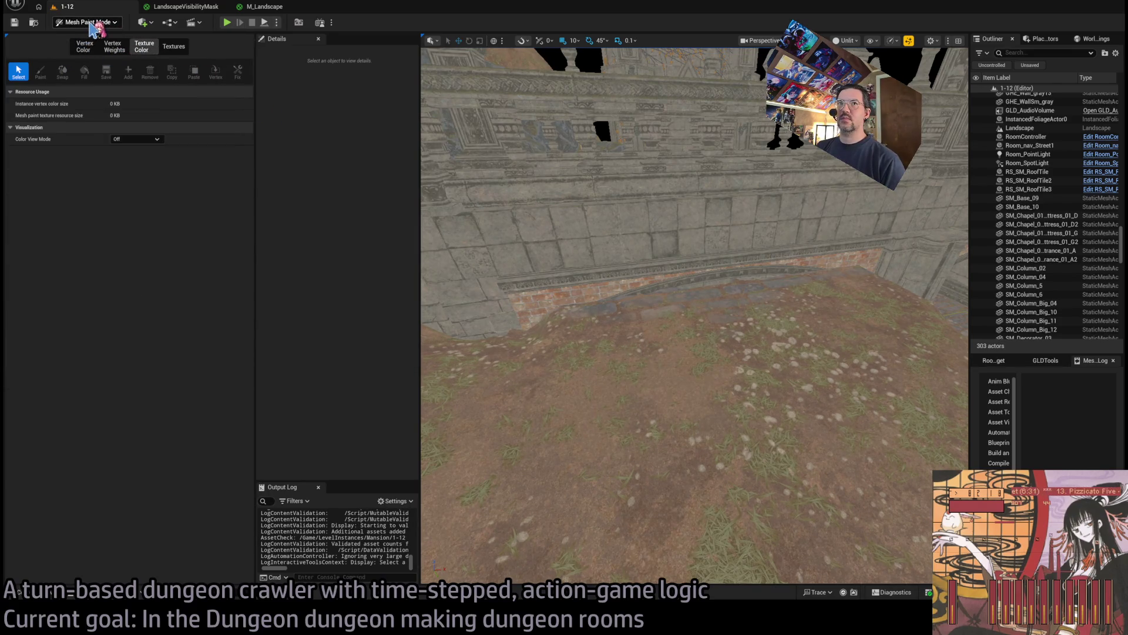
pyautogui.hotkey('shift', '2')
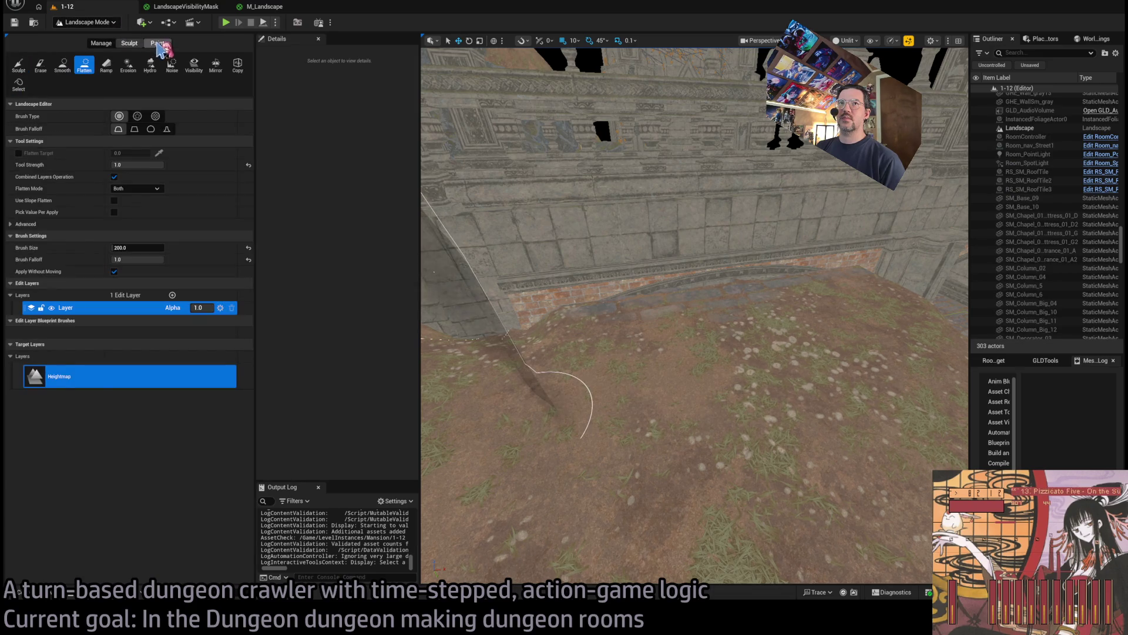
# Switch to landscape Paint with the Soil_01 layer and work around the soil mound
pyautogui.click(158, 44)
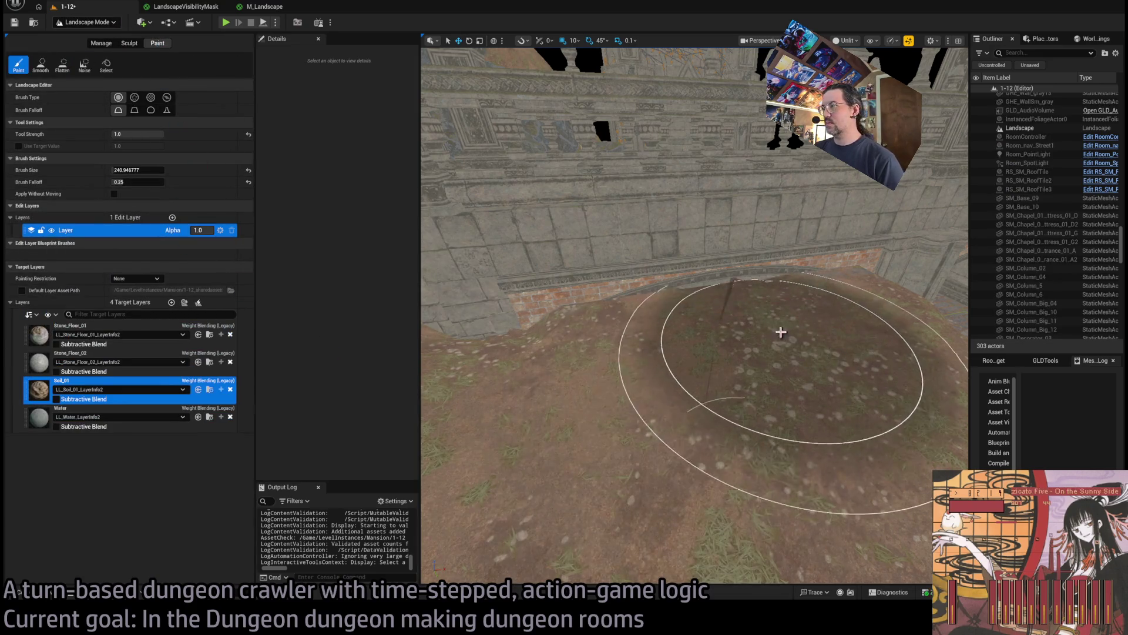
pyautogui.moveTo(835, 316); pyautogui.dragTo(802, 317)
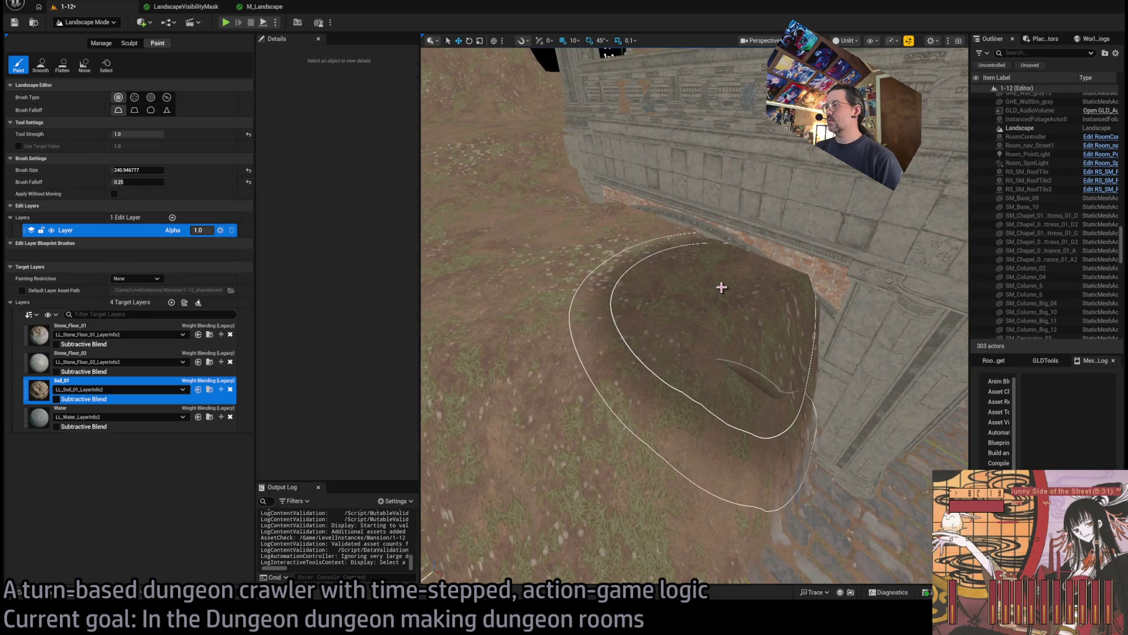
pyautogui.moveTo(659, 247)
pyautogui.mouseDown()
pyautogui.moveTo(626, 214)
pyautogui.moveTo(727, 156)
pyautogui.moveTo(889, 500)
pyautogui.moveTo(761, 290)
pyautogui.mouseUp()
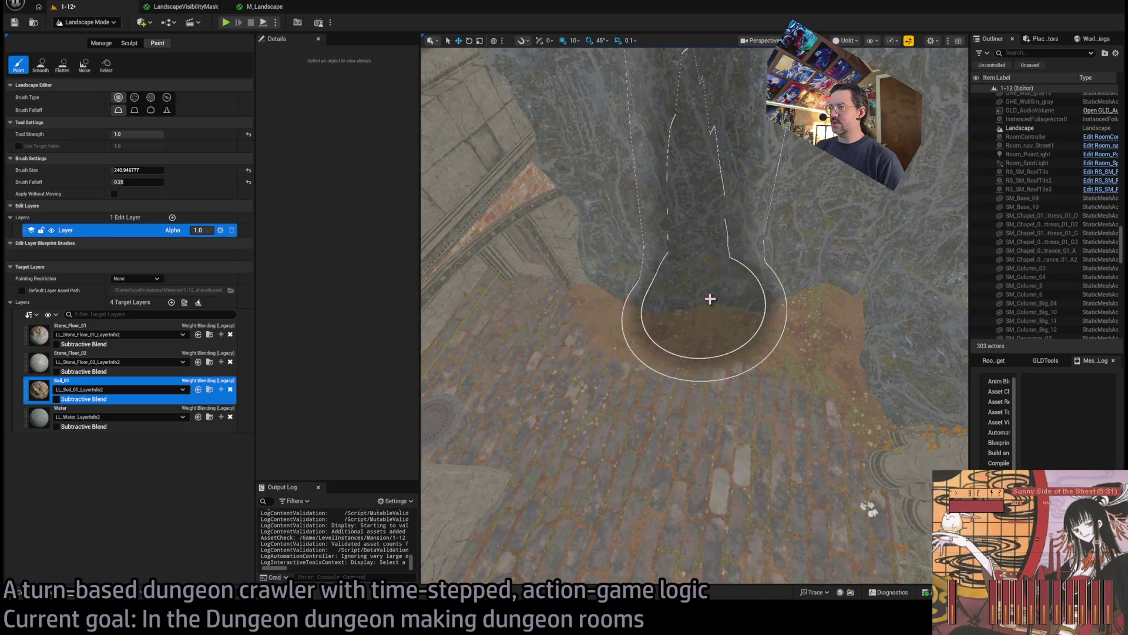
pyautogui.scroll(5, 823, 299)
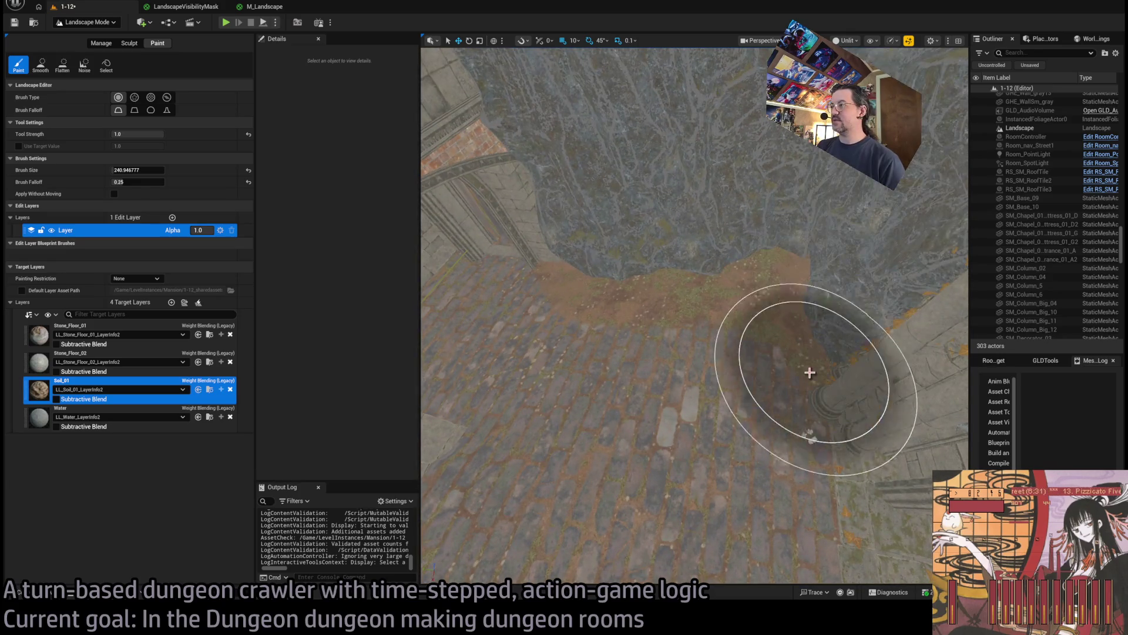
pyautogui.scroll(-10, 818, 350)
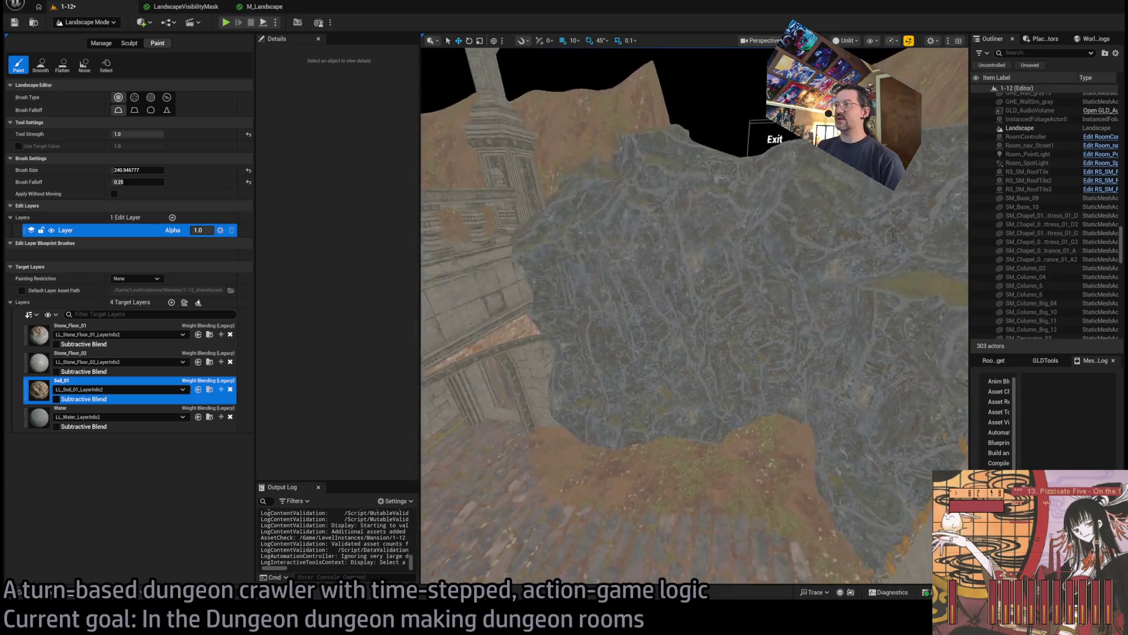
pyautogui.scroll(10, 694, 317)
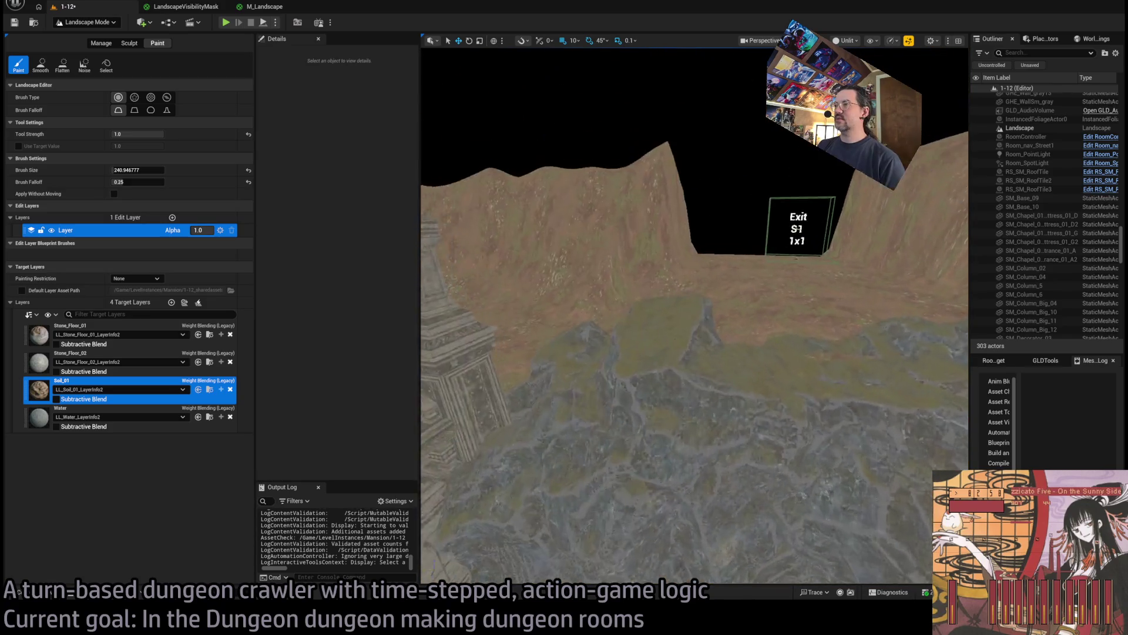
pyautogui.scroll(-10, 862, 293)
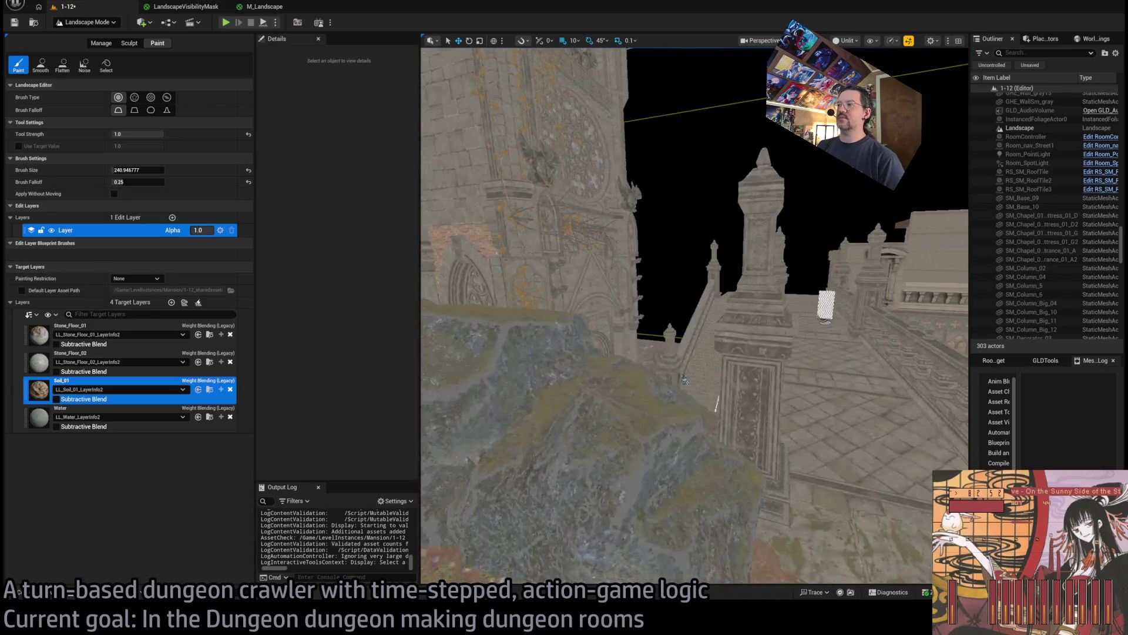
pyautogui.scroll(10, 693, 317)
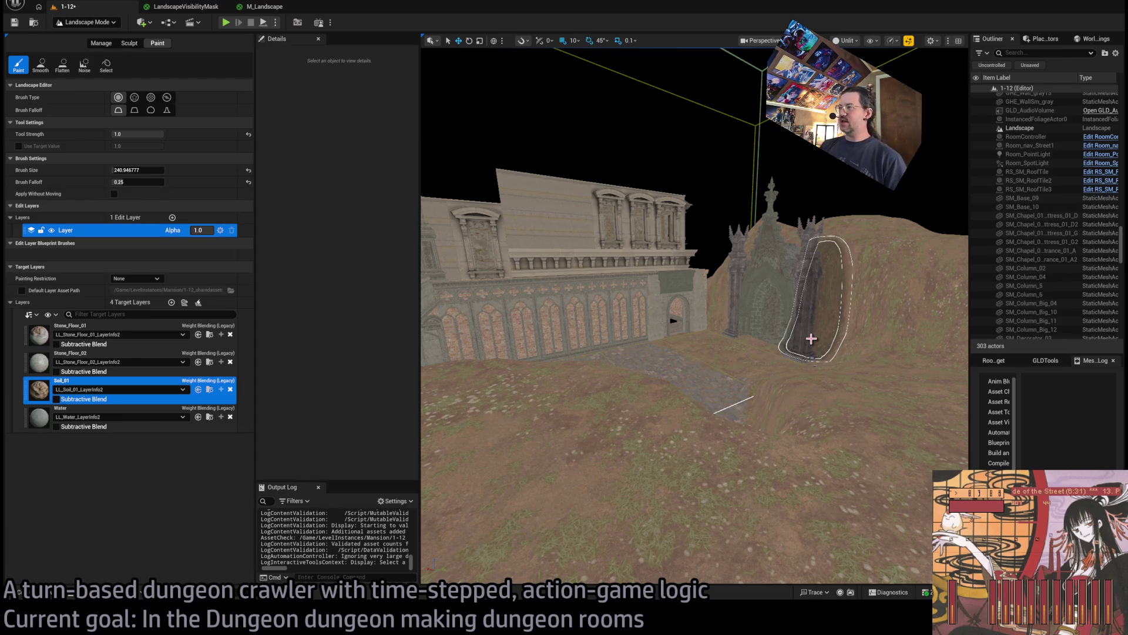
pyautogui.scroll(5, 811, 339)
# Brush Soil_01 over the dug pit and the slopes beside the arched chapel wall
pyautogui.moveTo(775, 324); pyautogui.dragTo(776, 324)
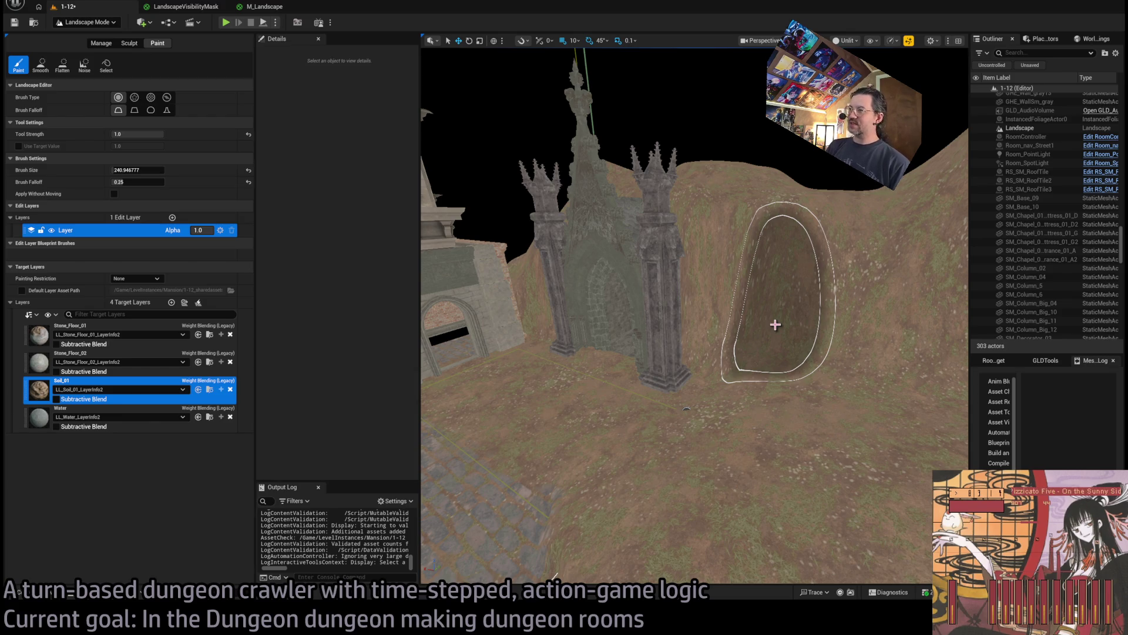
pyautogui.moveTo(714, 344)
pyautogui.mouseDown()
pyautogui.moveTo(678, 353)
pyautogui.moveTo(735, 323)
pyautogui.moveTo(728, 301)
pyautogui.mouseUp()
pyautogui.moveTo(708, 264)
pyautogui.mouseDown()
pyautogui.moveTo(786, 322)
pyautogui.moveTo(671, 234)
pyautogui.mouseUp()
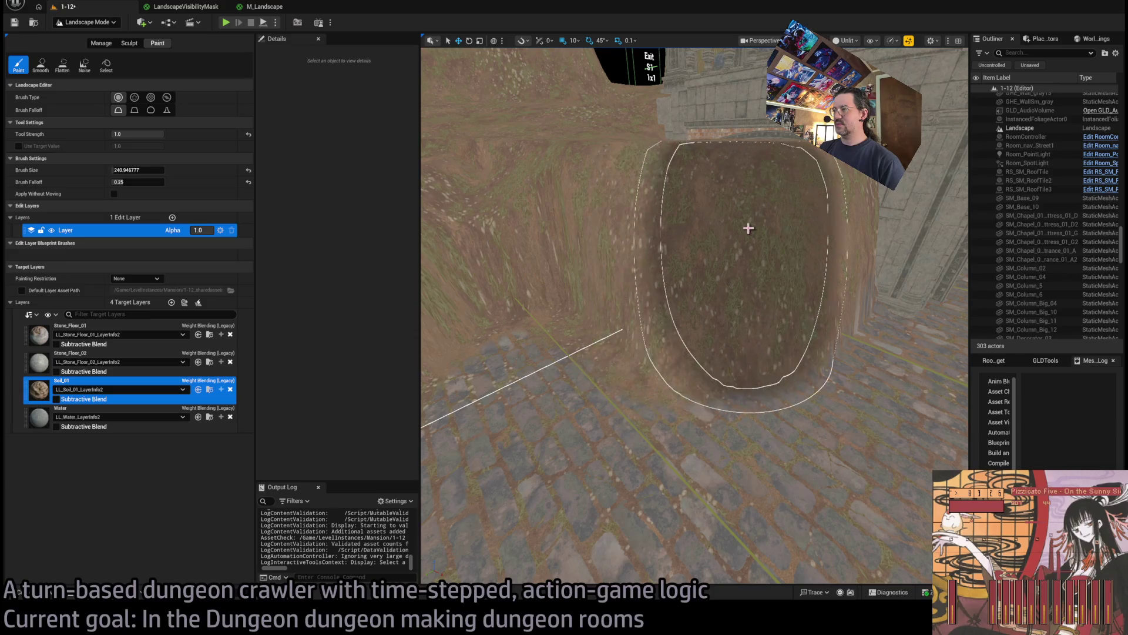
pyautogui.moveTo(790, 210); pyautogui.dragTo(735, 201)
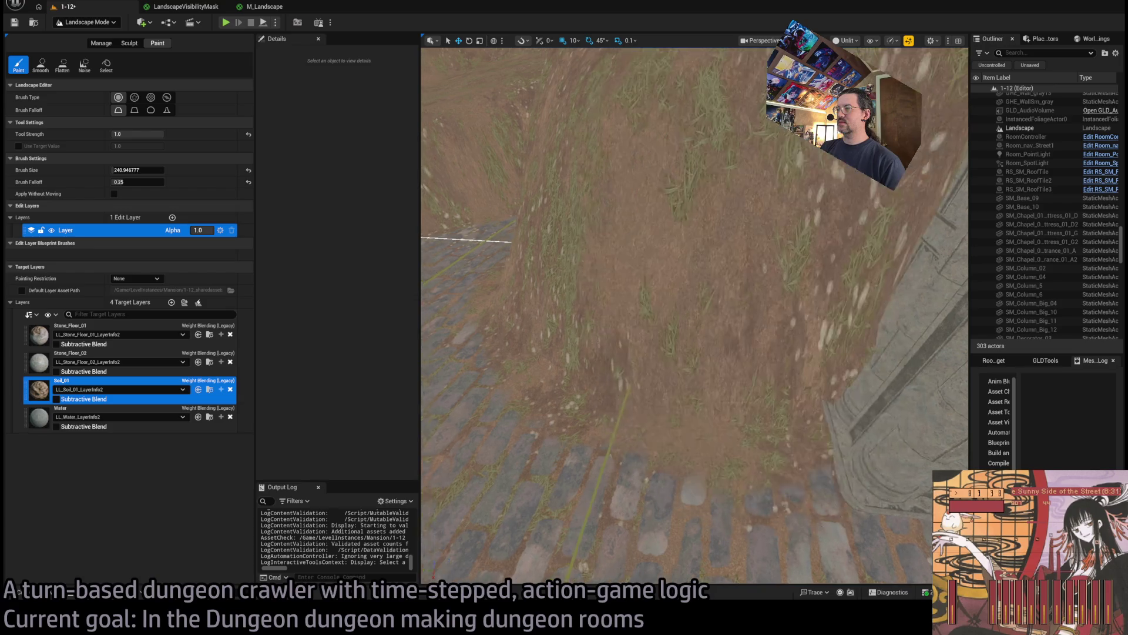
pyautogui.moveTo(693, 317); pyautogui.dragTo(670, 282)
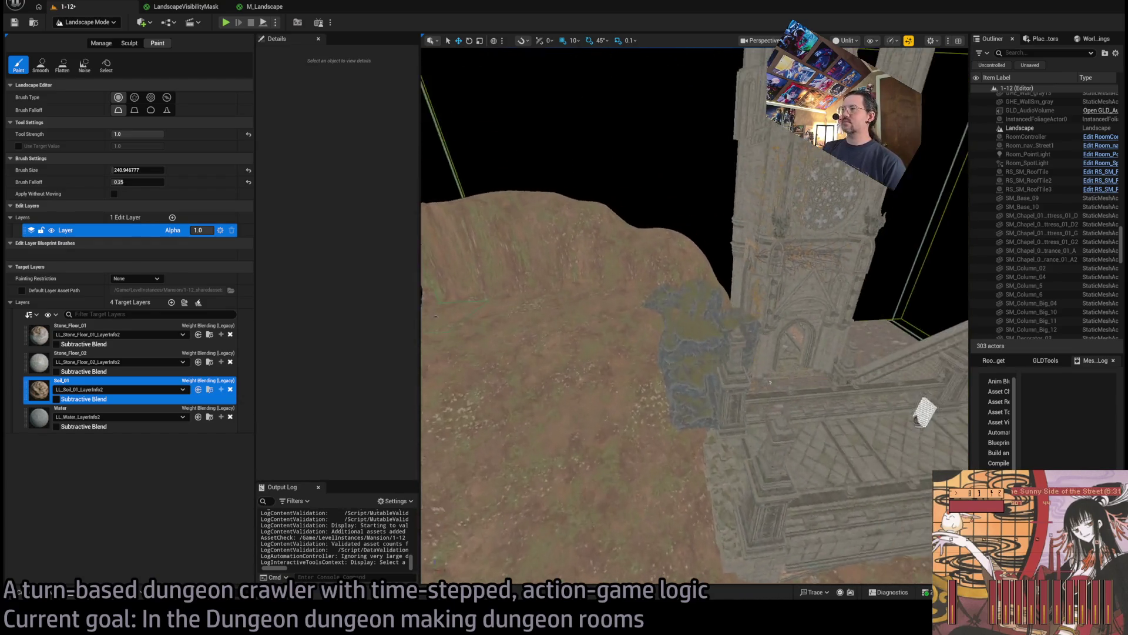
pyautogui.moveTo(801, 495)
pyautogui.mouseDown()
pyautogui.moveTo(583, 440)
pyautogui.moveTo(626, 376)
pyautogui.moveTo(730, 364)
pyautogui.moveTo(708, 405)
pyautogui.moveTo(682, 341)
pyautogui.moveTo(664, 329)
pyautogui.mouseUp()
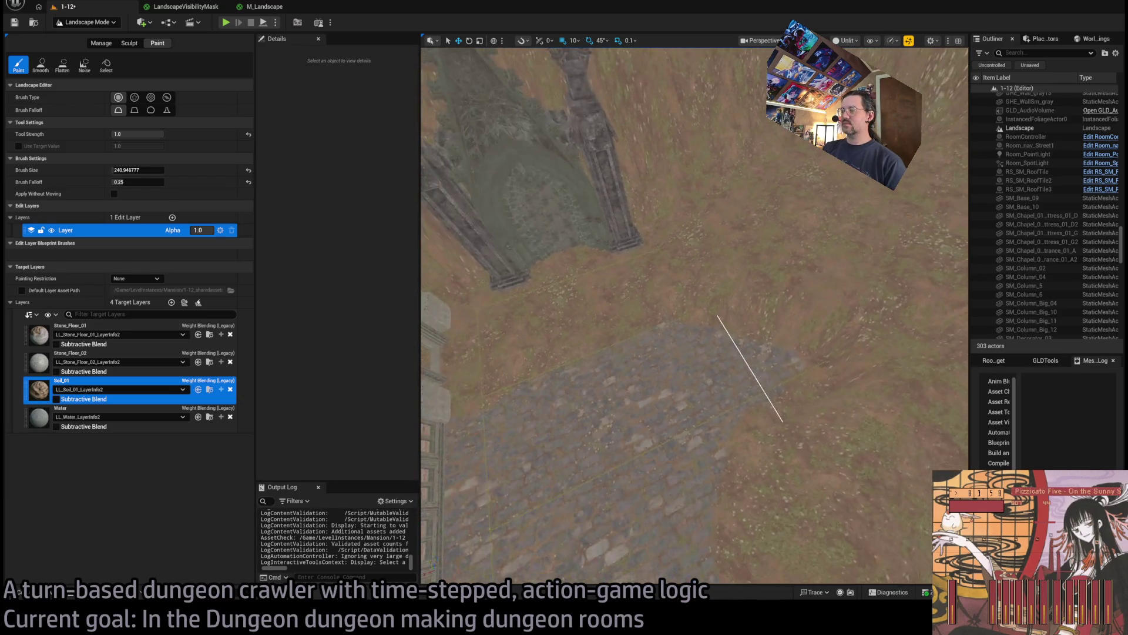
pyautogui.moveTo(712, 477)
pyautogui.mouseDown()
pyautogui.moveTo(699, 452)
pyautogui.moveTo(708, 468)
pyautogui.mouseUp()
pyautogui.moveTo(756, 398); pyautogui.dragTo(730, 423)
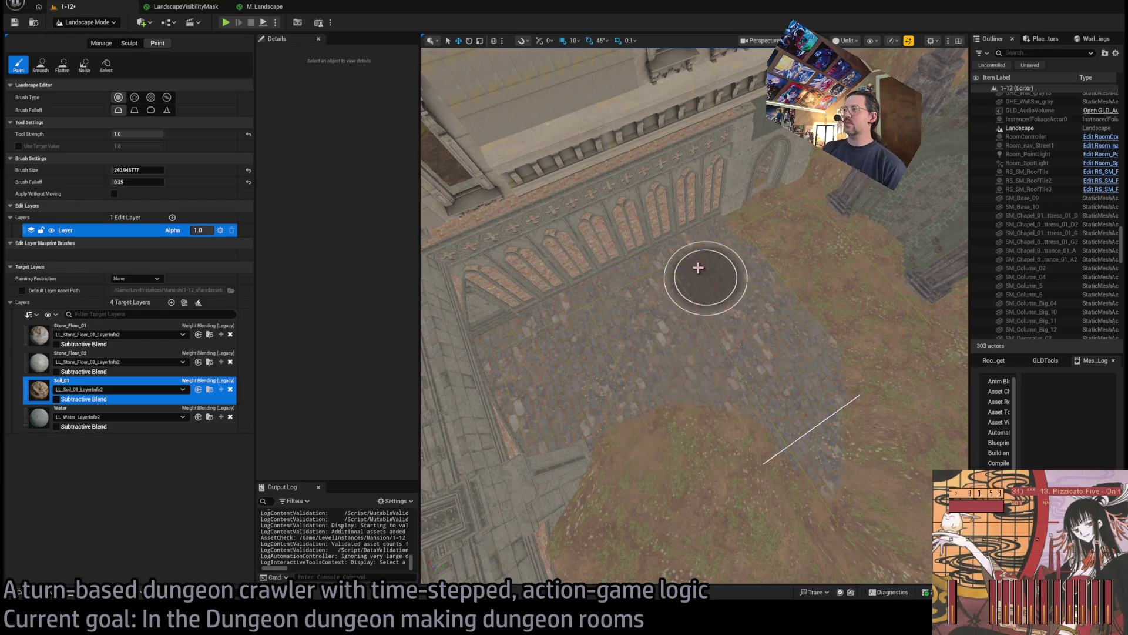
# Paint the remaining Soil_01 patches on the dirt floor beside the gothic wall
pyautogui.moveTo(759, 289)
pyautogui.mouseDown()
pyautogui.moveTo(740, 332)
pyautogui.moveTo(649, 265)
pyautogui.moveTo(723, 214)
pyautogui.moveTo(801, 308)
pyautogui.mouseUp()
pyautogui.moveTo(788, 441)
pyautogui.mouseDown()
pyautogui.moveTo(788, 352)
pyautogui.moveTo(741, 335)
pyautogui.moveTo(822, 338)
pyautogui.moveTo(816, 391)
pyautogui.moveTo(768, 448)
pyautogui.mouseUp()
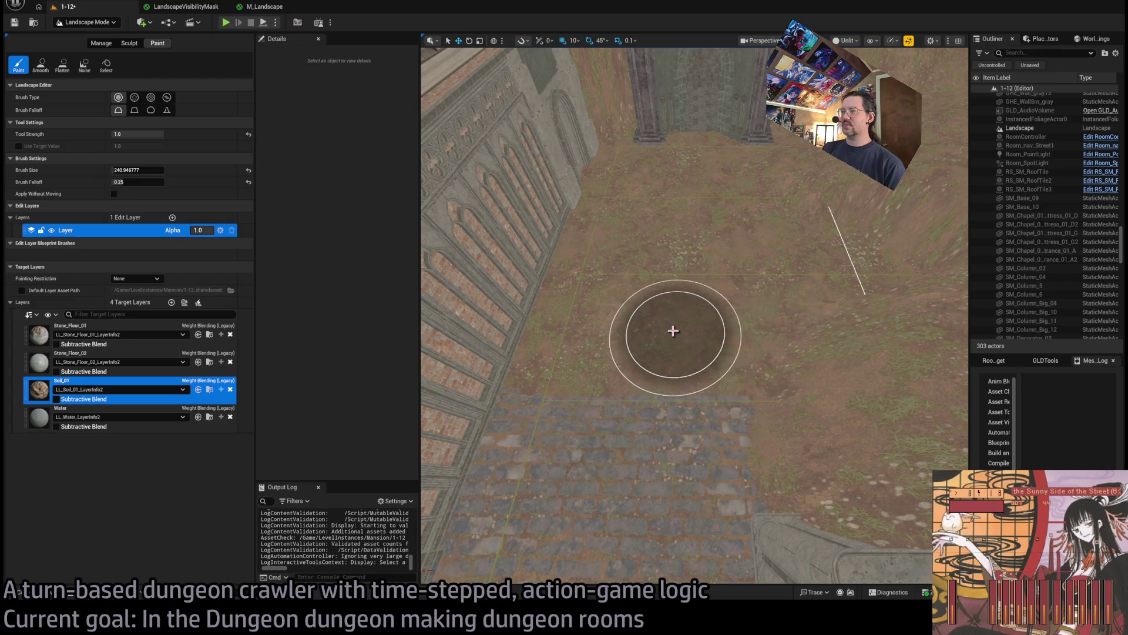
pyautogui.moveTo(753, 340)
pyautogui.mouseDown()
pyautogui.moveTo(737, 417)
pyautogui.moveTo(729, 365)
pyautogui.moveTo(794, 348)
pyautogui.mouseUp()
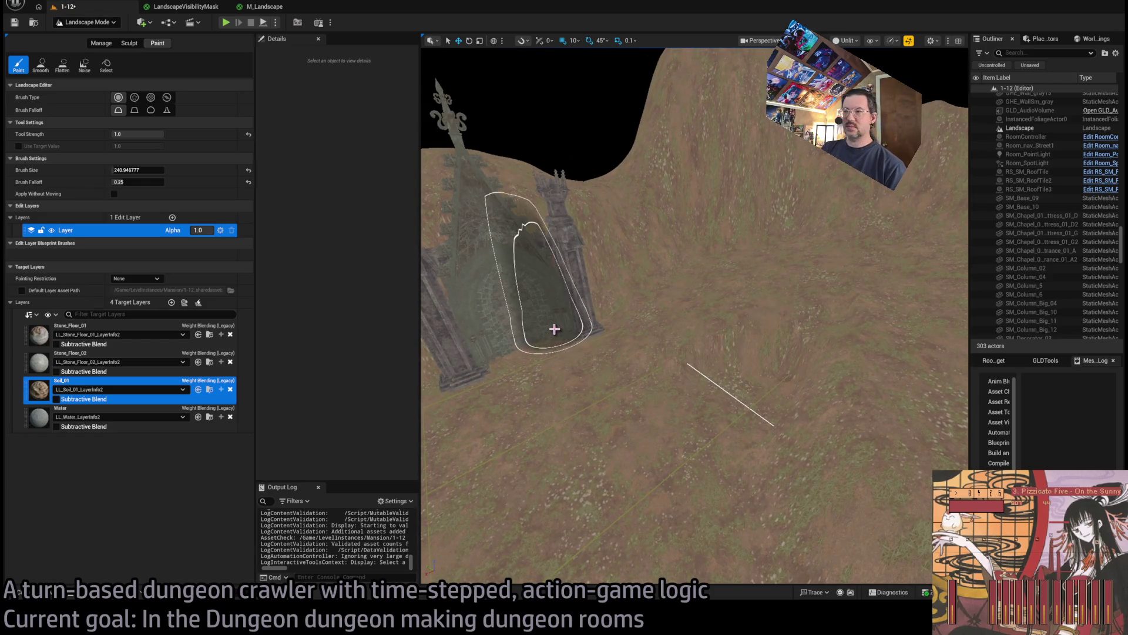
pyautogui.moveTo(693, 360)
pyautogui.mouseDown()
pyautogui.moveTo(711, 361)
pyautogui.moveTo(682, 358)
pyautogui.mouseUp()
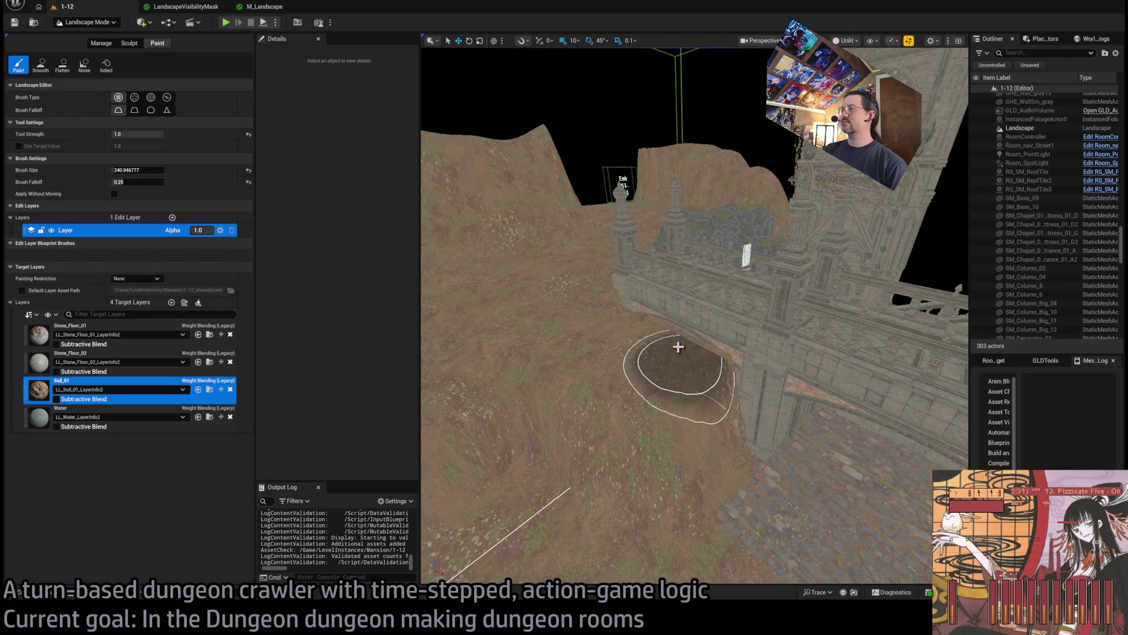
pyautogui.press('Right')
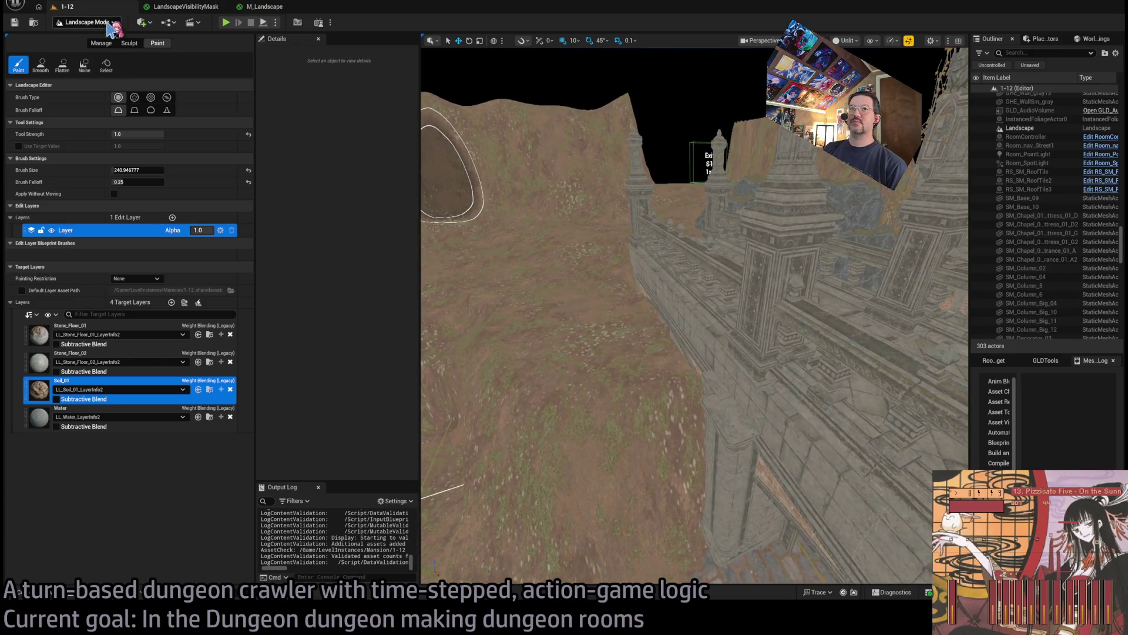
# Return to Selection Mode and fly down into the corridor
pyautogui.hotkey('shift', '1')
pyautogui.scroll(-5, 598, 316)
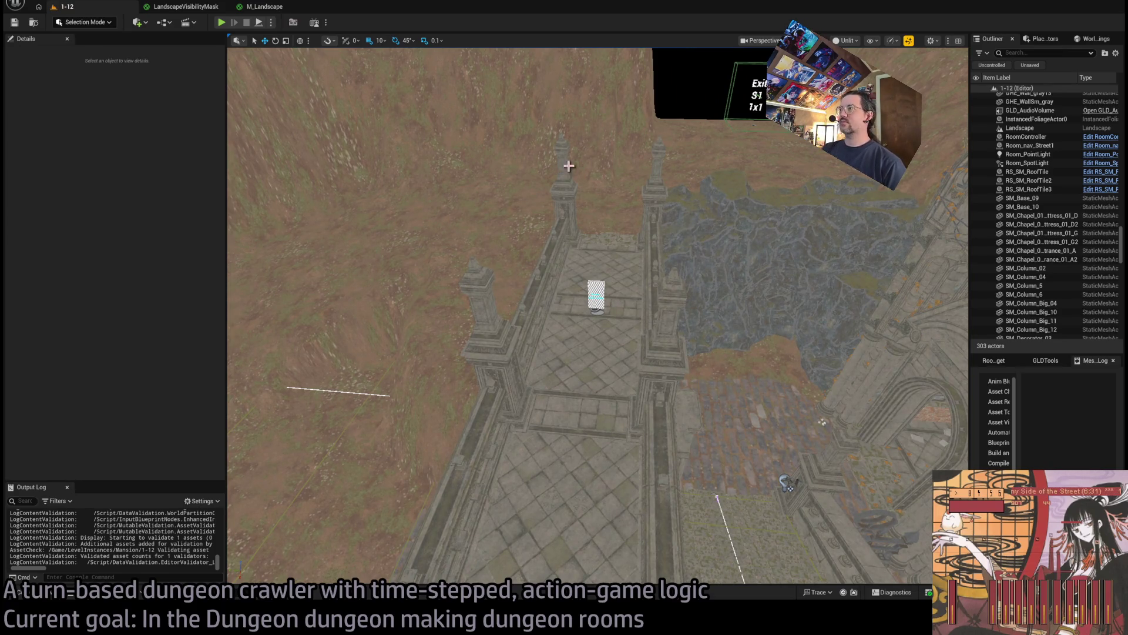
pyautogui.press('w')
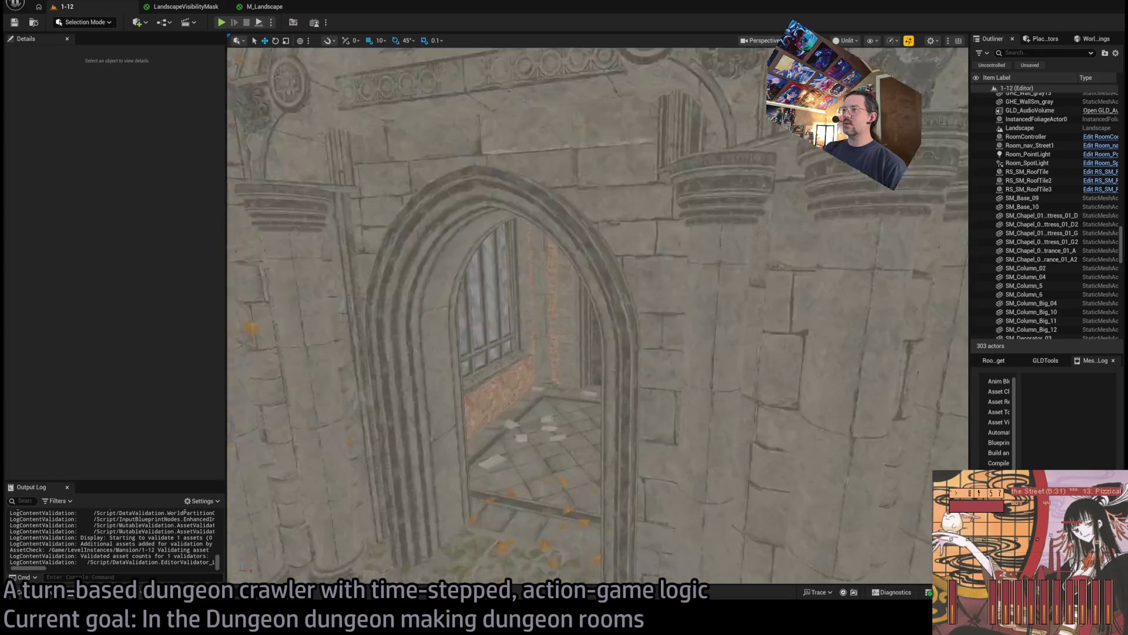
# Select Room_PointLight and move it to Y 1267, X 1984 in lit view
pyautogui.click(611, 294)
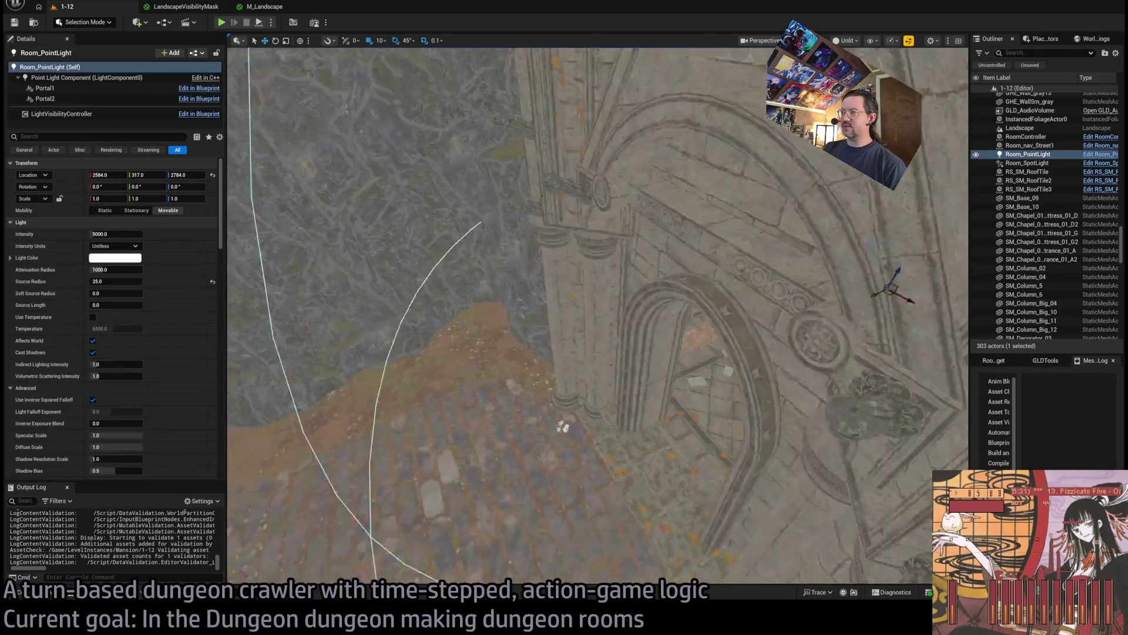
pyautogui.moveTo(776, 297); pyautogui.dragTo(526, 392)
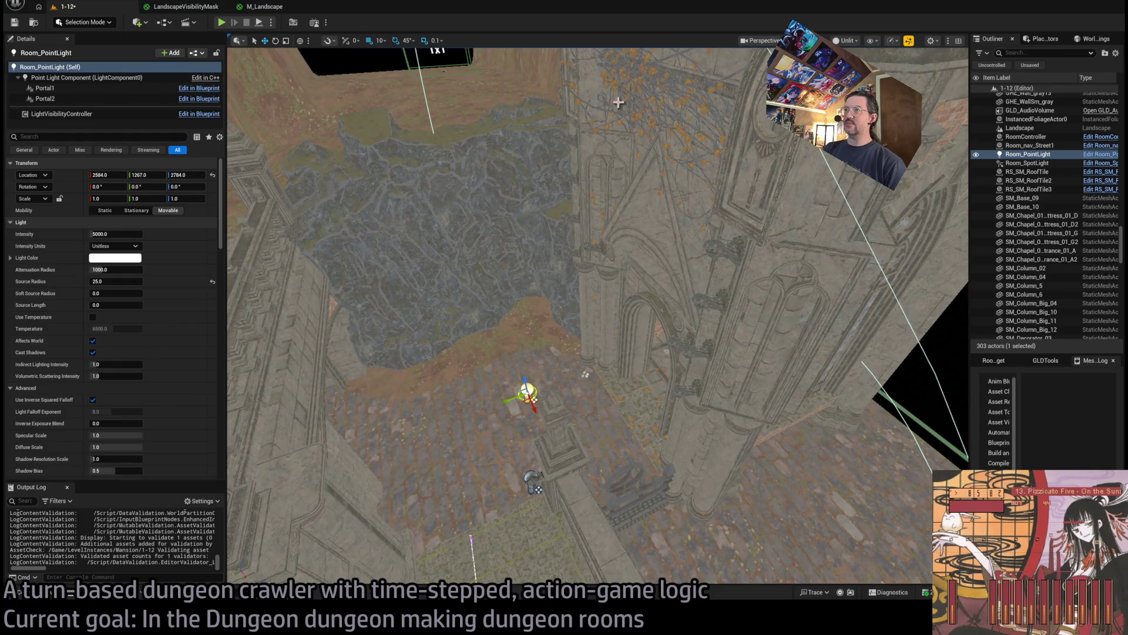
pyautogui.hotkey('alt', '4')
pyautogui.moveTo(585, 373)
pyautogui.mouseDown()
pyautogui.moveTo(573, 264)
pyautogui.moveTo(532, 226)
pyautogui.moveTo(523, 114)
pyautogui.mouseUp()
# Set the light's intensity to 9.0 EV and its attenuation radius to 3000
pyautogui.click(115, 234)
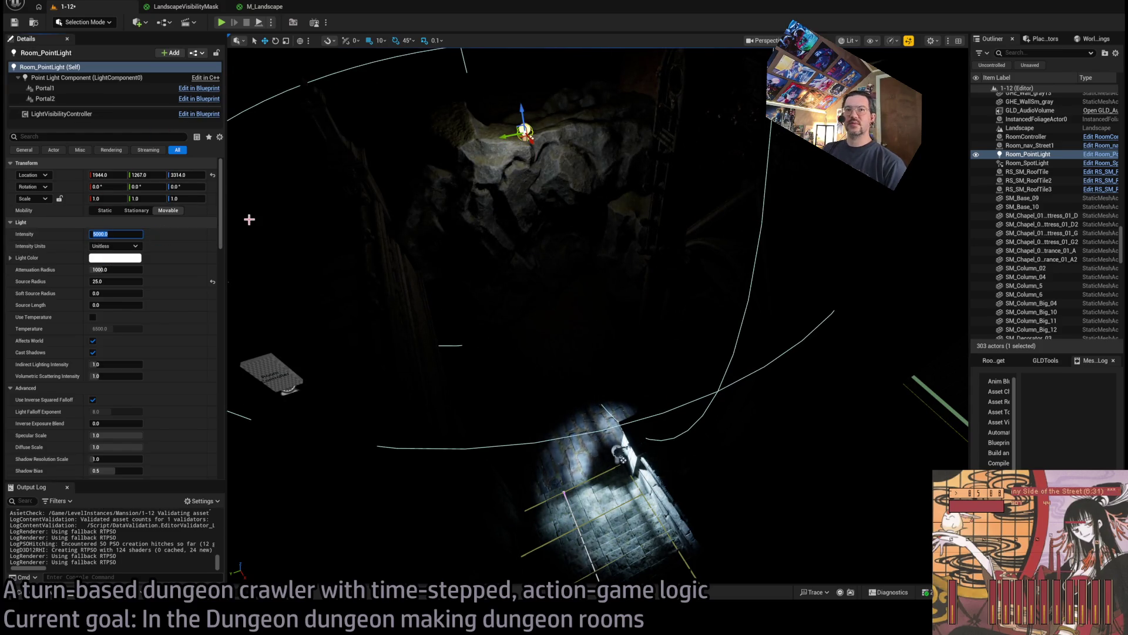
pyautogui.press('Return')
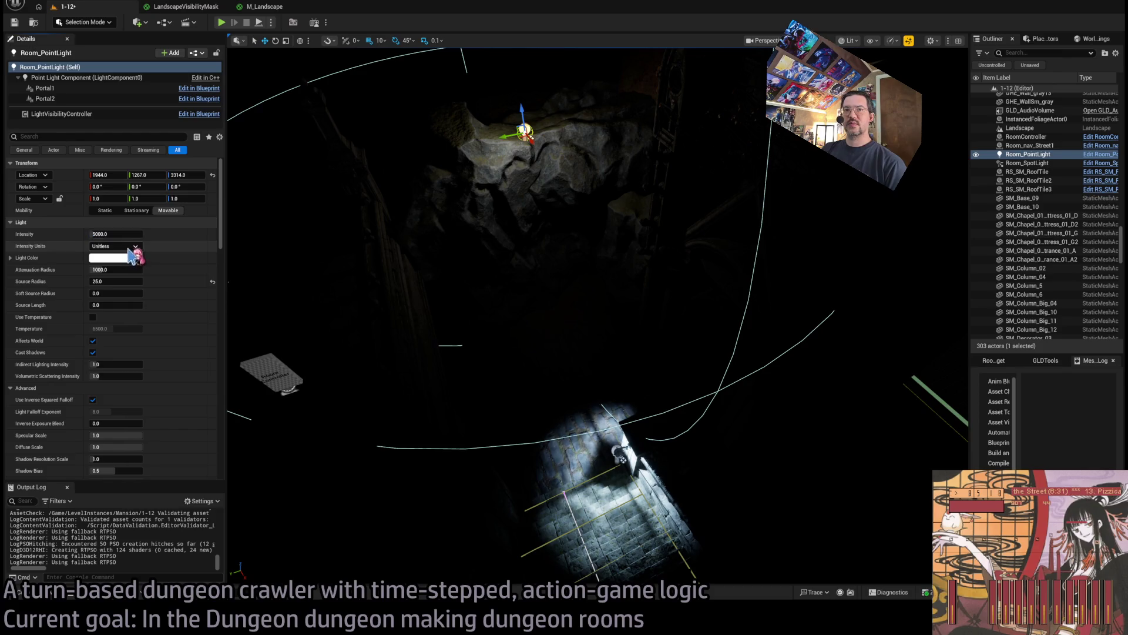
pyautogui.click(115, 245)
pyautogui.click(129, 287)
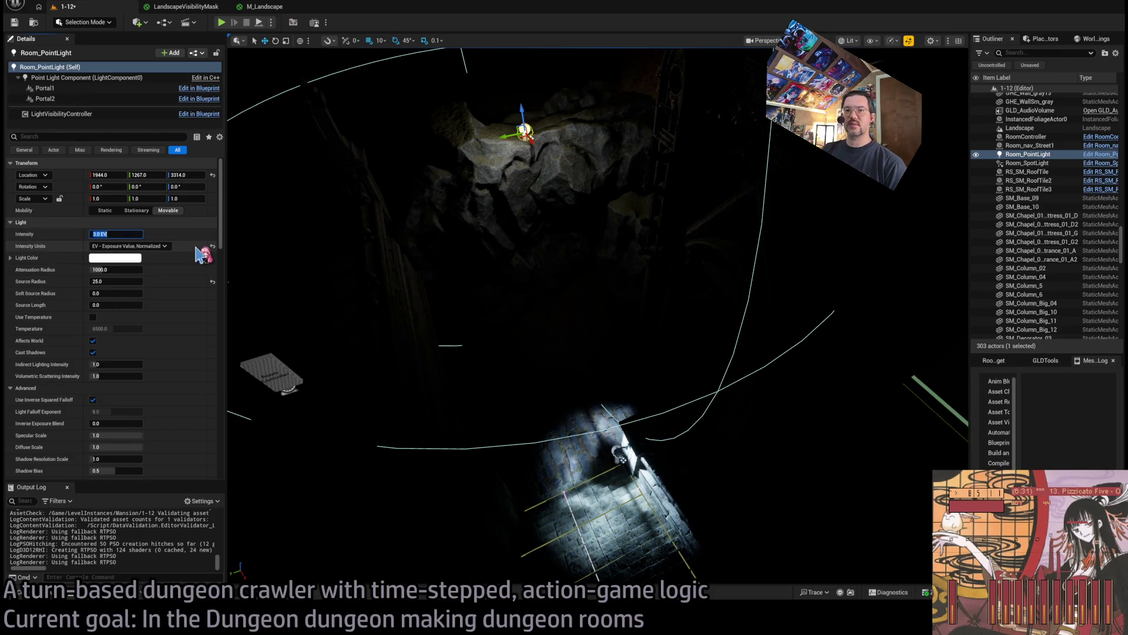
pyautogui.write('9')
pyautogui.press('Return')
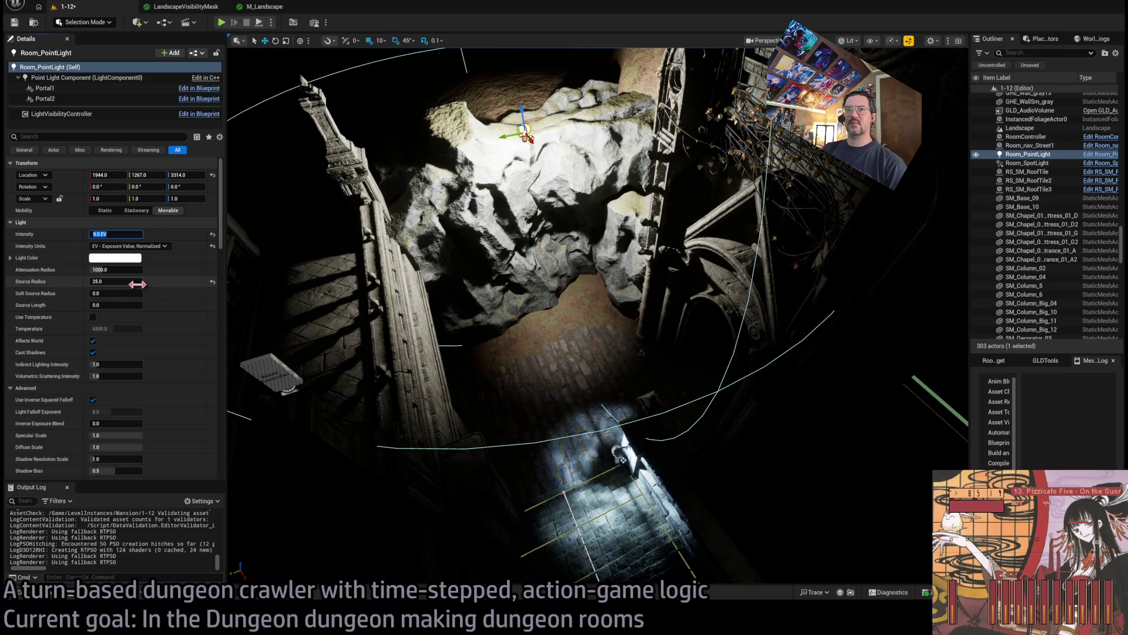
pyautogui.click(115, 270)
pyautogui.write('00')
pyautogui.press('Return')
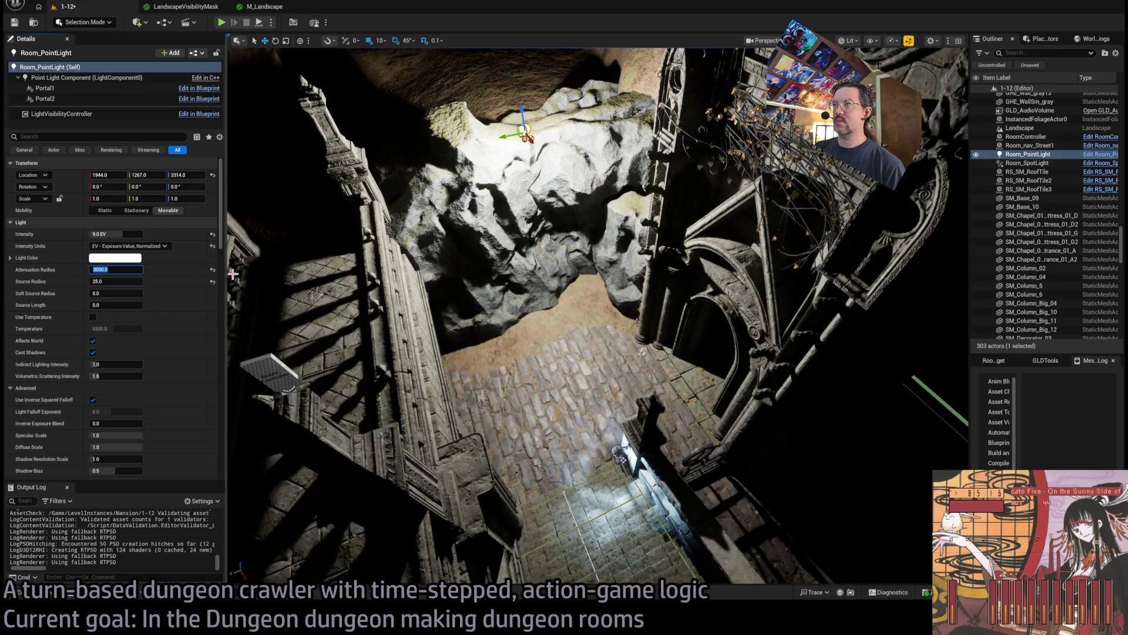
# Raise the light to Z 3944 at X 2434 with a 105 source radius
pyautogui.press('f')
pyautogui.moveTo(686, 286); pyautogui.dragTo(699, 207)
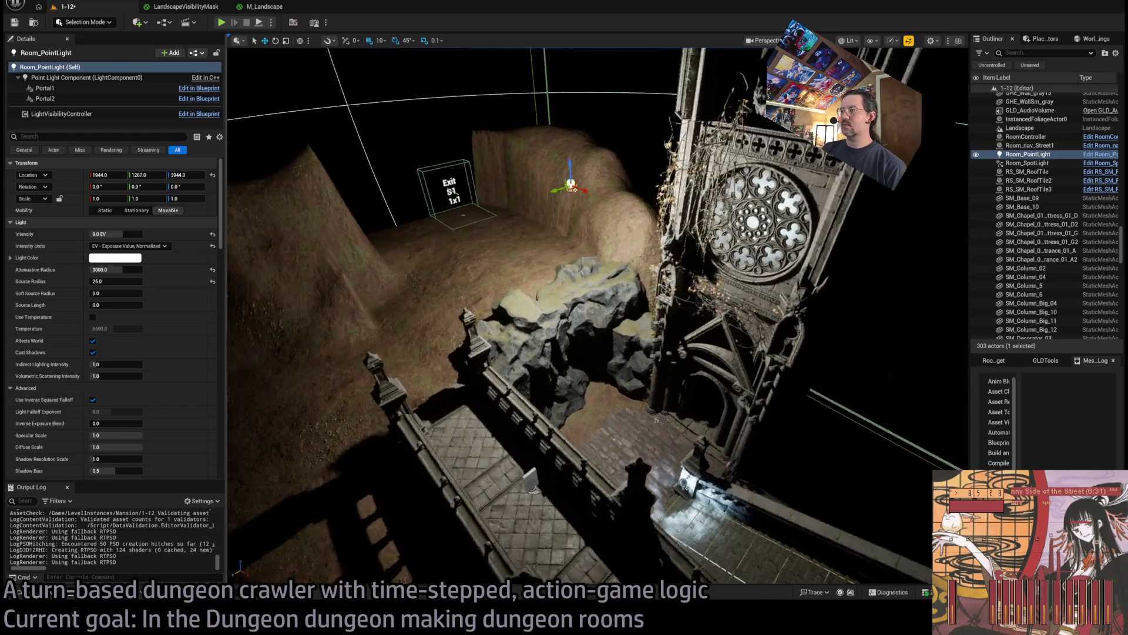
pyautogui.moveTo(672, 154)
pyautogui.mouseDown()
pyautogui.moveTo(894, 211)
pyautogui.moveTo(694, 262)
pyautogui.moveTo(629, 245)
pyautogui.mouseUp()
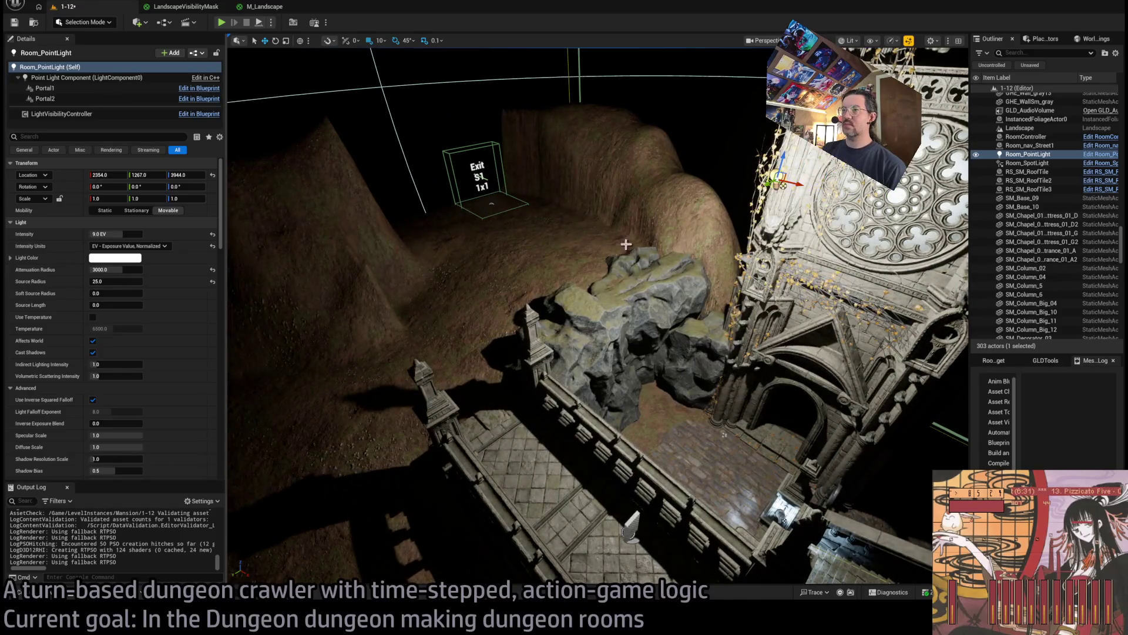
pyautogui.press('Return')
pyautogui.moveTo(799, 187)
pyautogui.mouseDown()
pyautogui.moveTo(650, 163)
pyautogui.moveTo(557, 126)
pyautogui.moveTo(743, 151)
pyautogui.moveTo(826, 191)
pyautogui.mouseUp()
pyautogui.moveTo(733, 249)
pyautogui.mouseDown()
pyautogui.moveTo(674, 235)
pyautogui.moveTo(670, 216)
pyautogui.moveTo(541, 203)
pyautogui.moveTo(521, 272)
pyautogui.mouseUp()
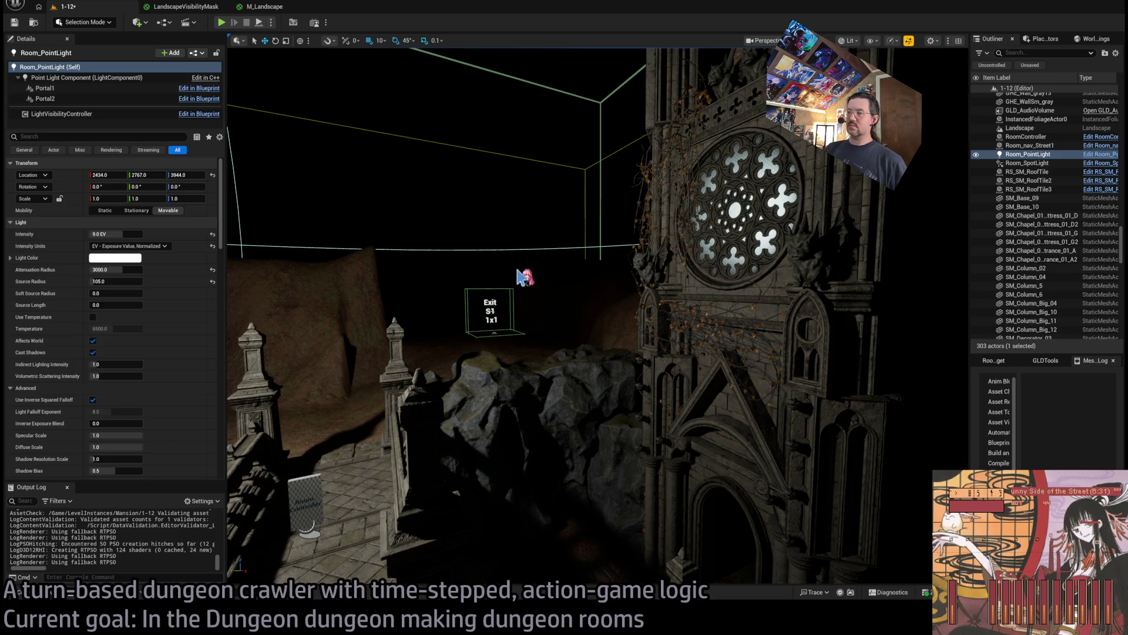
pyautogui.moveTo(523, 272)
pyautogui.mouseDown()
pyautogui.moveTo(538, 232)
pyautogui.moveTo(530, 192)
pyautogui.moveTo(561, 184)
pyautogui.moveTo(546, 286)
pyautogui.mouseUp()
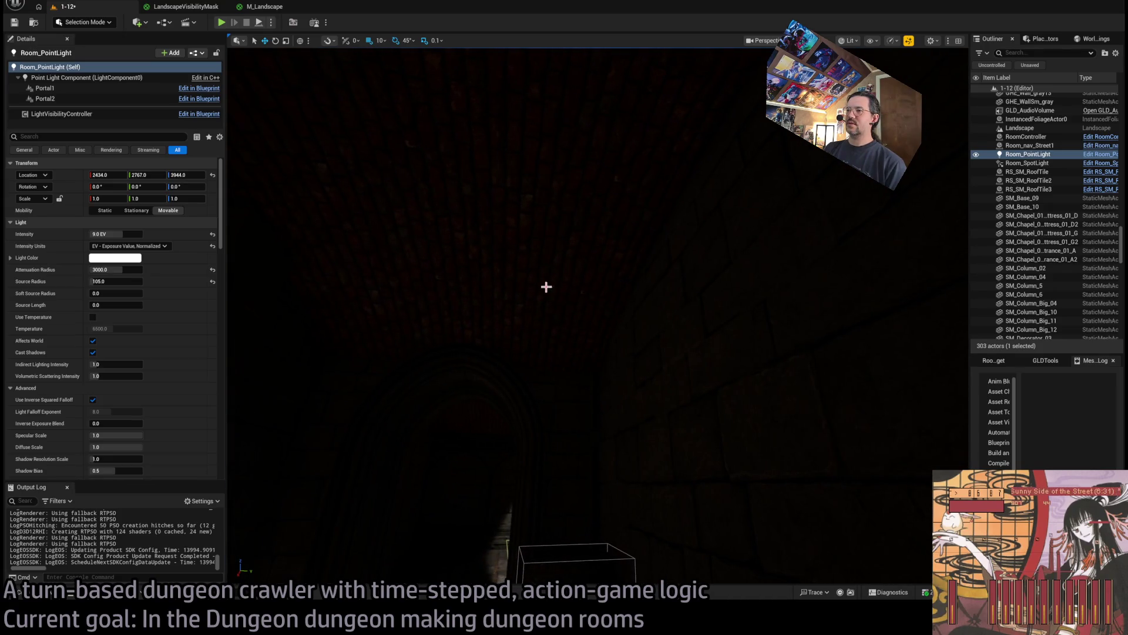
# Fly toward the lit chapel archway and cobbled floor, then save the level
pyautogui.moveTo(685, 260); pyautogui.dragTo(600, 255)
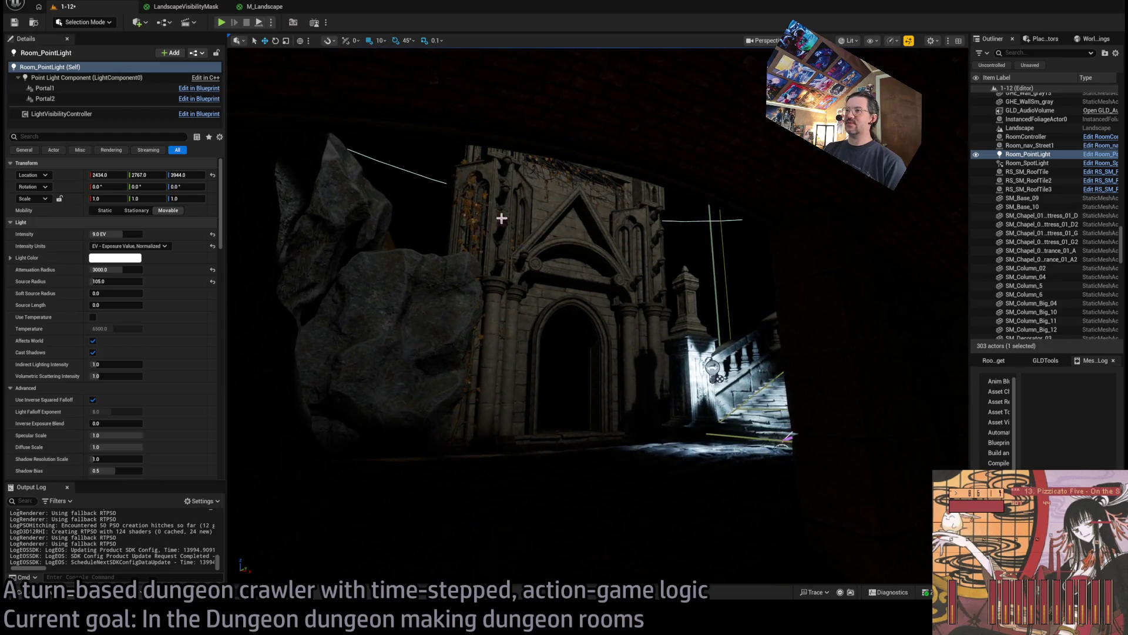
pyautogui.moveTo(622, 312)
pyautogui.mouseDown()
pyautogui.moveTo(546, 312)
pyautogui.moveTo(656, 317)
pyautogui.mouseUp()
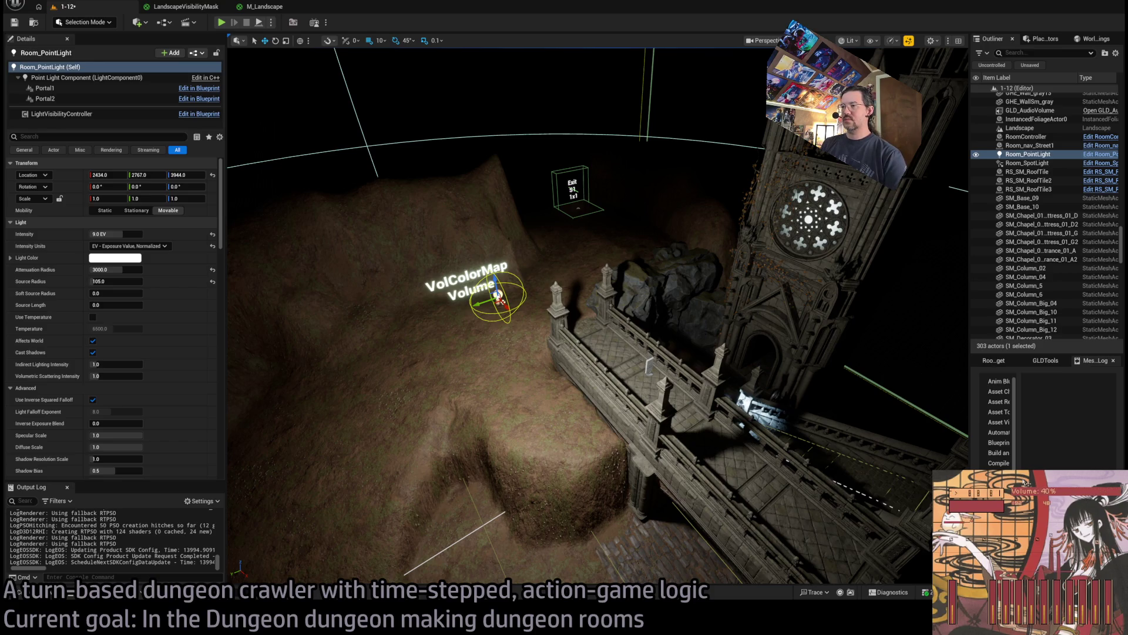
pyautogui.press('w')
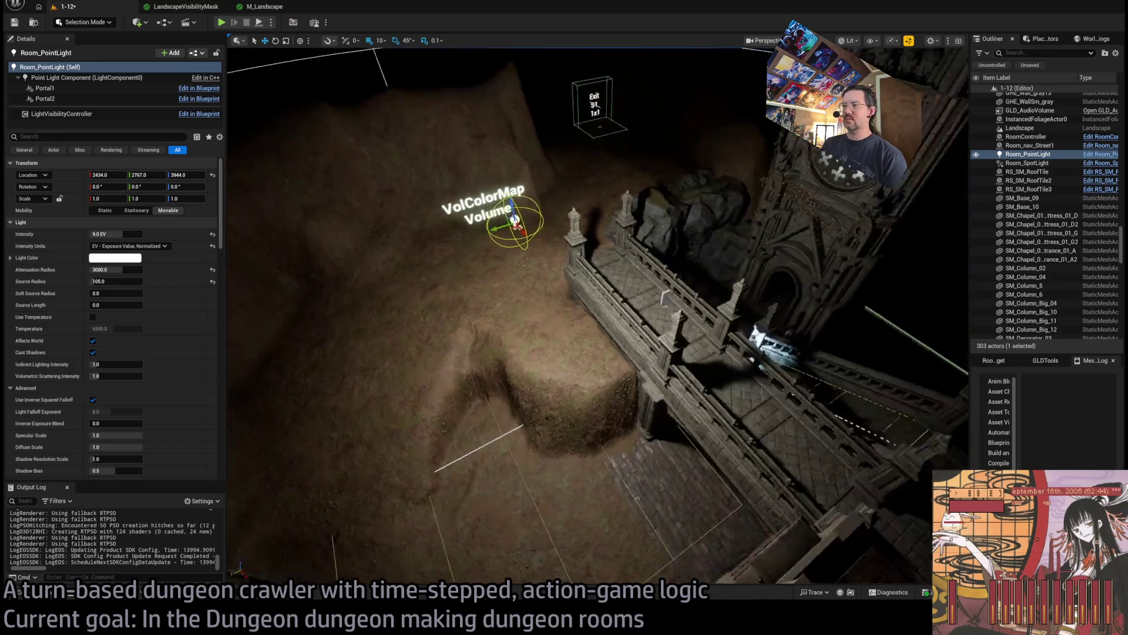
pyautogui.press('w')
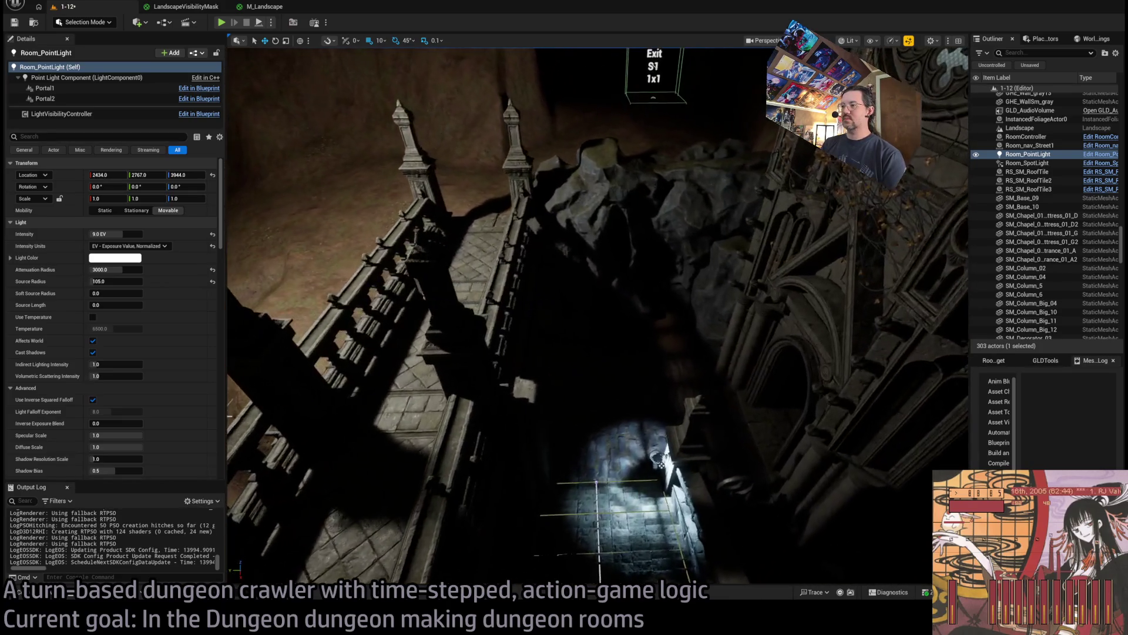
pyautogui.press('w')
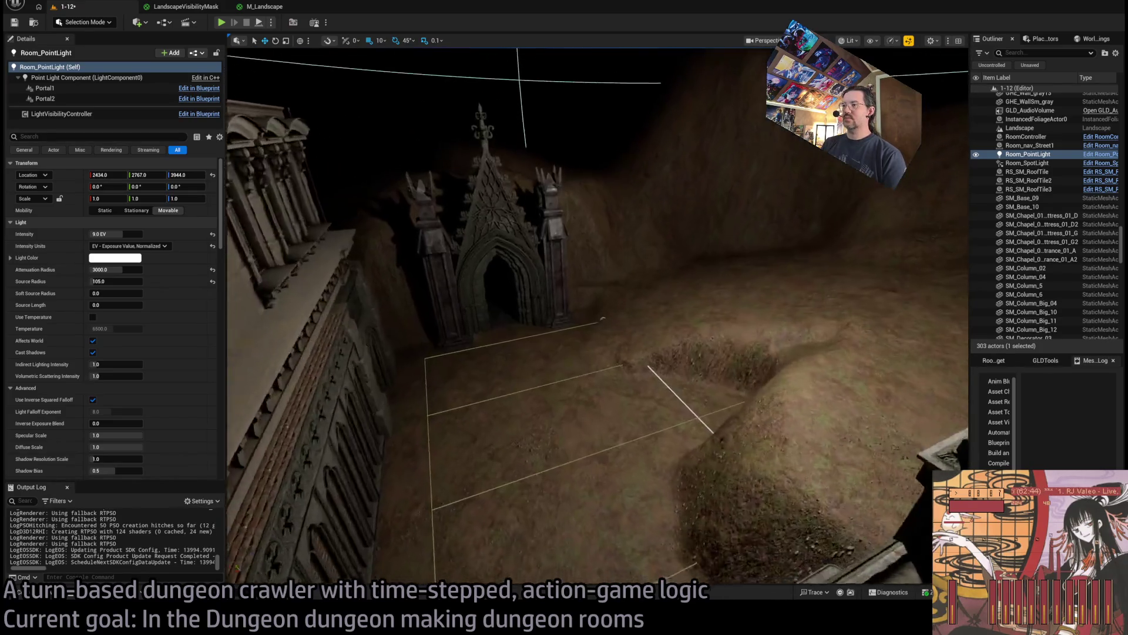
pyautogui.press('w')
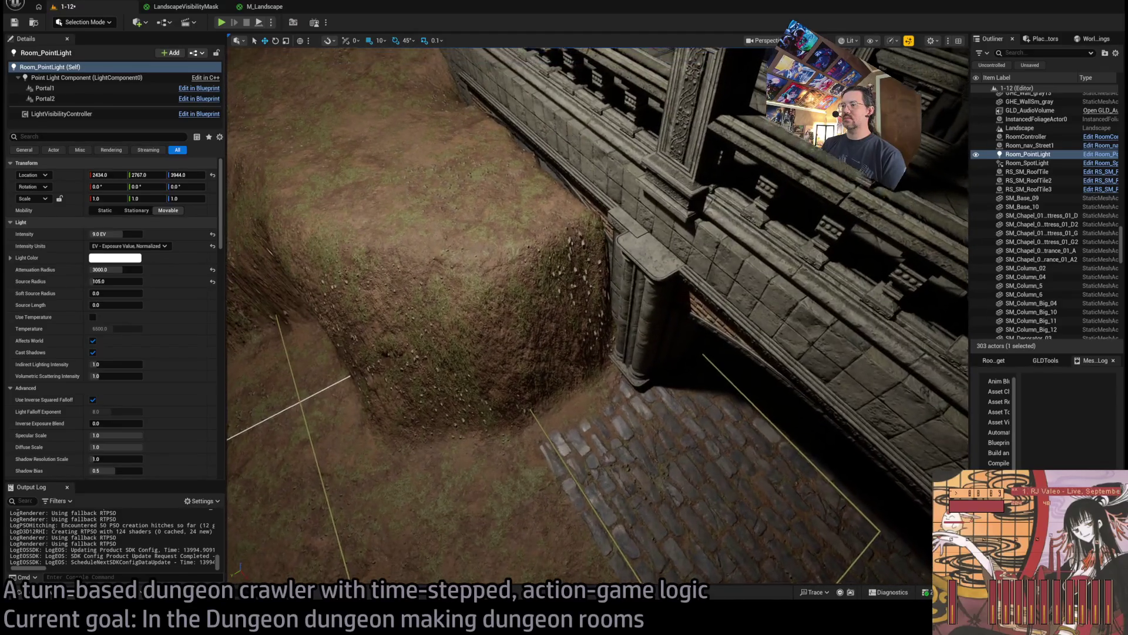
pyautogui.press('w')
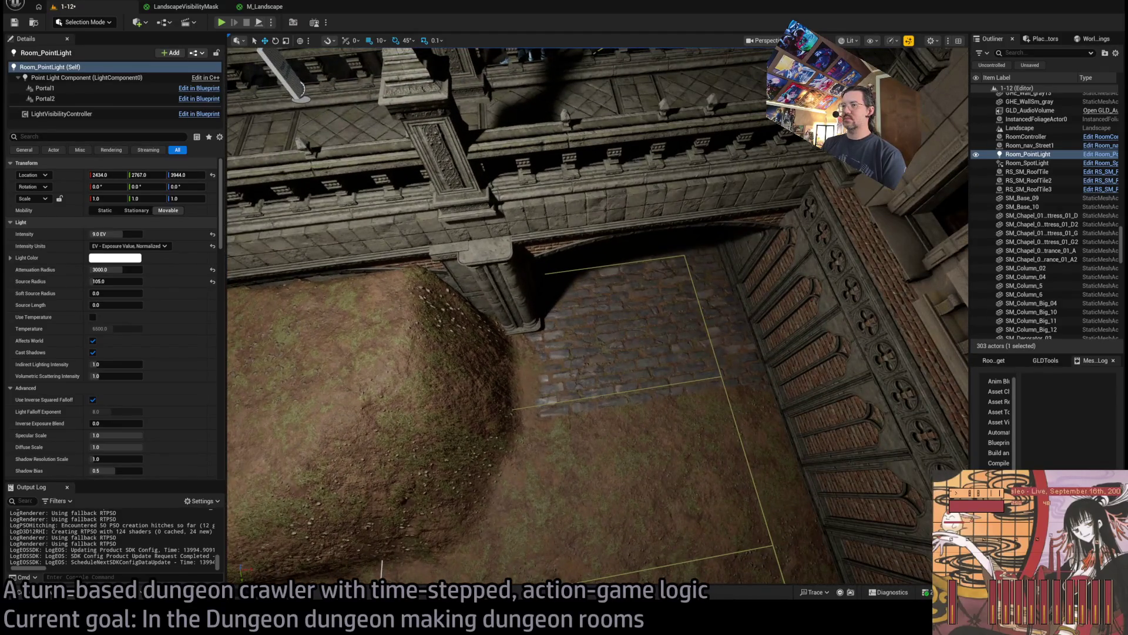
pyautogui.click(14, 22)
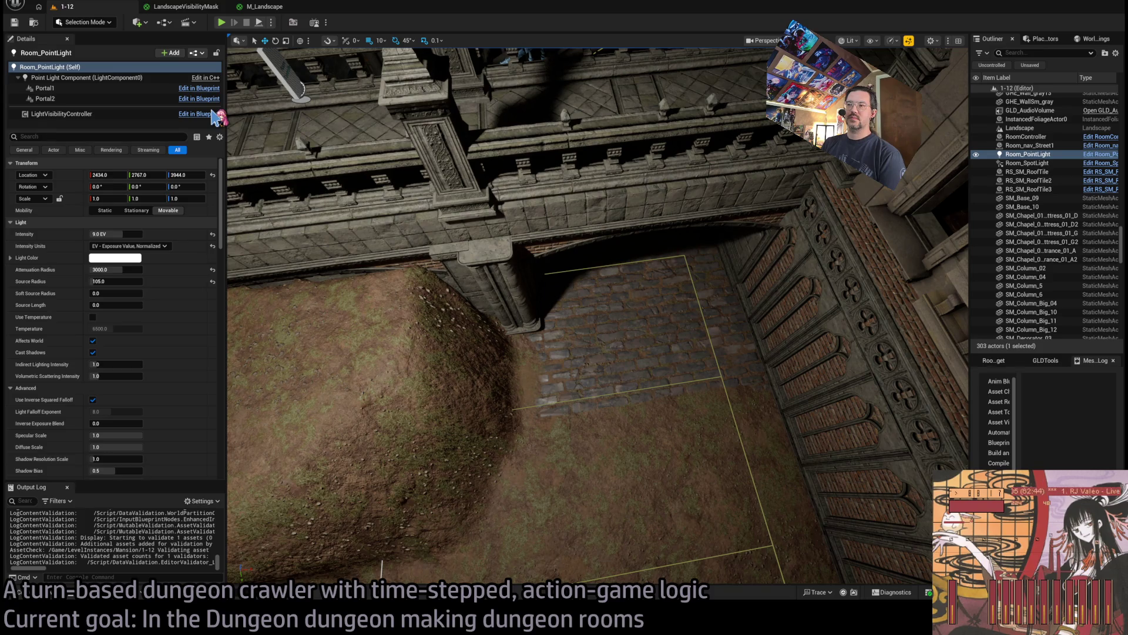
# Narrow the Details panel and focus the view on Room_PointLight over the steps
pyautogui.moveTo(598, 379); pyautogui.dragTo(351, 50)
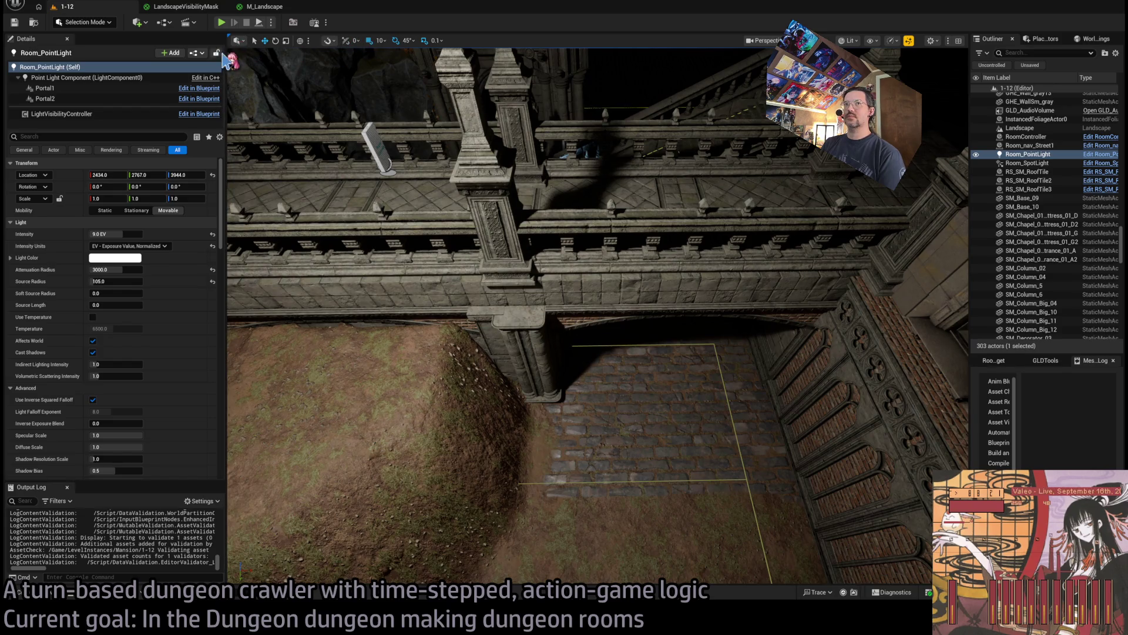
pyautogui.moveTo(226, 79); pyautogui.dragTo(174, 80)
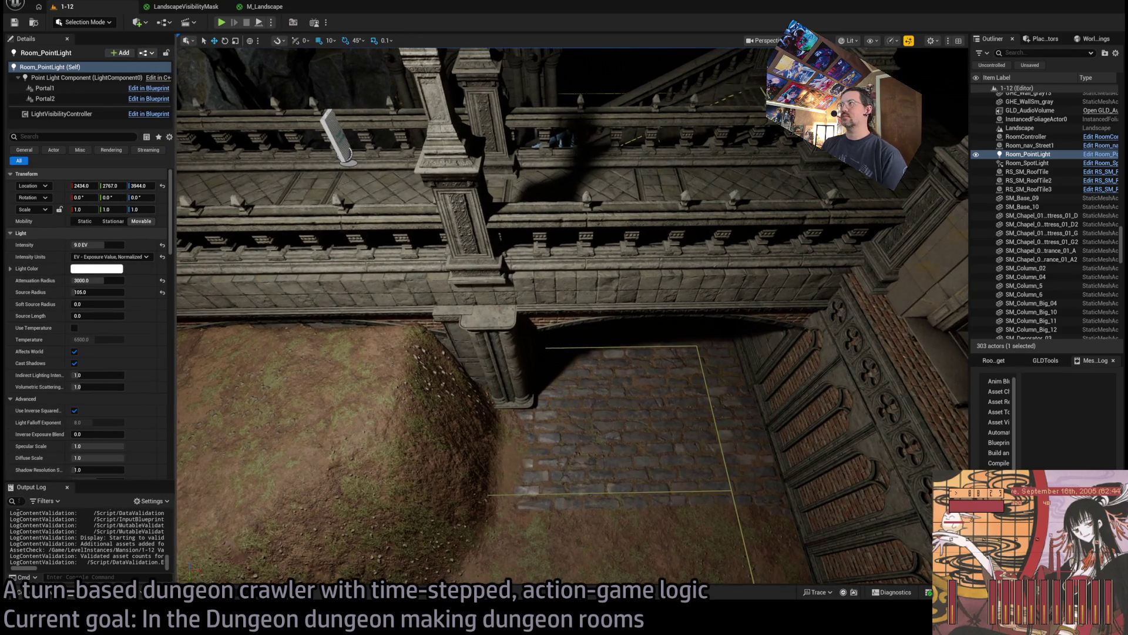
pyautogui.press('f')
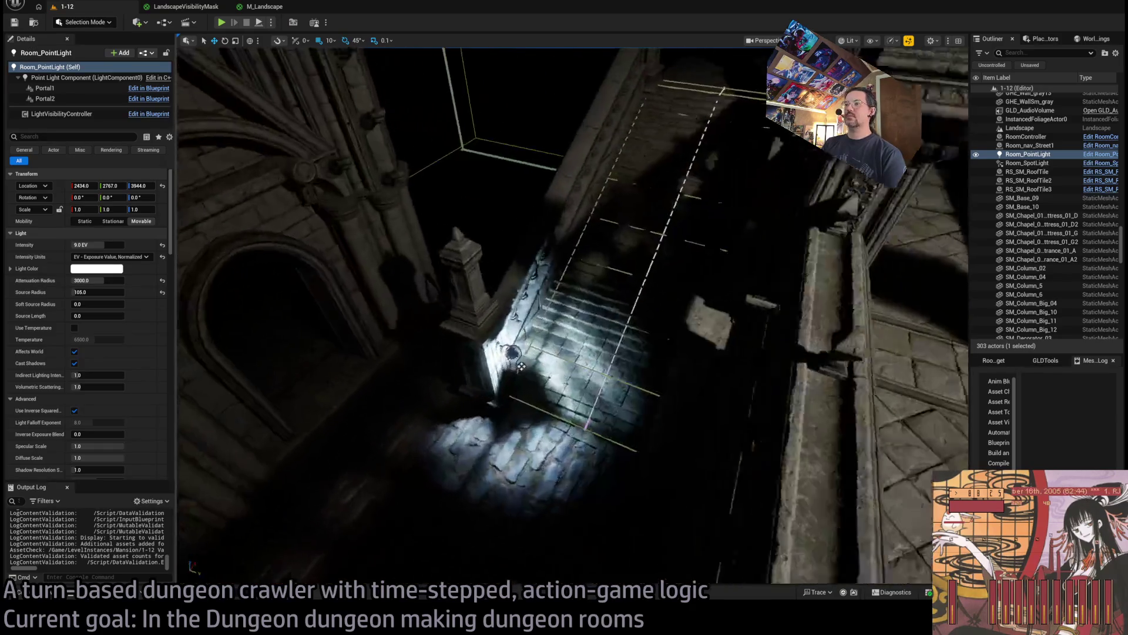
# Set grid snap to 50 and place SM_Metal_Fence_2x1_5_01b against the courtyard wall
pyautogui.click(536, 254)
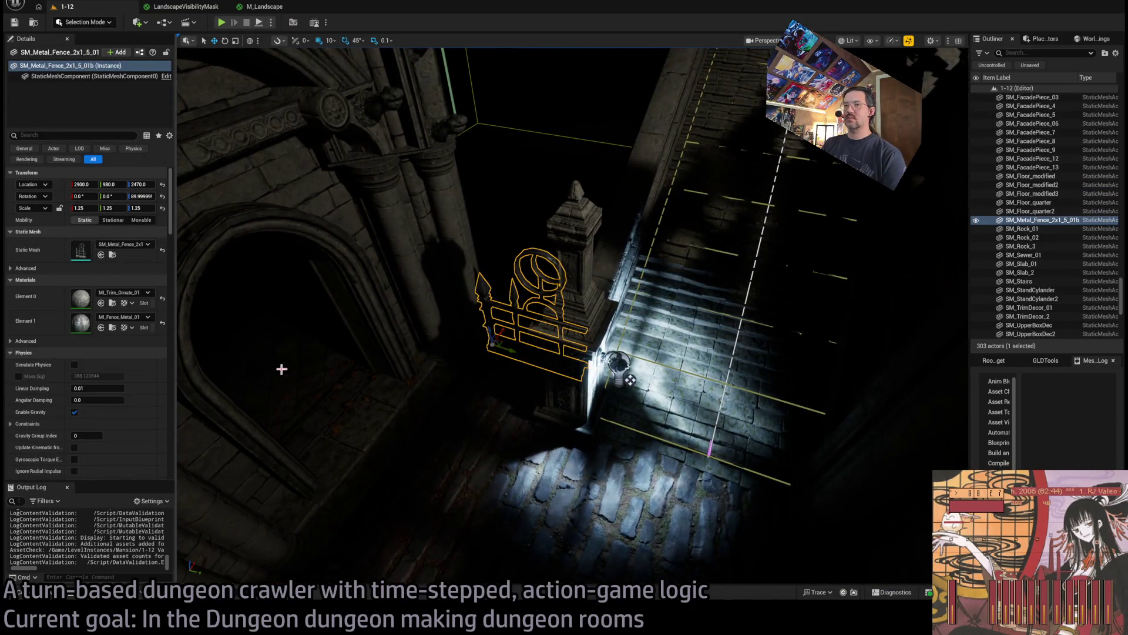
pyautogui.click(112, 255)
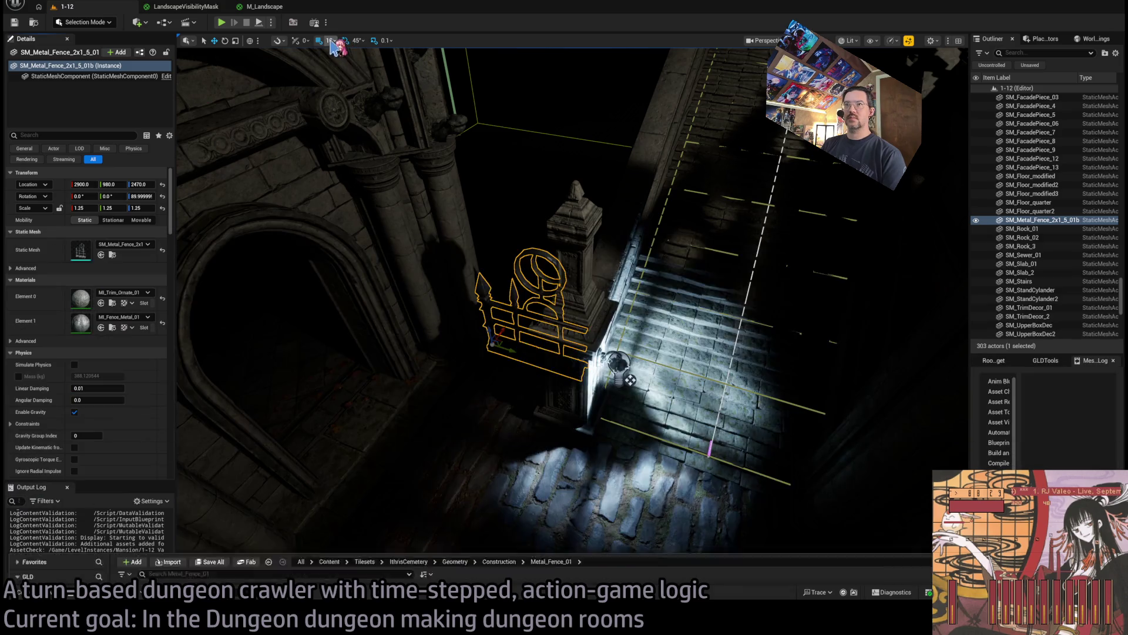
pyautogui.click(333, 41)
pyautogui.click(354, 100)
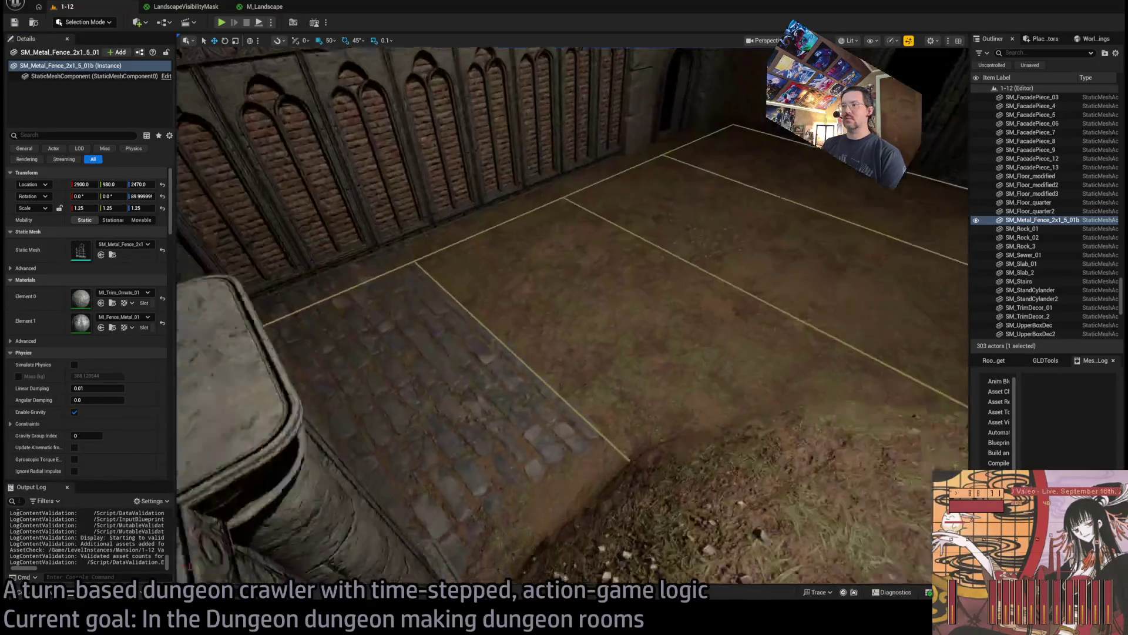
pyautogui.click(44, 593)
pyautogui.moveTo(271, 293)
pyautogui.mouseDown()
pyautogui.moveTo(514, 300)
pyautogui.moveTo(446, 292)
pyautogui.moveTo(519, 320)
pyautogui.mouseUp()
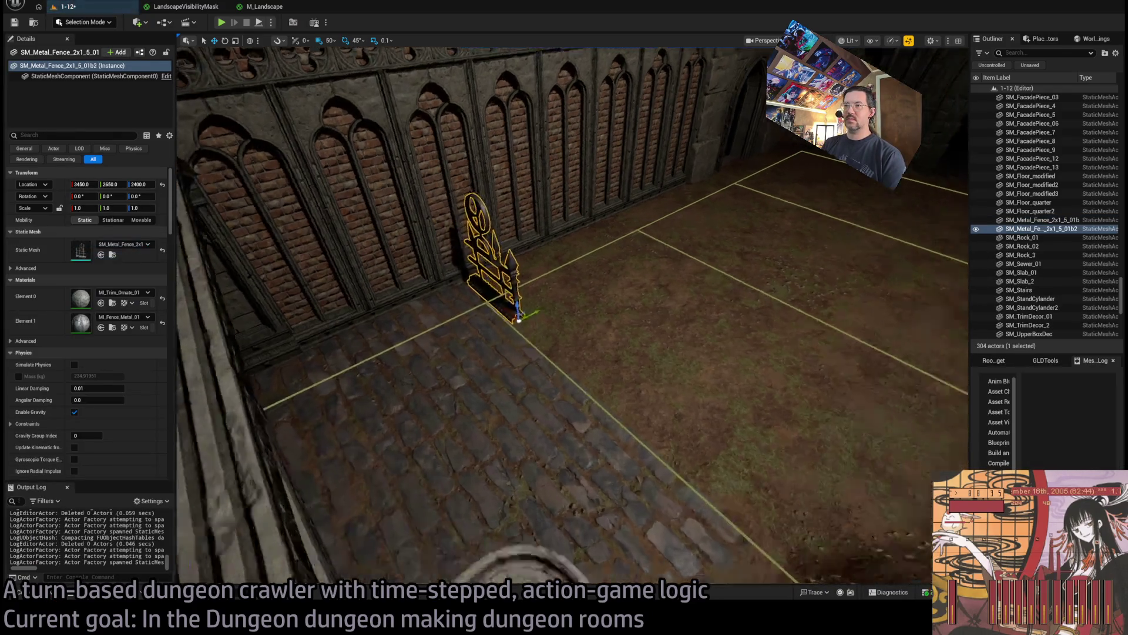
pyautogui.press('f')
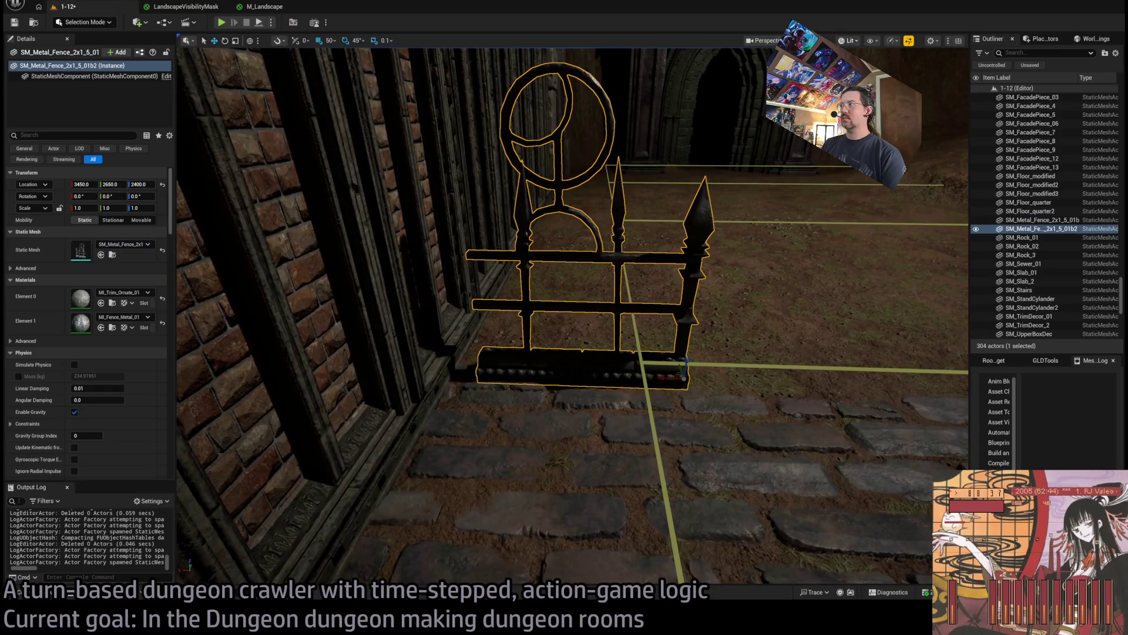
# Switch to unlit shading, move the fence to X 3300, and place a 4x1 metal fence
pyautogui.hotkey('alt', '3')
pyautogui.press('a')
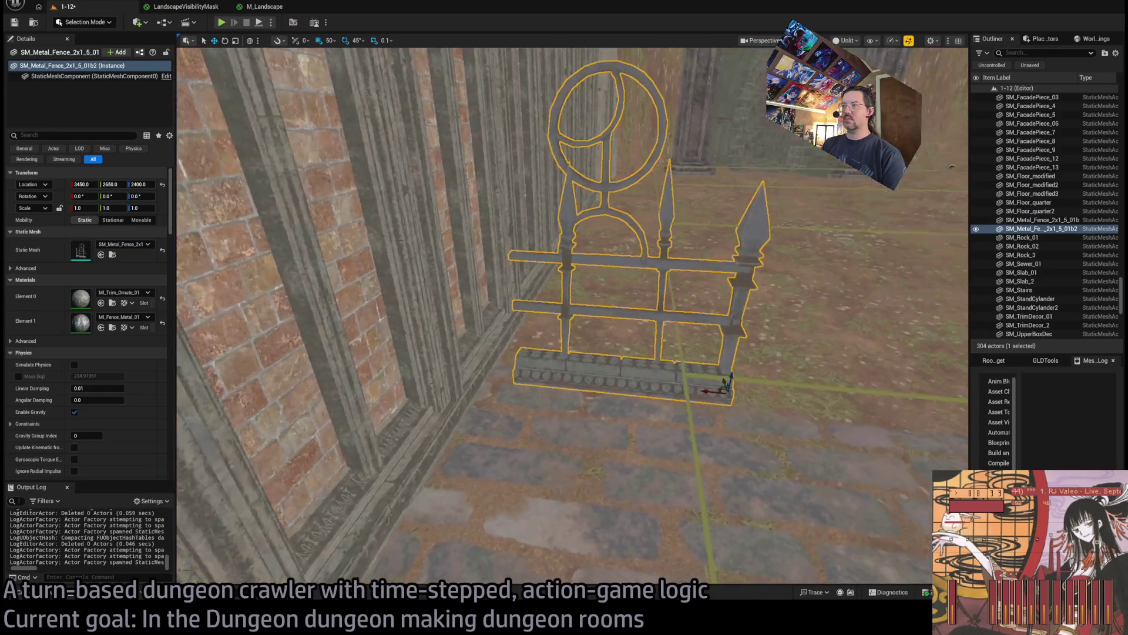
pyautogui.moveTo(704, 389); pyautogui.dragTo(869, 400)
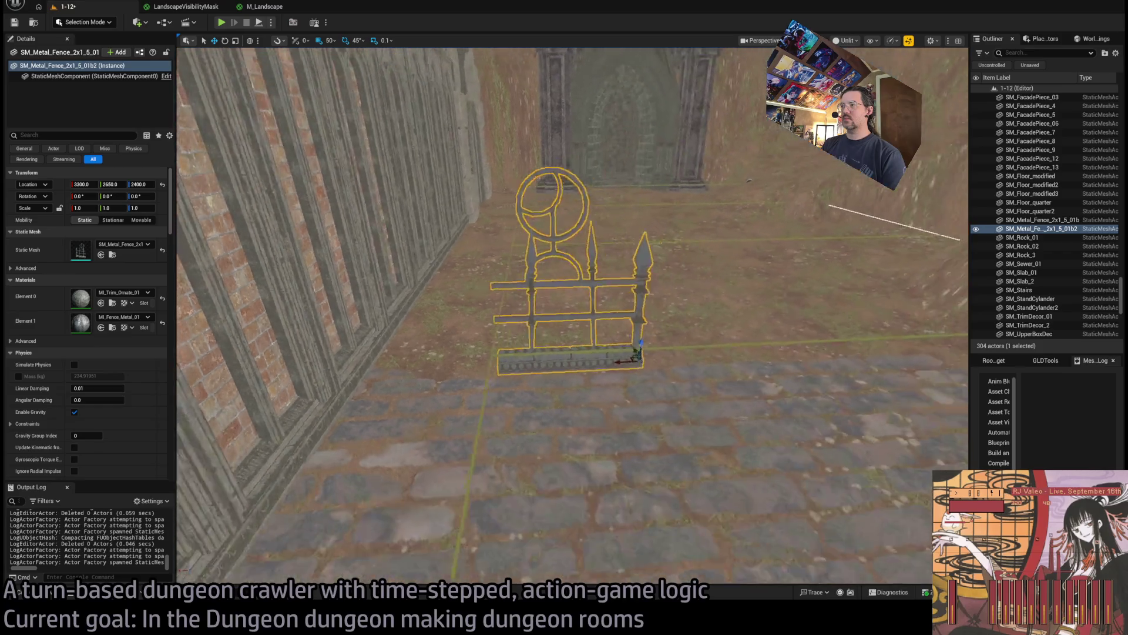
pyautogui.scroll(-5, 627, 371)
pyautogui.moveTo(627, 371); pyautogui.dragTo(782, 381)
pyautogui.hotkey('ctrl', 'space')
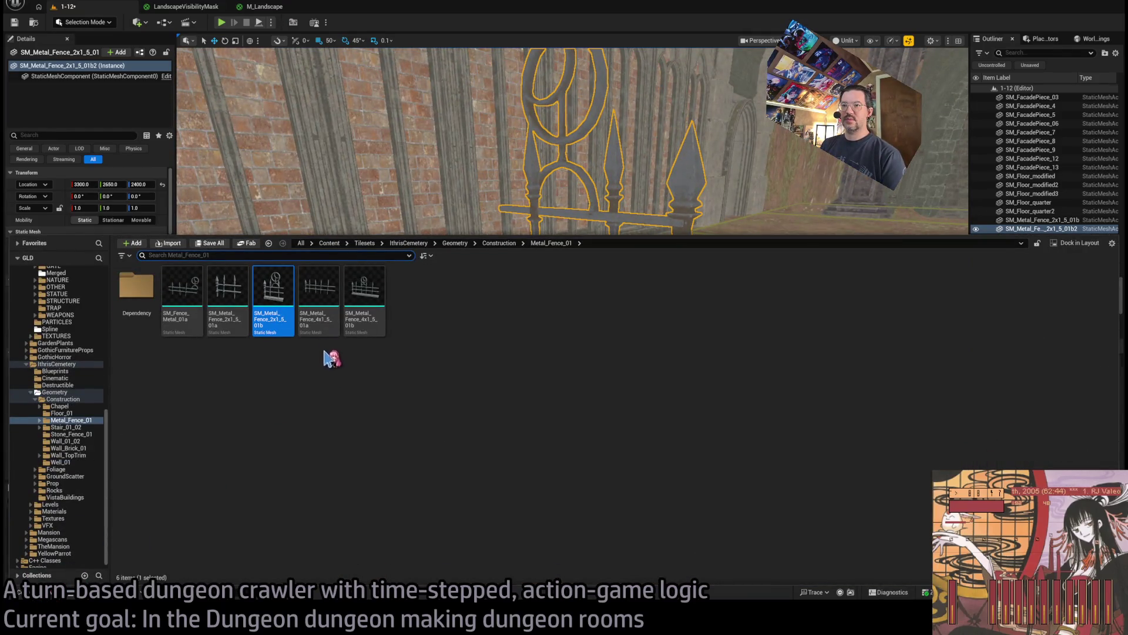
pyautogui.moveTo(375, 331)
pyautogui.mouseDown()
pyautogui.moveTo(594, 320)
pyautogui.moveTo(675, 335)
pyautogui.mouseUp()
pyautogui.press('Escape')
# Browse the Stair_01_02, Wall_01_02 and Stone_Fence_01 construction folders
pyautogui.hotkey('ctrl', 'space')
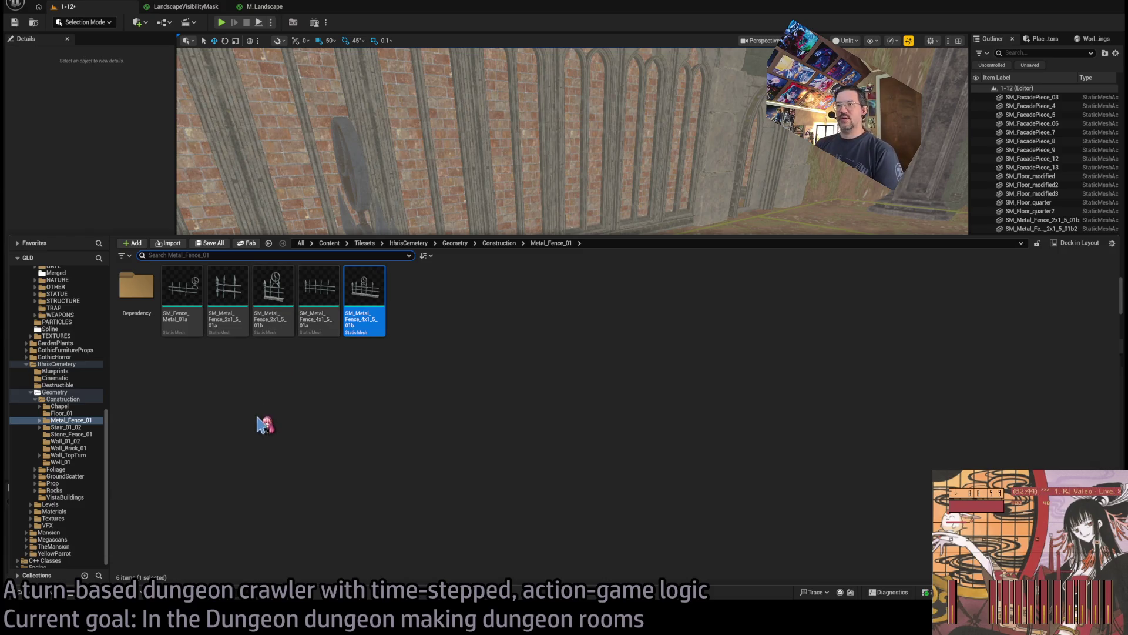
pyautogui.click(79, 428)
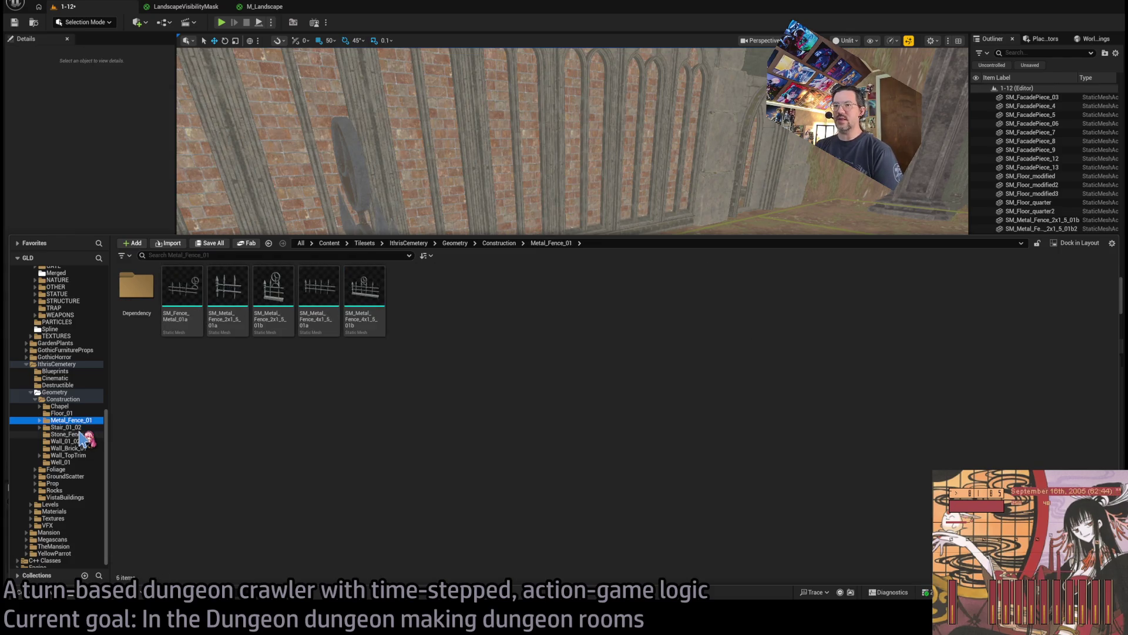
pyautogui.click(81, 440)
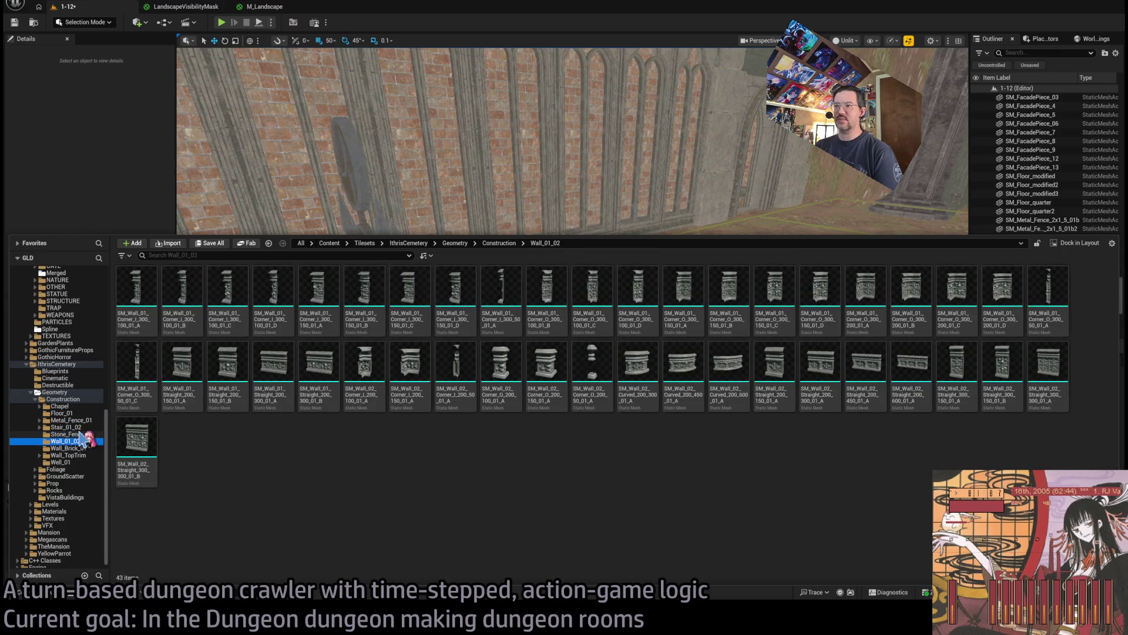
pyautogui.click(80, 433)
# Place SM_Stone_Fence_4x1_5_01a in the courtyard and rotate it 180°
pyautogui.moveTo(130, 297); pyautogui.dragTo(609, 418)
pyautogui.press('f')
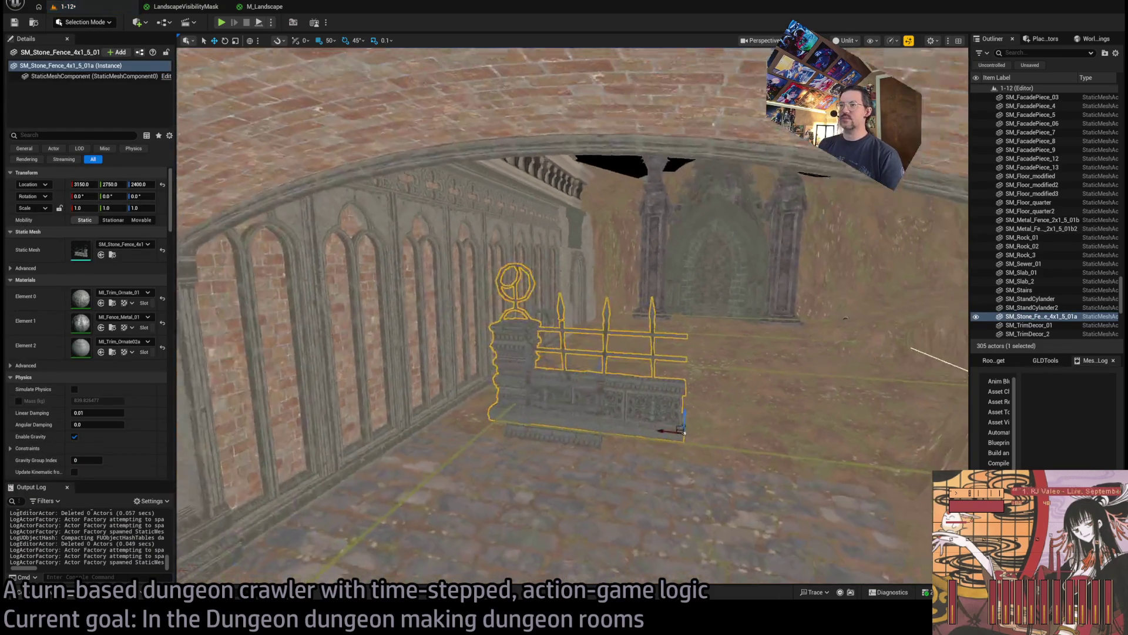
pyautogui.press('Delete')
pyautogui.click(531, 417)
pyautogui.press('e')
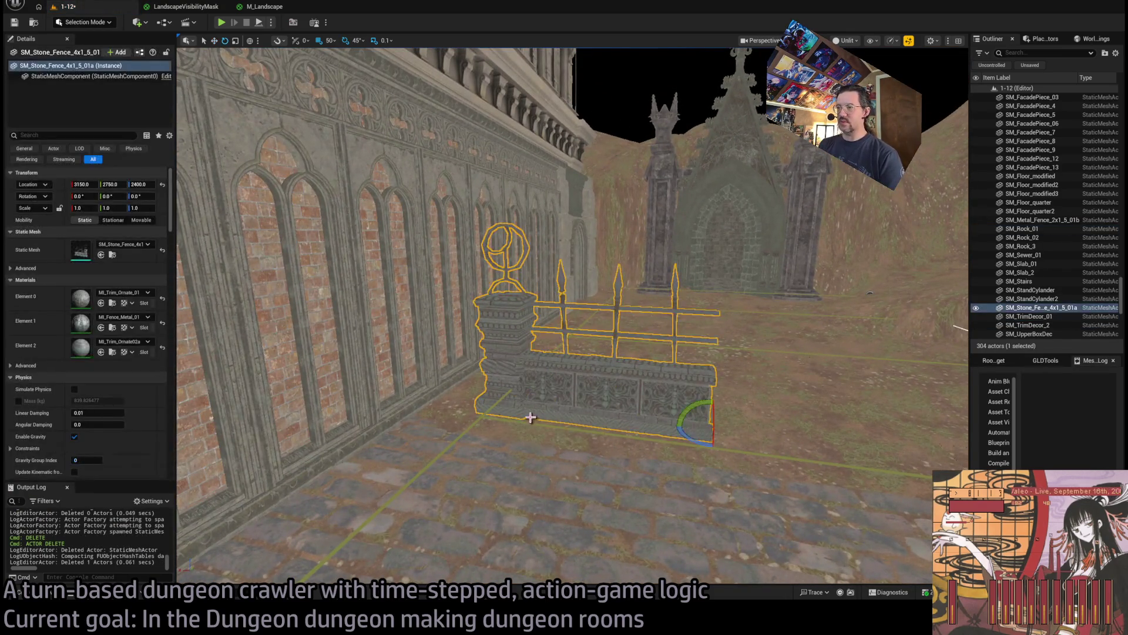
pyautogui.moveTo(689, 431)
pyautogui.mouseDown()
pyautogui.moveTo(734, 437)
pyautogui.moveTo(775, 425)
pyautogui.mouseUp()
pyautogui.press('f')
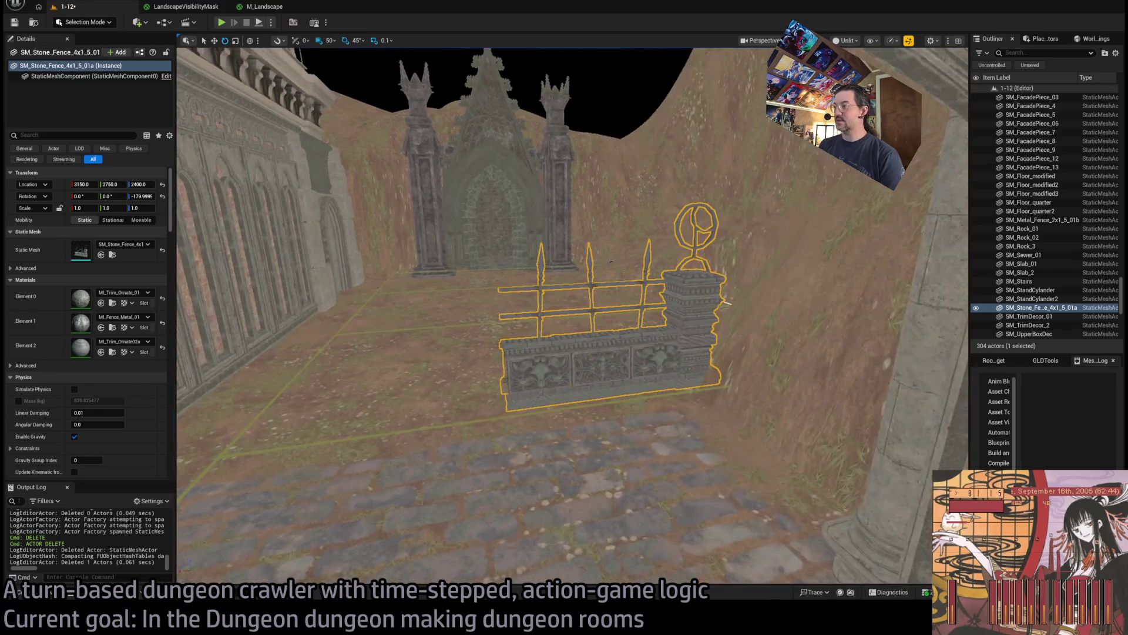
# Move the stone fence to X 3700, Y 2620 using 10-unit grid snapping
pyautogui.moveTo(484, 400); pyautogui.dragTo(282, 423)
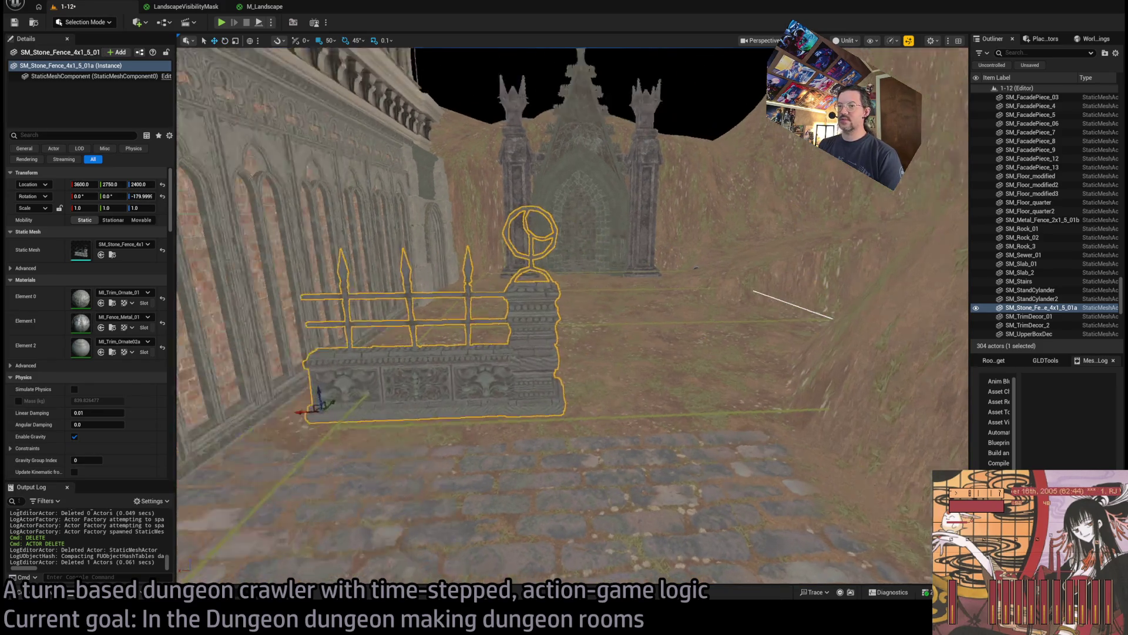
pyautogui.press('f')
pyautogui.moveTo(510, 403)
pyautogui.mouseDown()
pyautogui.moveTo(441, 390)
pyautogui.moveTo(433, 403)
pyautogui.mouseUp()
pyautogui.press('f')
pyautogui.moveTo(564, 317)
pyautogui.mouseDown()
pyautogui.moveTo(517, 329)
pyautogui.moveTo(487, 311)
pyautogui.moveTo(481, 329)
pyautogui.moveTo(496, 320)
pyautogui.moveTo(453, 364)
pyautogui.mouseUp()
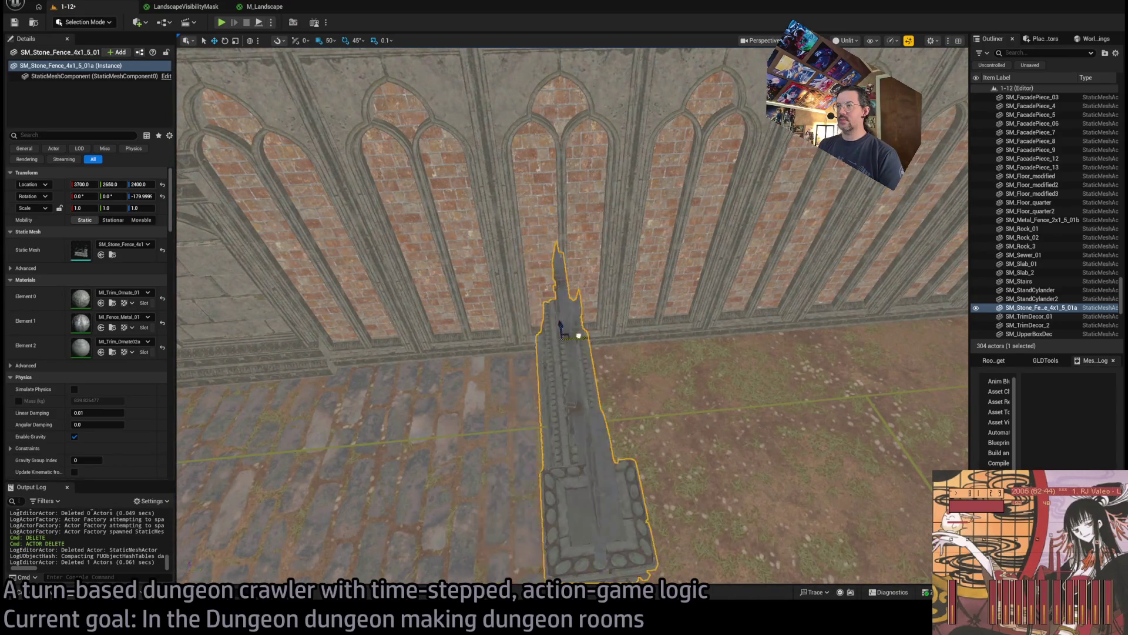
pyautogui.press('[')
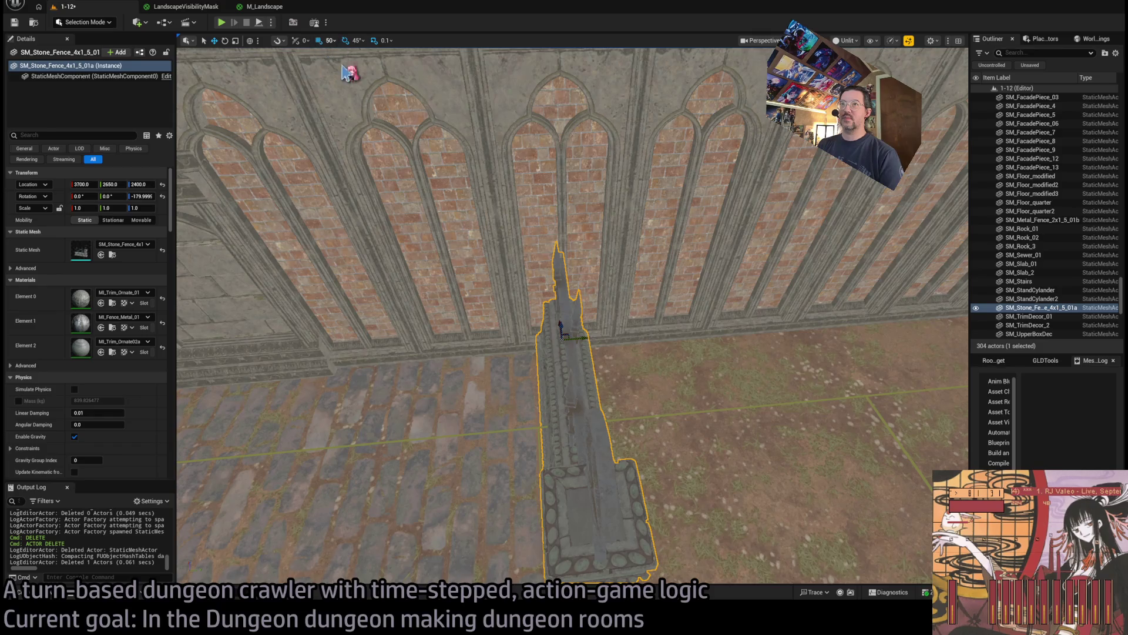
pyautogui.moveTo(594, 343); pyautogui.dragTo(573, 344)
# Bring SM_Stone_Fence_4x1_5_01b into the level from the content browser
pyautogui.press('e')
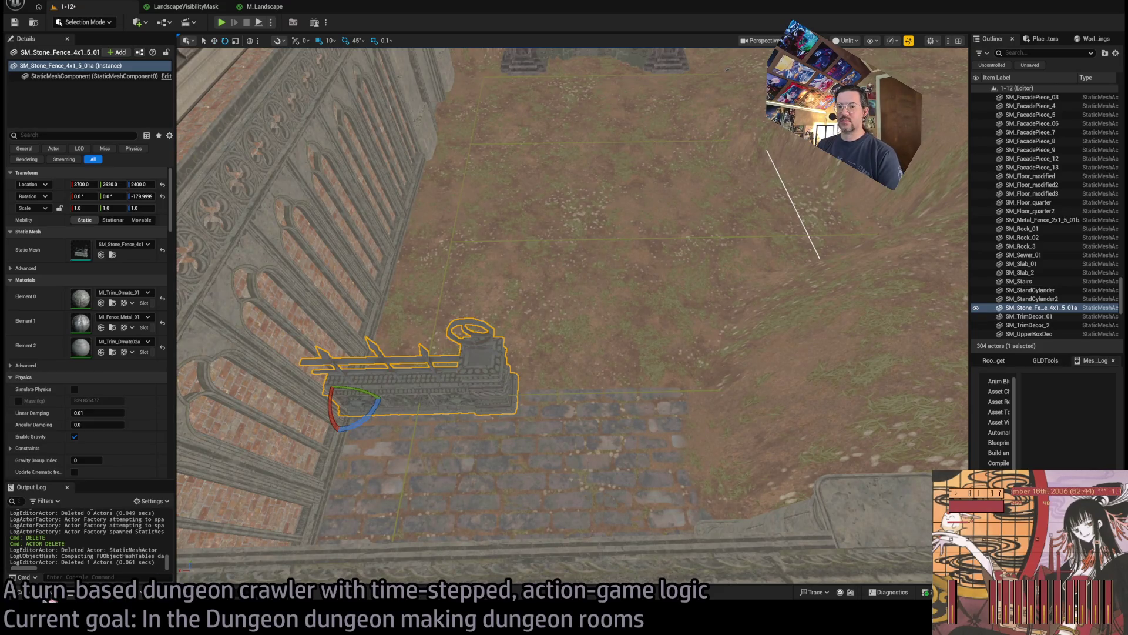
pyautogui.hotkey('ctrl', 'b')
pyautogui.moveTo(175, 319)
pyautogui.mouseDown()
pyautogui.moveTo(188, 294)
pyautogui.moveTo(667, 378)
pyautogui.moveTo(738, 368)
pyautogui.moveTo(690, 373)
pyautogui.mouseUp()
# Align the second stone fence at Y 2620 and slide it to X 2710
pyautogui.press('f')
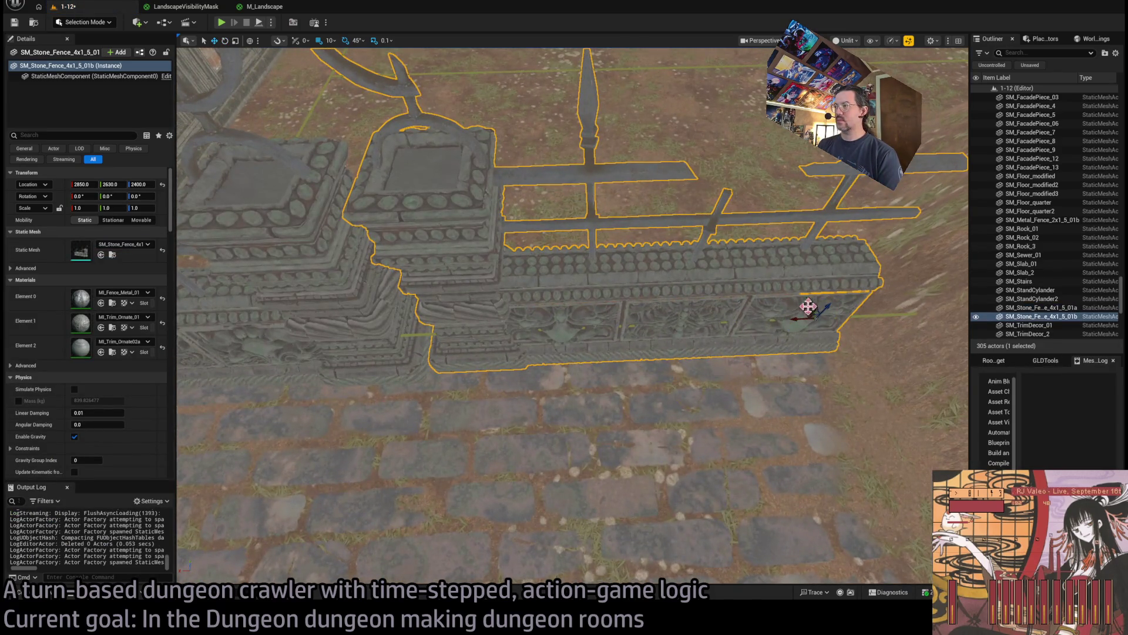
pyautogui.moveTo(809, 302)
pyautogui.mouseDown()
pyautogui.moveTo(804, 324)
pyautogui.moveTo(956, 314)
pyautogui.mouseUp()
pyautogui.press('f')
pyautogui.moveTo(822, 351); pyautogui.dragTo(823, 351)
pyautogui.moveTo(746, 434); pyautogui.dragTo(784, 437)
pyautogui.moveTo(678, 422); pyautogui.dragTo(679, 421)
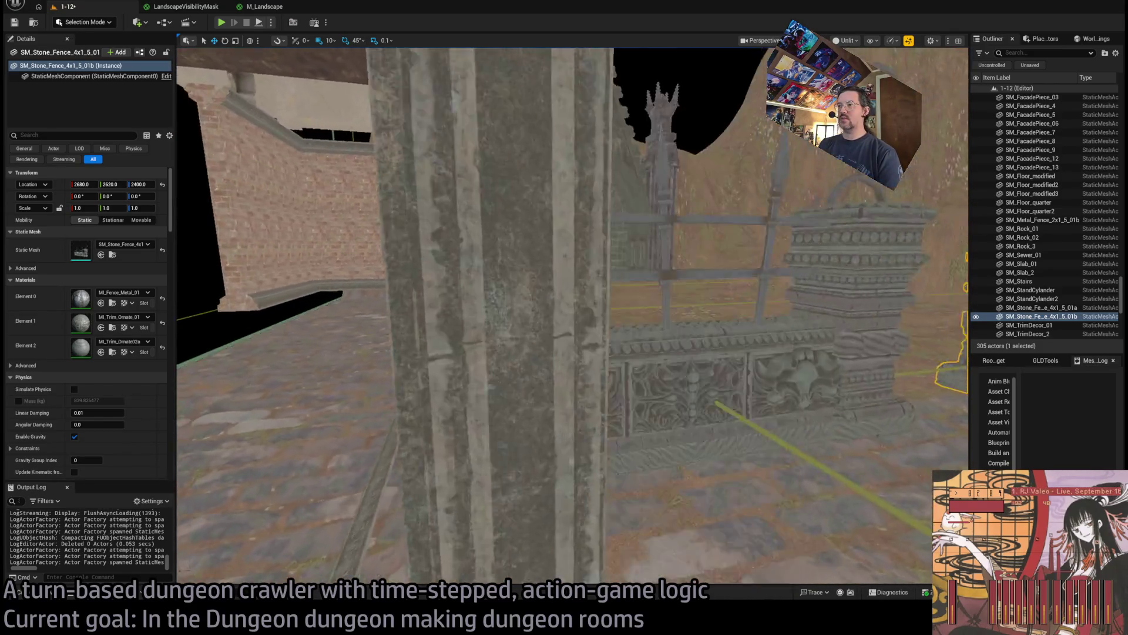
pyautogui.press('d')
# Select both stone fences and frame them together
pyautogui.click(610, 359)
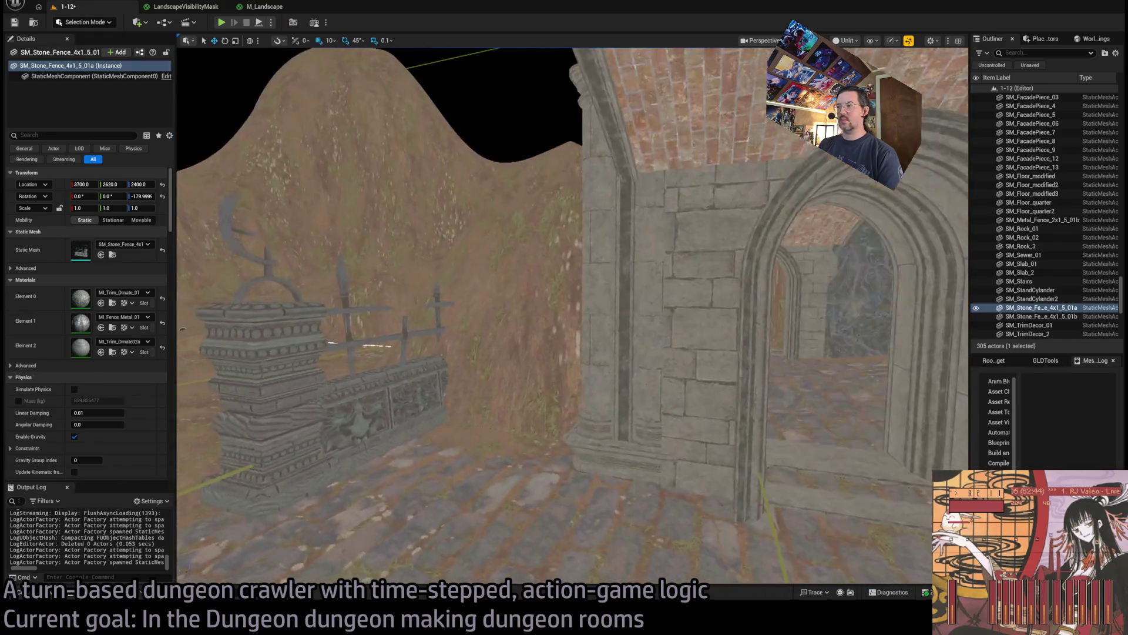
pyautogui.keyDown('ctrl'); pyautogui.click(461, 381); pyautogui.keyUp('ctrl')
pyautogui.press('f')
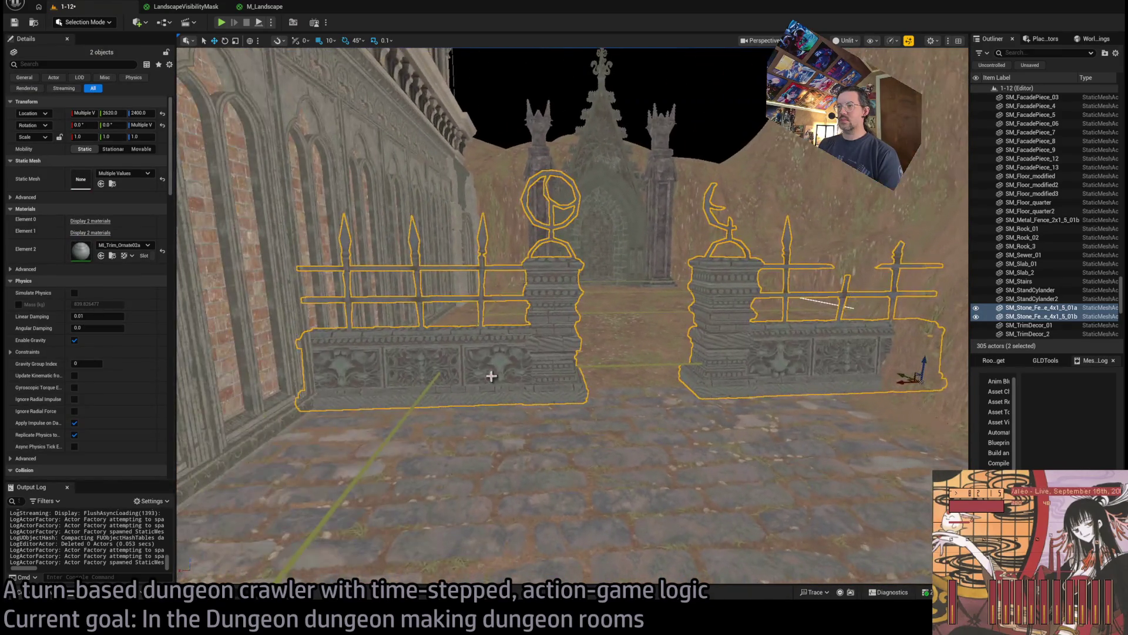
# Select only the left stone fence, then enter Landscape Mode on the Soil_01 Paint tools
pyautogui.keyDown('ctrl'); pyautogui.click(491, 377); pyautogui.keyUp('ctrl')
pyautogui.keyDown('ctrl'); pyautogui.click(349, 388); pyautogui.keyUp('ctrl')
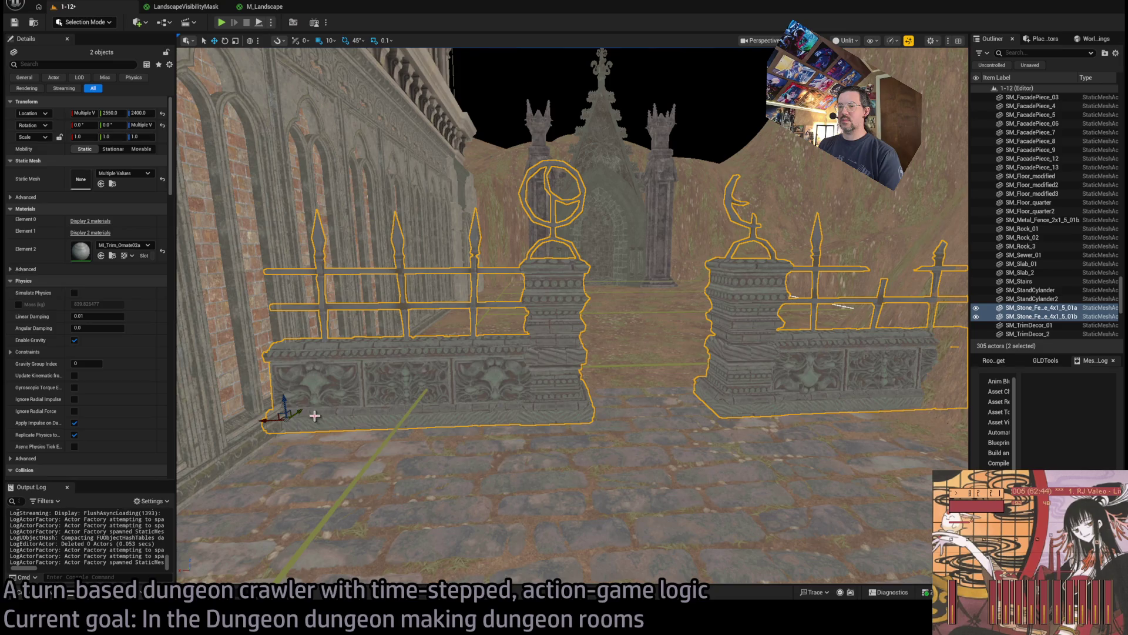
pyautogui.click(401, 393)
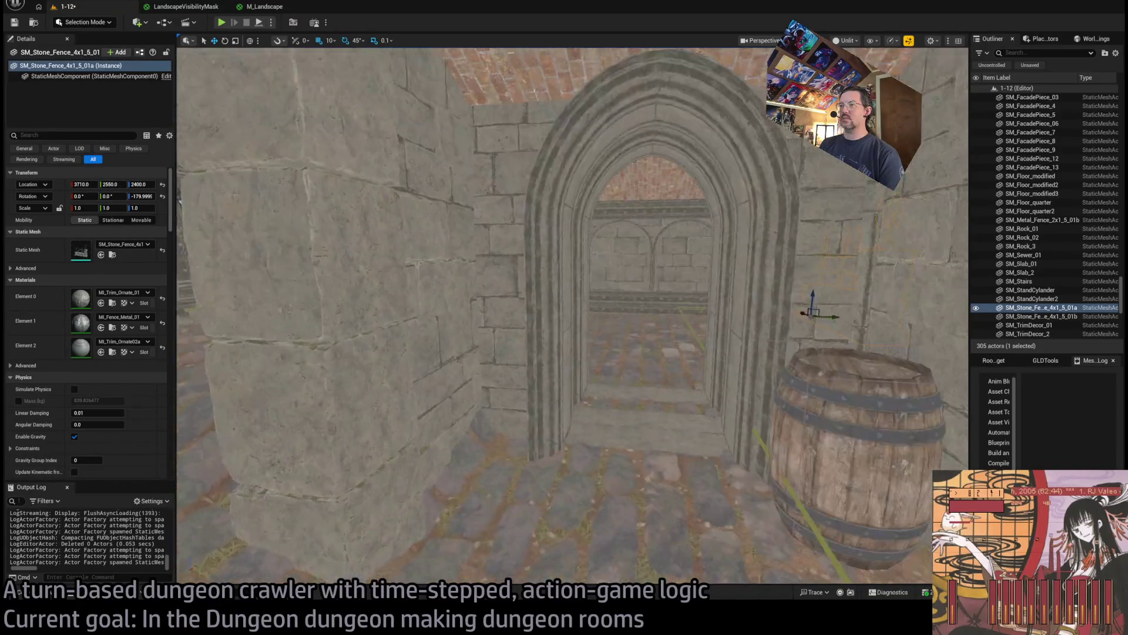
pyautogui.moveTo(386, 355); pyautogui.dragTo(385, 355)
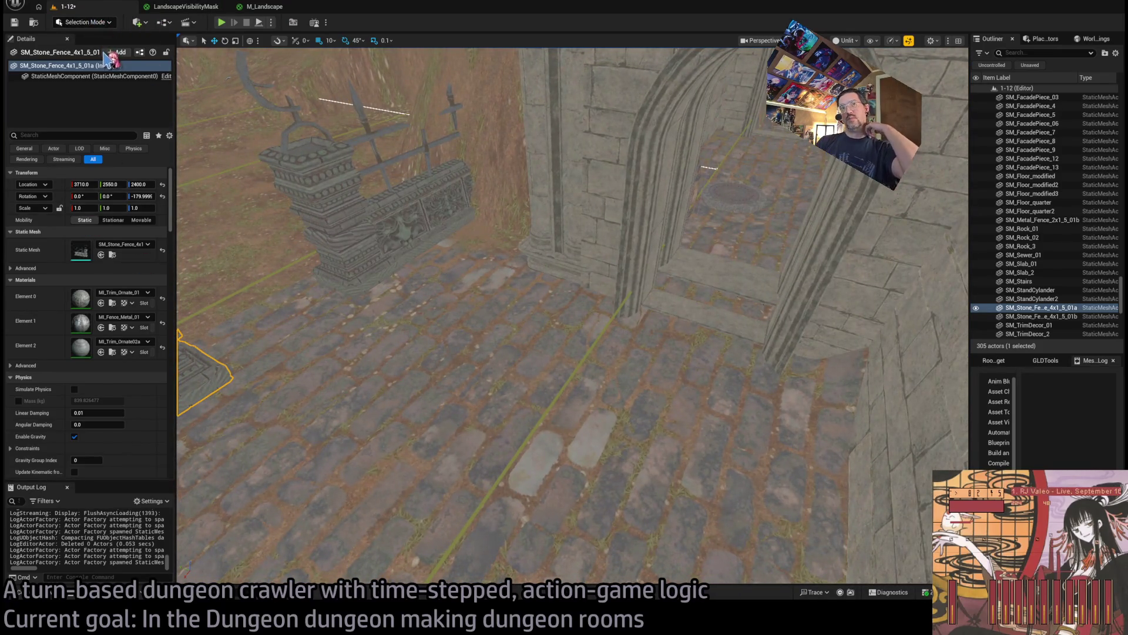
pyautogui.hotkey('shift', '2')
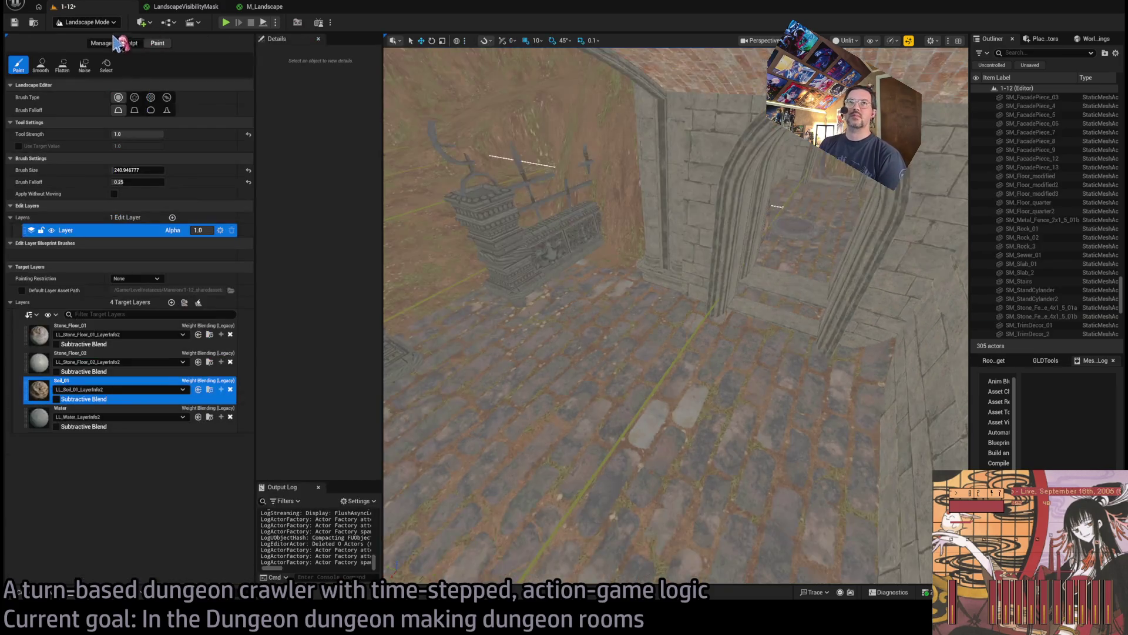
# Paint paved Stone_Floor_02 onto the landscape floor around the gate
pyautogui.click(53, 368)
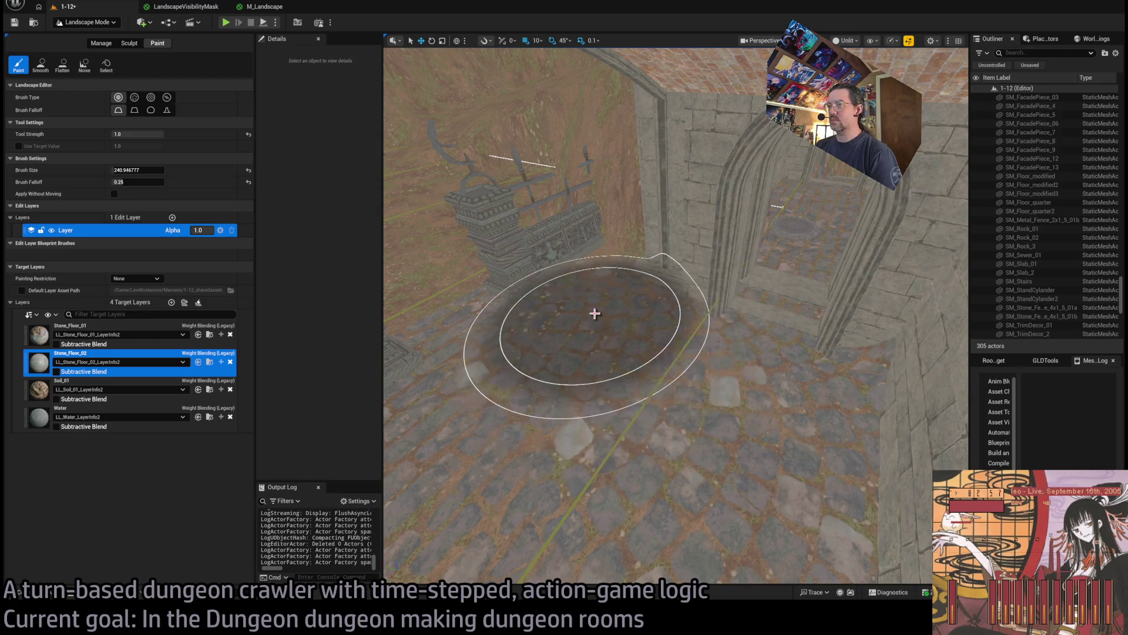
pyautogui.scroll(3, 599, 368)
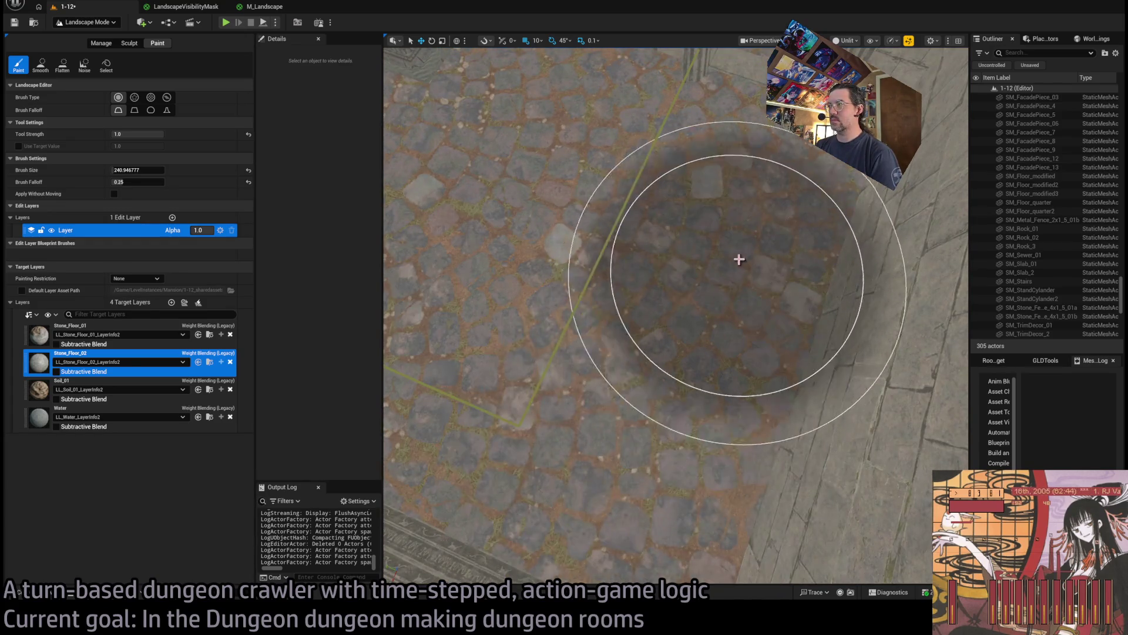
pyautogui.scroll(-5, 739, 259)
pyautogui.scroll(5, 705, 360)
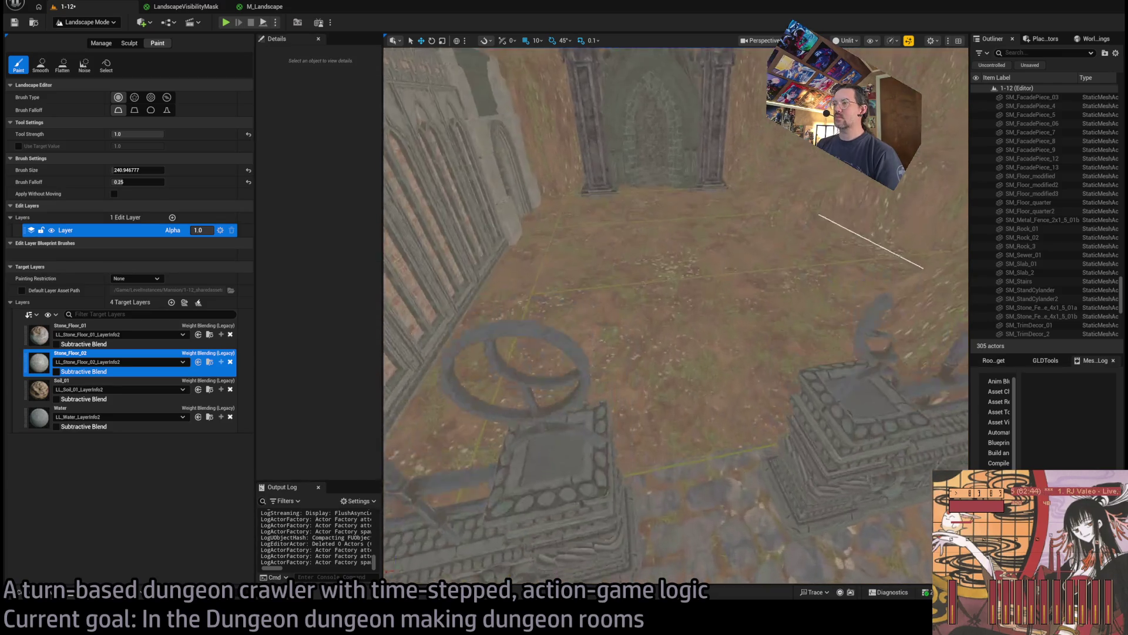
pyautogui.press('d')
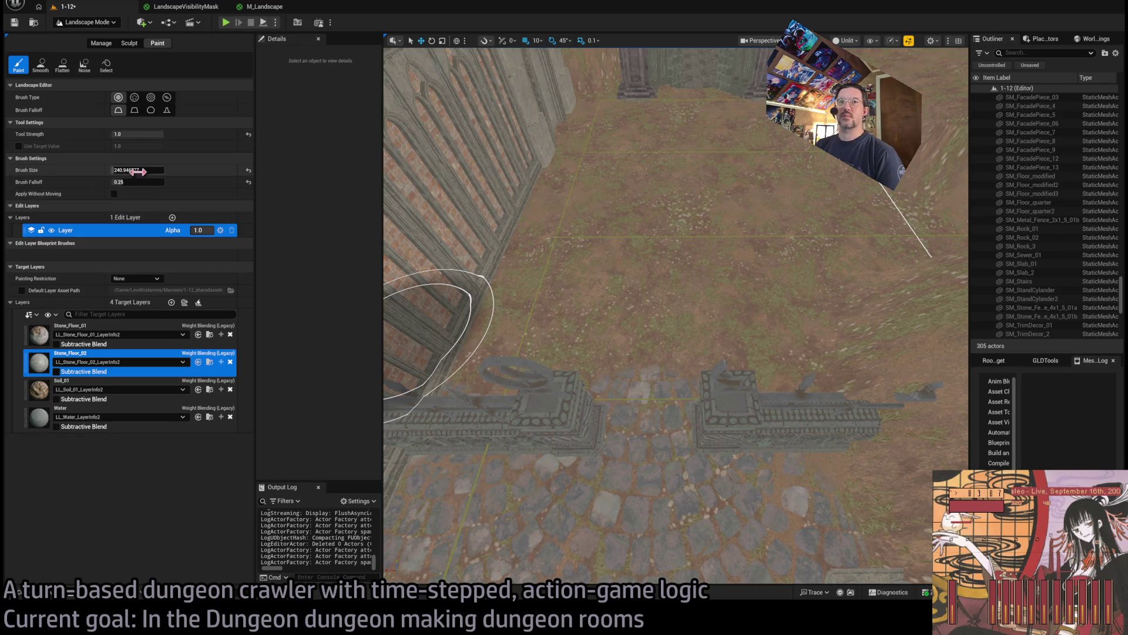
# Shrink the brush to about 119 and paint Soil_01 patches between the stone fences
pyautogui.moveTo(140, 169); pyautogui.dragTo(121, 170)
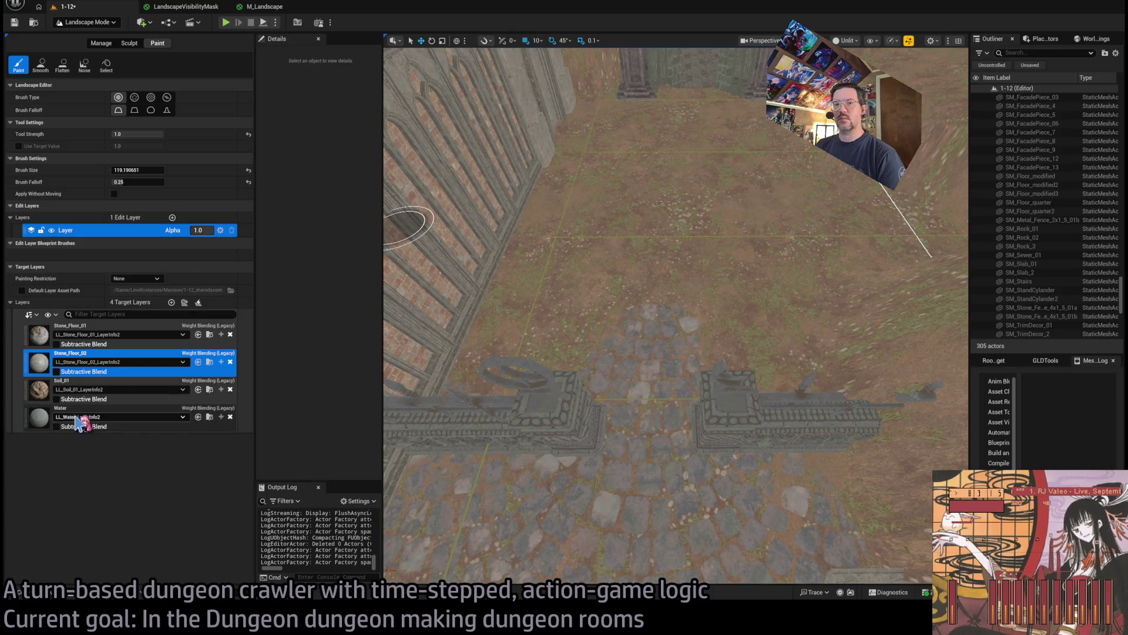
pyautogui.click(32, 390)
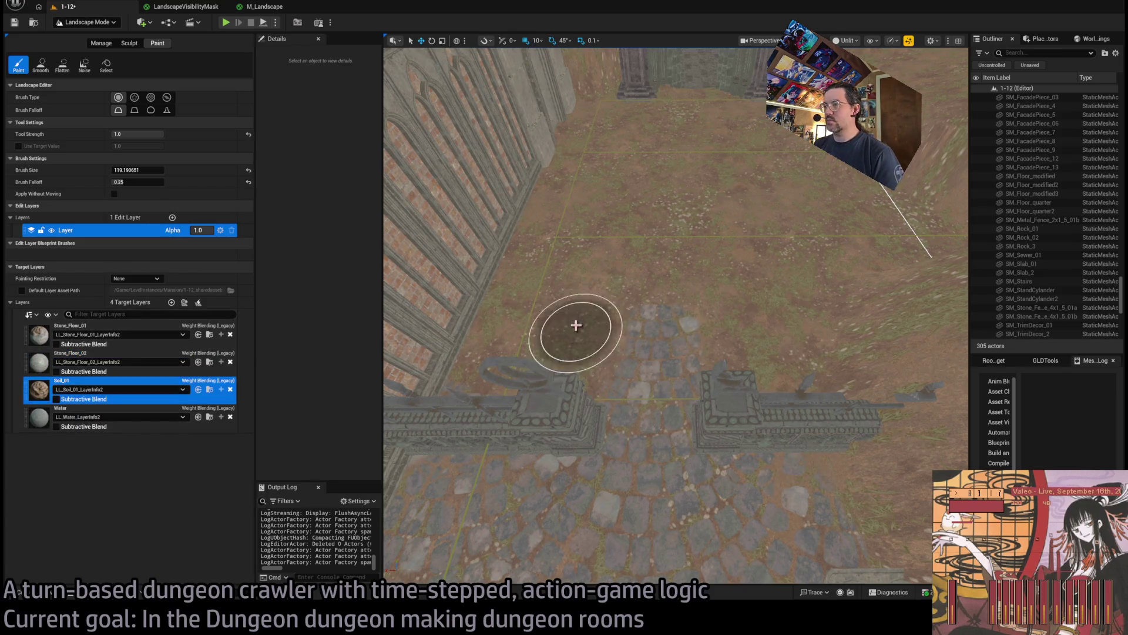
pyautogui.moveTo(713, 300); pyautogui.dragTo(782, 350)
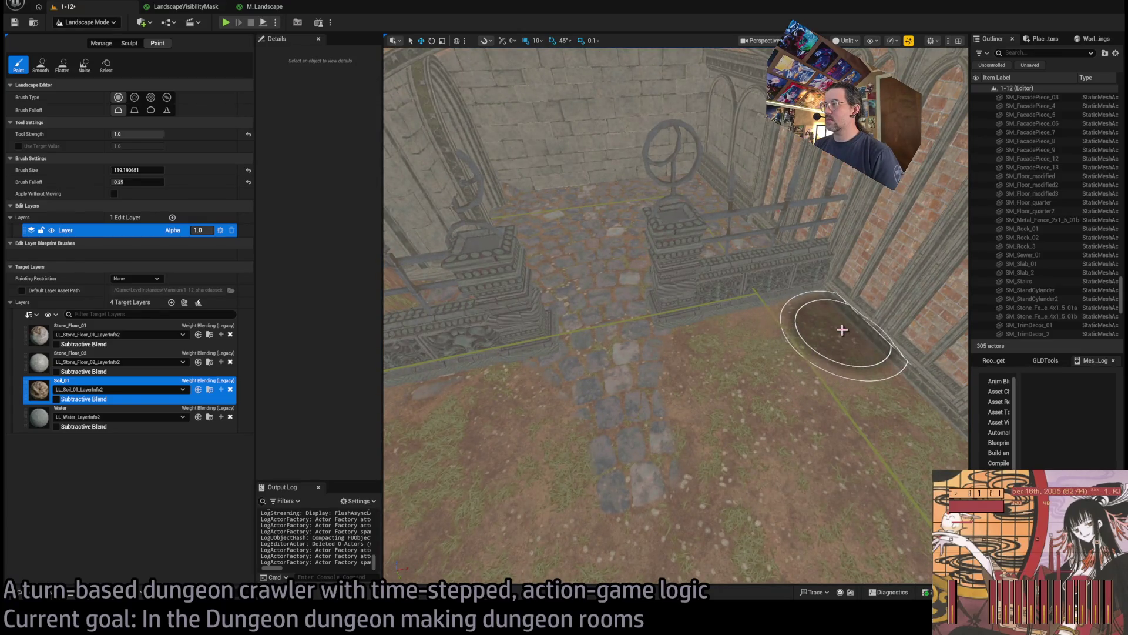
pyautogui.scroll(3, 839, 328)
pyautogui.scroll(3, 668, 378)
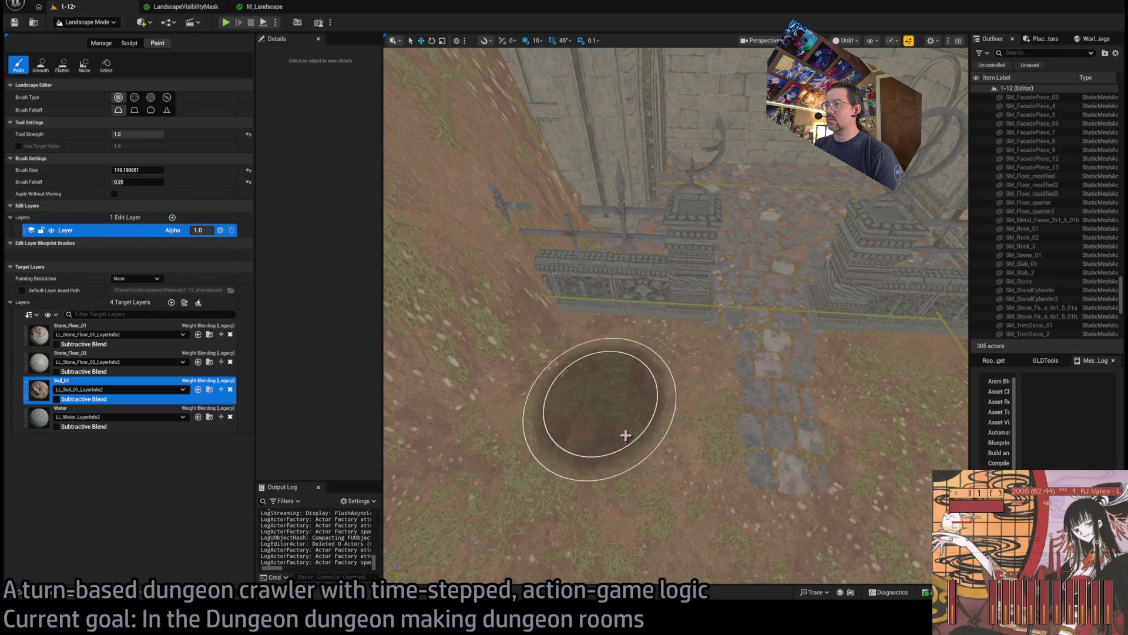
pyautogui.scroll(-5, 624, 433)
pyautogui.moveTo(756, 448)
pyautogui.mouseDown()
pyautogui.moveTo(756, 400)
pyautogui.moveTo(756, 449)
pyautogui.mouseUp()
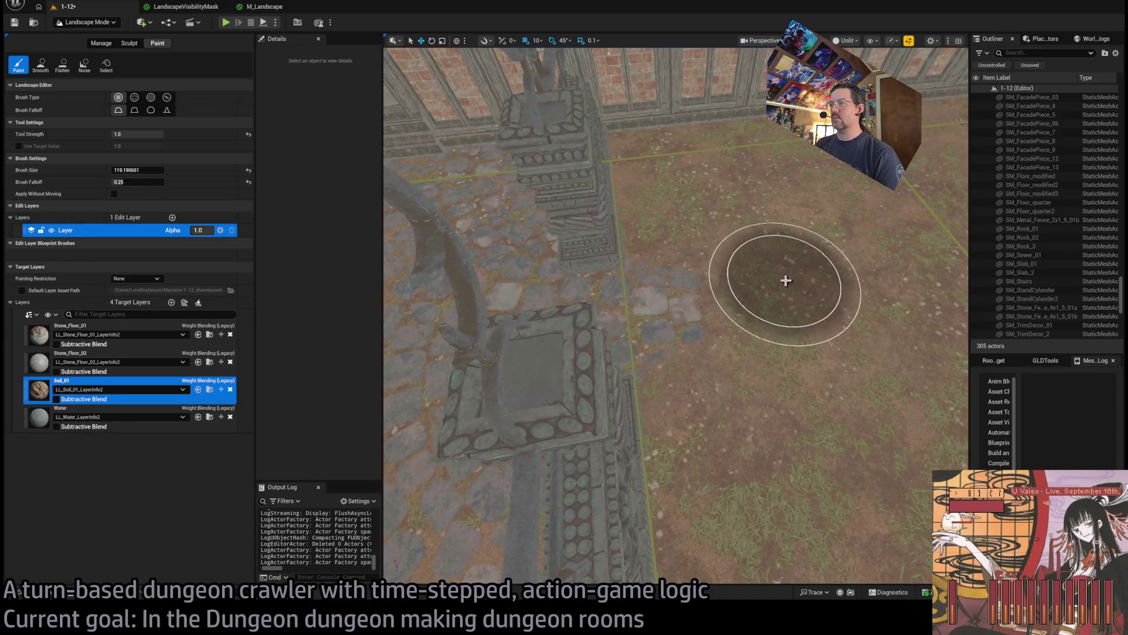
pyautogui.moveTo(785, 276); pyautogui.dragTo(786, 252)
pyautogui.moveTo(794, 383); pyautogui.dragTo(793, 383)
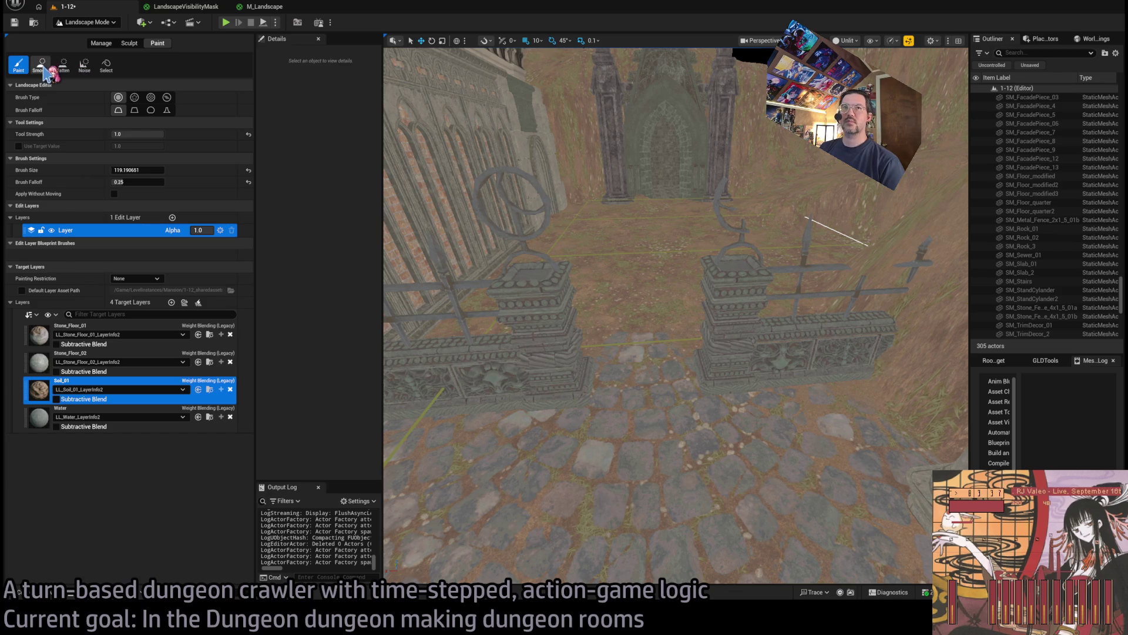
pyautogui.click(134, 48)
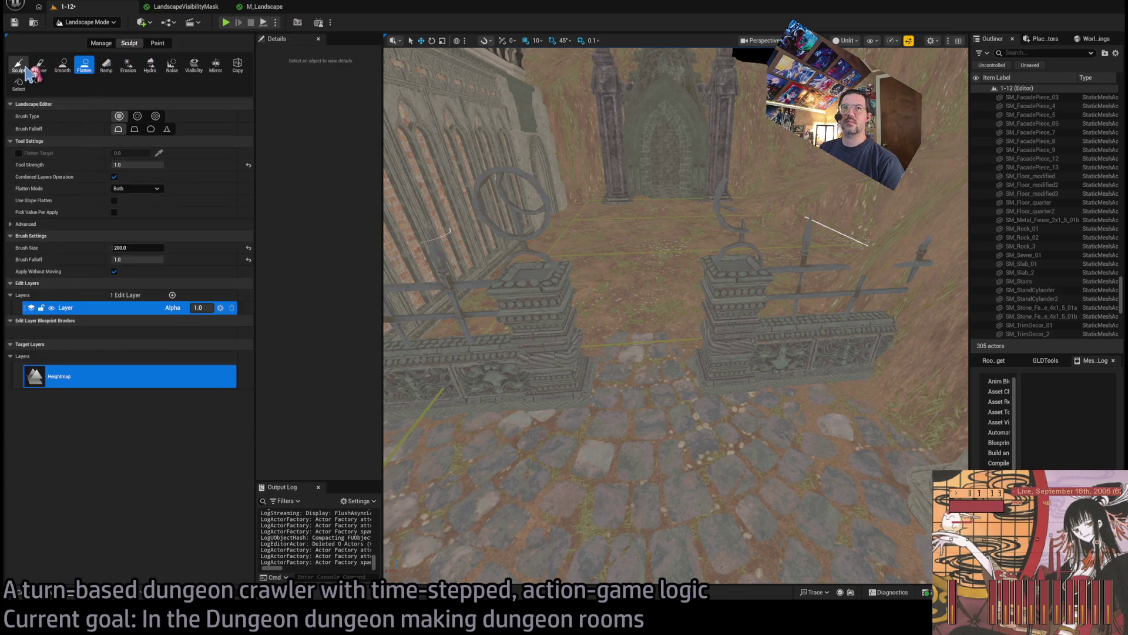
# Flatten the bumpy landscape ground inside the chapel room
pyautogui.moveTo(648, 376)
pyautogui.mouseDown()
pyautogui.moveTo(648, 410)
pyautogui.moveTo(644, 349)
pyautogui.moveTo(641, 411)
pyautogui.moveTo(636, 345)
pyautogui.mouseUp()
pyautogui.click(84, 65)
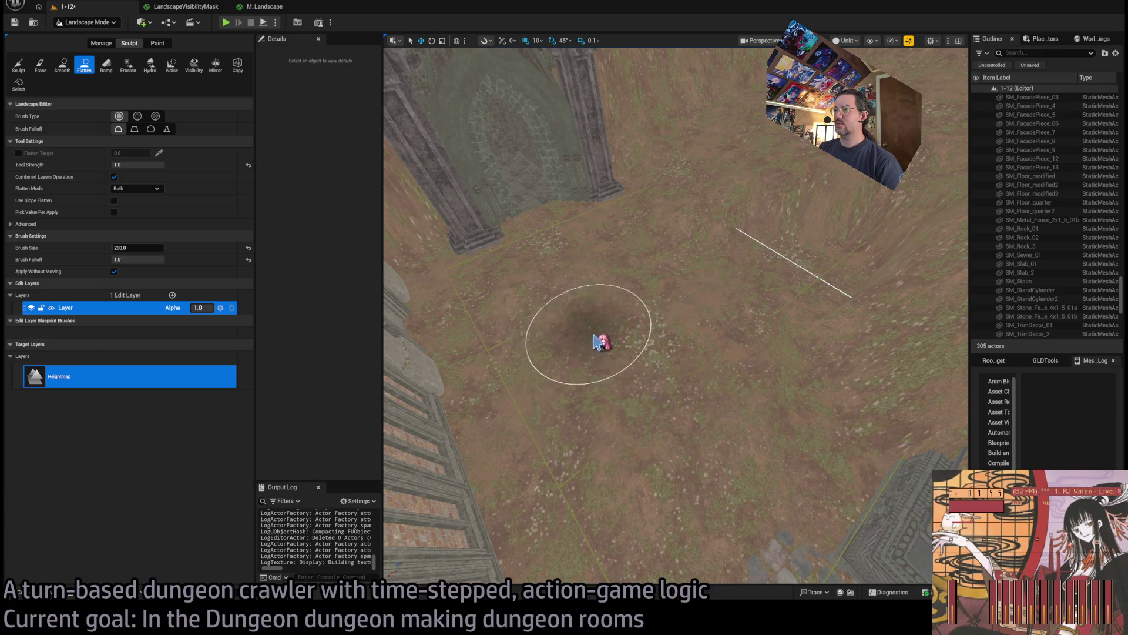
pyautogui.moveTo(678, 380); pyautogui.dragTo(715, 315)
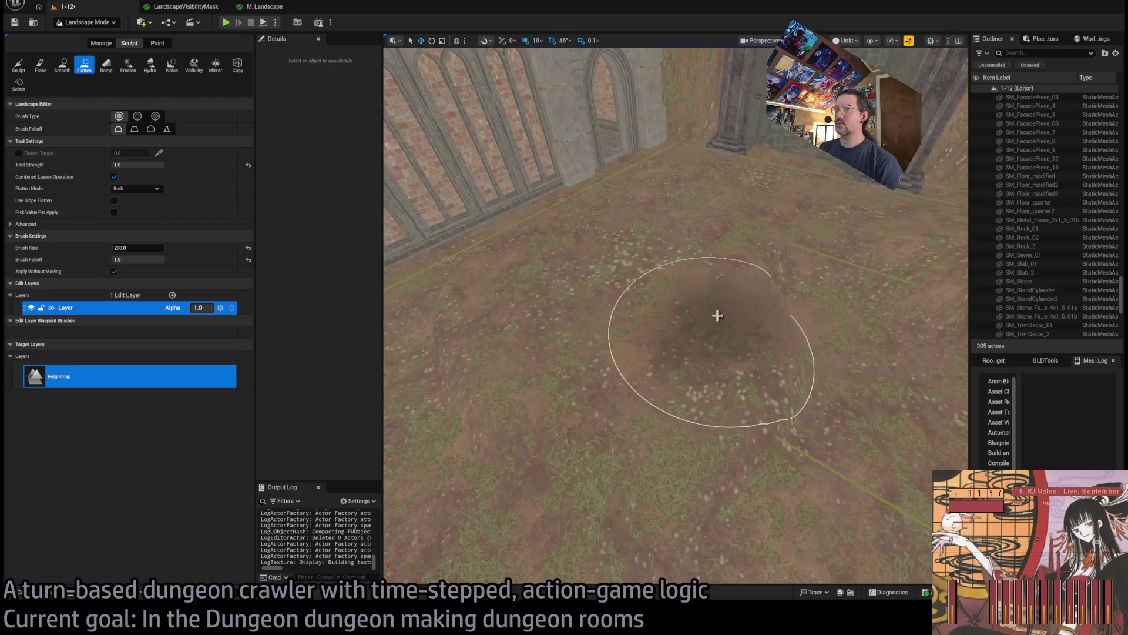
# Smooth the floor around the gate walls and paving
pyautogui.click(62, 65)
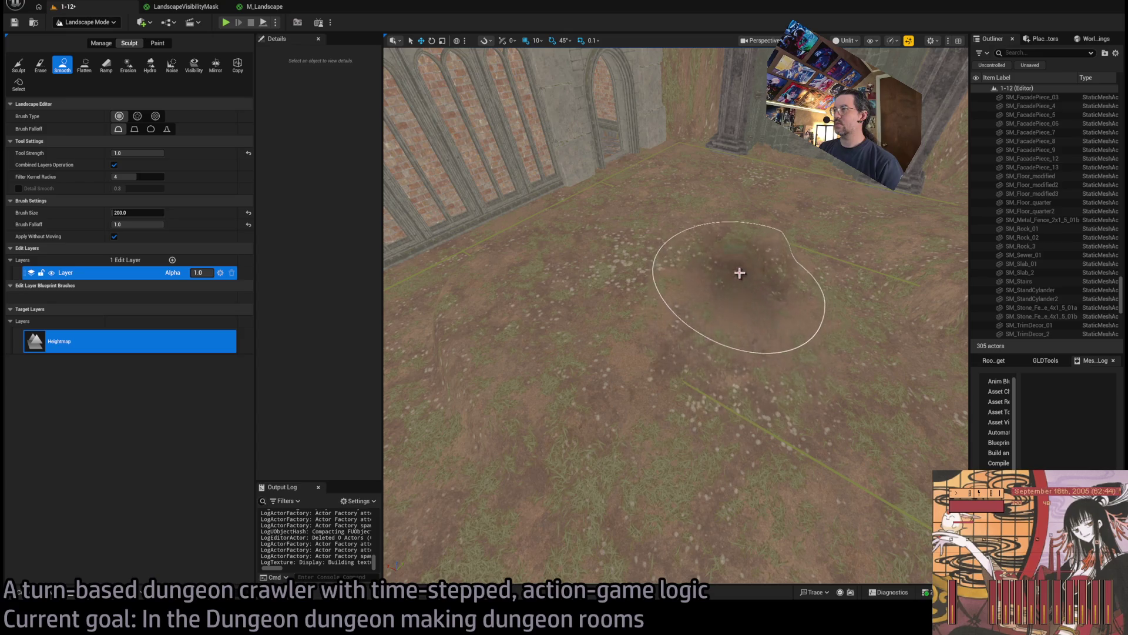
pyautogui.moveTo(667, 235)
pyautogui.mouseDown()
pyautogui.moveTo(713, 184)
pyautogui.moveTo(690, 217)
pyautogui.mouseUp()
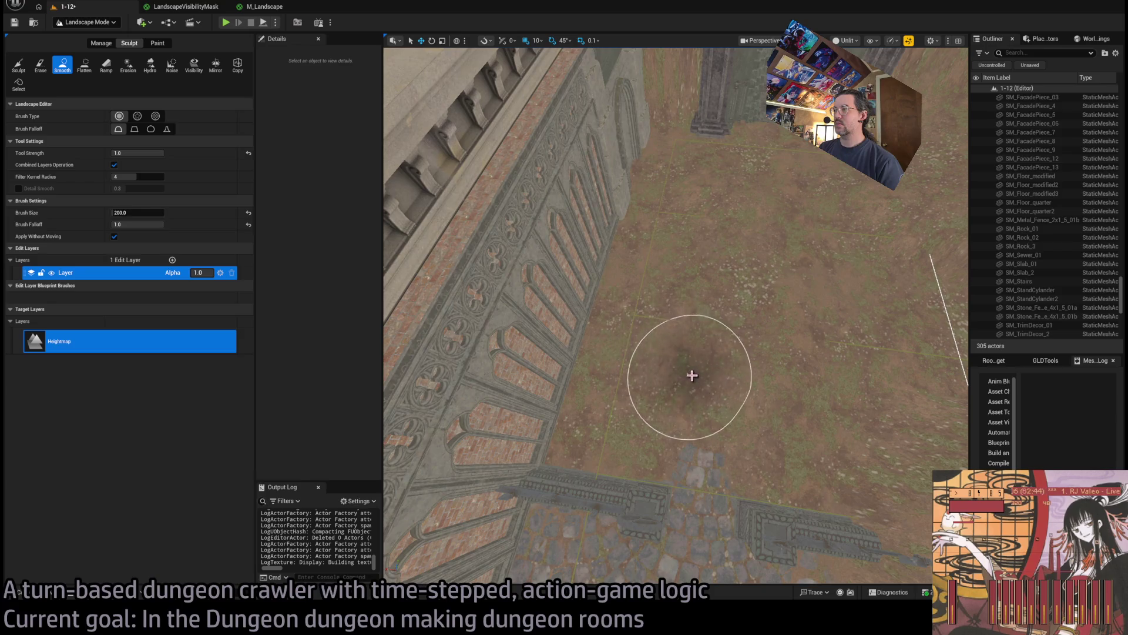
pyautogui.moveTo(825, 335)
pyautogui.mouseDown()
pyautogui.moveTo(814, 212)
pyautogui.moveTo(791, 314)
pyautogui.moveTo(769, 288)
pyautogui.moveTo(811, 378)
pyautogui.moveTo(790, 345)
pyautogui.mouseUp()
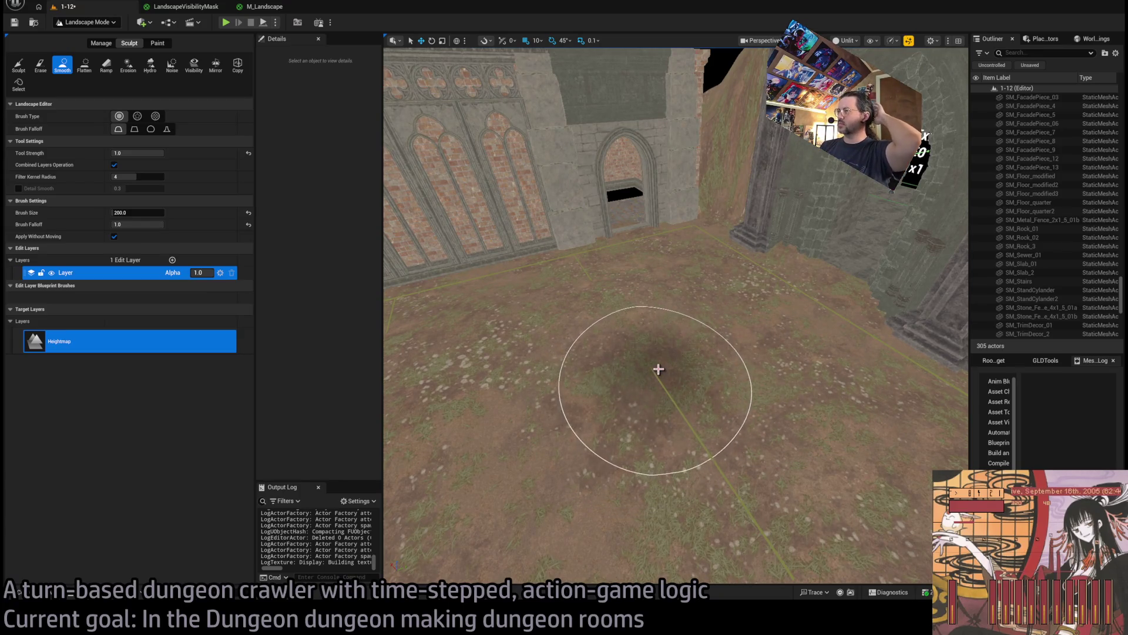
# Fly down the stone corridor toward the Exit E0 sign and leave landscape editing
pyautogui.press('w')
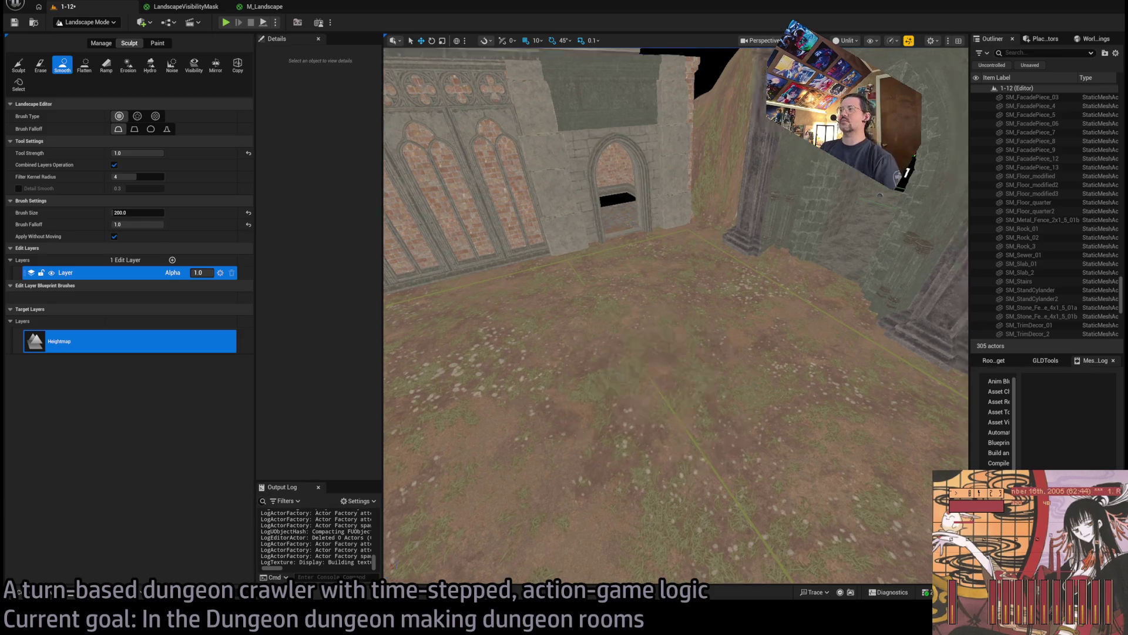
pyautogui.press('w')
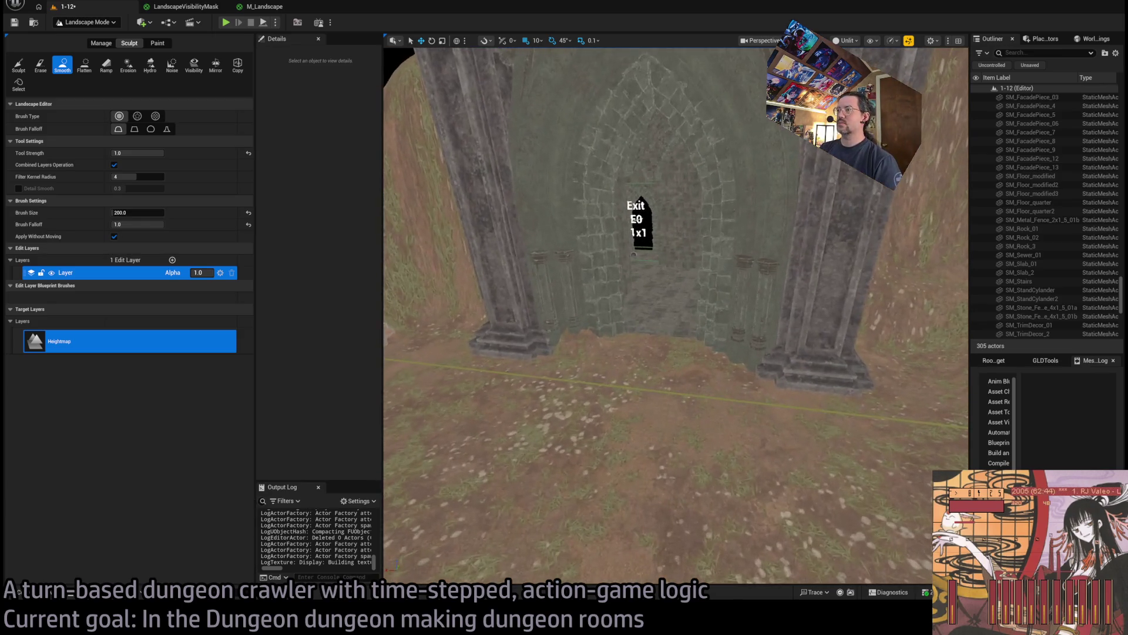
pyautogui.press('w')
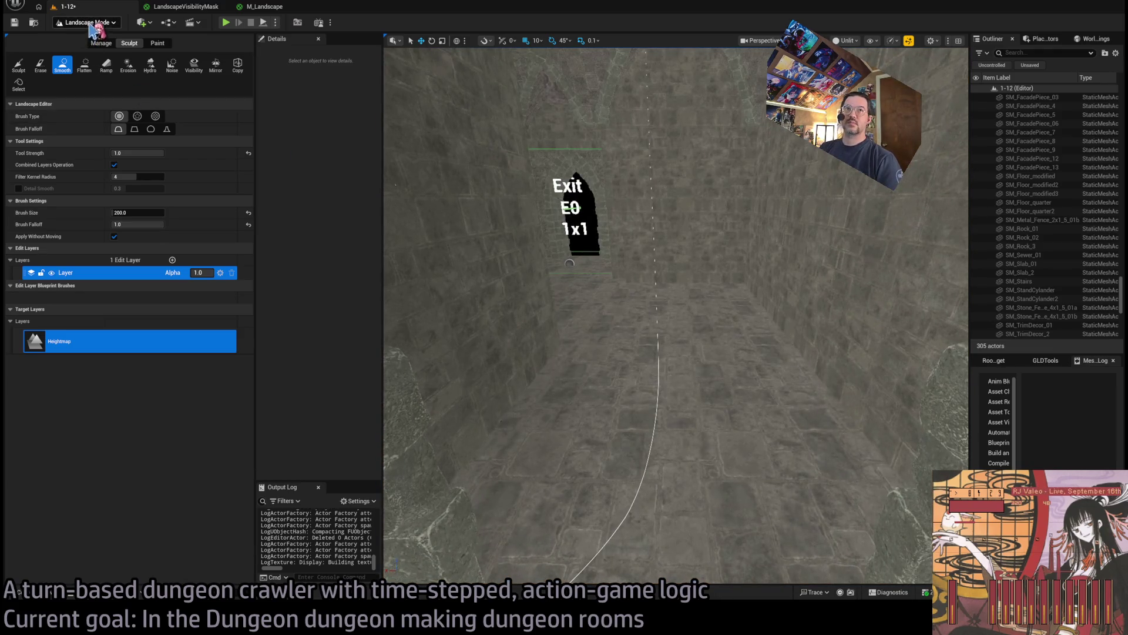
pyautogui.hotkey('shift', '1')
# Select the corridor floor tile and browse to the STRUCTURE stair mesh folder
pyautogui.click(24, 583)
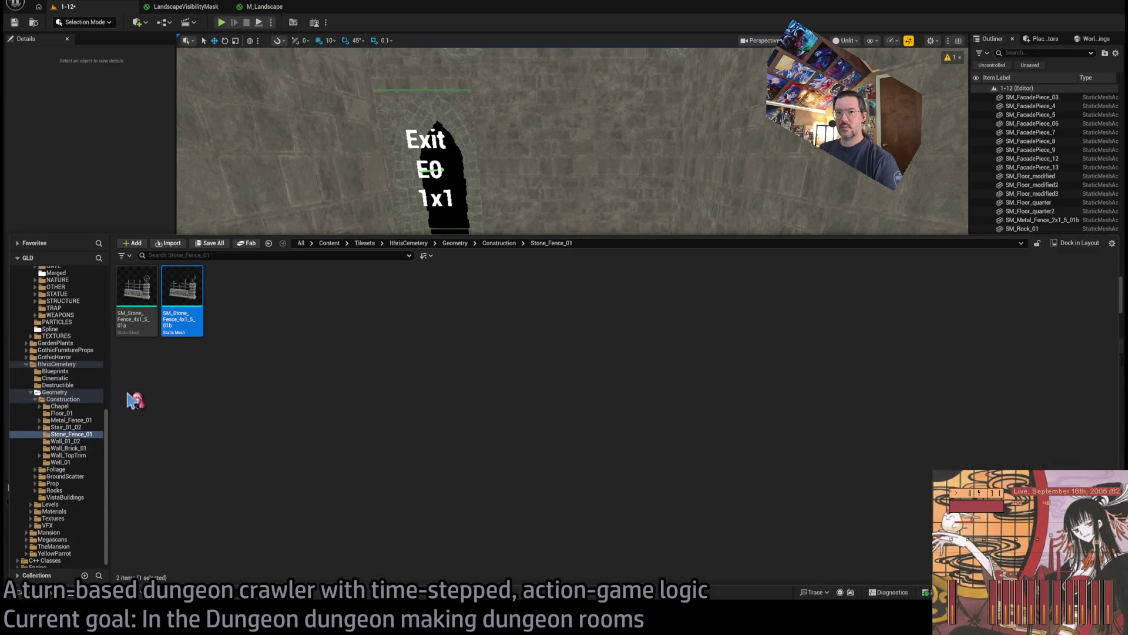
pyautogui.click(491, 155)
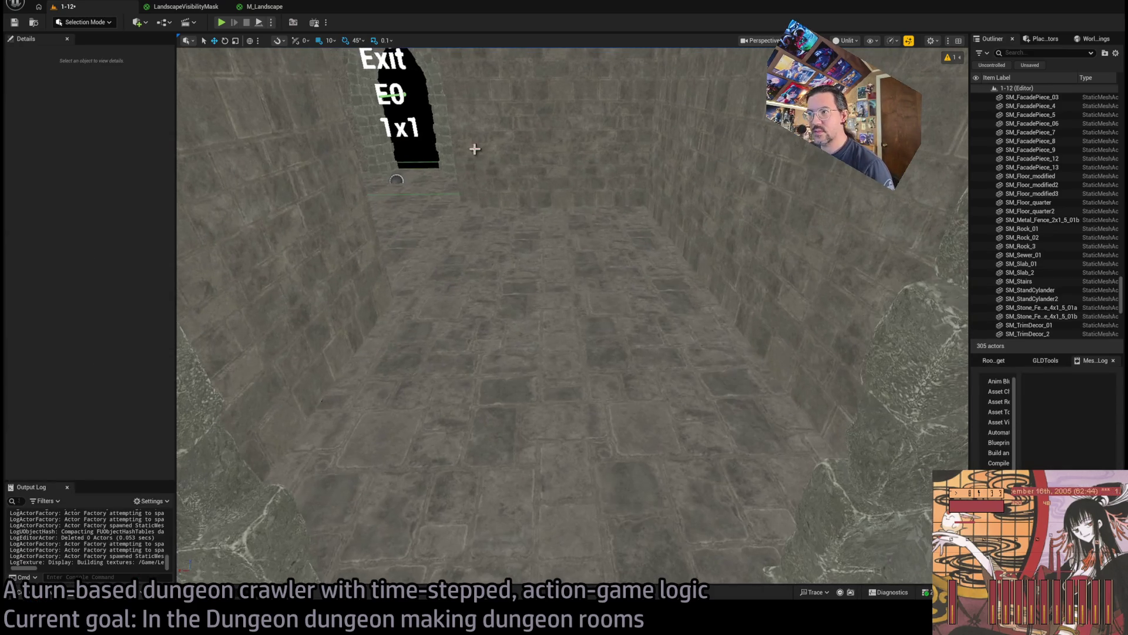
pyautogui.click(578, 293)
pyautogui.click(112, 255)
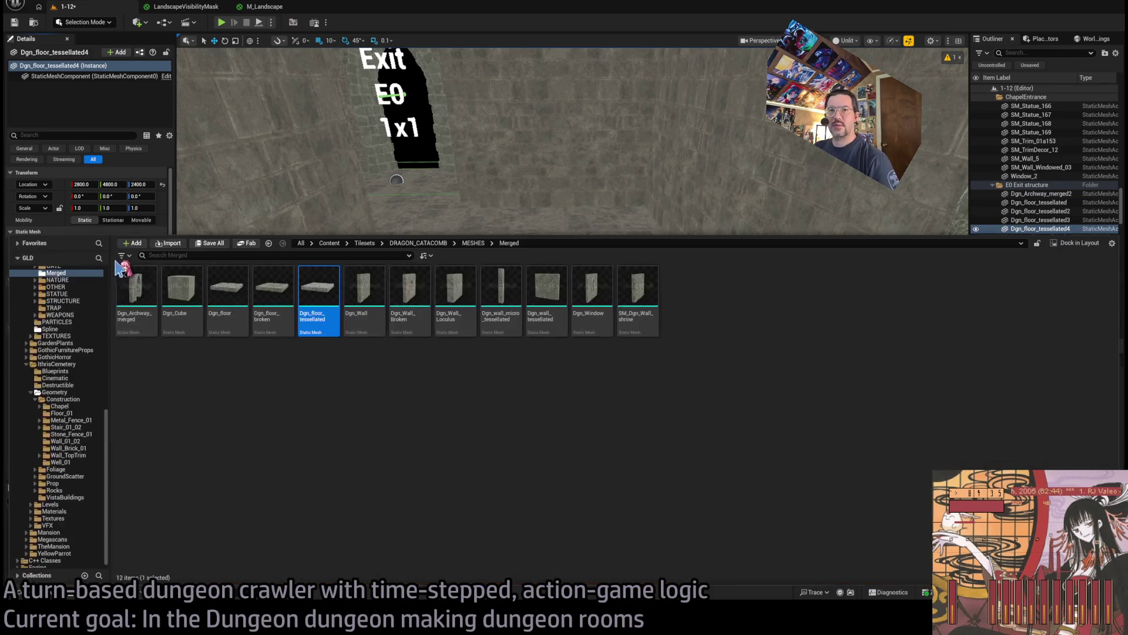
pyautogui.scroll(2, 82, 323)
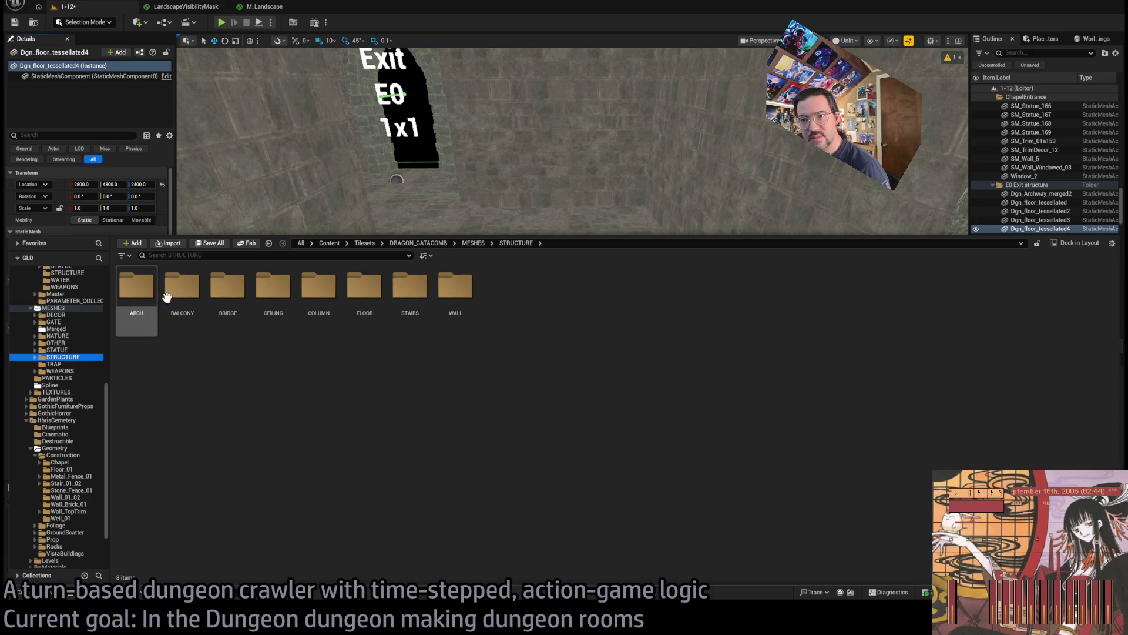
pyautogui.click(449, 288)
pyautogui.doubleClick(410, 286)
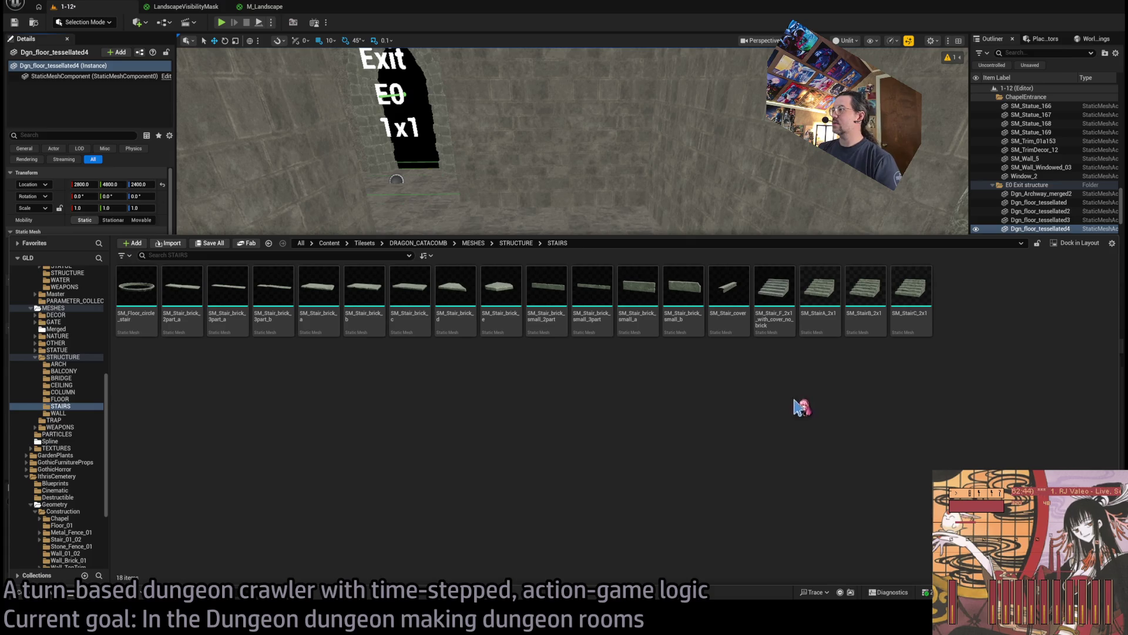
# Place a stair at the corridor end, rotated -180°, using the SM_StairA_2x1 mesh
pyautogui.moveTo(681, 166)
pyautogui.mouseDown()
pyautogui.moveTo(519, 418)
pyautogui.moveTo(541, 403)
pyautogui.moveTo(565, 421)
pyautogui.mouseUp()
pyautogui.press('e')
pyautogui.press('f')
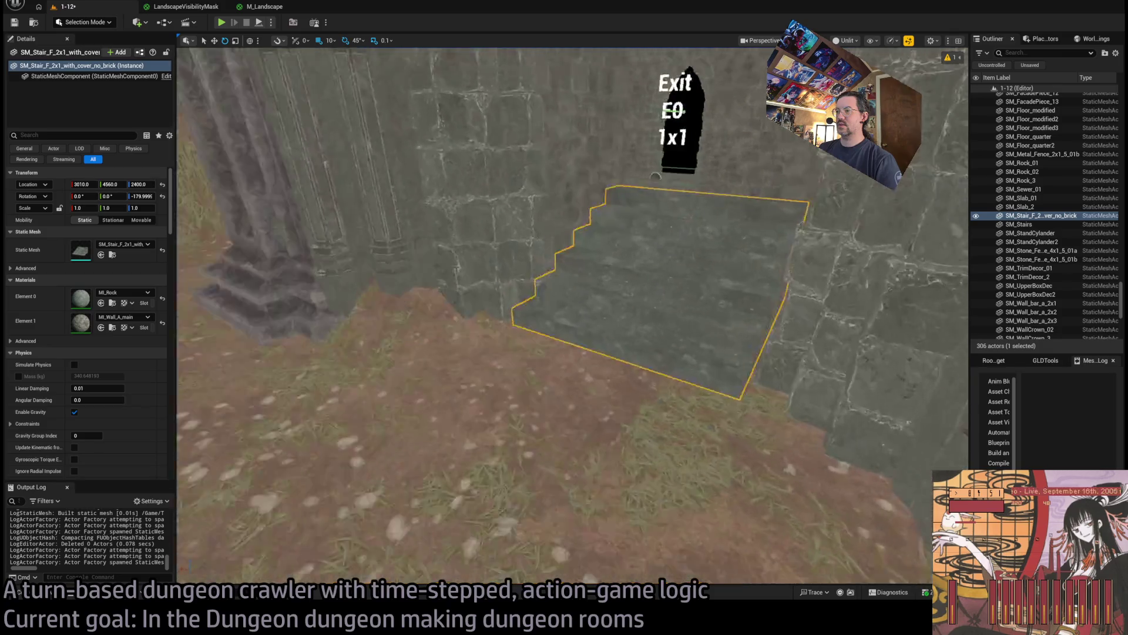
pyautogui.hotkey('ctrl', 'space')
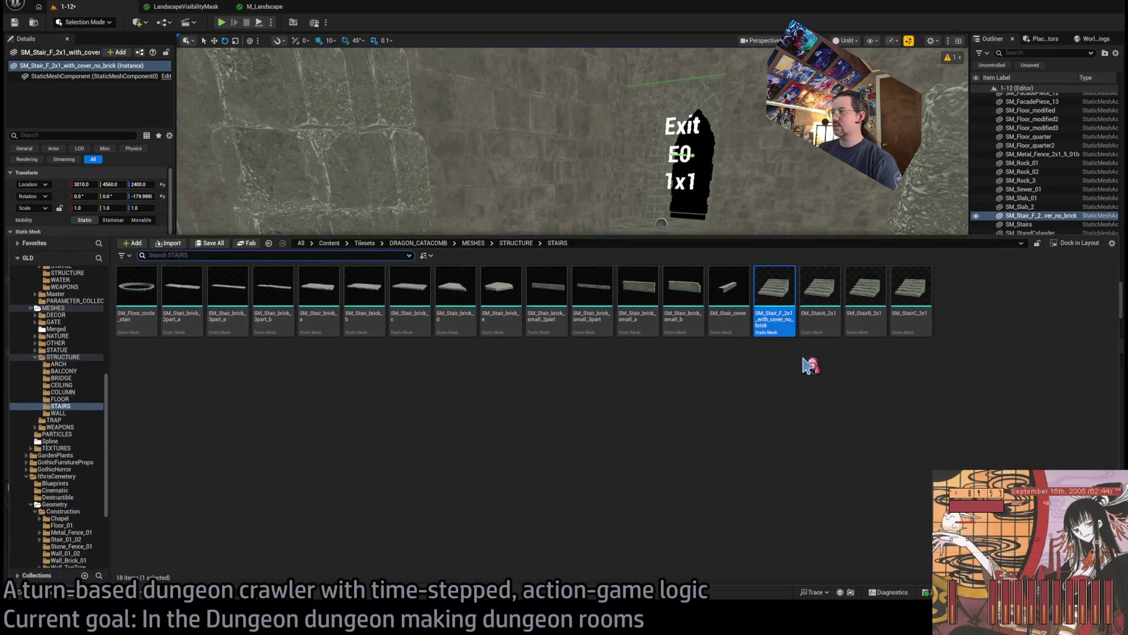
pyautogui.click(632, 232)
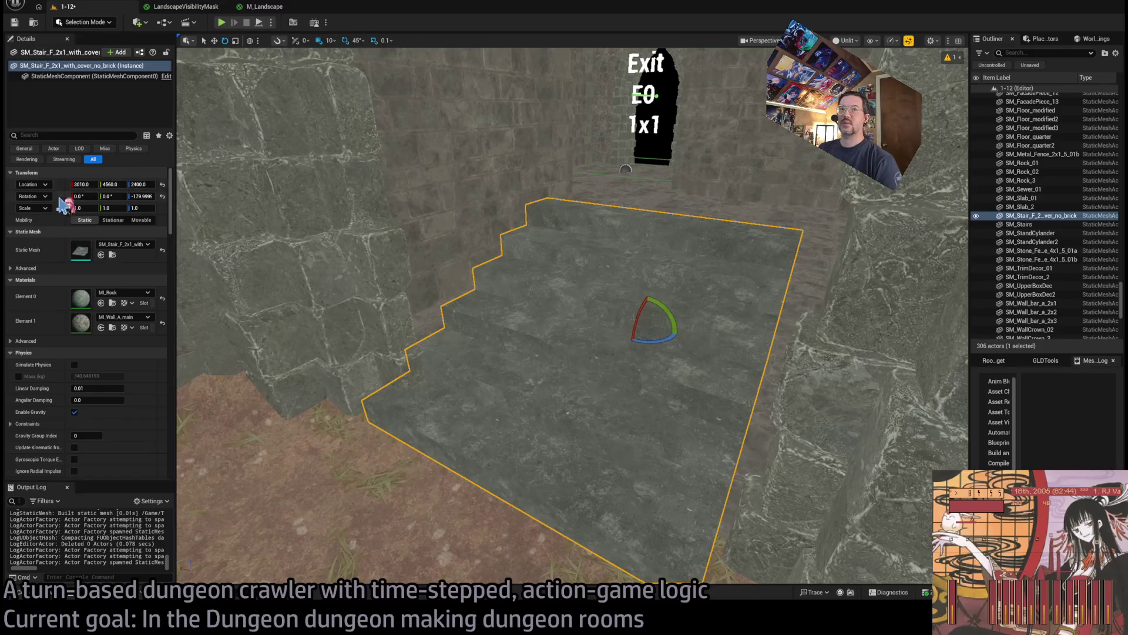
pyautogui.click(101, 254)
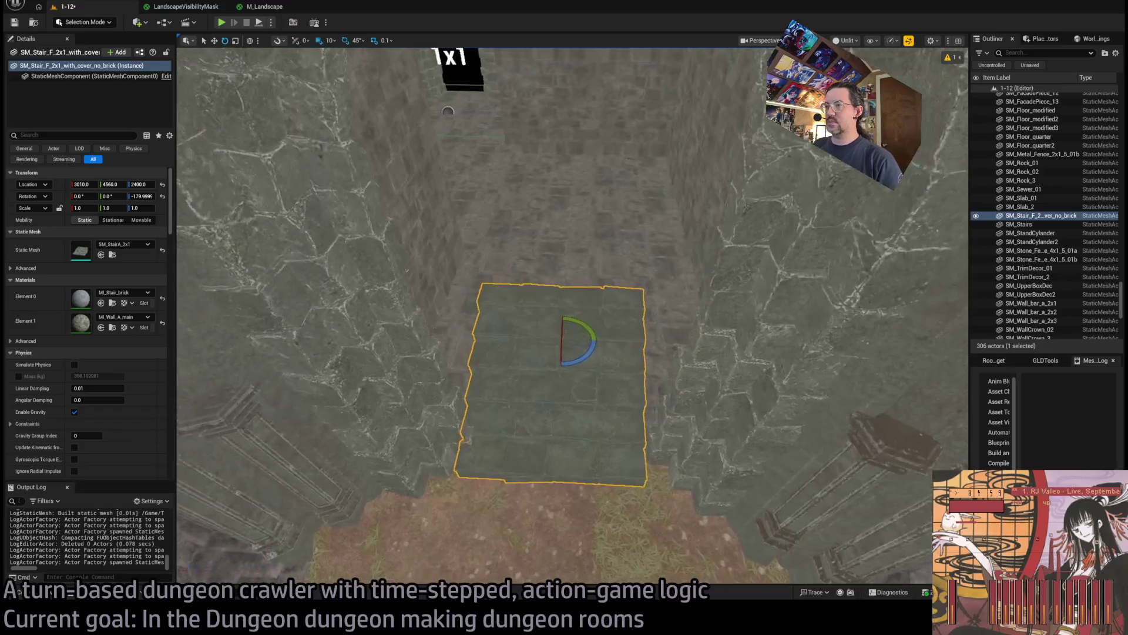
# Move the stair slab to Location Y 4650
pyautogui.press('w')
pyautogui.moveTo(571, 326)
pyautogui.mouseDown()
pyautogui.moveTo(581, 287)
pyautogui.moveTo(582, 310)
pyautogui.moveTo(586, 292)
pyautogui.moveTo(487, 299)
pyautogui.mouseUp()
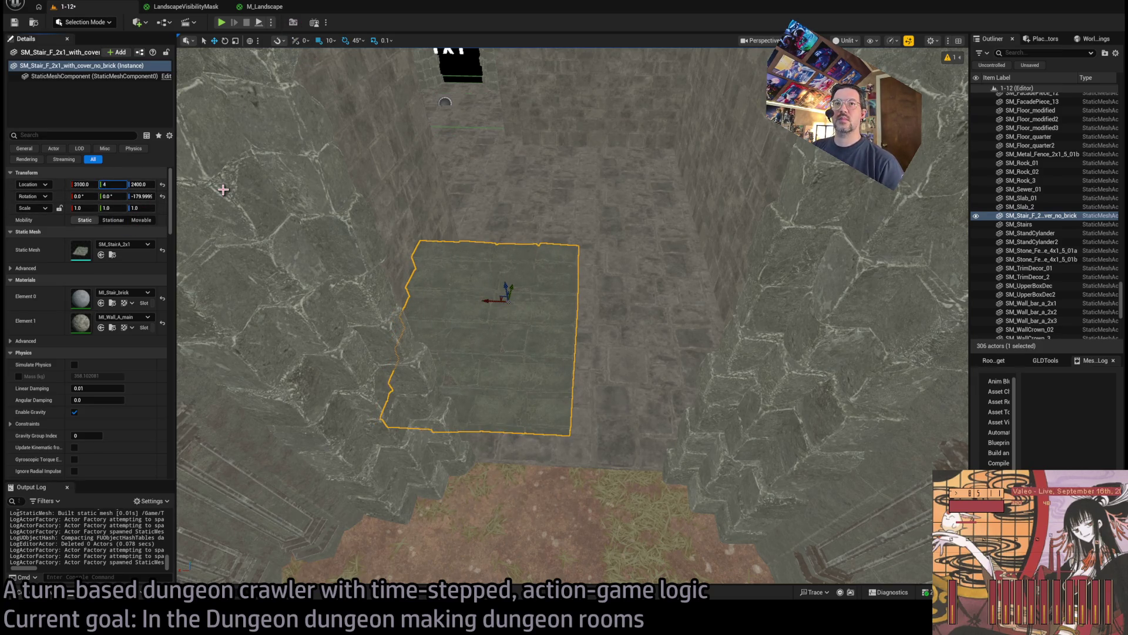
pyautogui.write('650')
pyautogui.press('Tab')
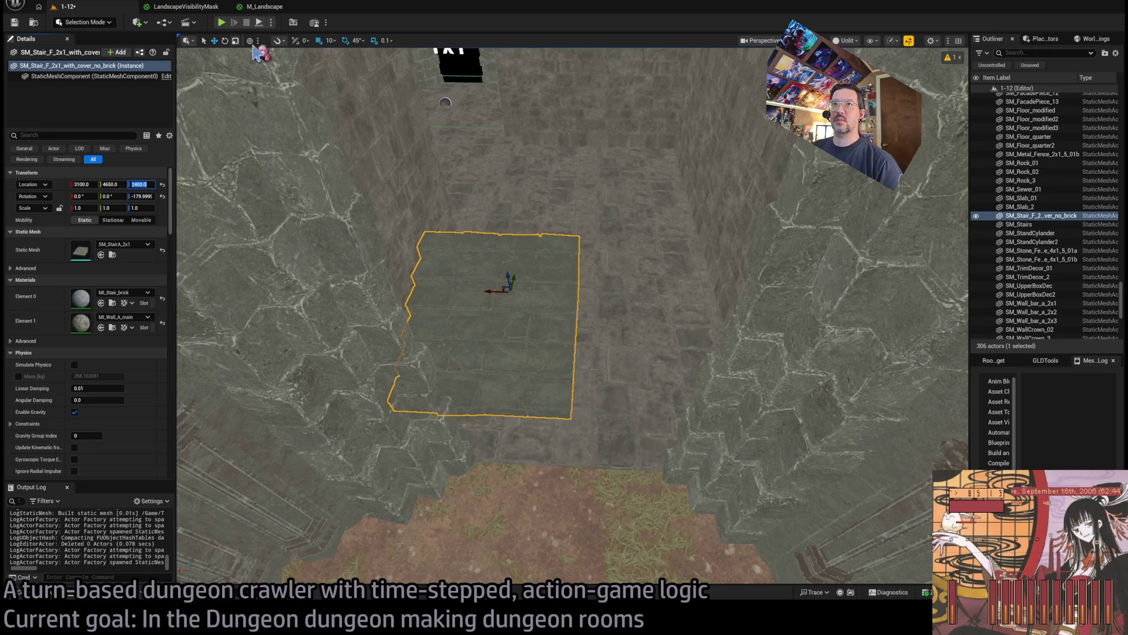
# Duplicate the stair to X 2900 with the SM_StairB_2x1 mesh and frame both
pyautogui.moveTo(493, 293)
pyautogui.keyDown('alt'); pyautogui.mouseDown()
pyautogui.moveTo(677, 290)
pyautogui.moveTo(634, 291)
pyautogui.mouseUp(); pyautogui.keyUp('alt')
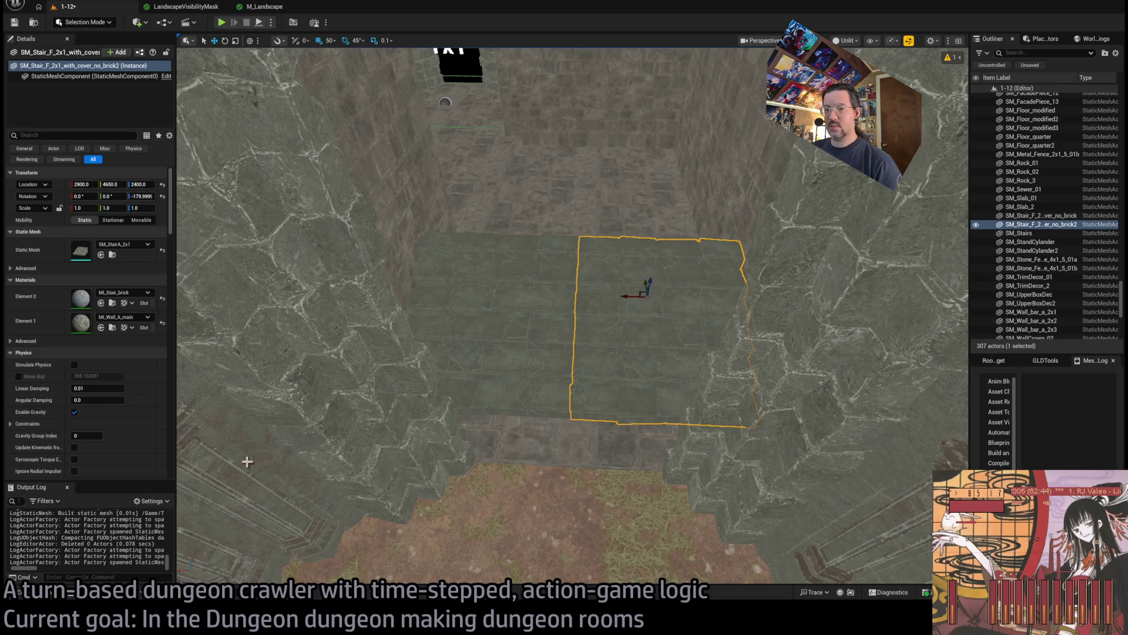
pyautogui.click(49, 597)
pyautogui.moveTo(862, 310)
pyautogui.mouseDown()
pyautogui.moveTo(587, 305)
pyautogui.moveTo(123, 261)
pyautogui.mouseUp()
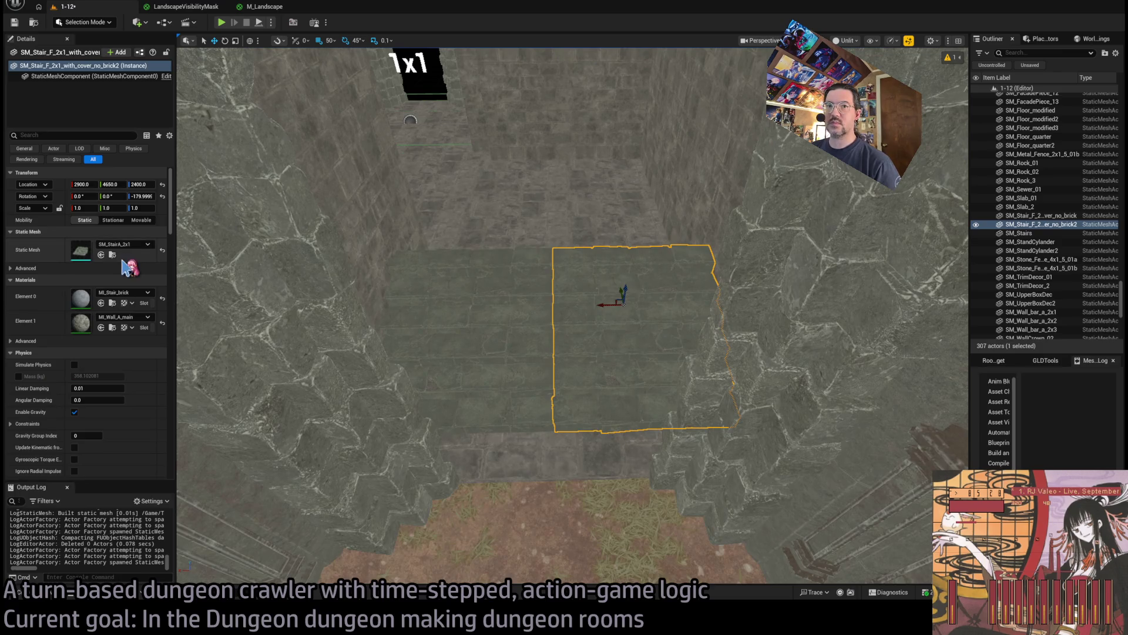
pyautogui.keyDown('ctrl'); pyautogui.click(460, 310); pyautogui.keyUp('ctrl')
pyautogui.press('f')
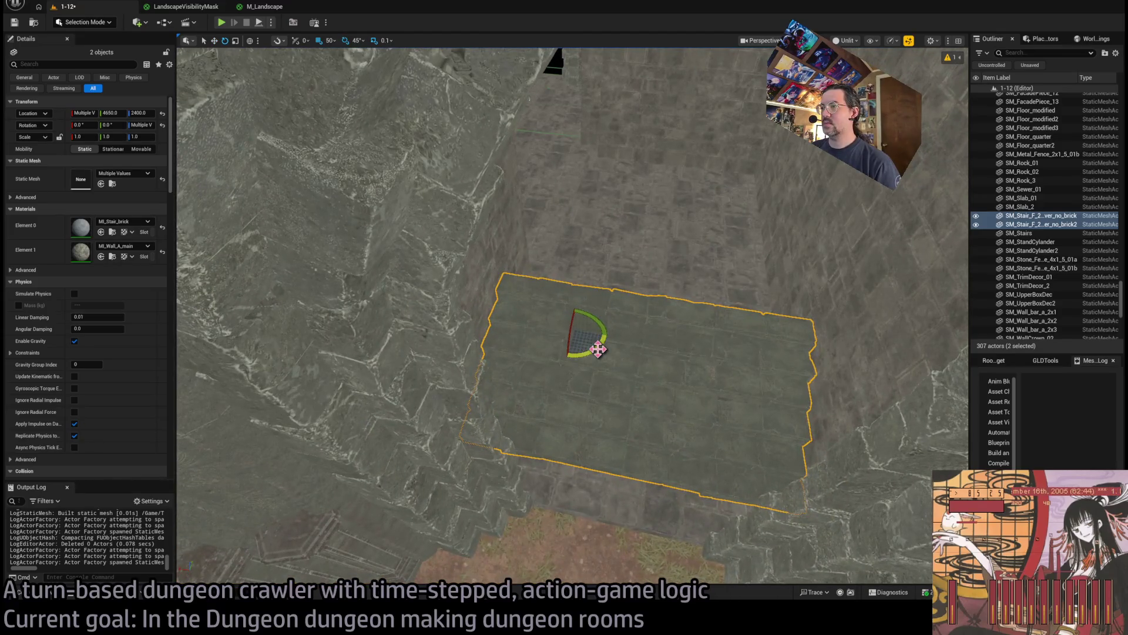
# Restore the selection of both stairs
pyautogui.click(566, 353)
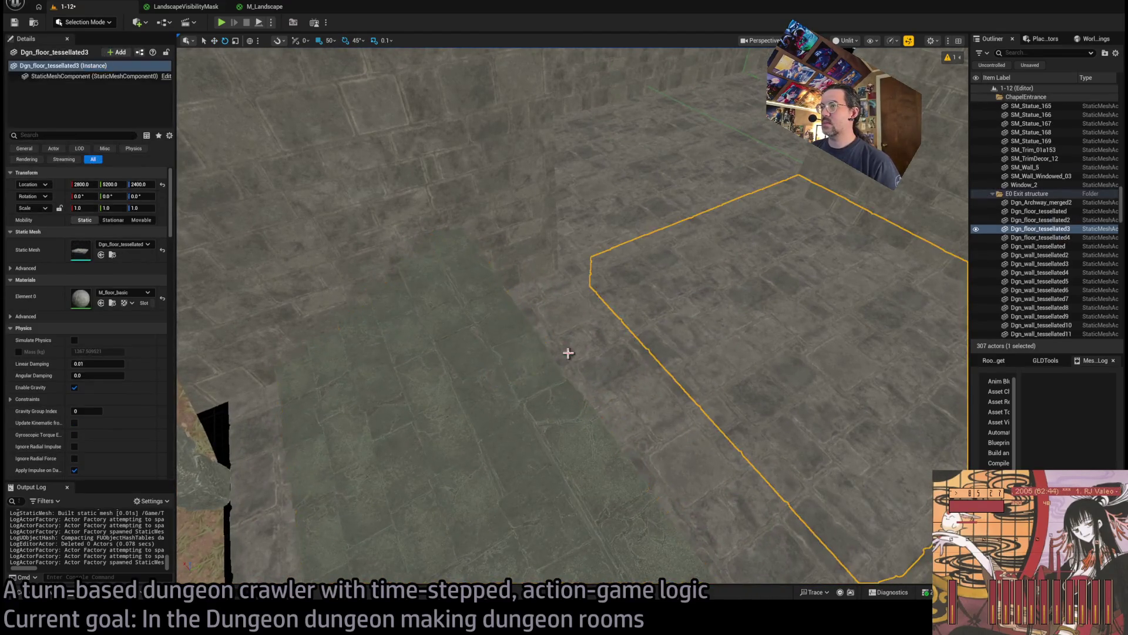
pyautogui.hotkey('ctrl', 'z')
pyautogui.press('f')
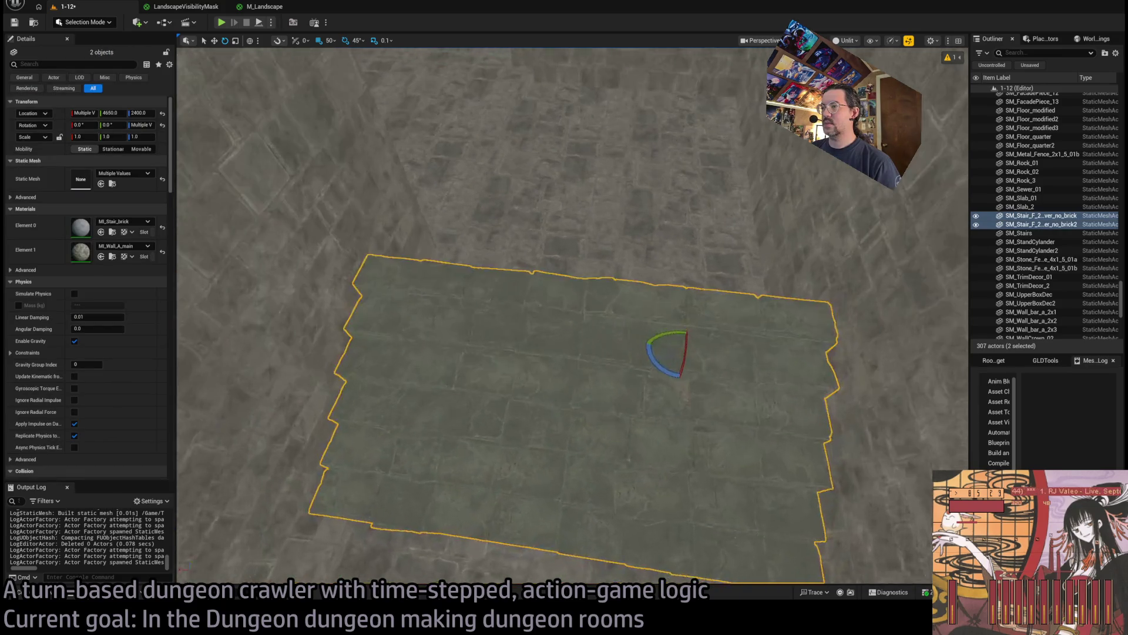
pyautogui.scroll(-5, 681, 349)
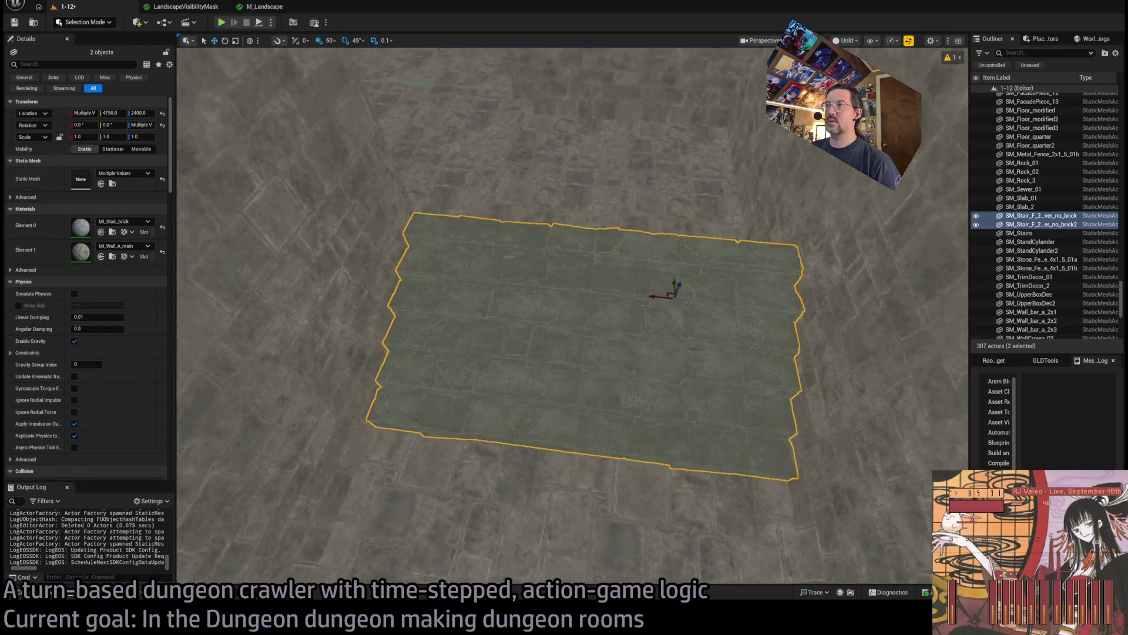
pyautogui.scroll(4, 668, 285)
# Raise the Dgn_floor_tessellated3 floor slab to Z 2450
pyautogui.click(702, 227)
pyautogui.moveTo(737, 164); pyautogui.dragTo(746, 137)
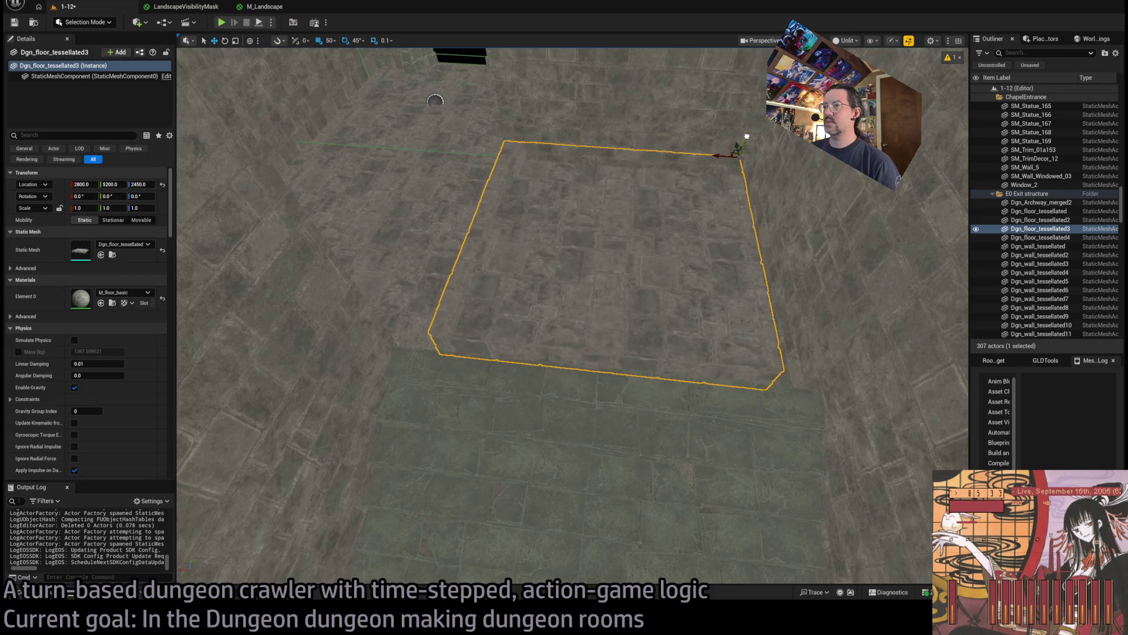
pyautogui.scroll(3, 573, 317)
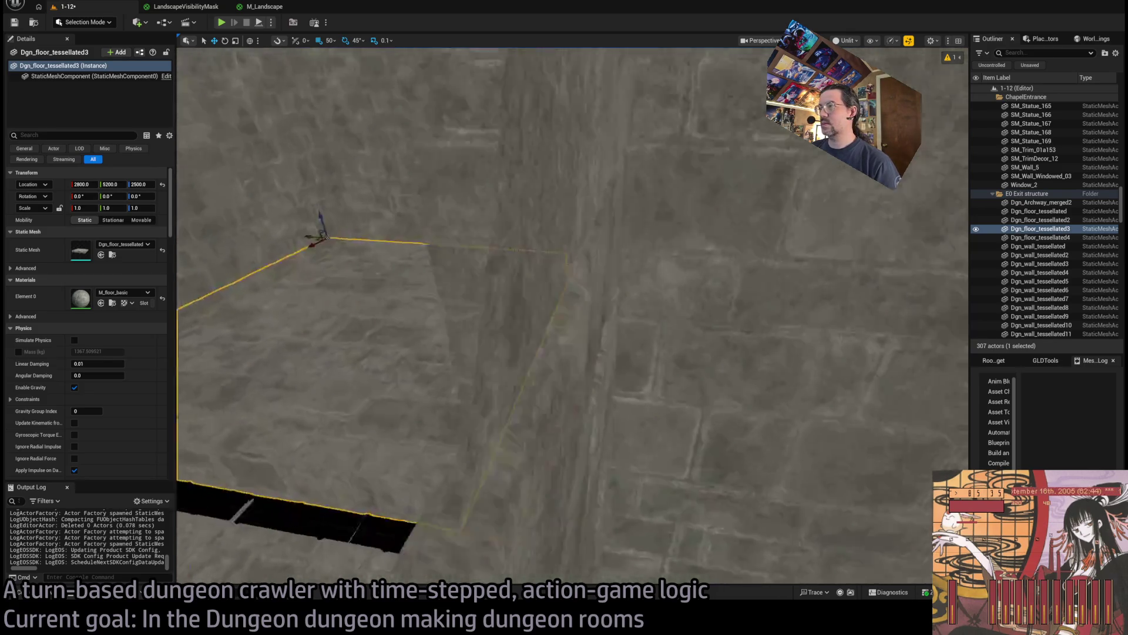
pyautogui.moveTo(564, 317)
pyautogui.mouseDown()
pyautogui.moveTo(264, 327)
pyautogui.moveTo(503, 294)
pyautogui.moveTo(564, 317)
pyautogui.mouseUp()
# Shift both stairs further along Y
pyautogui.click(763, 330)
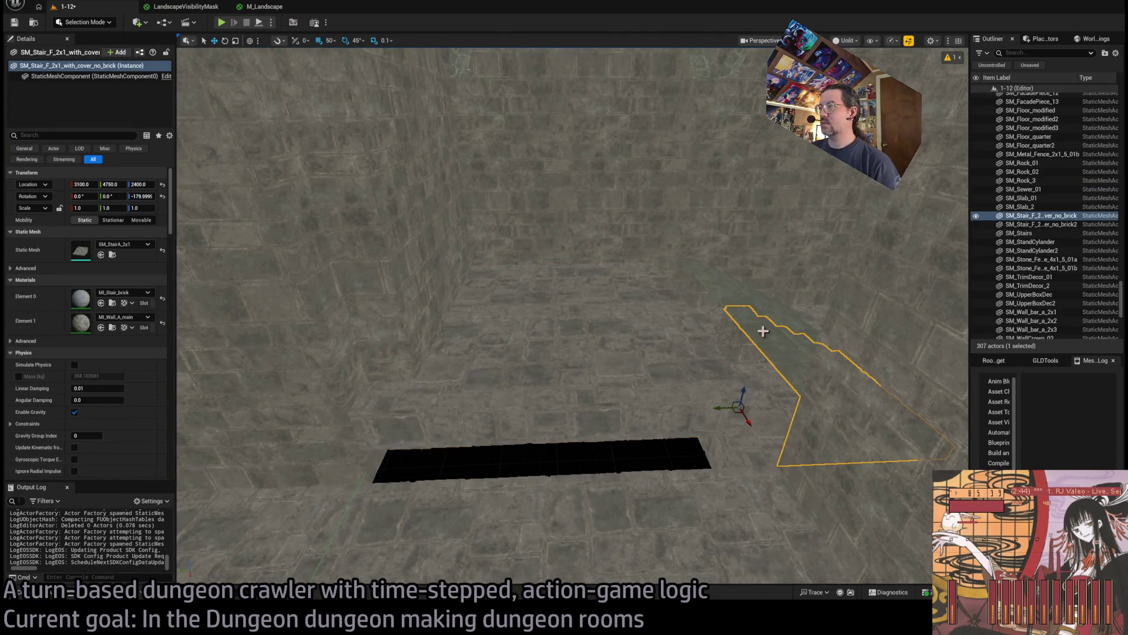
pyautogui.keyDown('ctrl'); pyautogui.click(743, 293); pyautogui.keyUp('ctrl')
pyautogui.moveTo(670, 333)
pyautogui.mouseDown()
pyautogui.moveTo(564, 329)
pyautogui.moveTo(576, 317)
pyautogui.mouseUp()
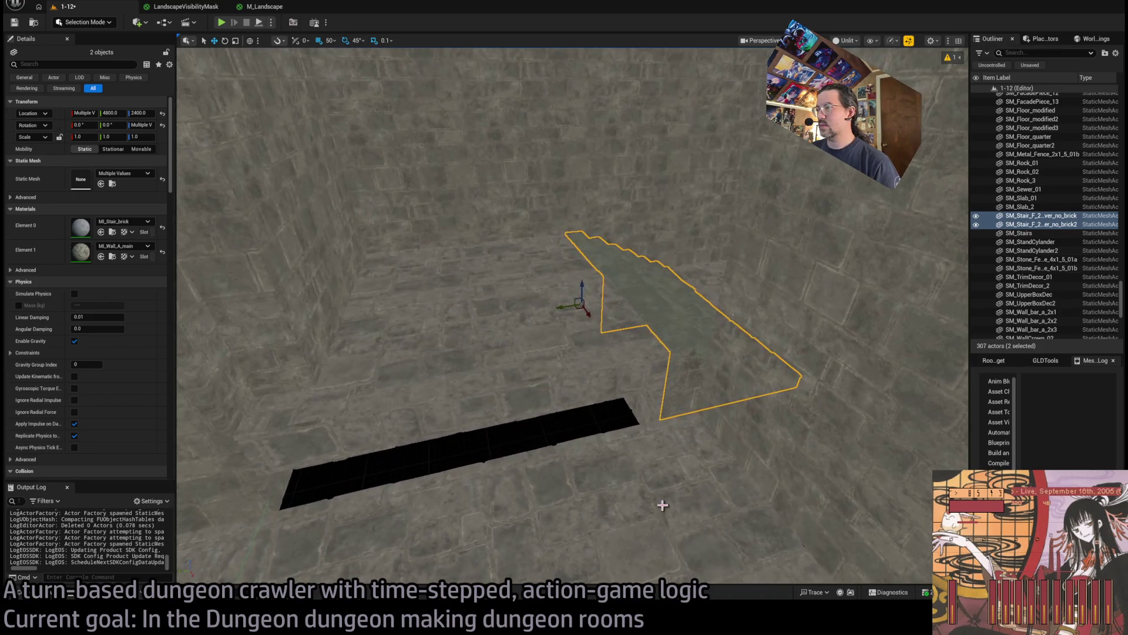
pyautogui.click(588, 488)
pyautogui.press('f')
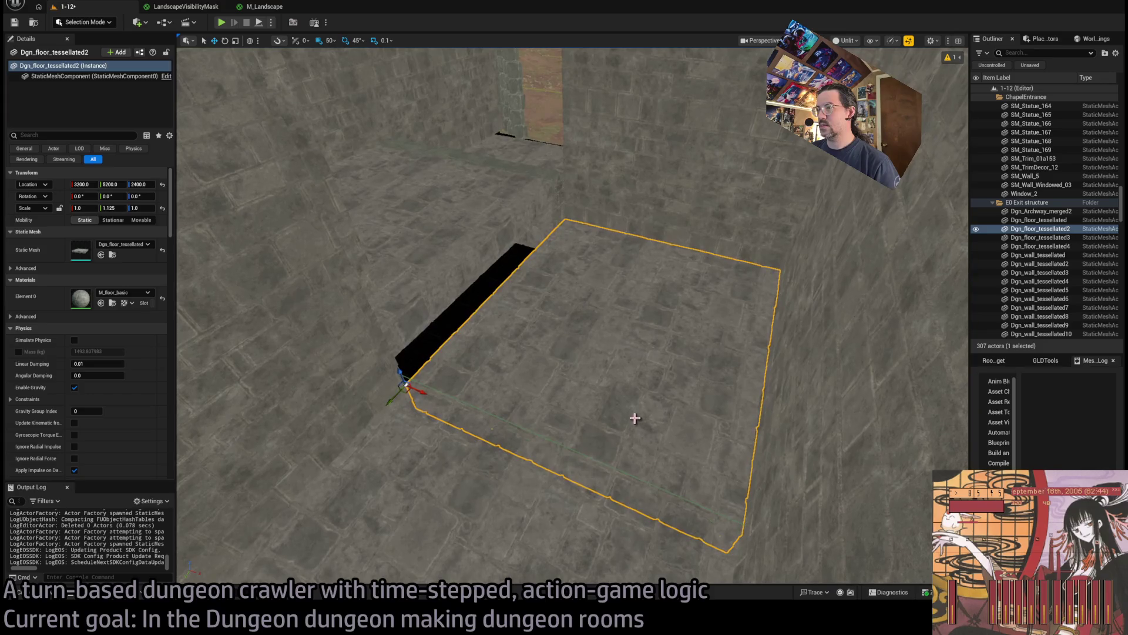
pyautogui.hotkey('ctrl', 'z')
pyautogui.hotkey('ctrl', 'z')
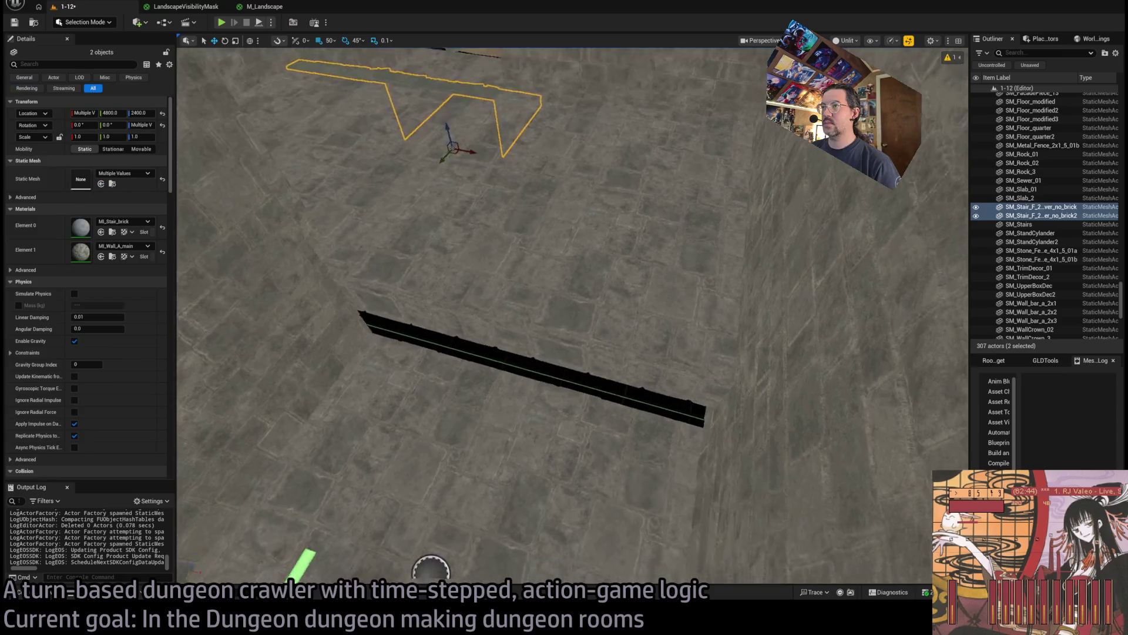
# Duplicate the two stairs into a second pair and lower the copies
pyautogui.keyDown('alt'); pyautogui.moveTo(555, 182); pyautogui.dragTo(547, 176); pyautogui.keyUp('alt')
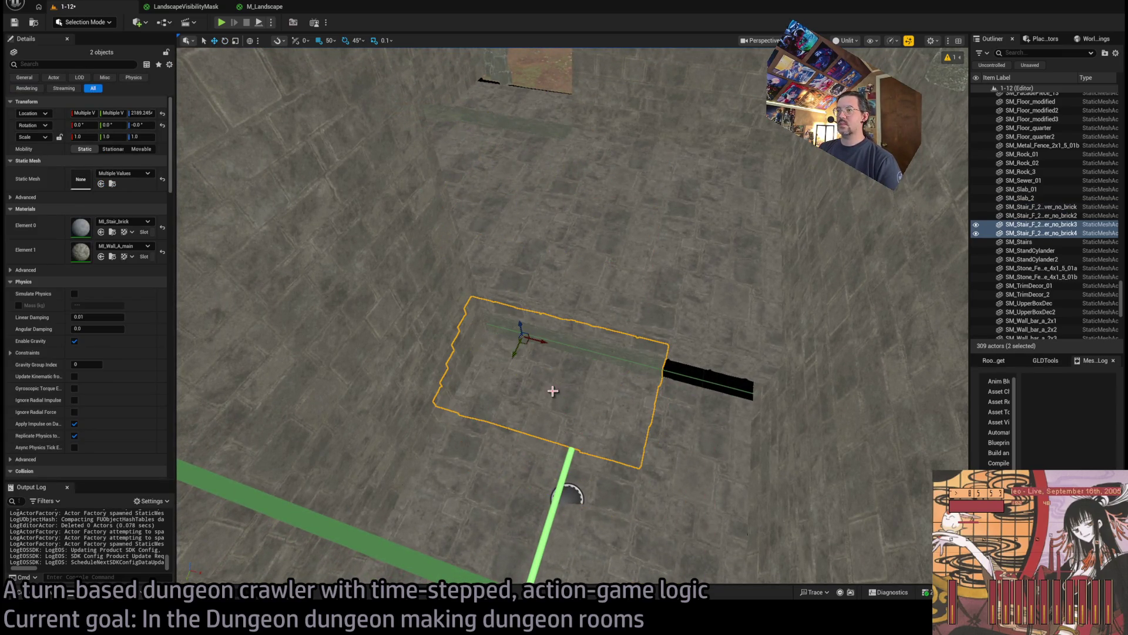
pyautogui.hotkey('ctrl', 'z')
pyautogui.moveTo(524, 182)
pyautogui.mouseDown()
pyautogui.moveTo(559, 397)
pyautogui.moveTo(542, 348)
pyautogui.mouseUp()
pyautogui.scroll(5, 549, 344)
pyautogui.scroll(-5, 573, 317)
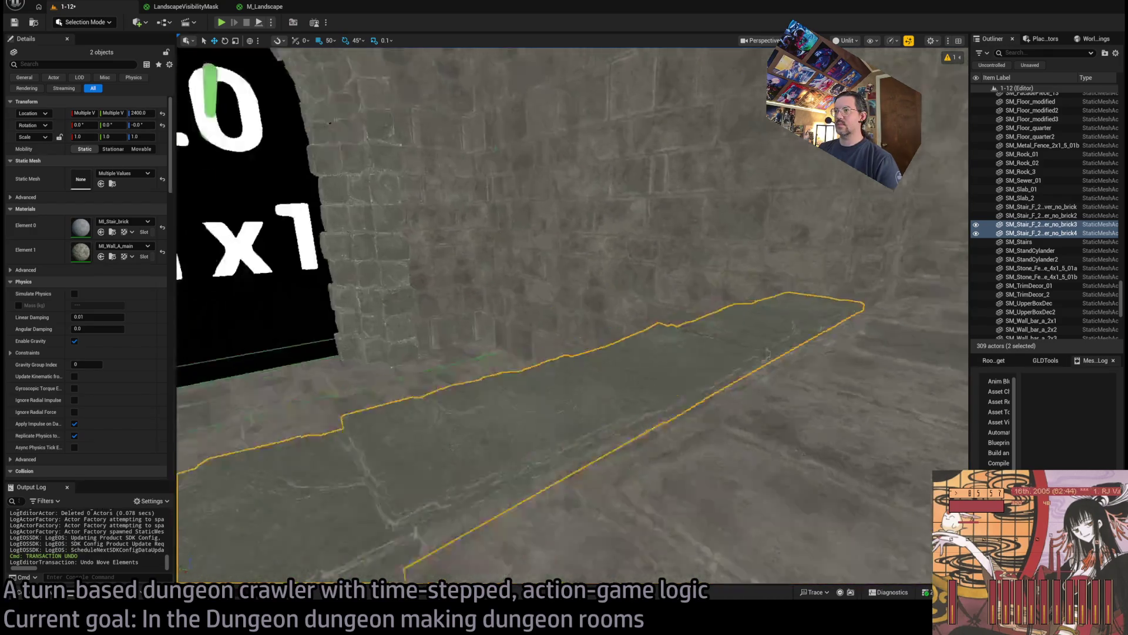
pyautogui.scroll(6, 636, 366)
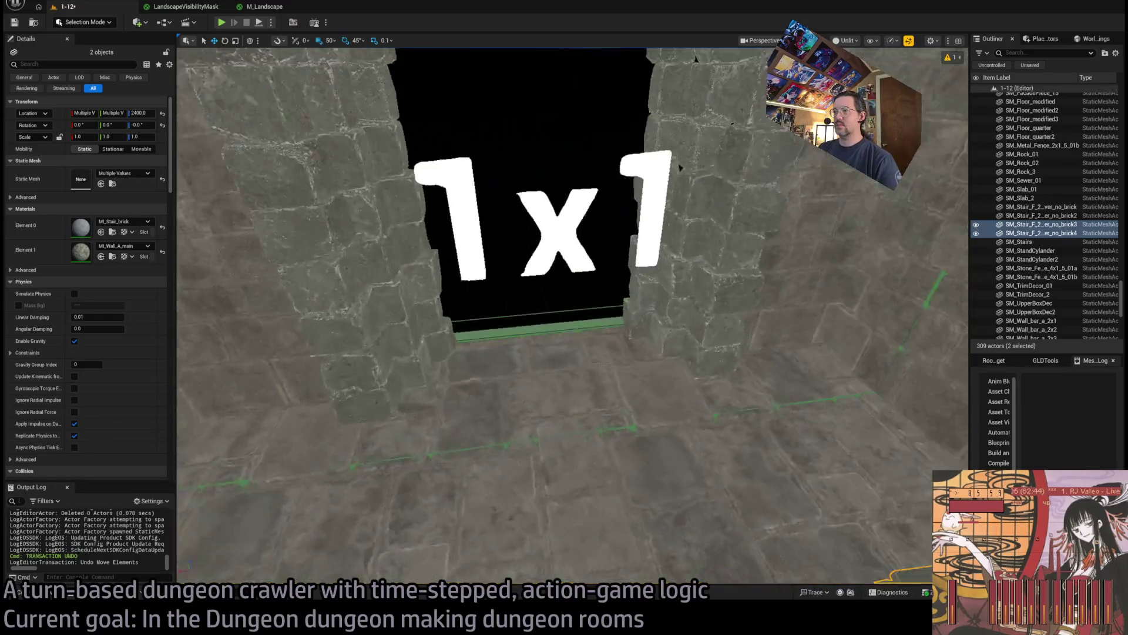
pyautogui.scroll(8, 573, 317)
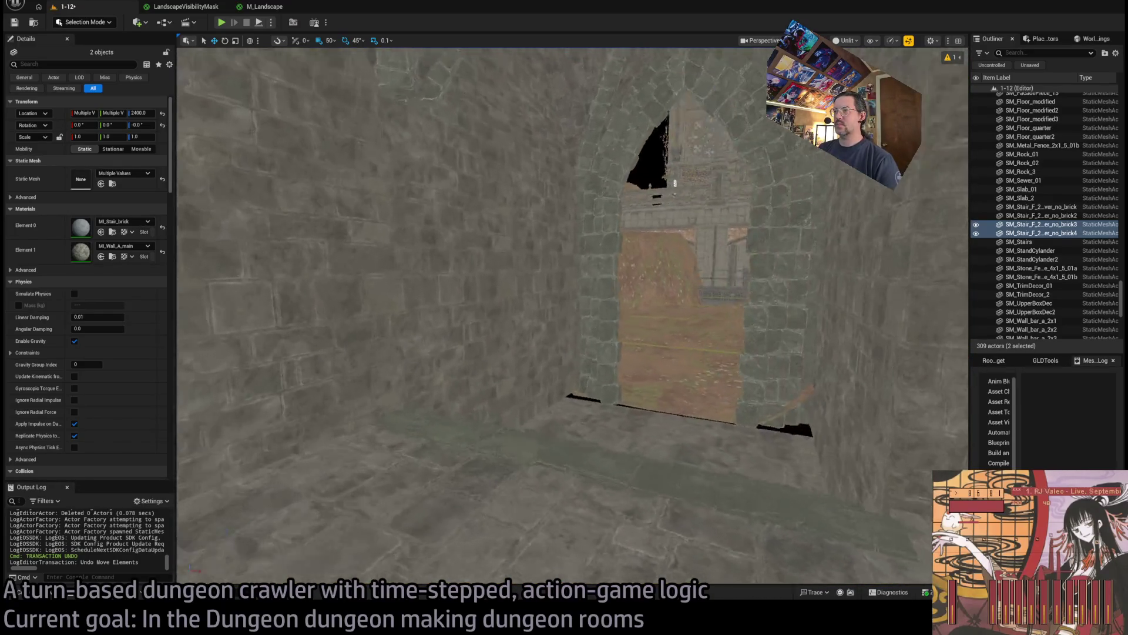
pyautogui.scroll(-6, 568, 433)
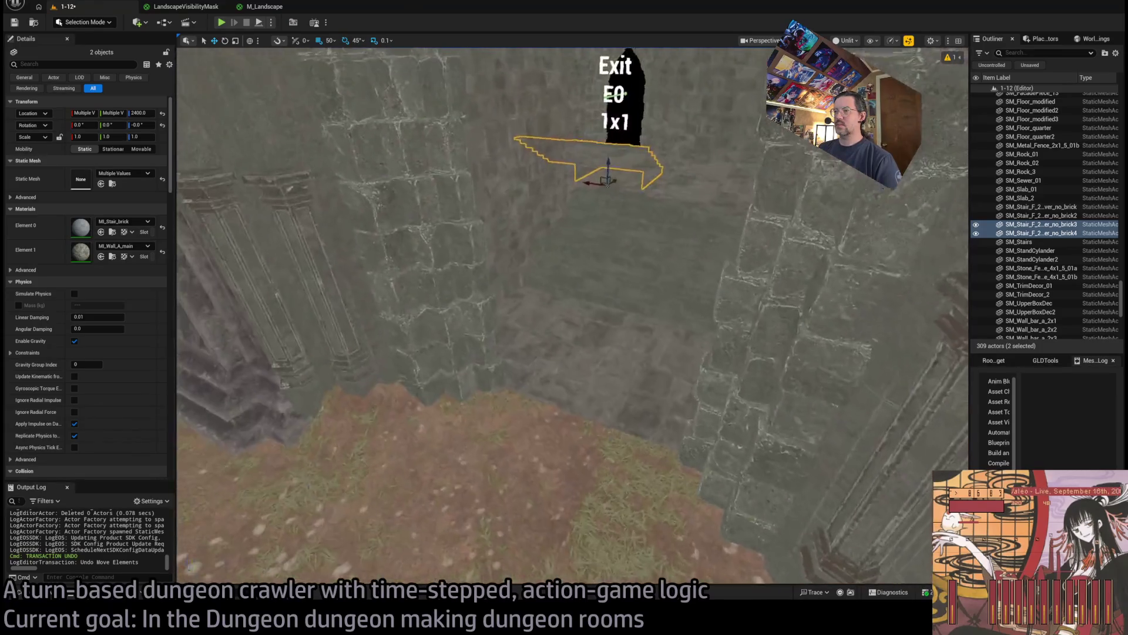
pyautogui.hotkey('ctrl', 'space')
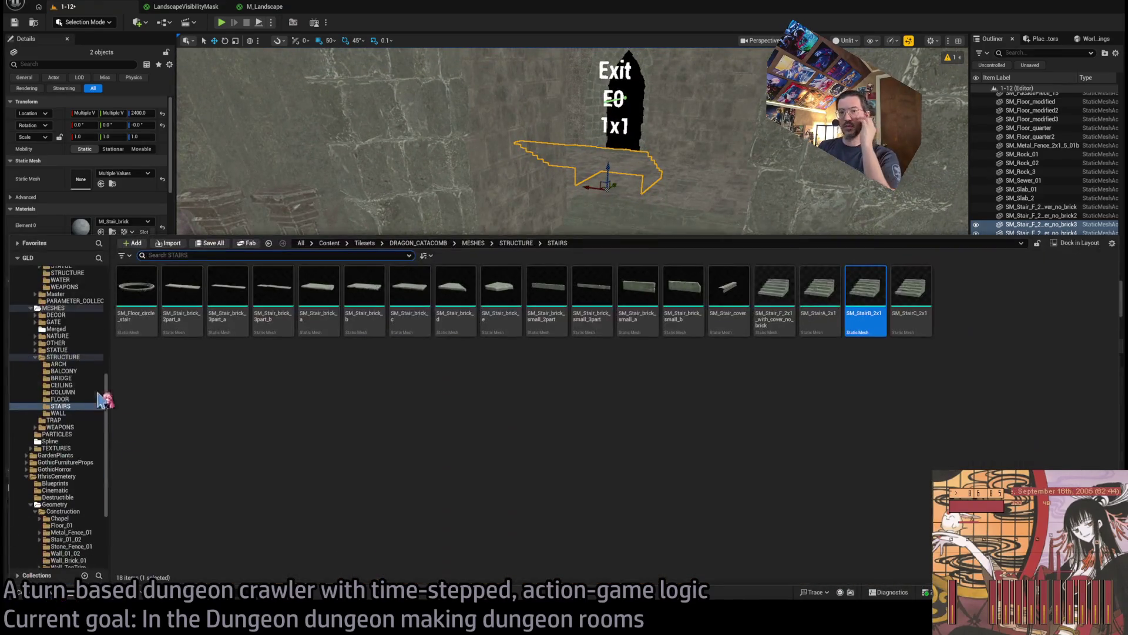
# Browse from the GHE_Archway_gray archway to GothicHorror Meshes and drop in an SM_BaseBlock_02
pyautogui.click(606, 196)
pyautogui.scroll(5, 606, 196)
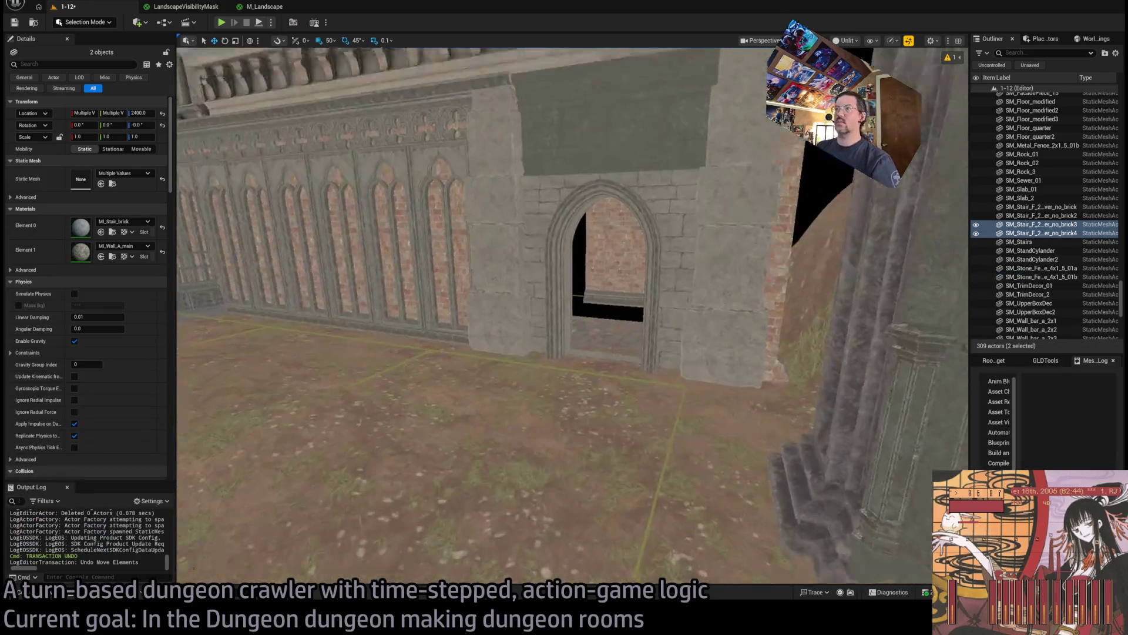
pyautogui.click(606, 196)
pyautogui.click(112, 255)
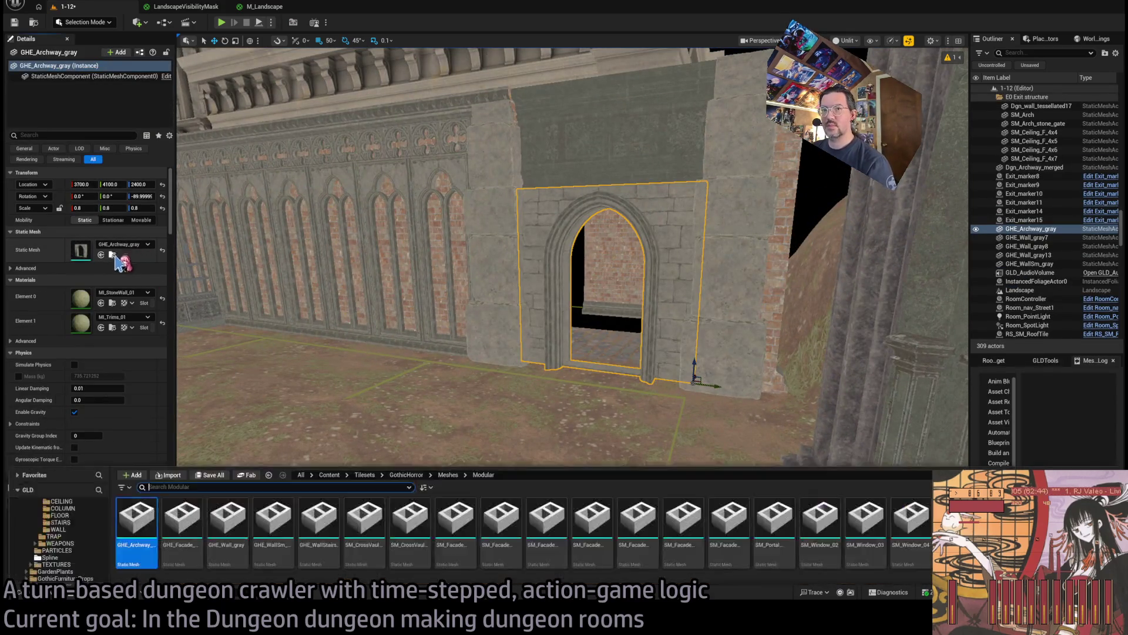
pyautogui.click(53, 480)
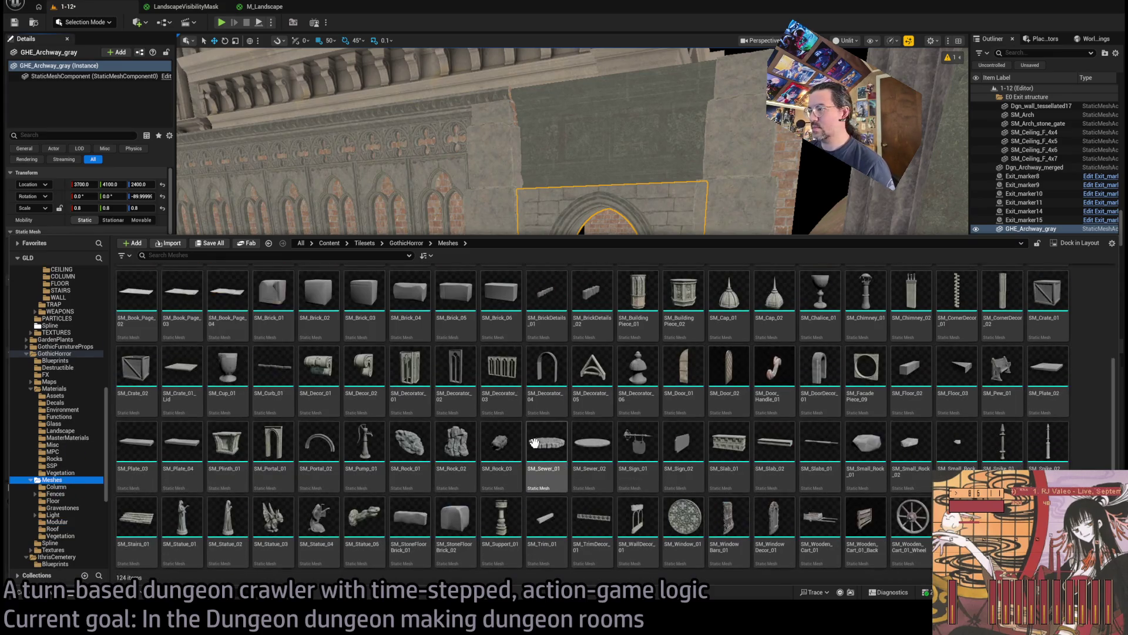
pyautogui.scroll(2, 546, 423)
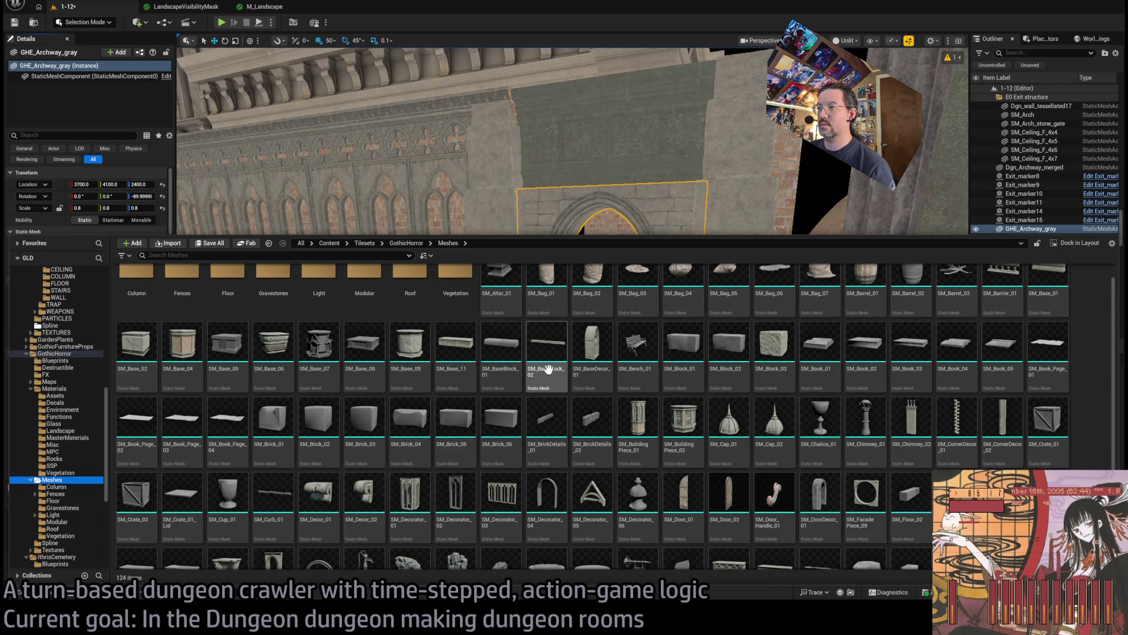
pyautogui.moveTo(541, 363)
pyautogui.mouseDown()
pyautogui.moveTo(574, 222)
pyautogui.moveTo(567, 517)
pyautogui.mouseUp()
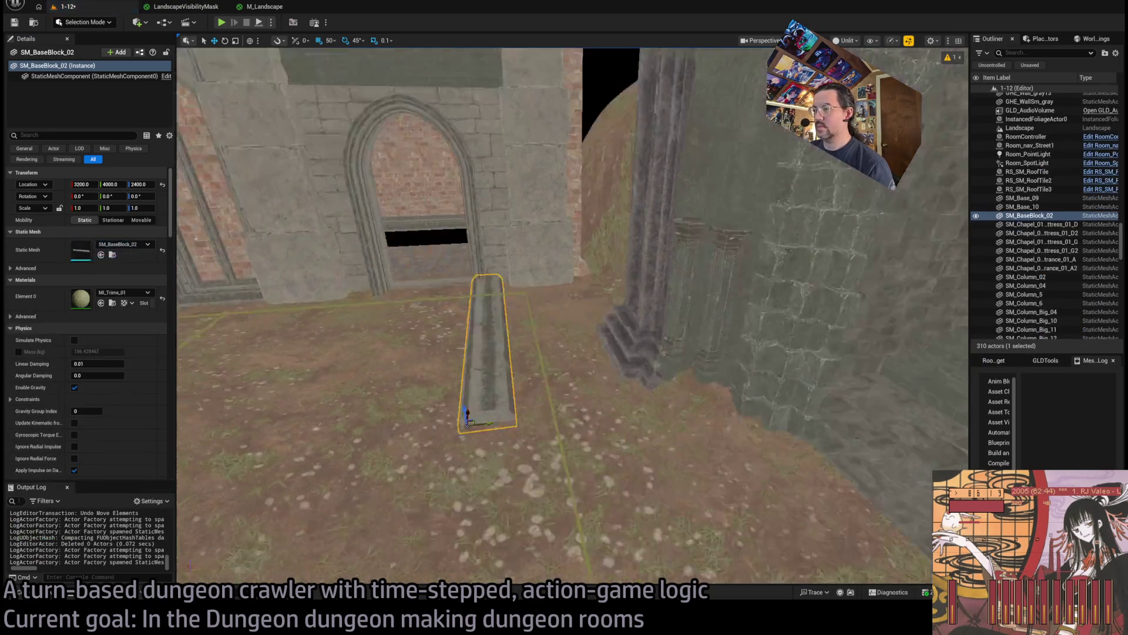
# Move the SM_BaseBlock_02 block to 2750, 4350 along the wall base
pyautogui.scroll(3, 364, 469)
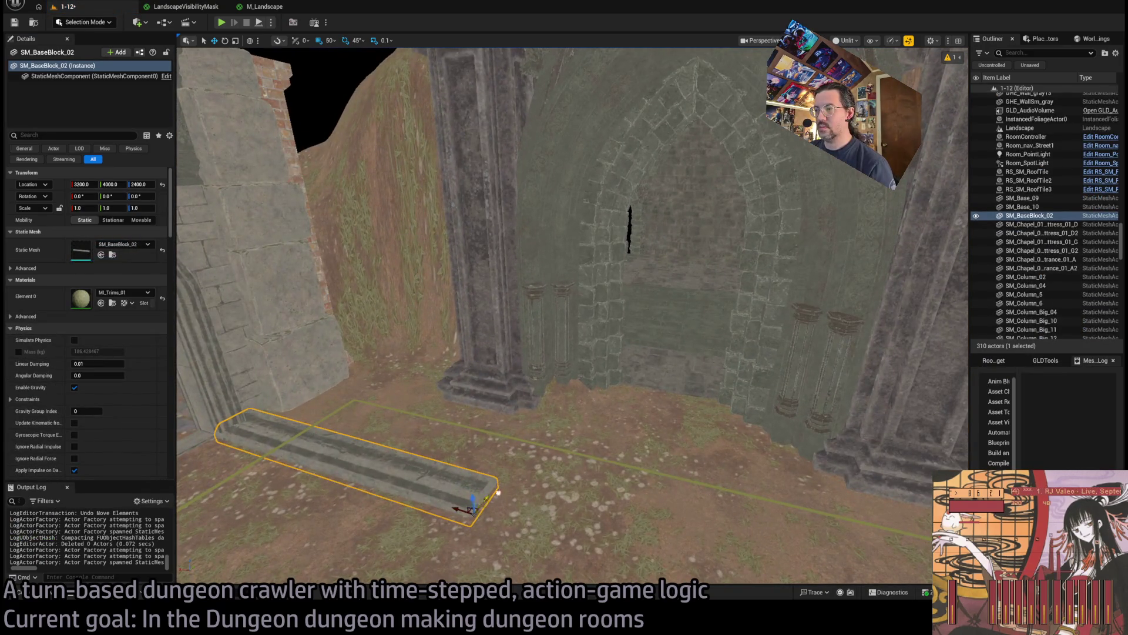
pyautogui.moveTo(498, 492); pyautogui.dragTo(666, 383)
pyautogui.moveTo(567, 378); pyautogui.dragTo(781, 415)
pyautogui.scroll(2, 781, 416)
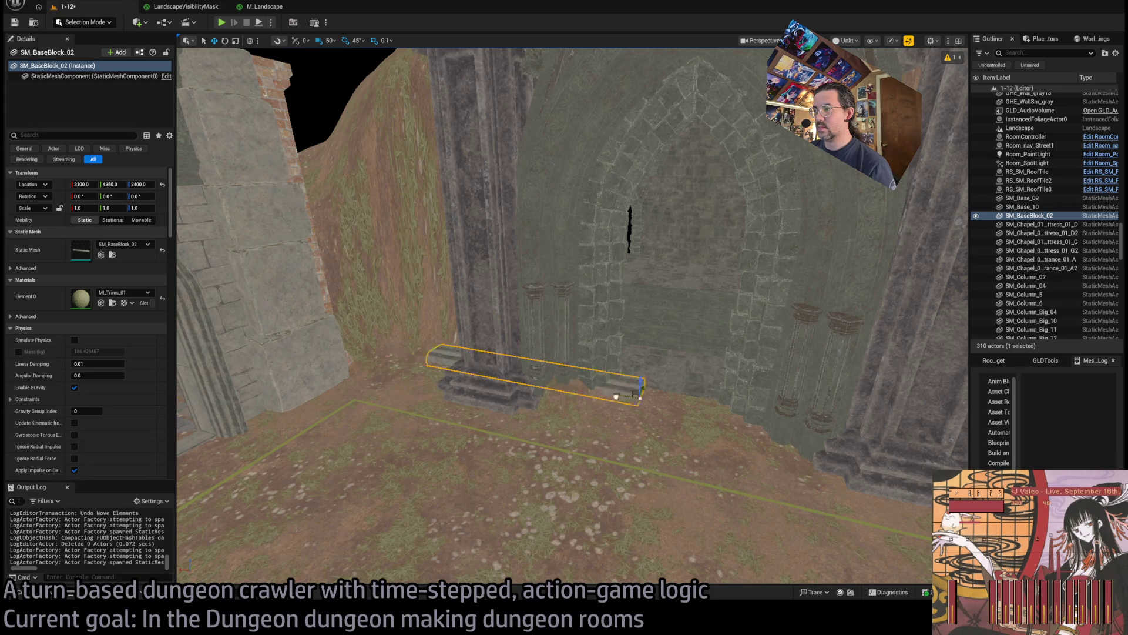
pyautogui.moveTo(685, 351)
pyautogui.mouseDown()
pyautogui.moveTo(646, 329)
pyautogui.moveTo(685, 351)
pyautogui.mouseUp()
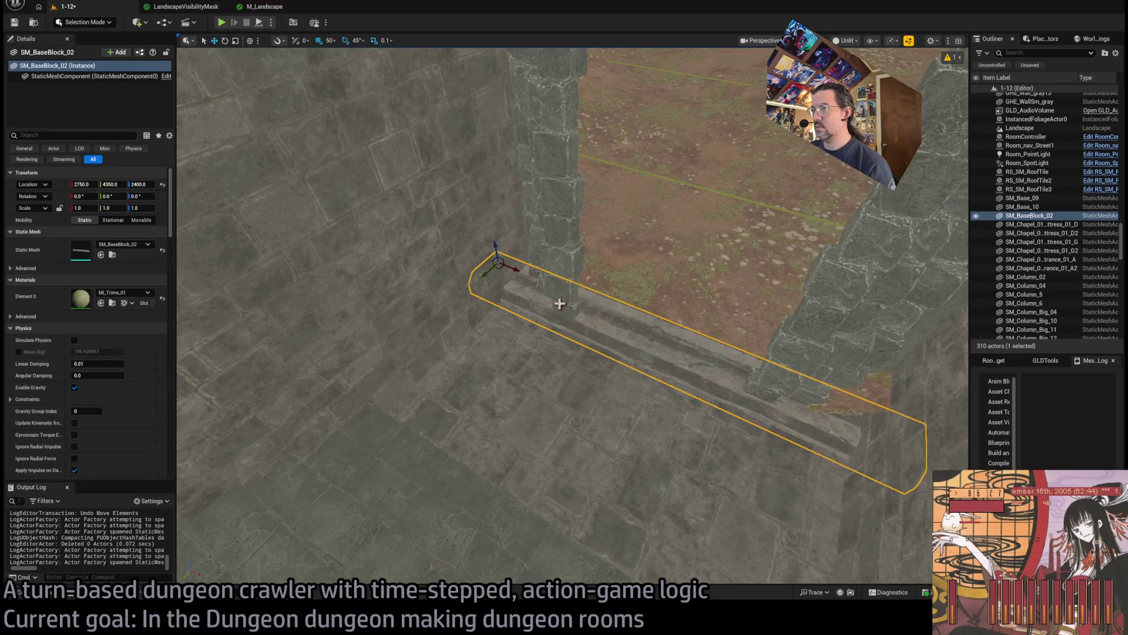
pyautogui.moveTo(608, 322); pyautogui.dragTo(564, 329)
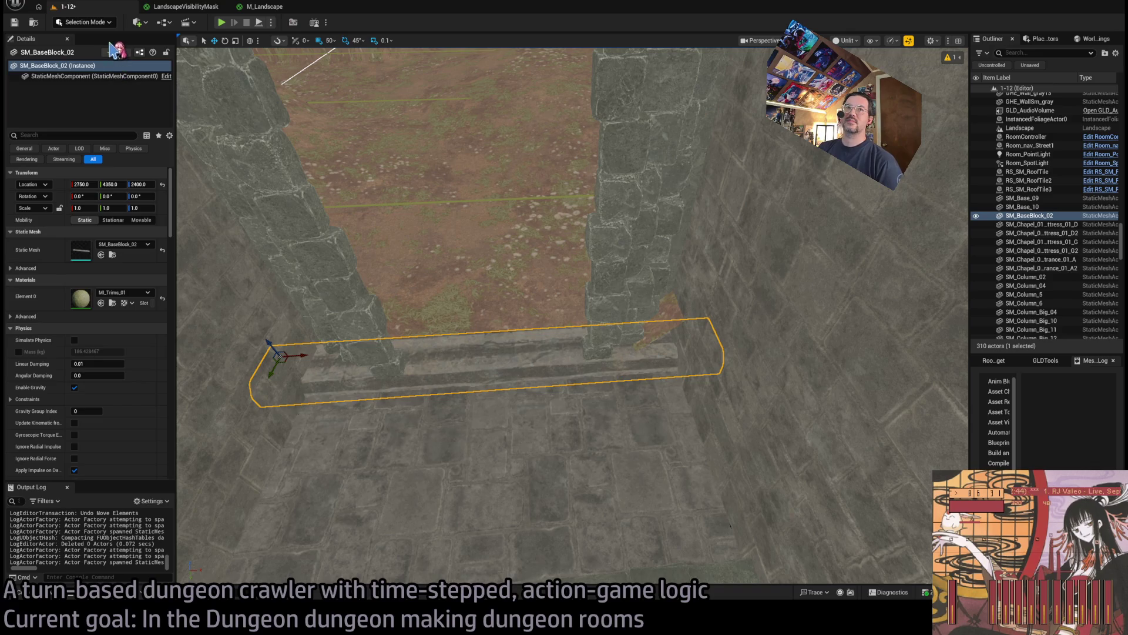
pyautogui.hotkey('shift', '2')
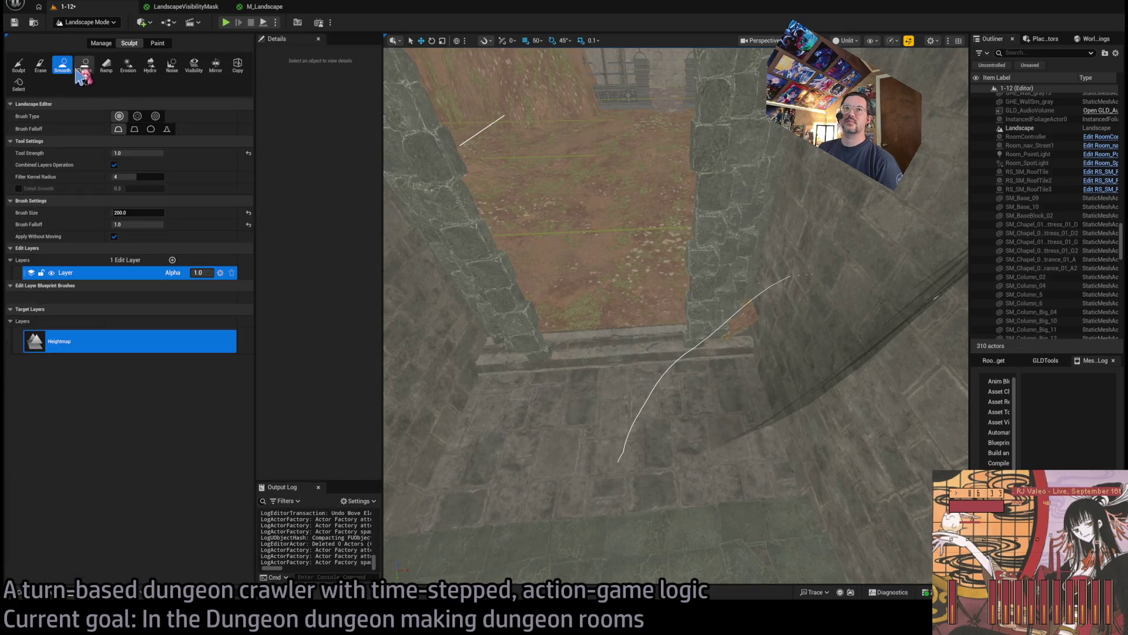
# Set the landscape Sculpt brush size to 100
pyautogui.click(154, 44)
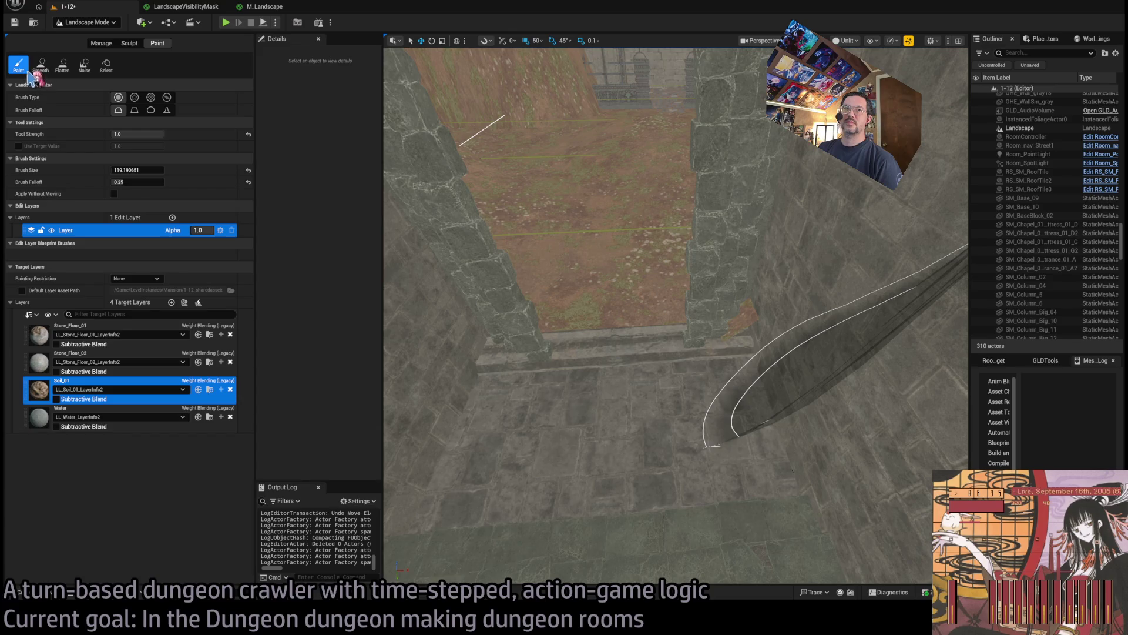
pyautogui.click(131, 44)
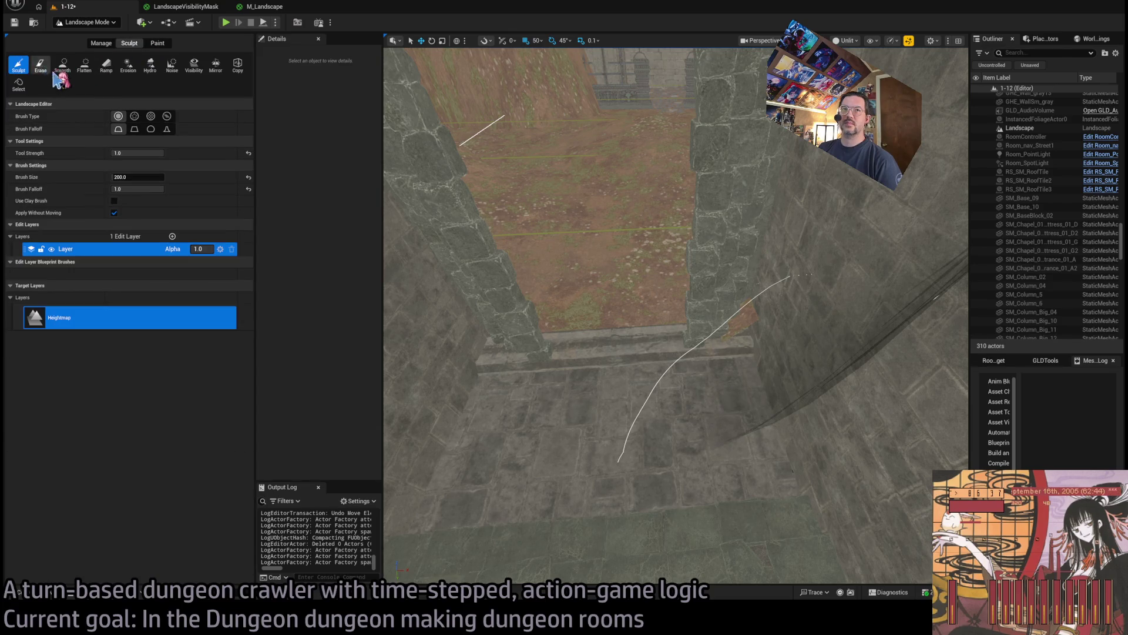
pyautogui.click(137, 177)
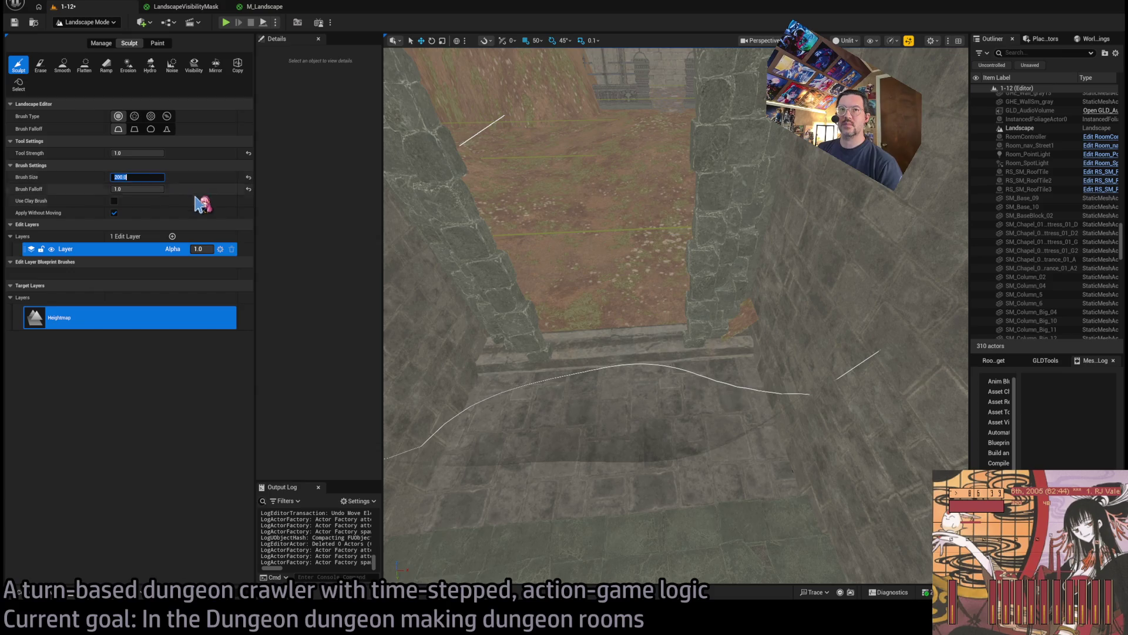
pyautogui.write('100')
pyautogui.press('Return')
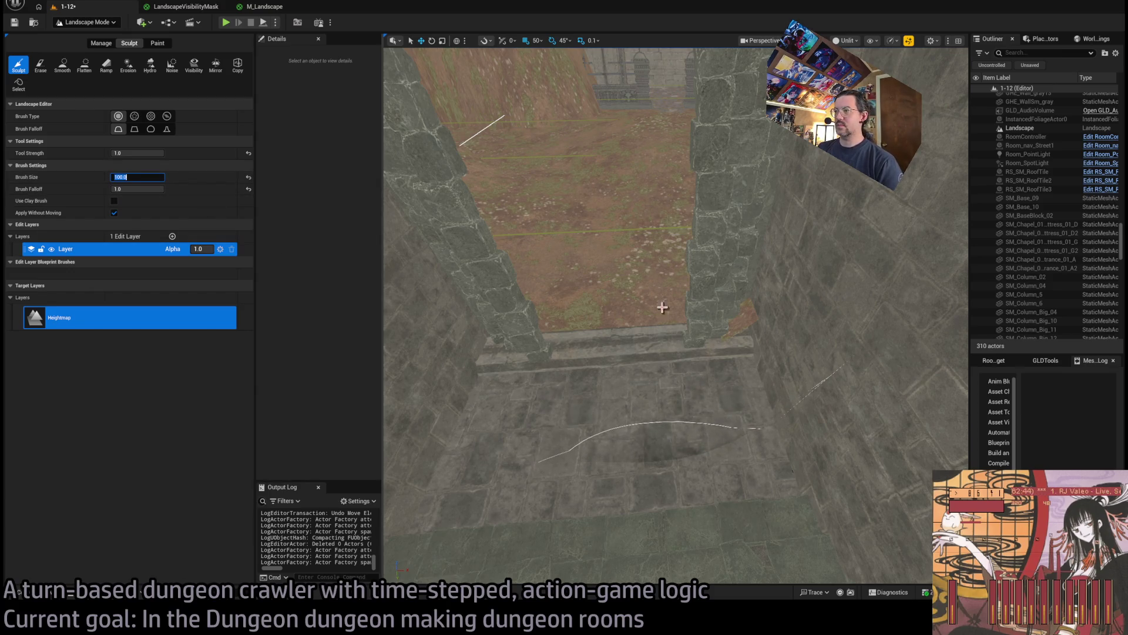
pyautogui.scroll(-5, 660, 305)
pyautogui.scroll(-5, 628, 377)
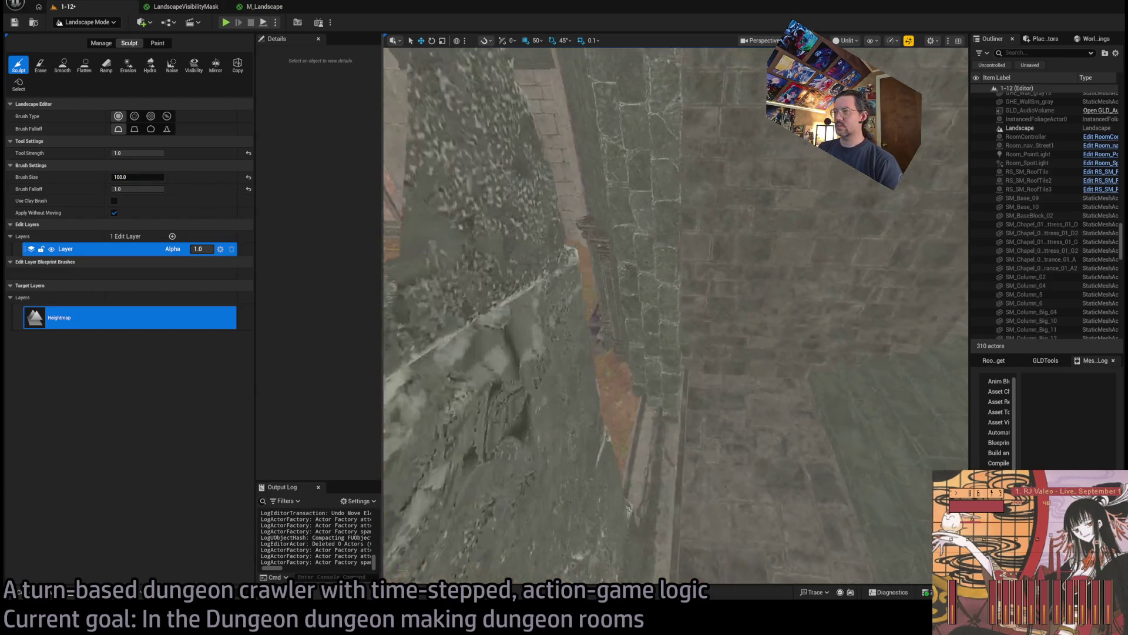
pyautogui.scroll(10, 683, 376)
pyautogui.scroll(-10, 683, 376)
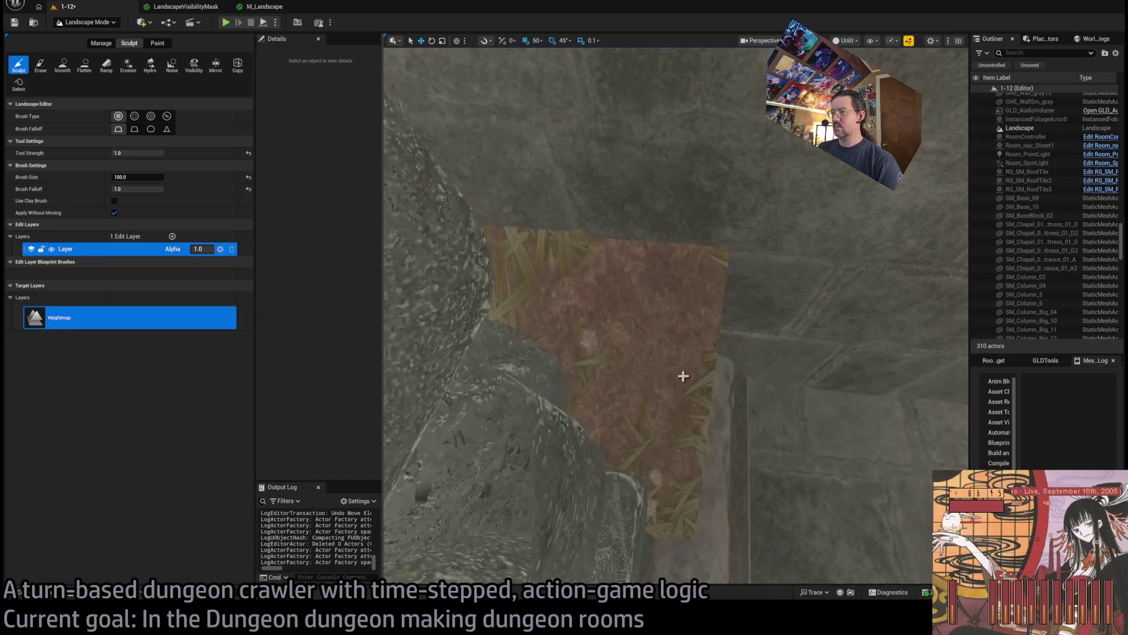
pyautogui.scroll(-1, 659, 362)
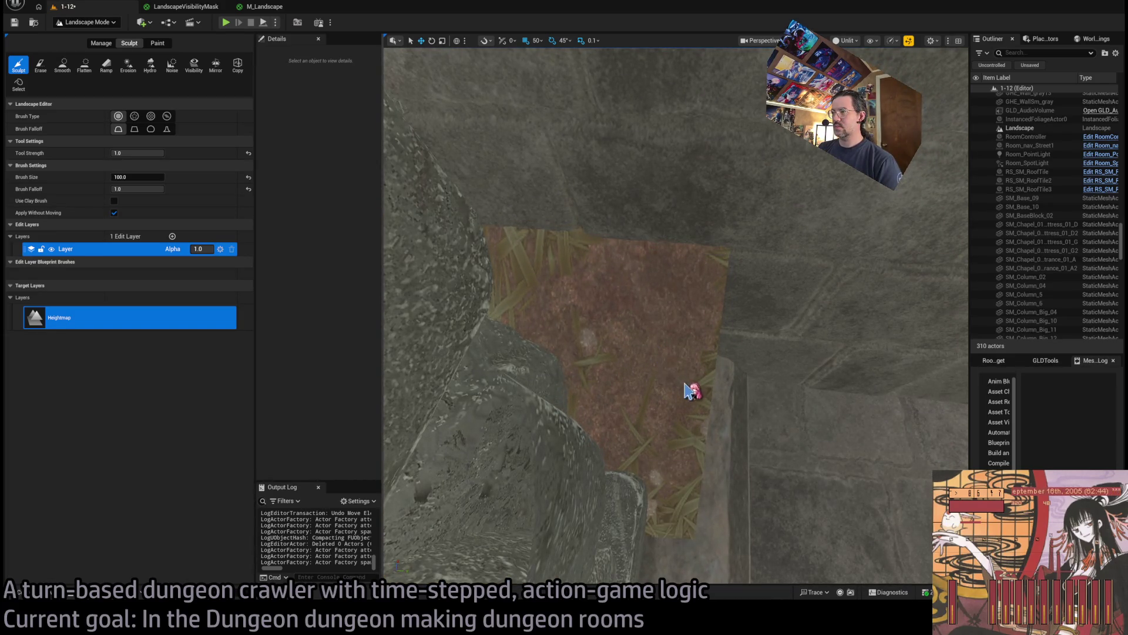
pyautogui.scroll(5, 688, 385)
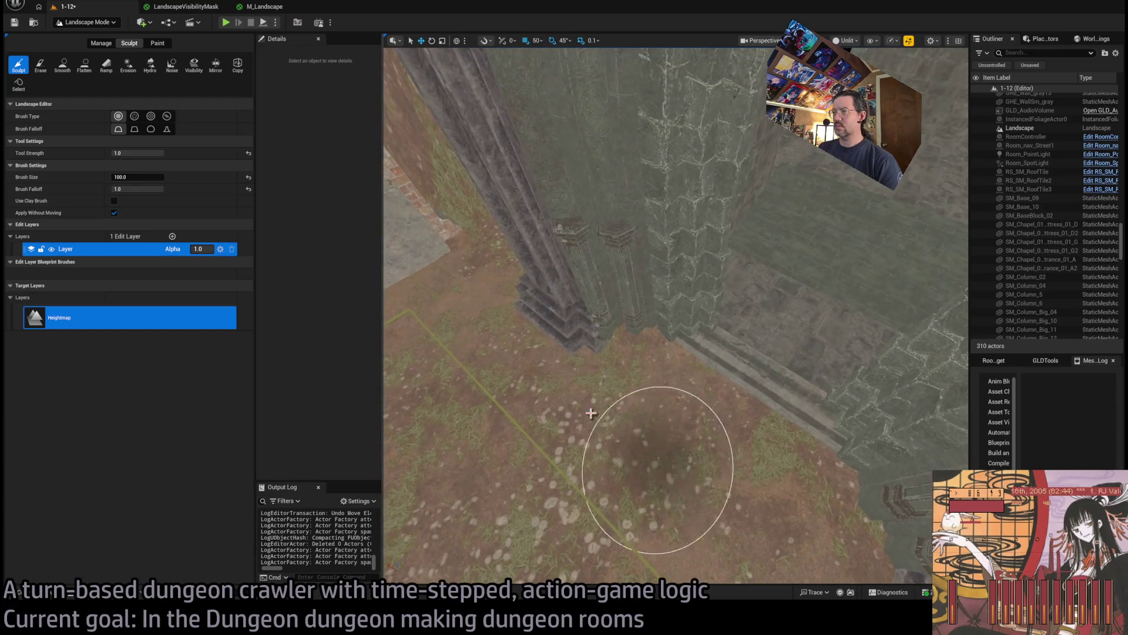
# Flatten along the wall base, then return to Selection mode and select the right wall
pyautogui.click(84, 64)
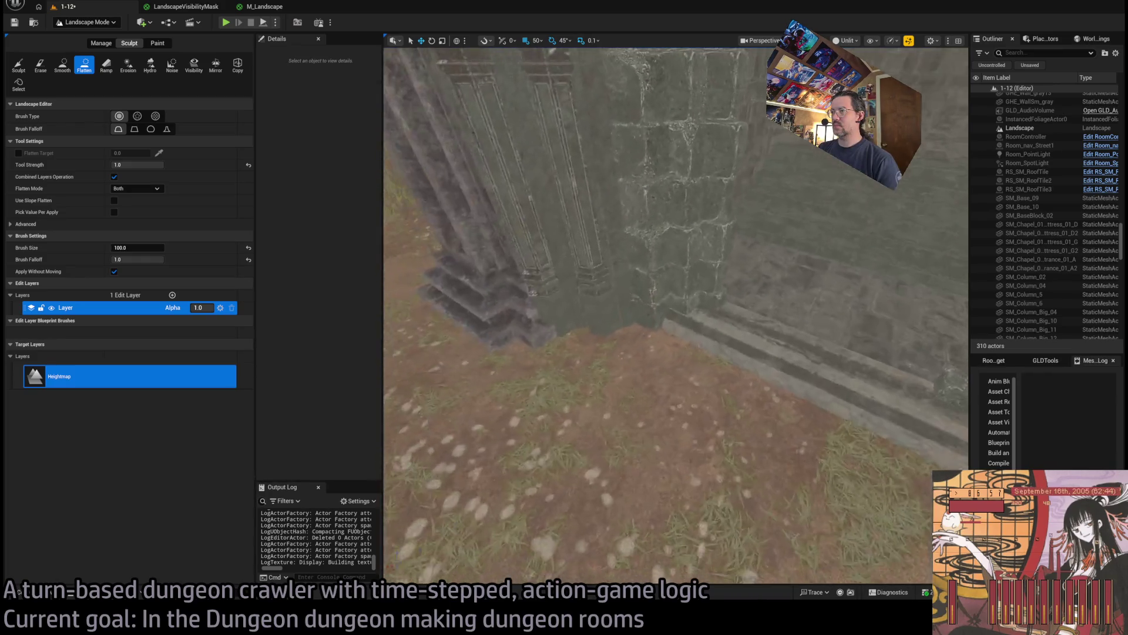
pyautogui.moveTo(676, 352)
pyautogui.mouseDown()
pyautogui.moveTo(614, 199)
pyautogui.moveTo(456, 314)
pyautogui.mouseUp()
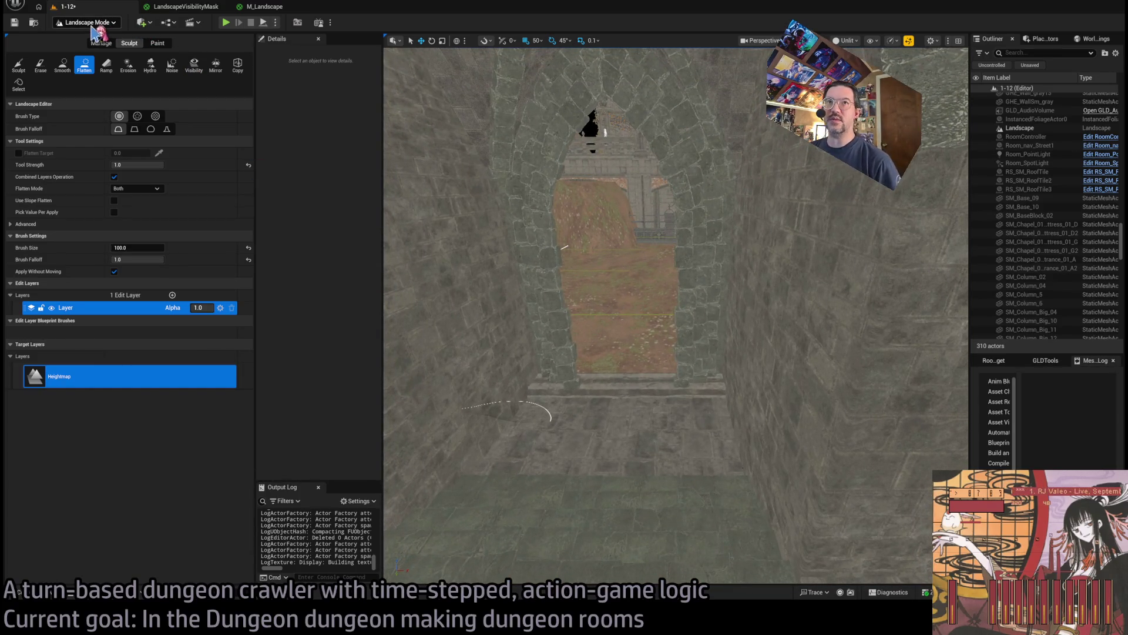
pyautogui.hotkey('shift', '1')
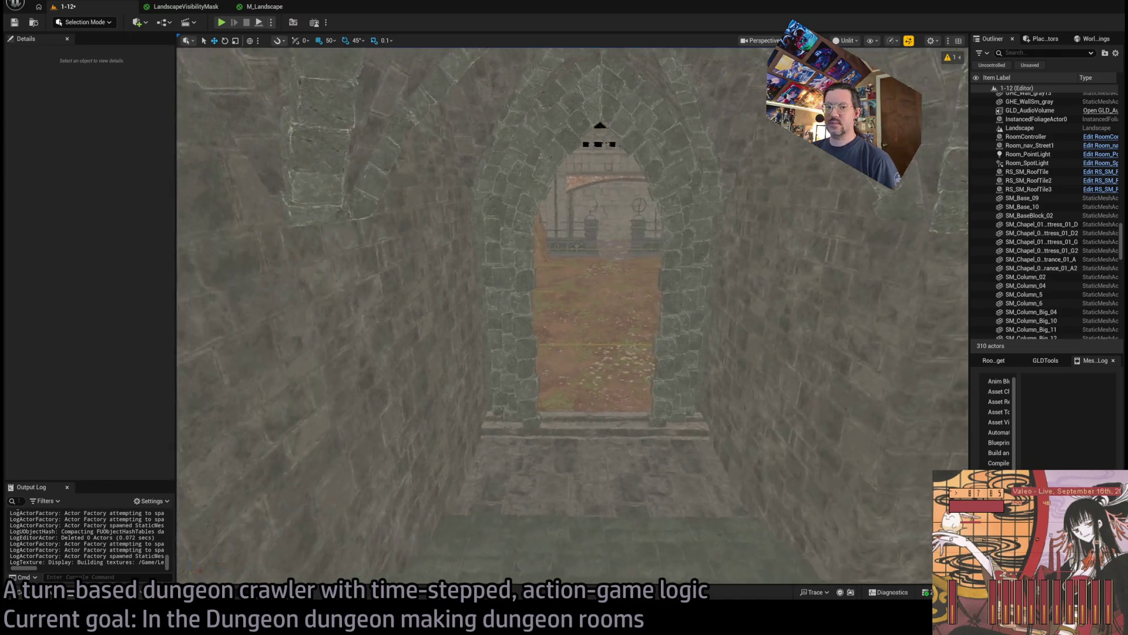
pyautogui.click(675, 276)
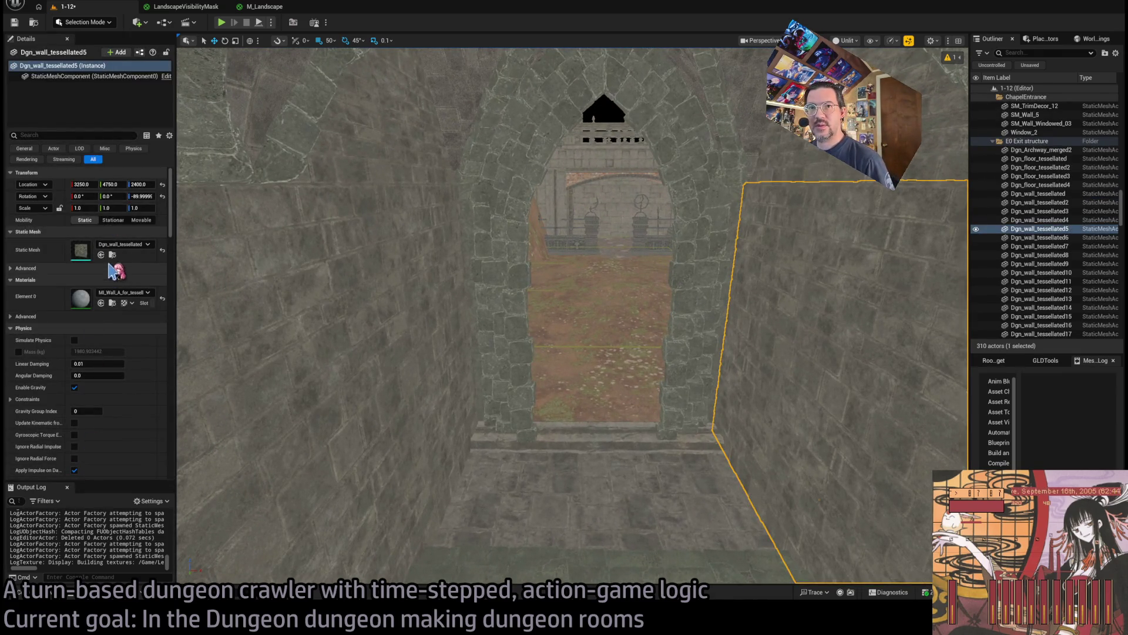
# Browse the Content Browser to the MESHES/STRUCTURE/COLUMN folder
pyautogui.click(112, 254)
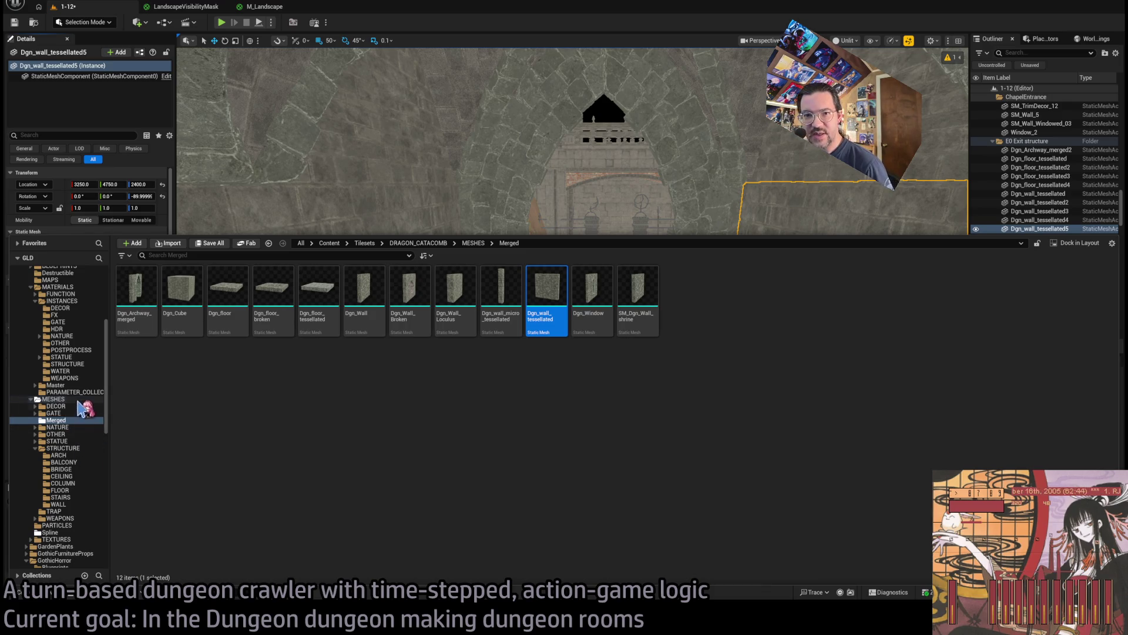
pyautogui.scroll(-3, 88, 461)
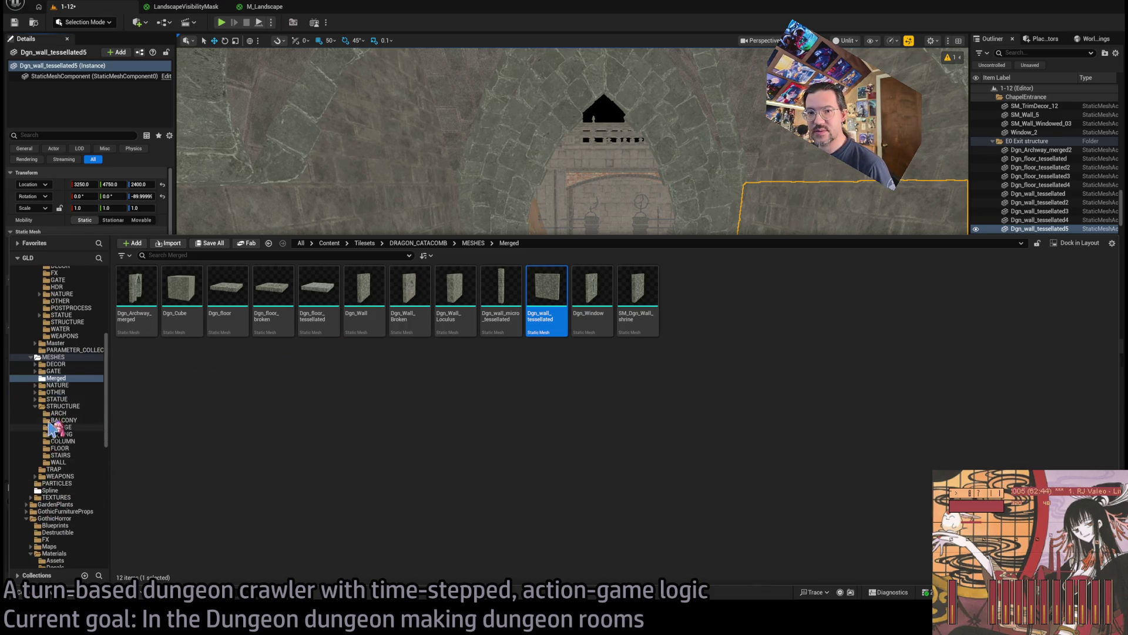
pyautogui.click(58, 413)
pyautogui.press('Down')
pyautogui.press('Down')
pyautogui.press('Down')
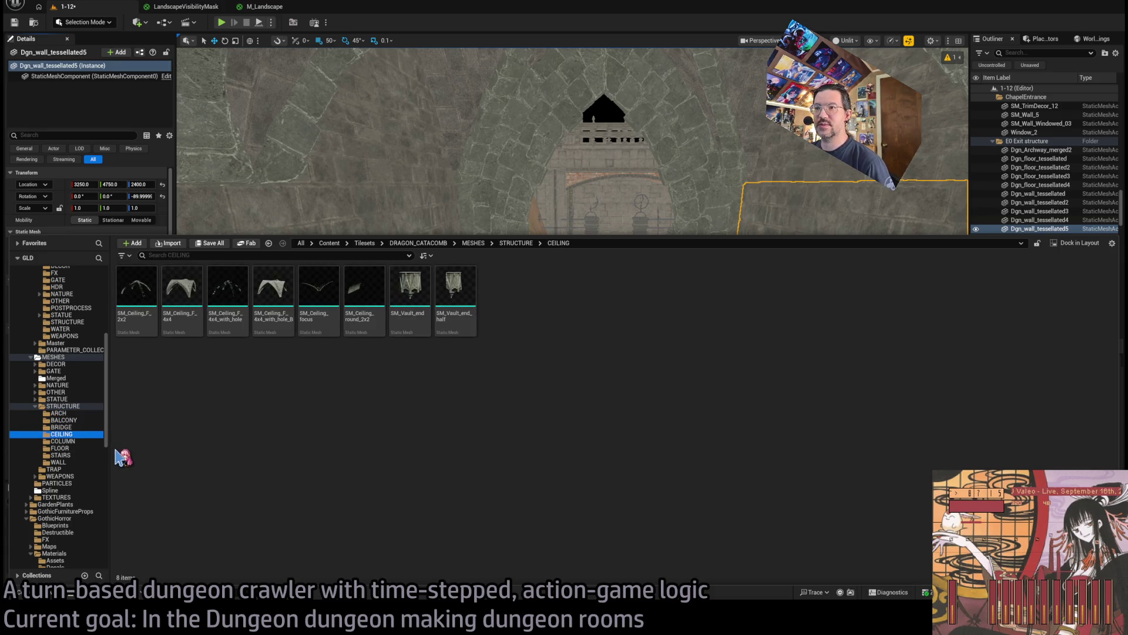
pyautogui.press('Down')
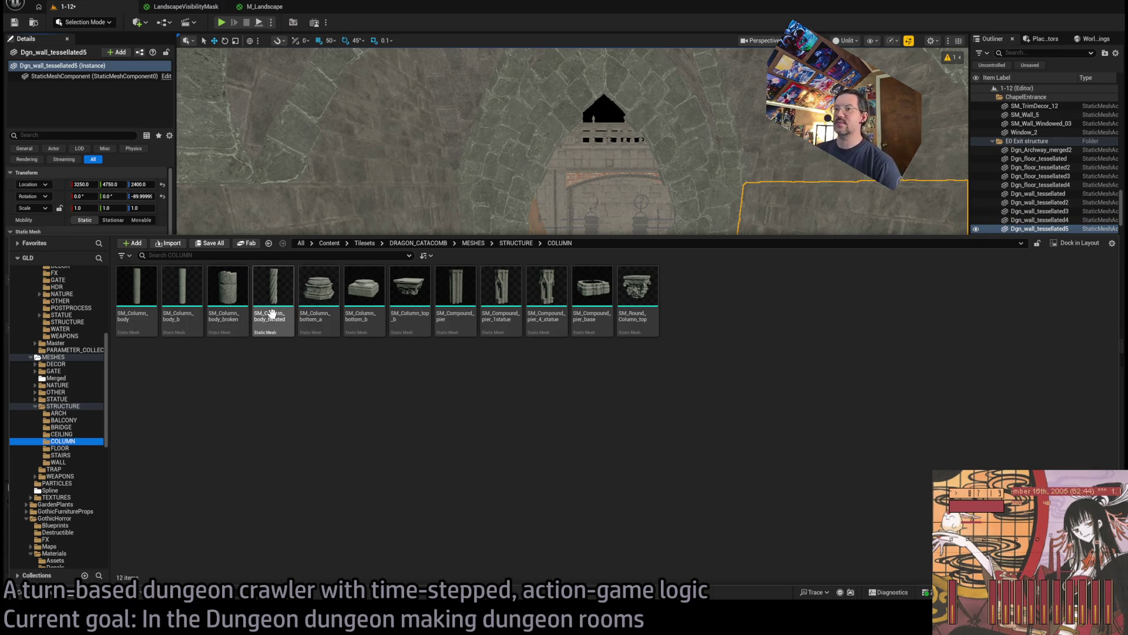
# Place SM_Column_body_twisted right of the archway at X 3180, stacked two pieces high
pyautogui.moveTo(271, 293)
pyautogui.mouseDown()
pyautogui.moveTo(715, 415)
pyautogui.moveTo(697, 431)
pyautogui.moveTo(702, 415)
pyautogui.moveTo(704, 448)
pyautogui.mouseUp()
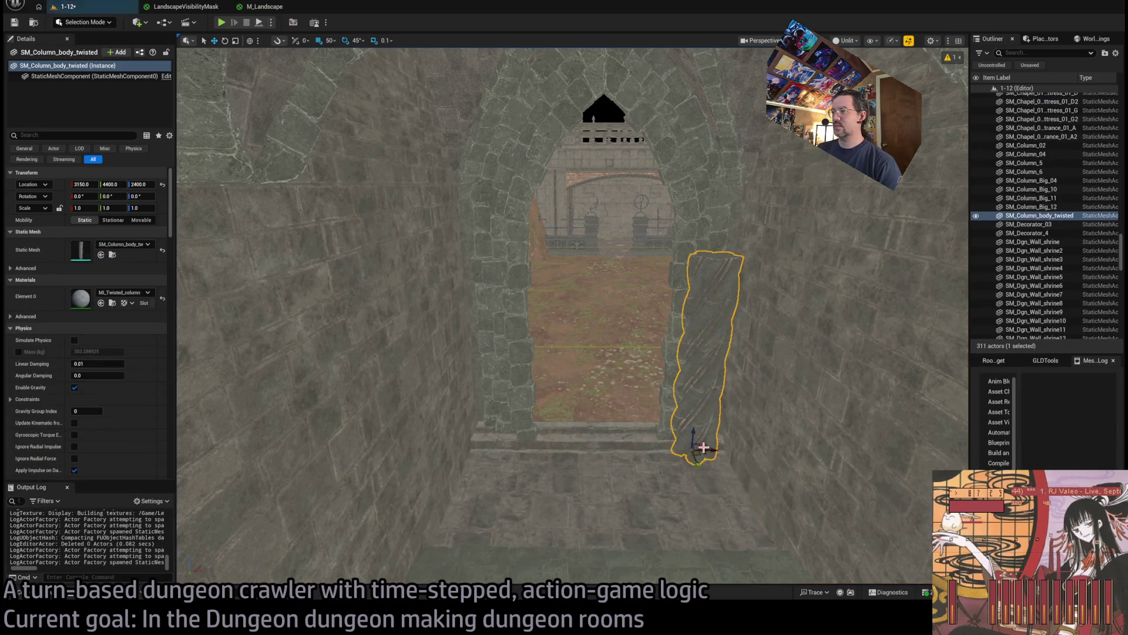
pyautogui.press('f')
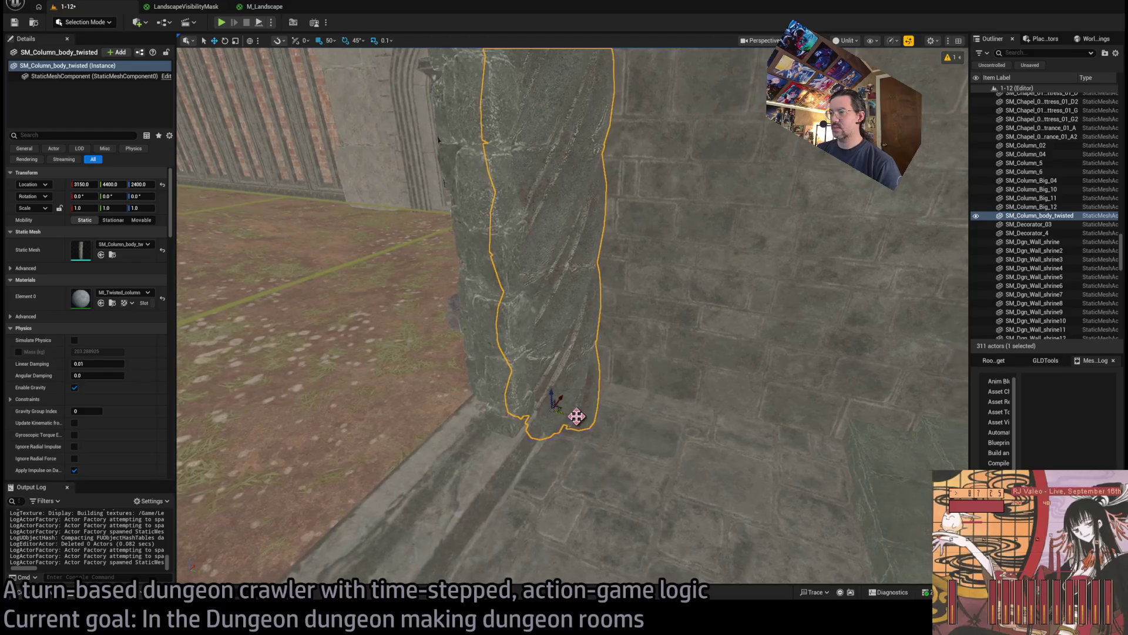
pyautogui.scroll(-5, 571, 404)
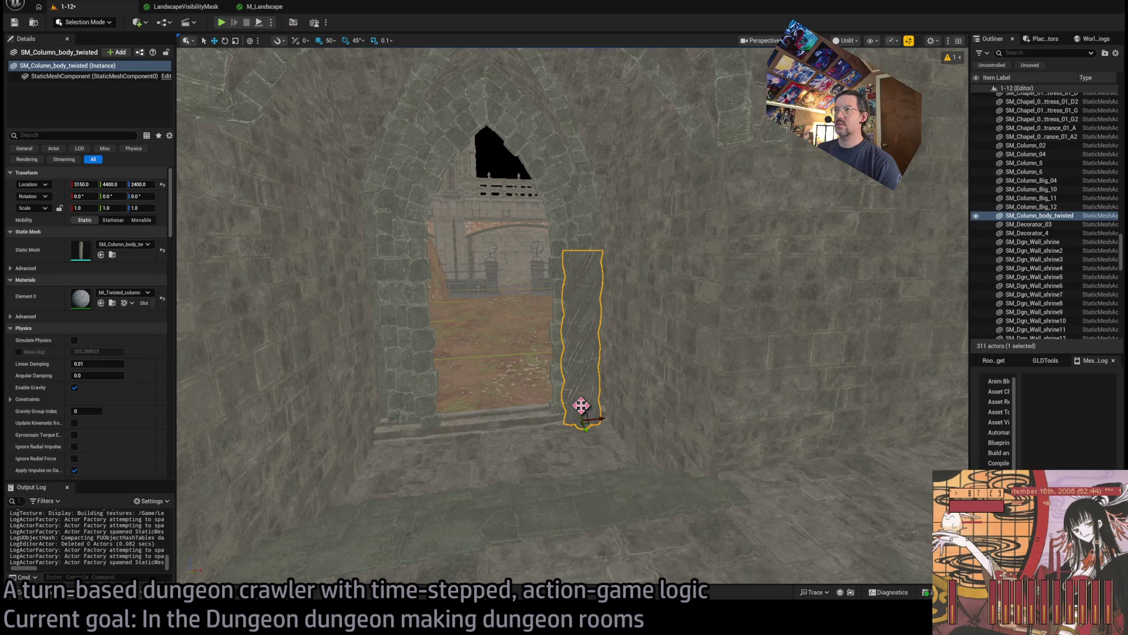
pyautogui.moveTo(581, 406)
pyautogui.mouseDown()
pyautogui.moveTo(582, 199)
pyautogui.moveTo(583, 242)
pyautogui.mouseUp()
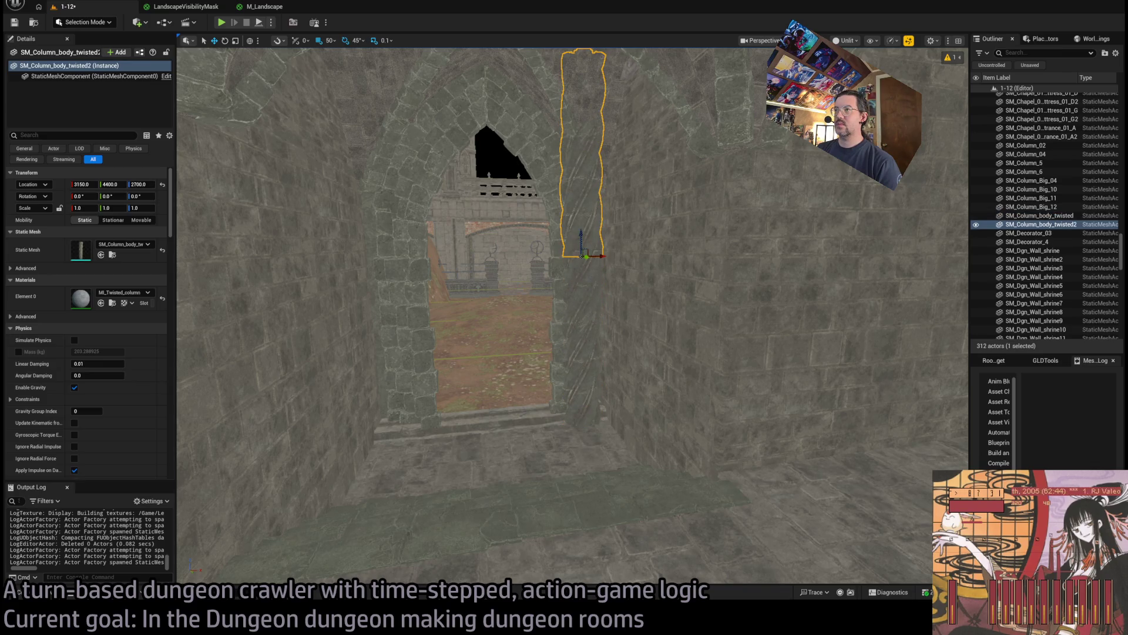
pyautogui.keyDown('ctrl'); pyautogui.click(607, 415); pyautogui.keyUp('ctrl')
pyautogui.scroll(5, 607, 415)
pyautogui.moveTo(655, 463); pyautogui.dragTo(675, 454)
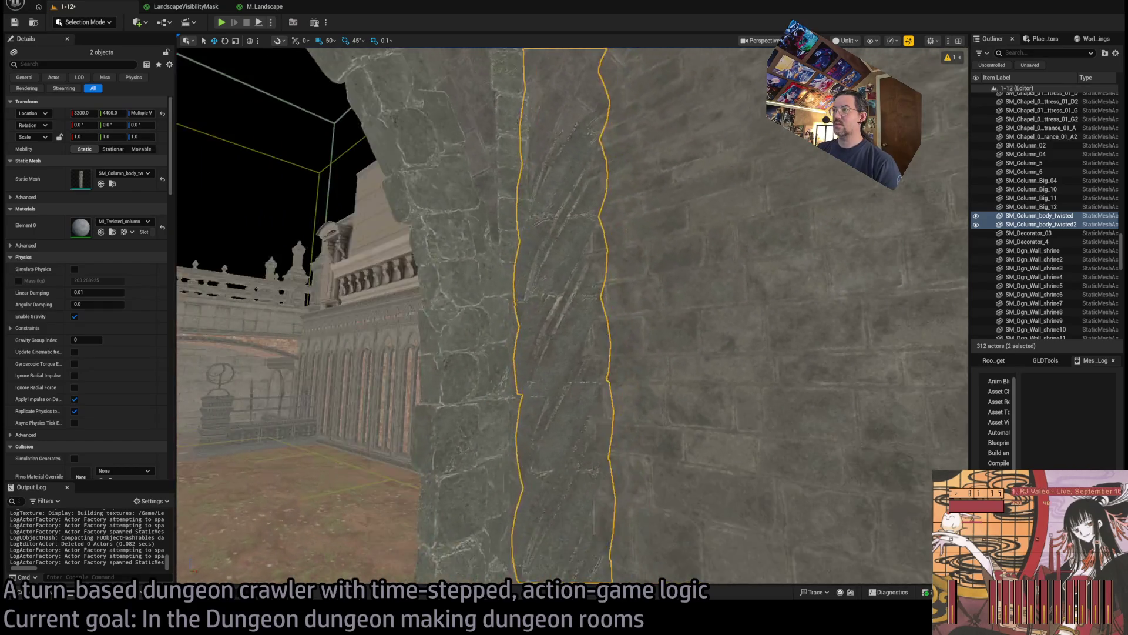
pyautogui.scroll(-5, 247, 126)
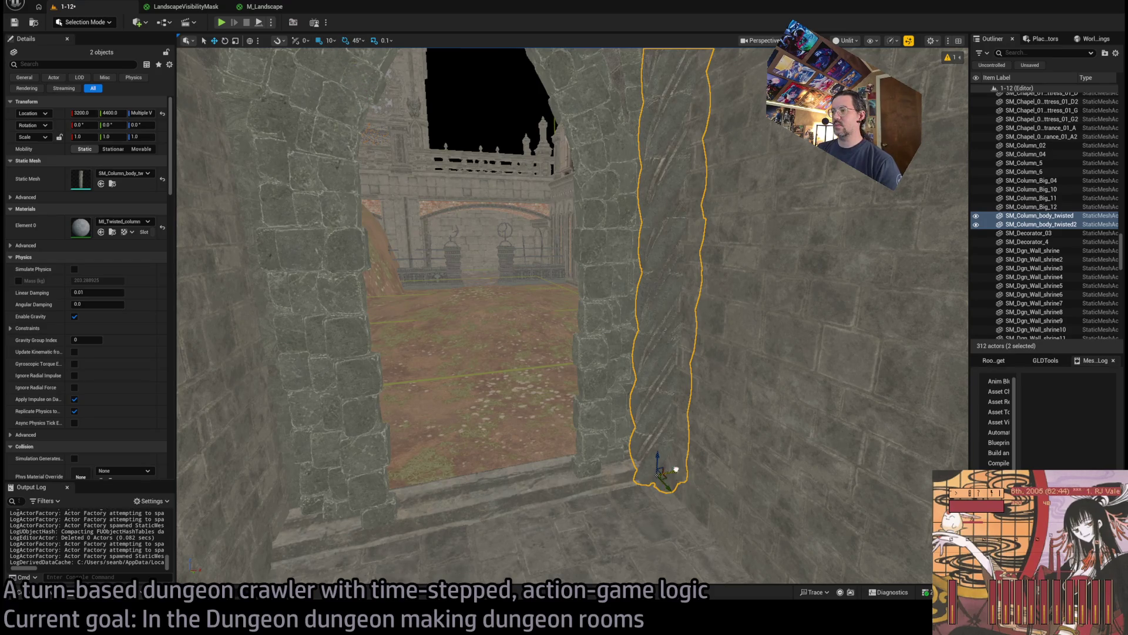
pyautogui.press('f')
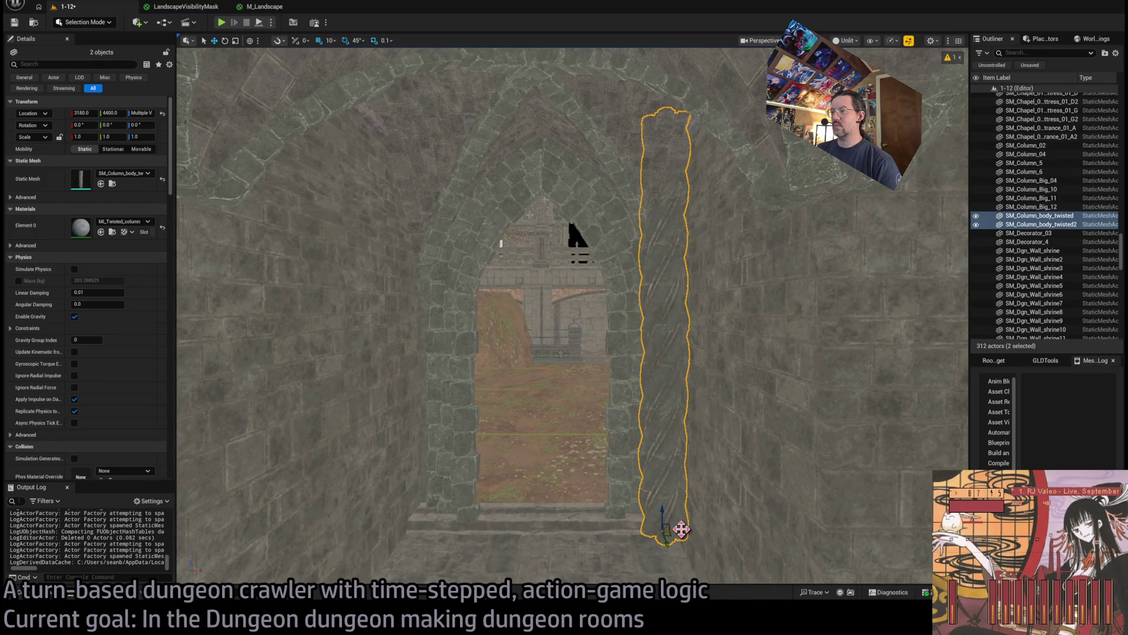
# Copy the column stack to the archway's left side at X 2820
pyautogui.moveTo(681, 529); pyautogui.dragTo(679, 532)
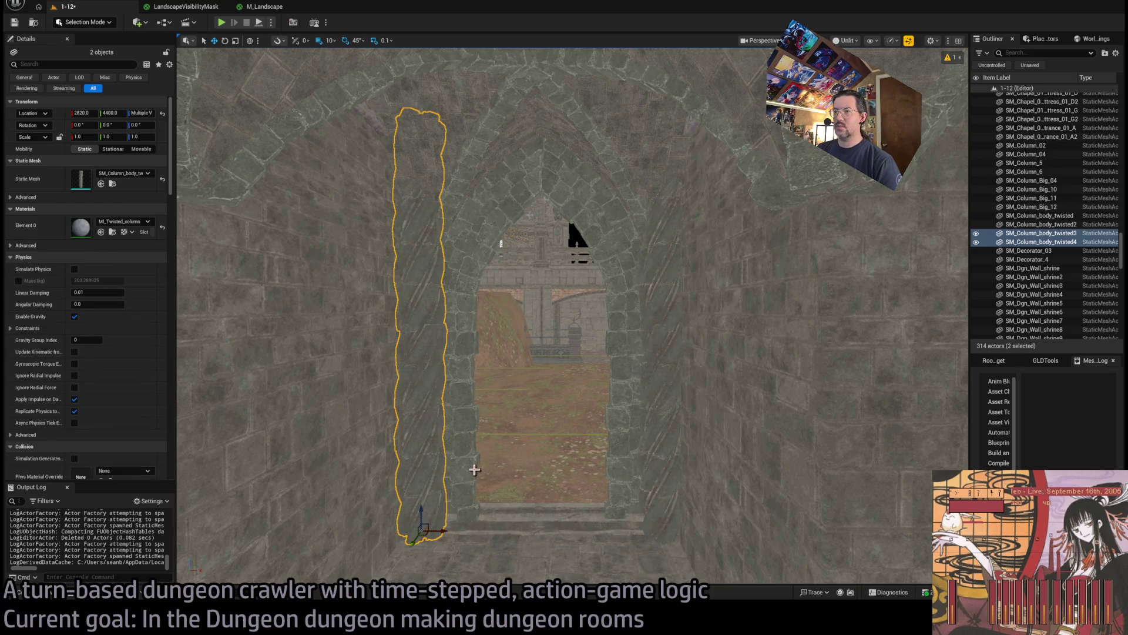
pyautogui.scroll(5, 475, 469)
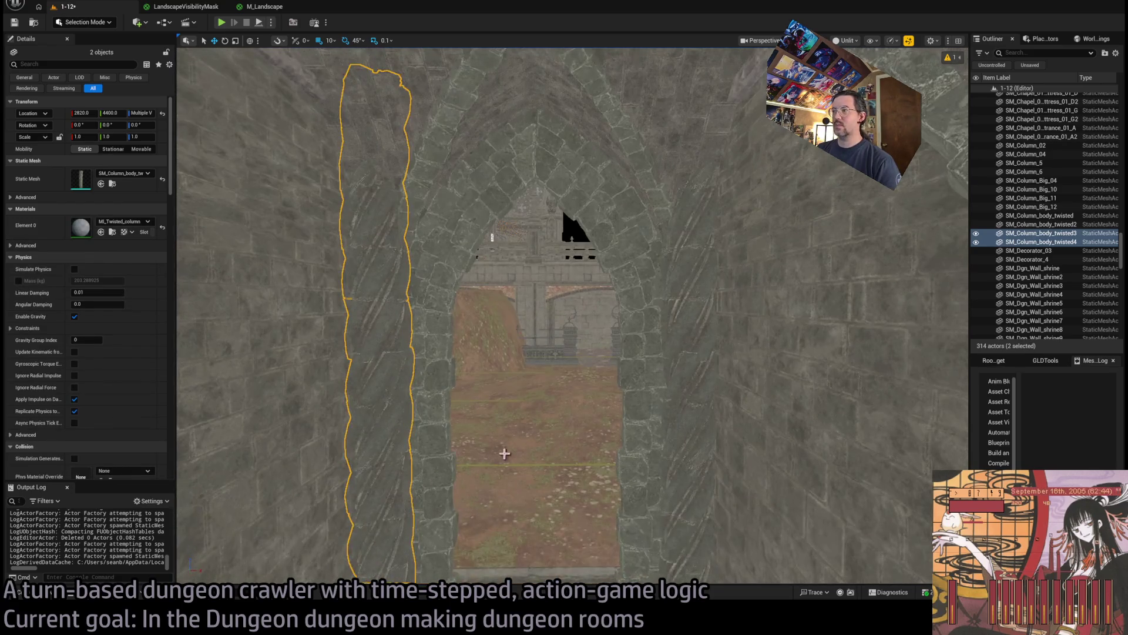
pyautogui.scroll(5, 504, 453)
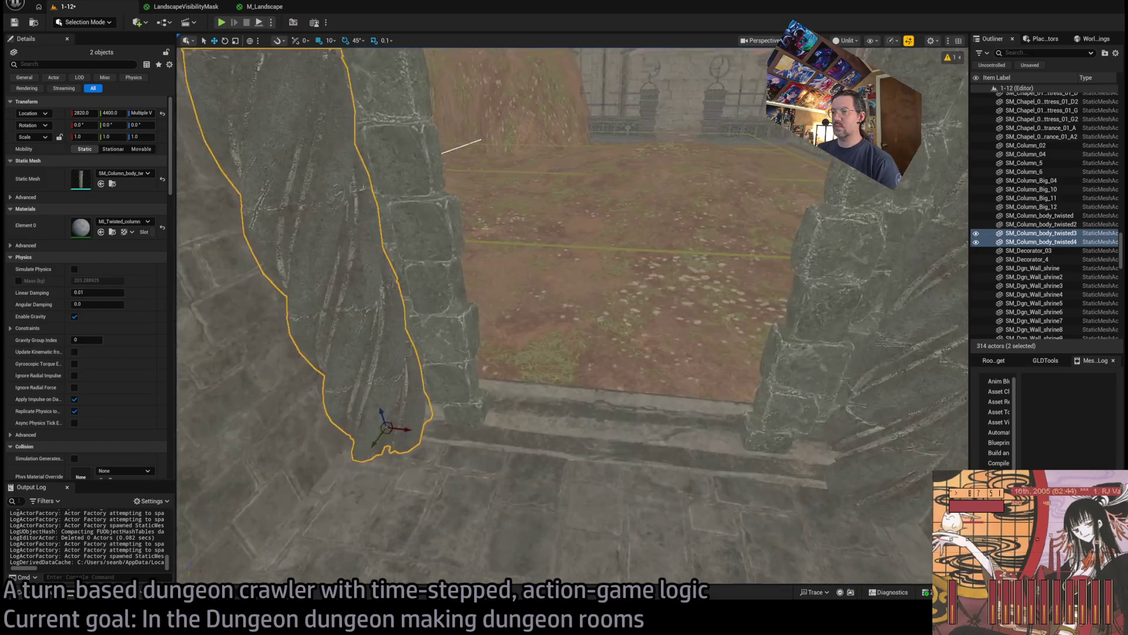
pyautogui.scroll(5, 504, 453)
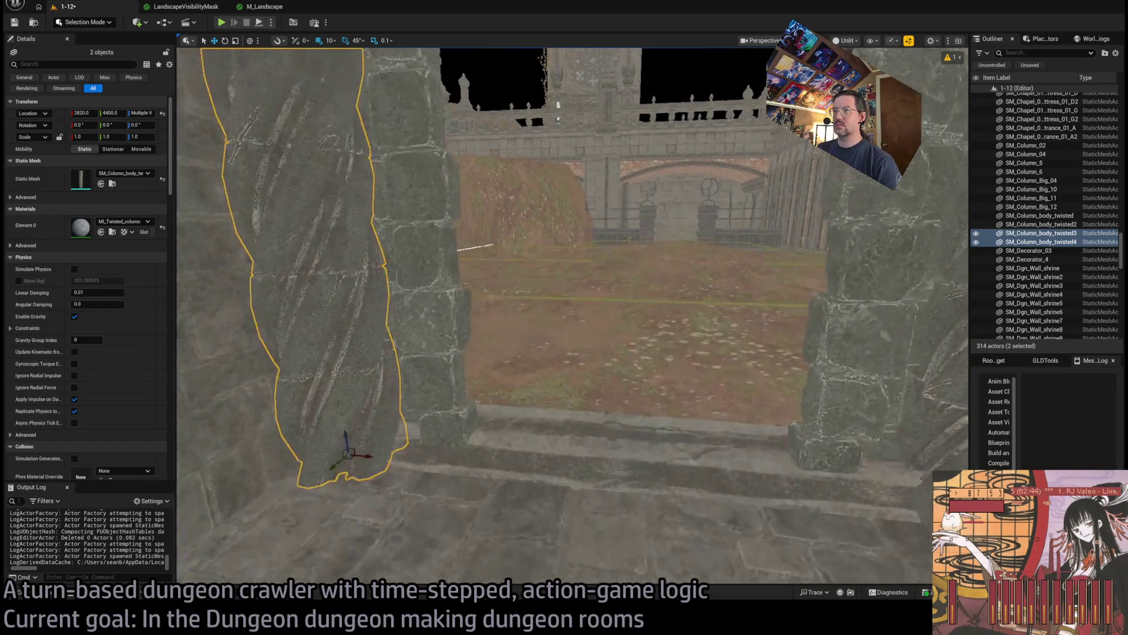
pyautogui.scroll(5, 504, 453)
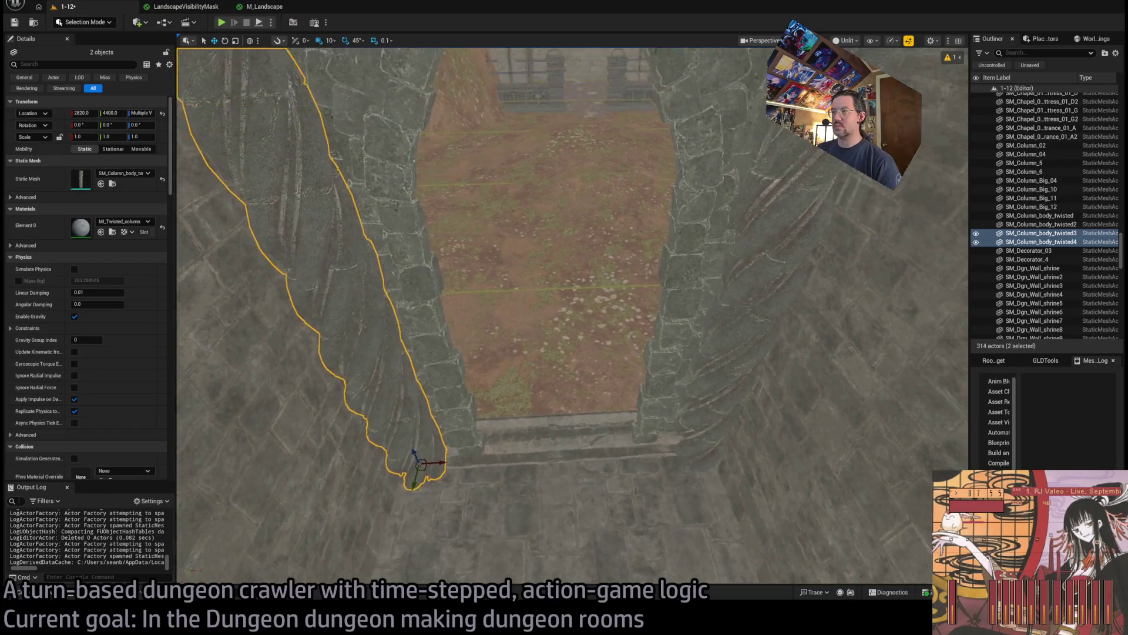
pyautogui.scroll(5, 505, 453)
pyautogui.click(690, 242)
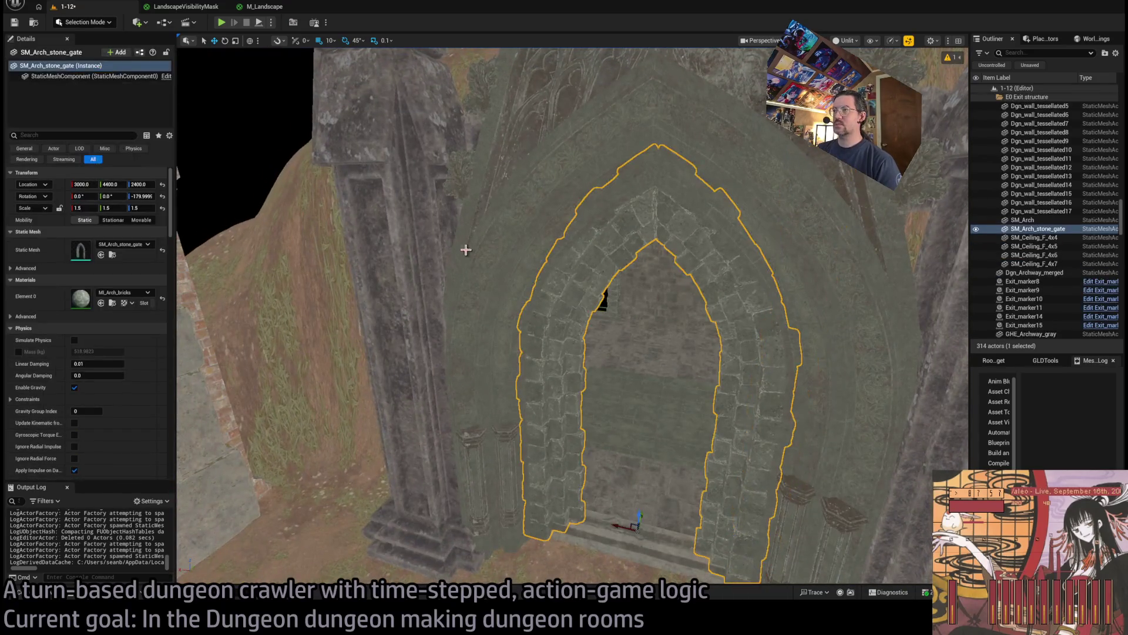
# Inspect the SM_Arch_stone_gate mesh in the Static Mesh Editor
pyautogui.doubleClick(549, 291)
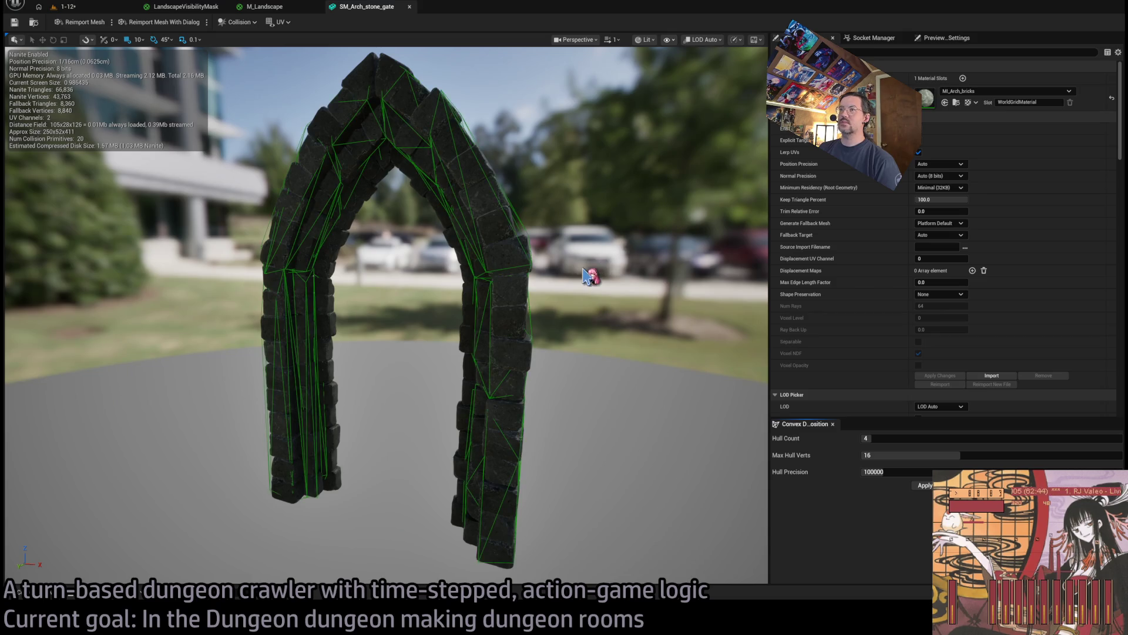
pyautogui.middleClick(385, 8)
pyautogui.click(68, 7)
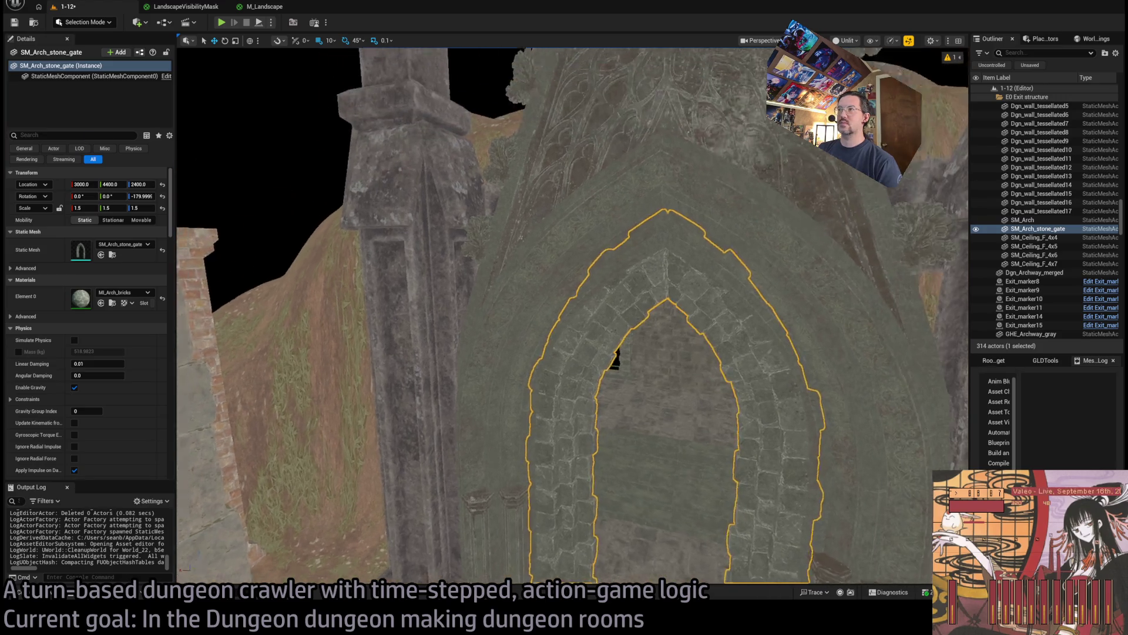
# Select and frame the SM_Arch, then inspect its mesh in the Static Mesh Editor
pyautogui.click(682, 296)
pyautogui.click(694, 189)
pyautogui.press('f')
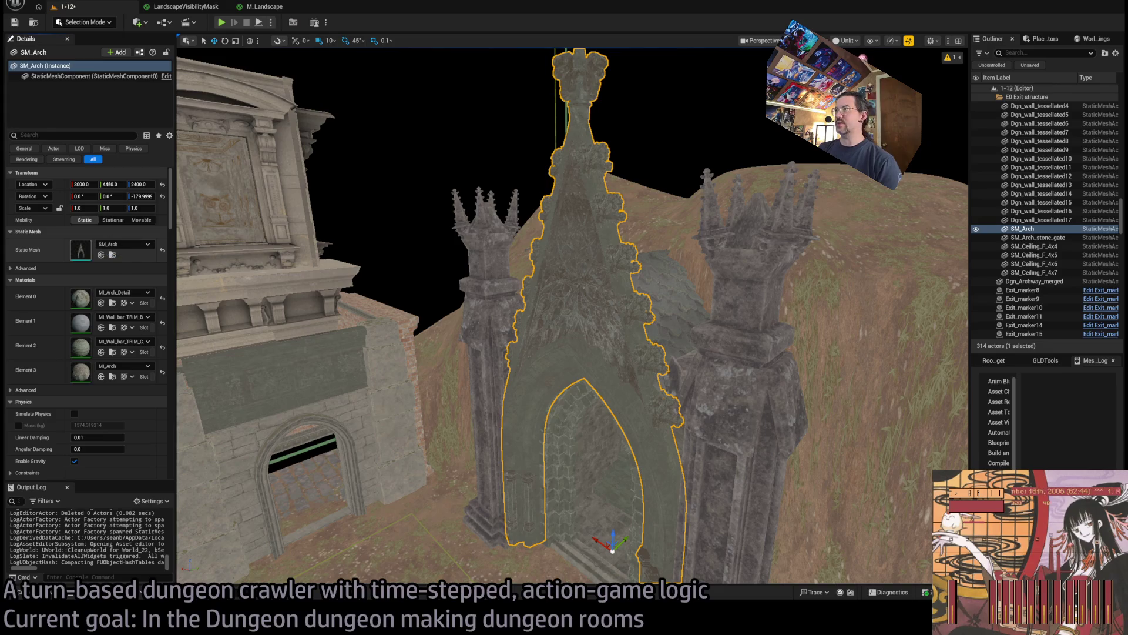
pyautogui.hotkey('ctrl', 'e')
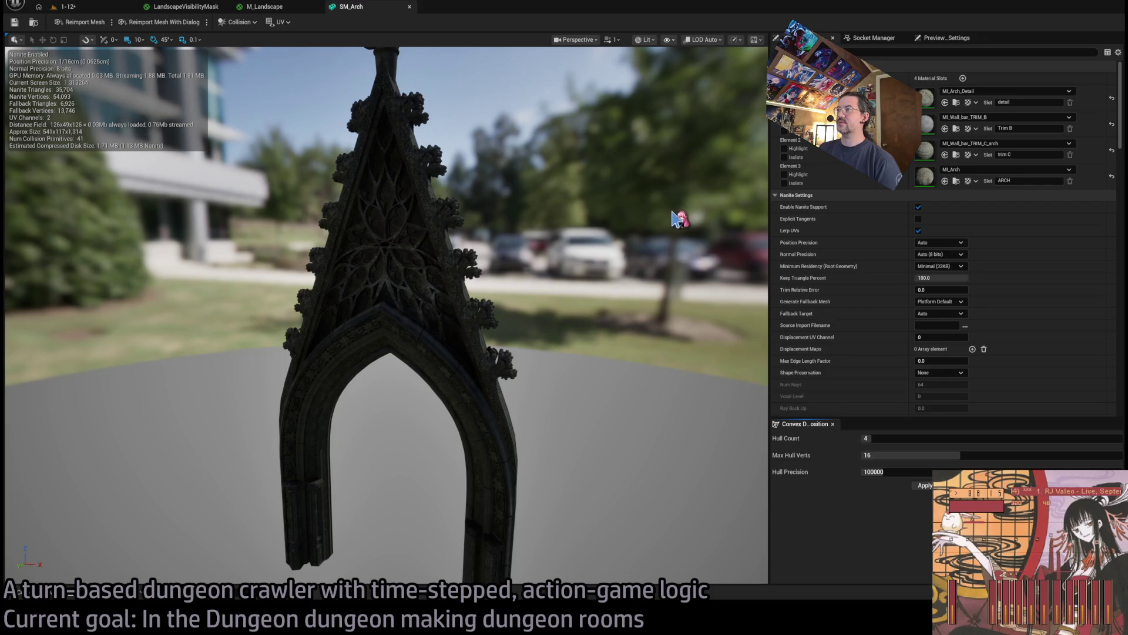
pyautogui.middleClick(350, 6)
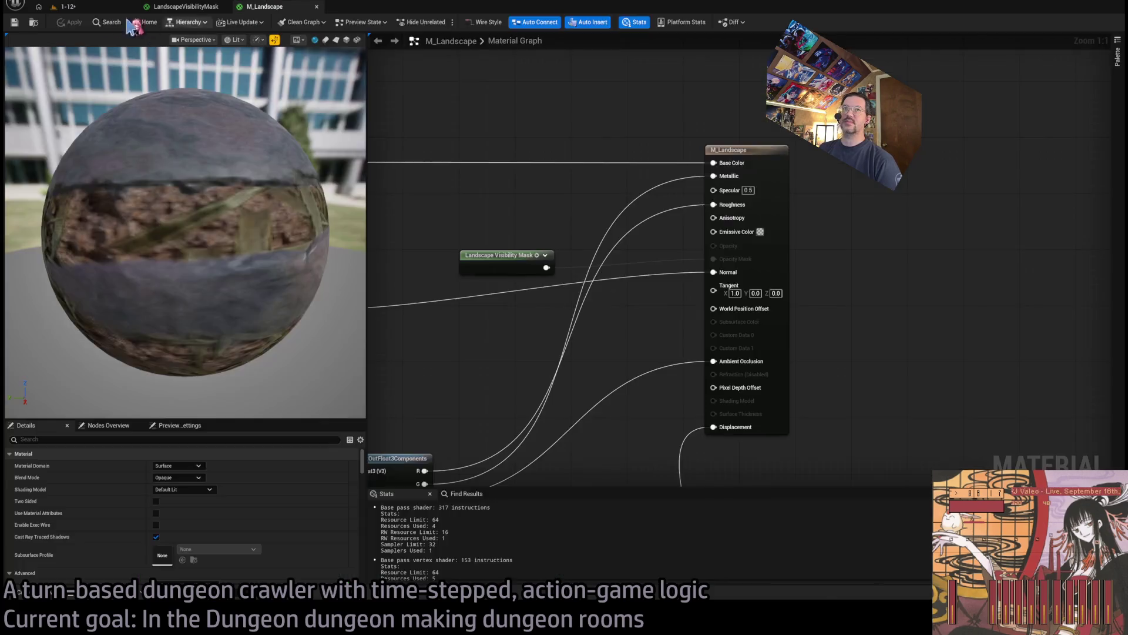
pyautogui.click(37, 4)
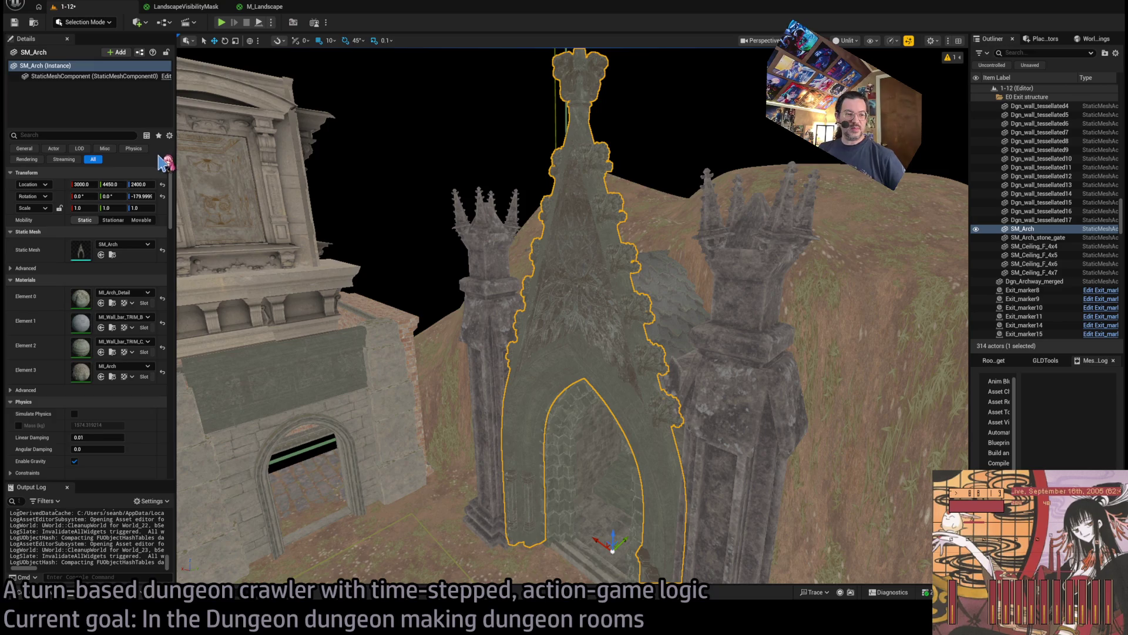
# Save the 1-12 level and fly the view in toward the arch
pyautogui.hotkey('ctrl', 's')
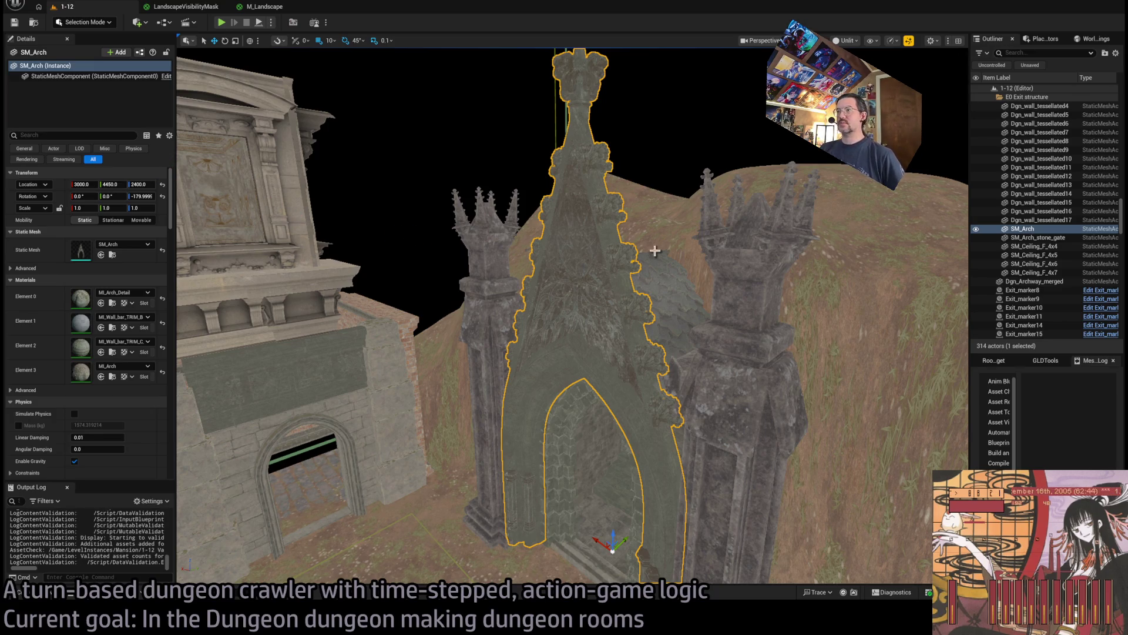
pyautogui.moveTo(718, 277)
pyautogui.mouseDown()
pyautogui.moveTo(708, 188)
pyautogui.moveTo(672, 464)
pyautogui.moveTo(617, 255)
pyautogui.mouseUp()
pyautogui.click(49, 595)
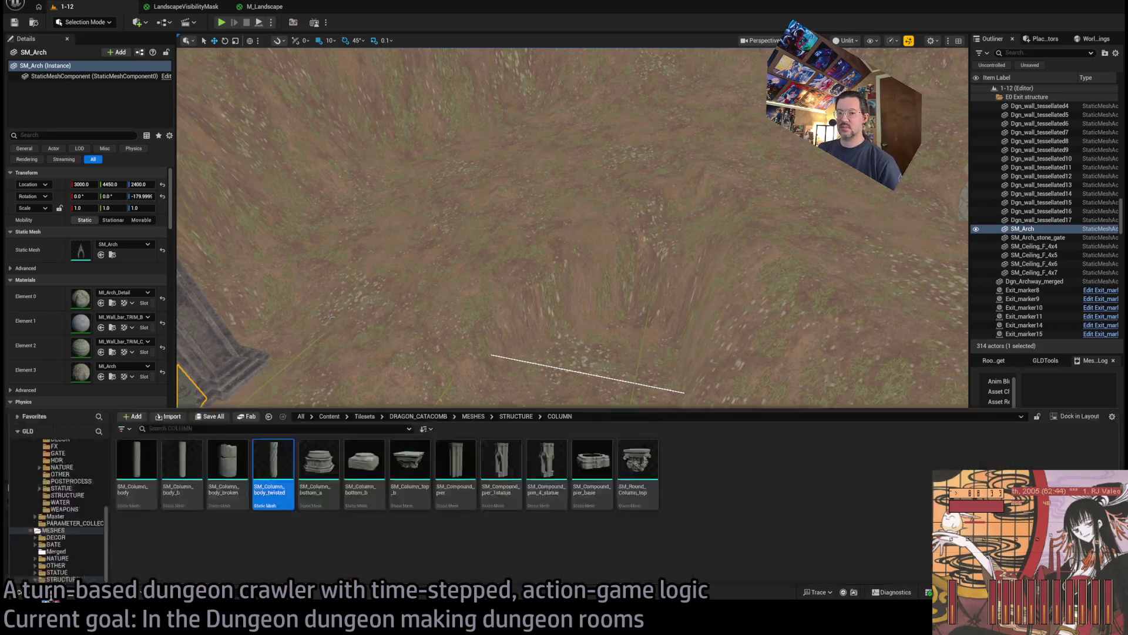
pyautogui.moveTo(510, 188)
pyautogui.mouseDown()
pyautogui.moveTo(504, 221)
pyautogui.moveTo(512, 160)
pyautogui.mouseUp()
pyautogui.click(577, 374)
pyautogui.moveTo(577, 374); pyautogui.dragTo(573, 344)
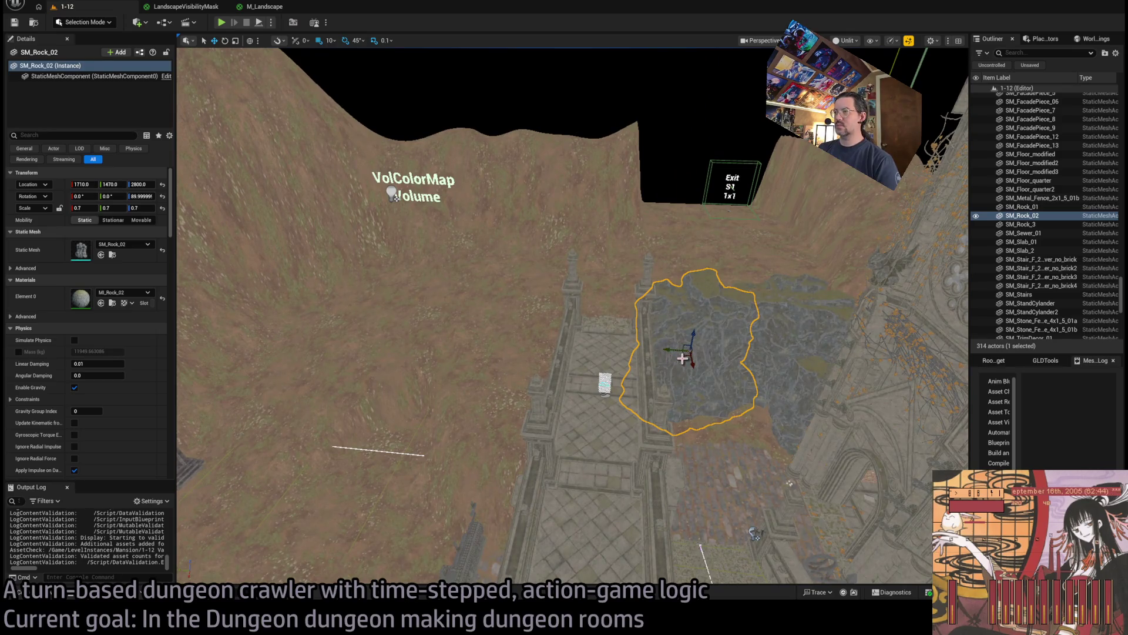
pyautogui.hotkey('ctrl', 'space')
pyautogui.scroll(3, 70, 329)
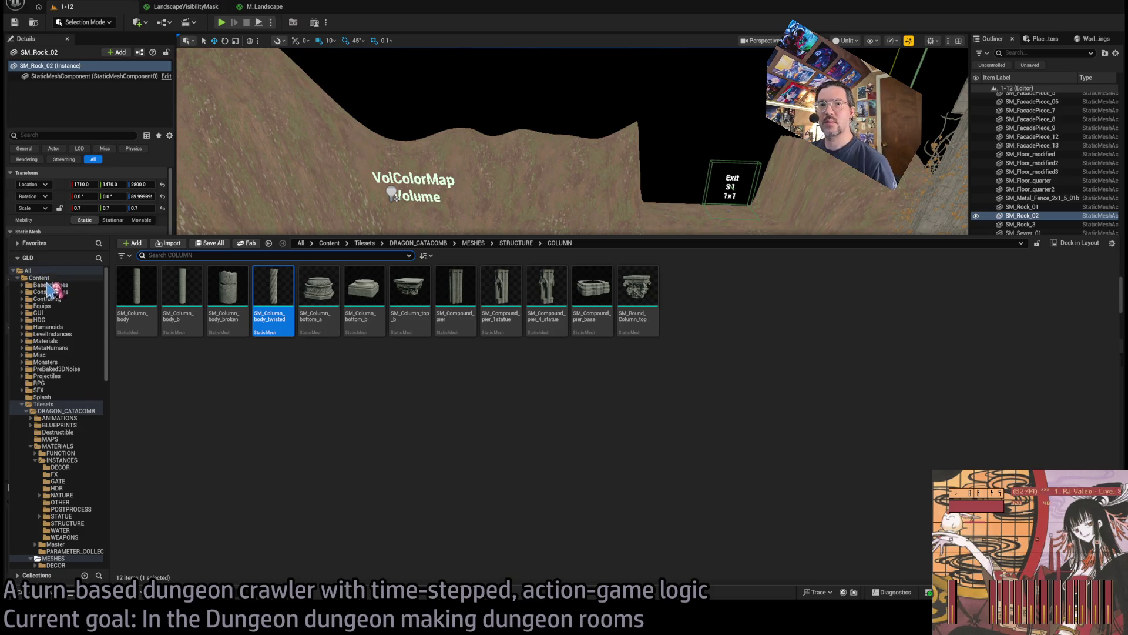
pyautogui.click(43, 403)
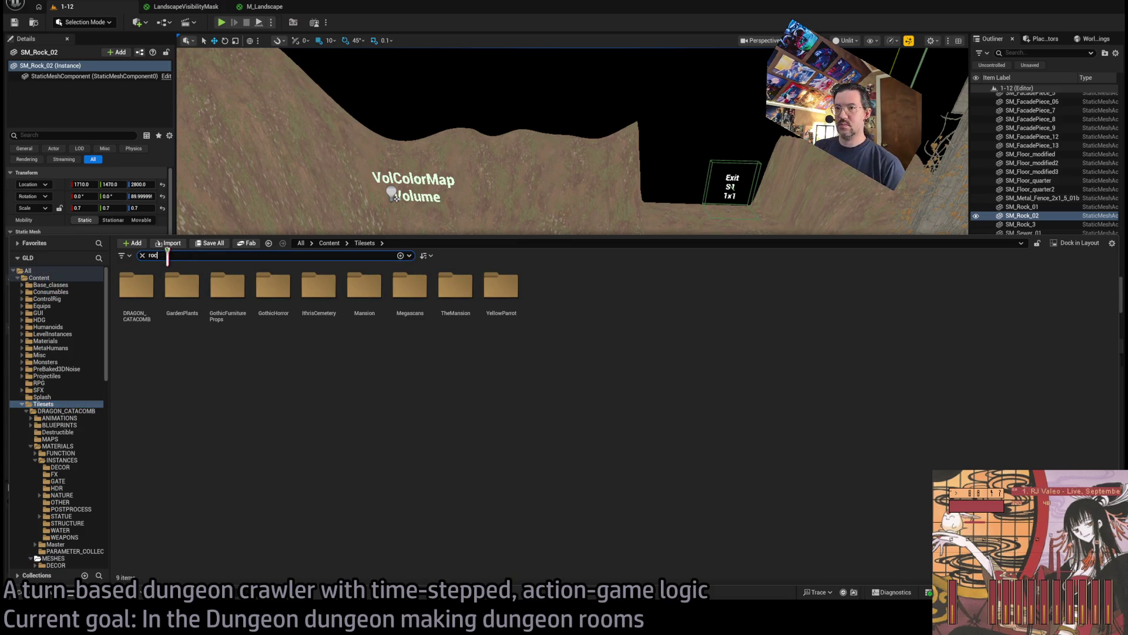
pyautogui.write('k')
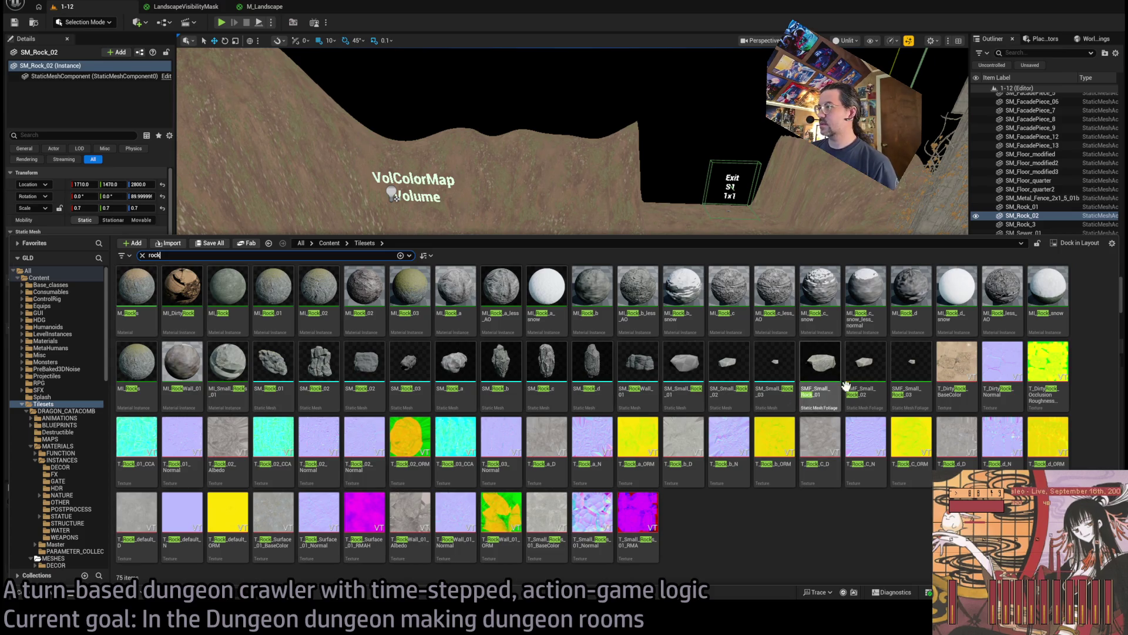
pyautogui.click(685, 365)
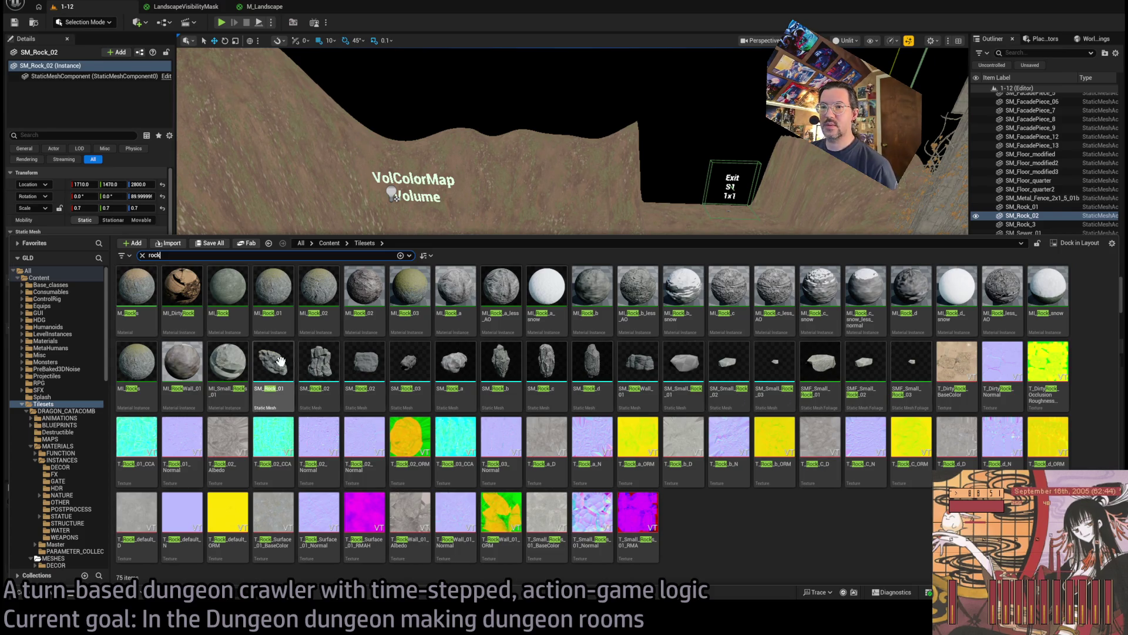
pyautogui.click(645, 365)
pyautogui.moveTo(643, 367)
pyautogui.mouseDown()
pyautogui.moveTo(612, 294)
pyautogui.moveTo(521, 367)
pyautogui.moveTo(441, 372)
pyautogui.mouseUp()
pyautogui.press('f')
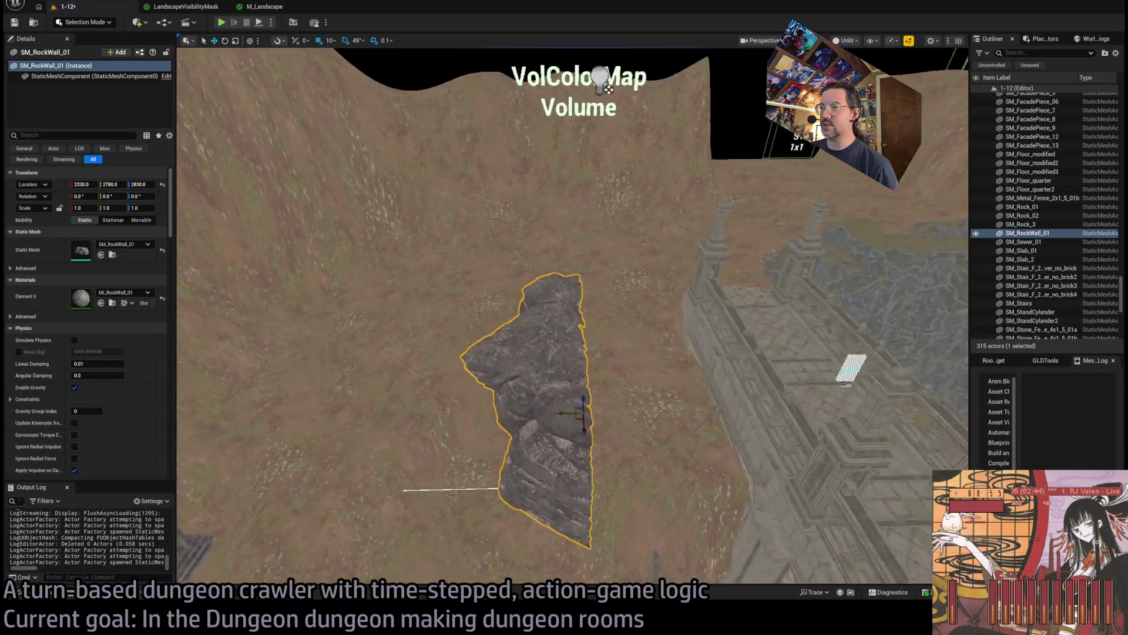
pyautogui.press('e')
pyautogui.moveTo(643, 470)
pyautogui.mouseDown()
pyautogui.moveTo(671, 437)
pyautogui.moveTo(631, 470)
pyautogui.mouseUp()
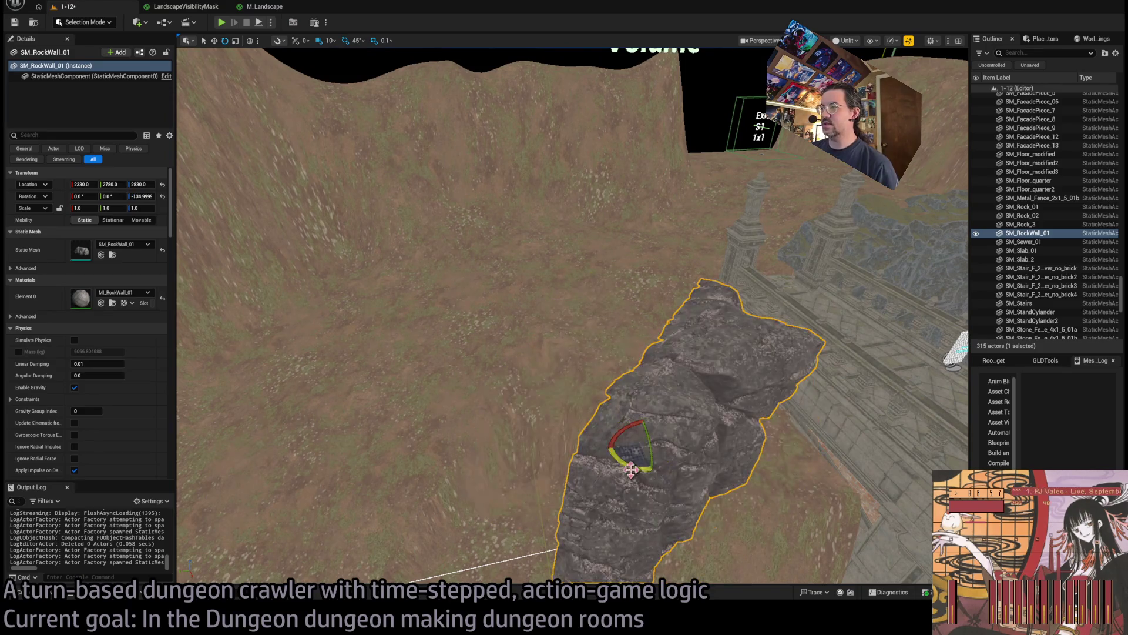
pyautogui.scroll(5, 639, 468)
pyautogui.scroll(-3, 639, 468)
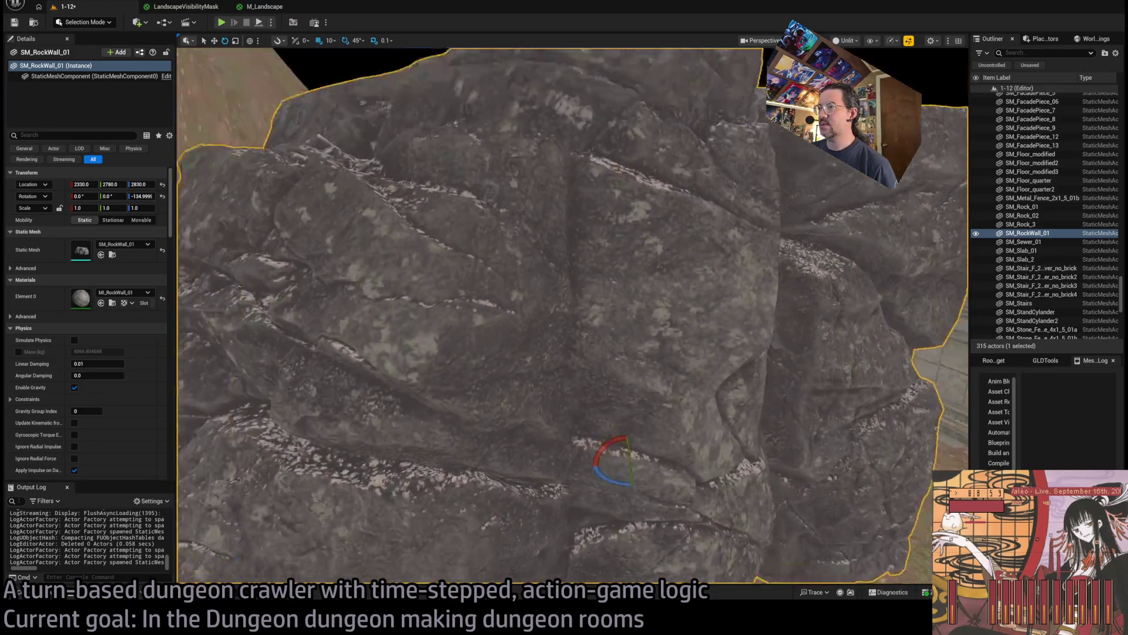
pyautogui.scroll(4, 573, 315)
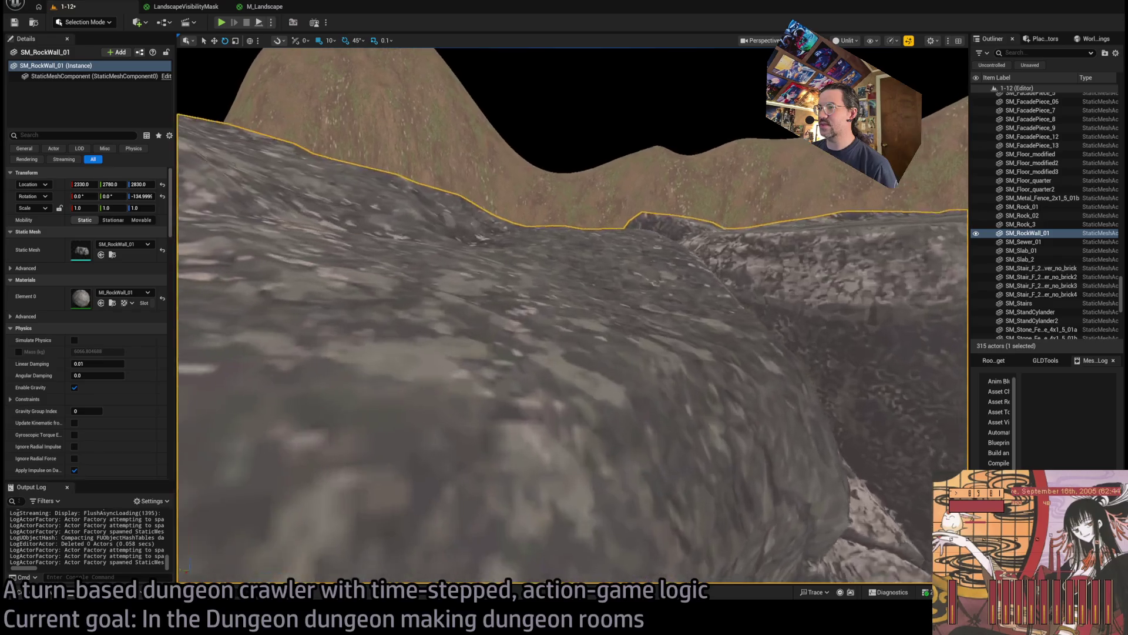
pyautogui.scroll(-2, 573, 315)
pyautogui.press('Delete')
pyautogui.hotkey('ctrl', 'space')
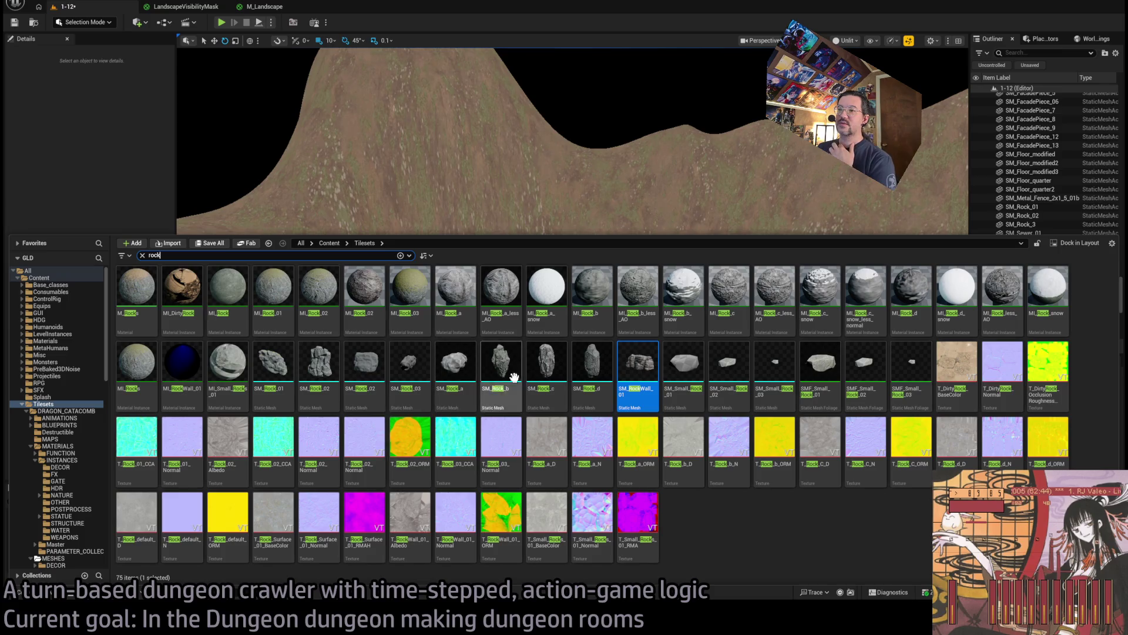
pyautogui.moveTo(529, 376)
pyautogui.mouseDown()
pyautogui.moveTo(547, 345)
pyautogui.moveTo(541, 285)
pyautogui.moveTo(566, 352)
pyautogui.mouseUp()
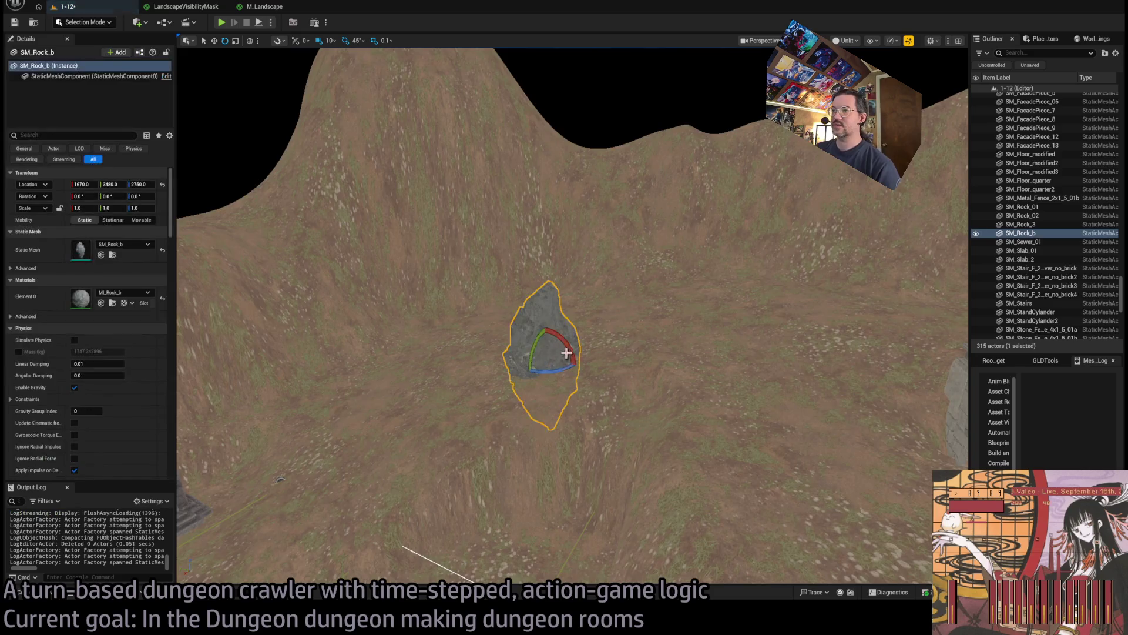
pyautogui.press('f')
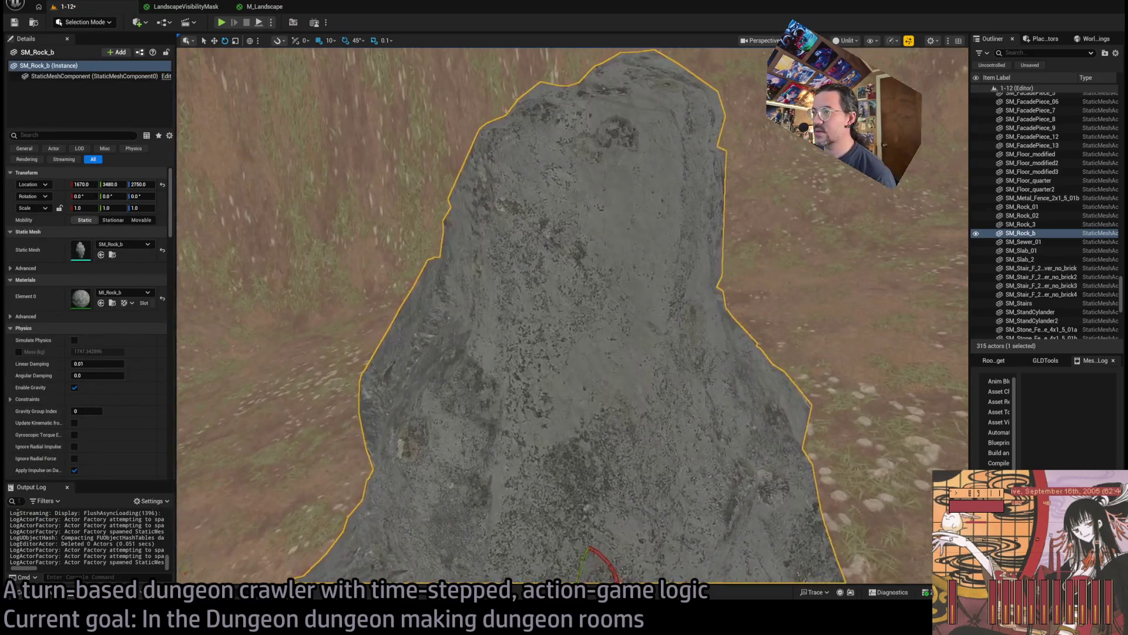
pyautogui.scroll(-10, 573, 318)
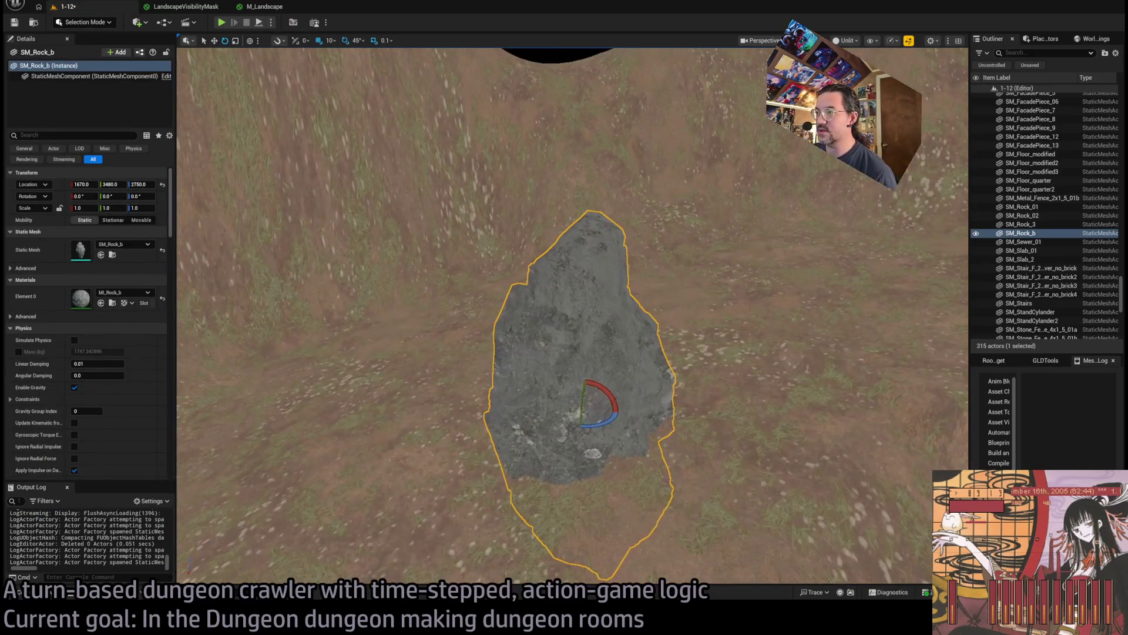
pyautogui.press('Delete')
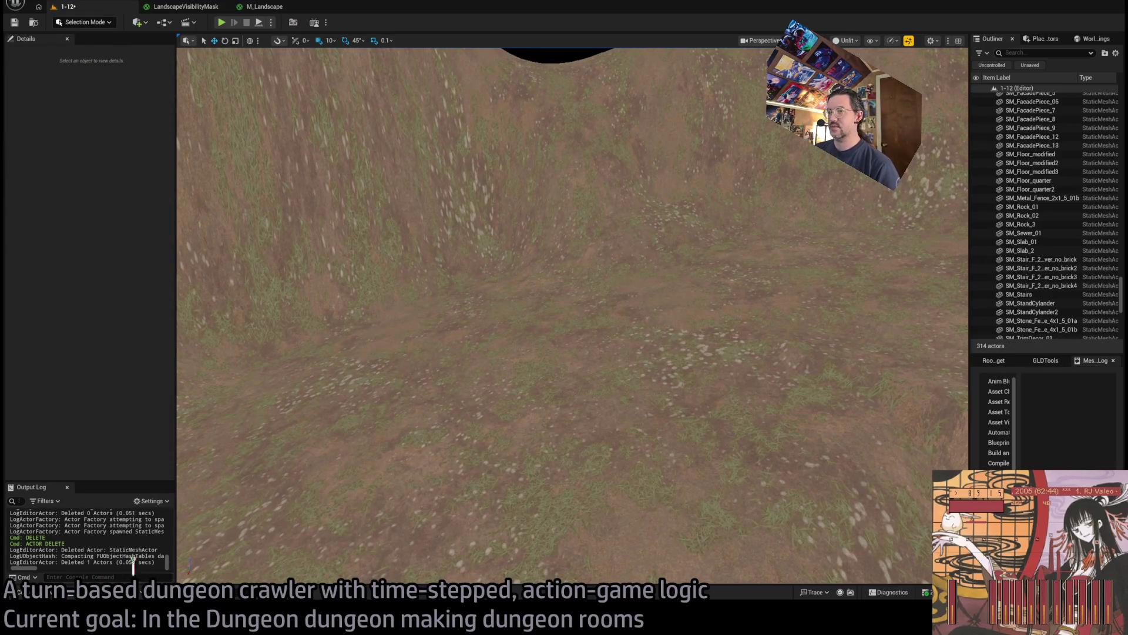
pyautogui.hotkey('ctrl', 'space')
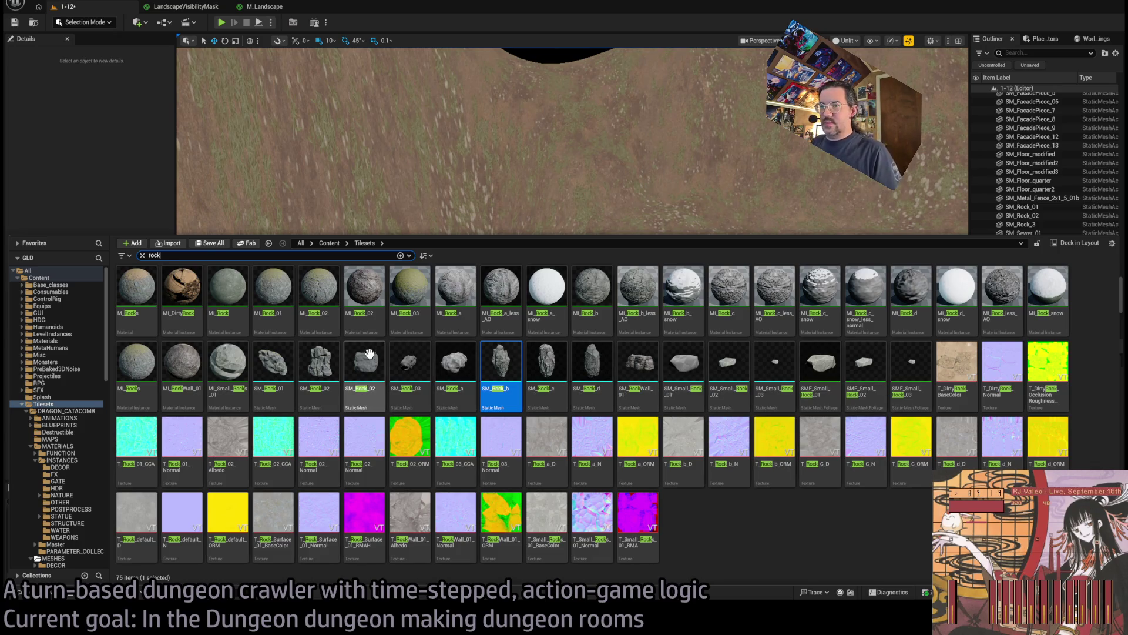
pyautogui.click(751, 539)
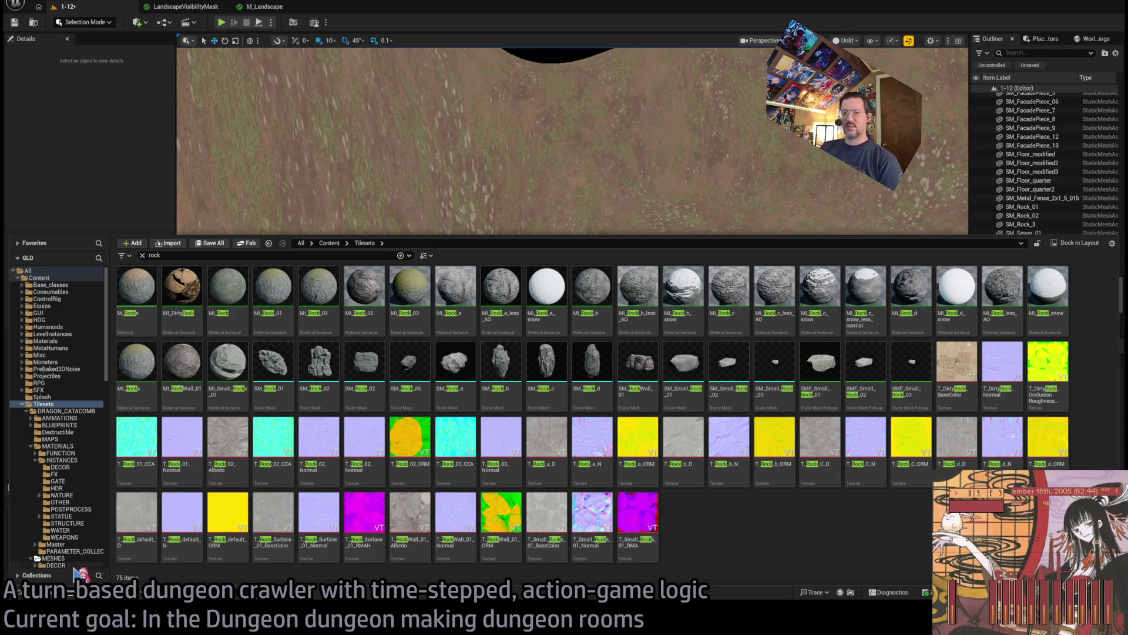
pyautogui.click(27, 598)
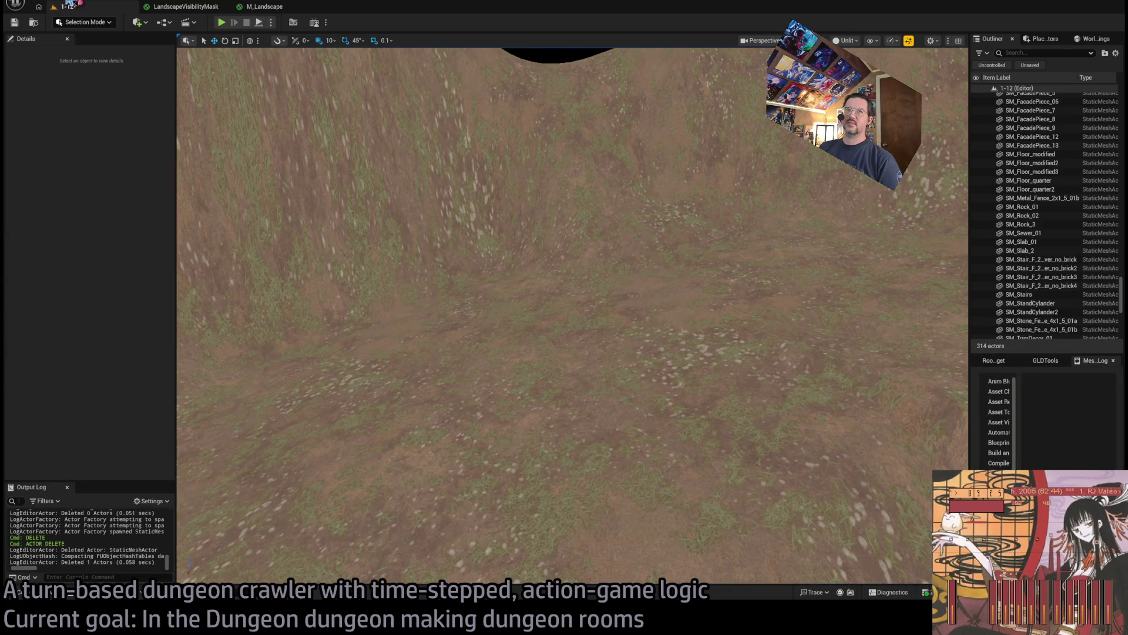
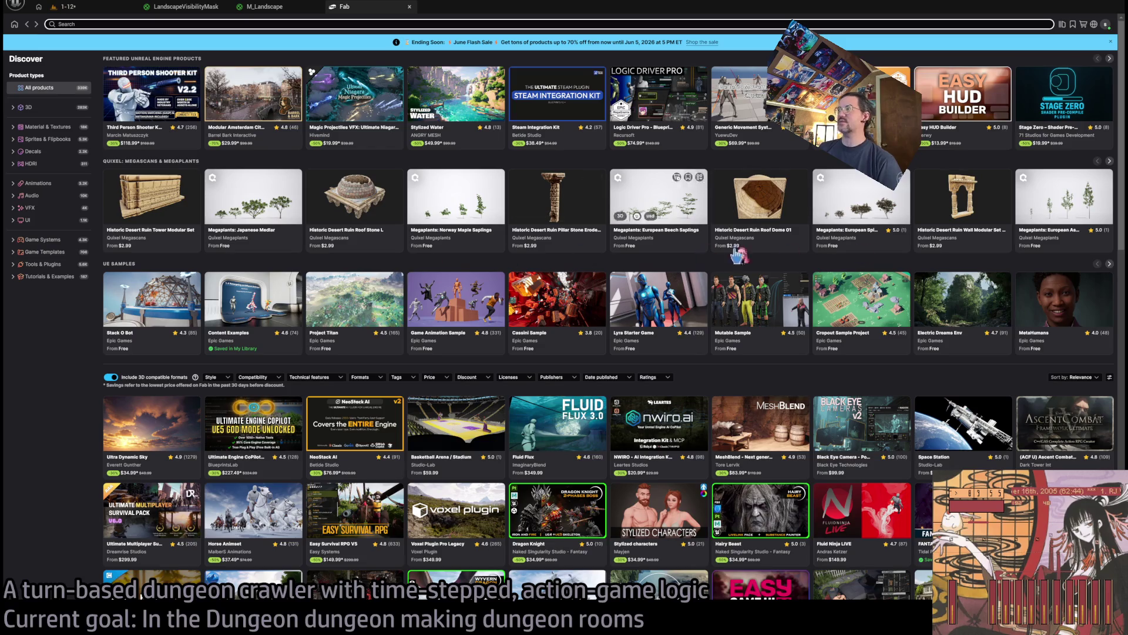
# Open the Historic Desert Ruin asset, view its courtyard and carved facade previews, then go back
pyautogui.click(1109, 163)
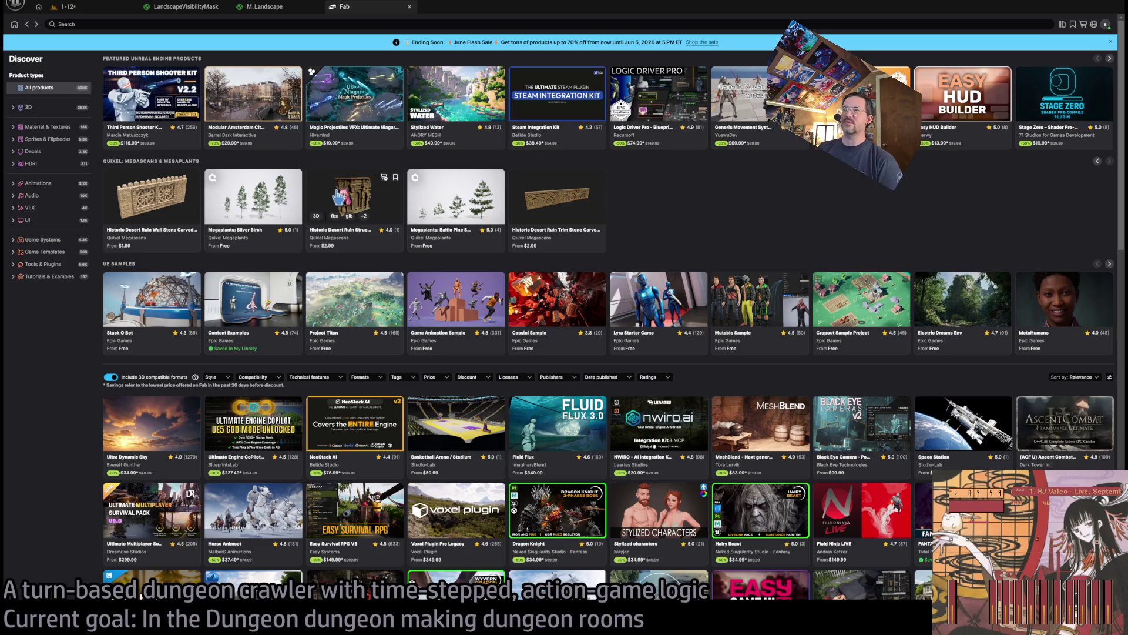
pyautogui.click(339, 198)
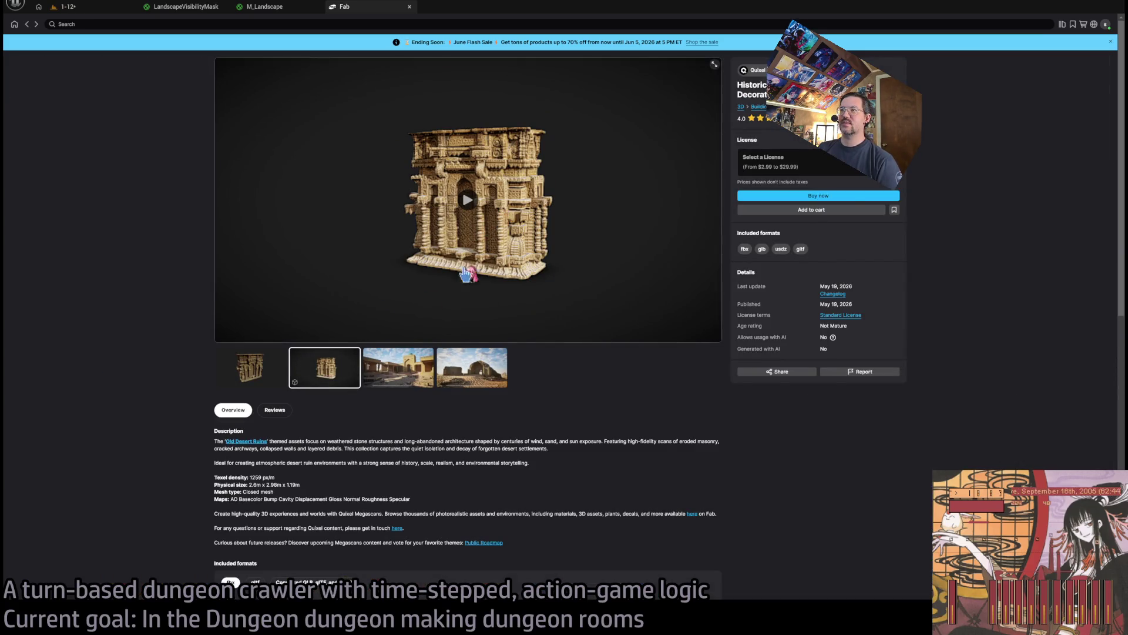
pyautogui.click(405, 370)
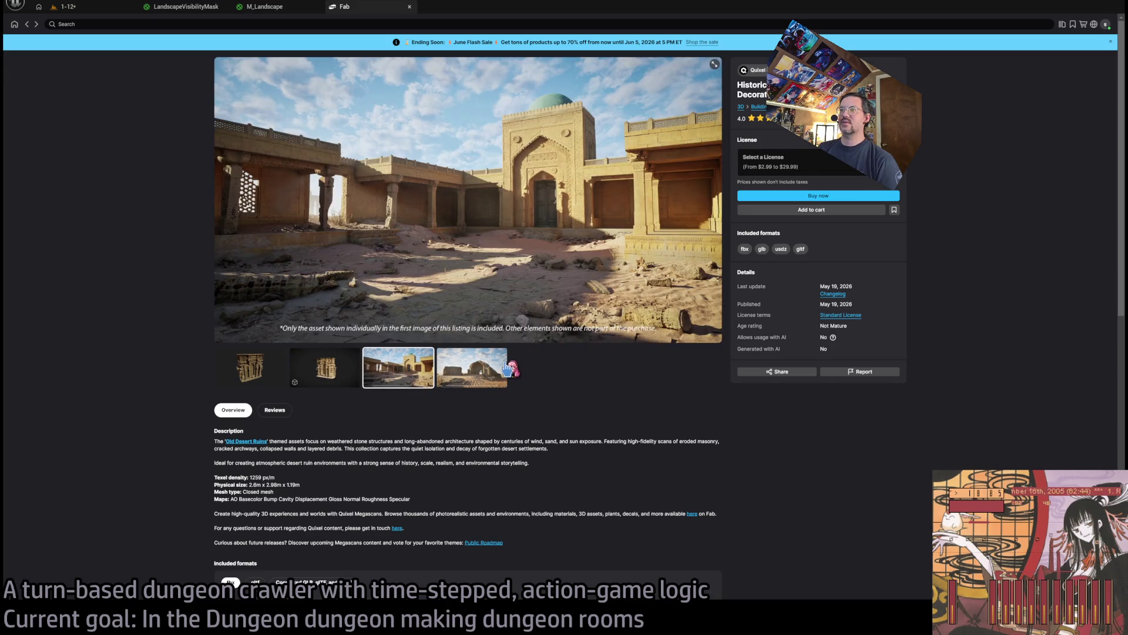
pyautogui.click(508, 368)
pyautogui.click(253, 369)
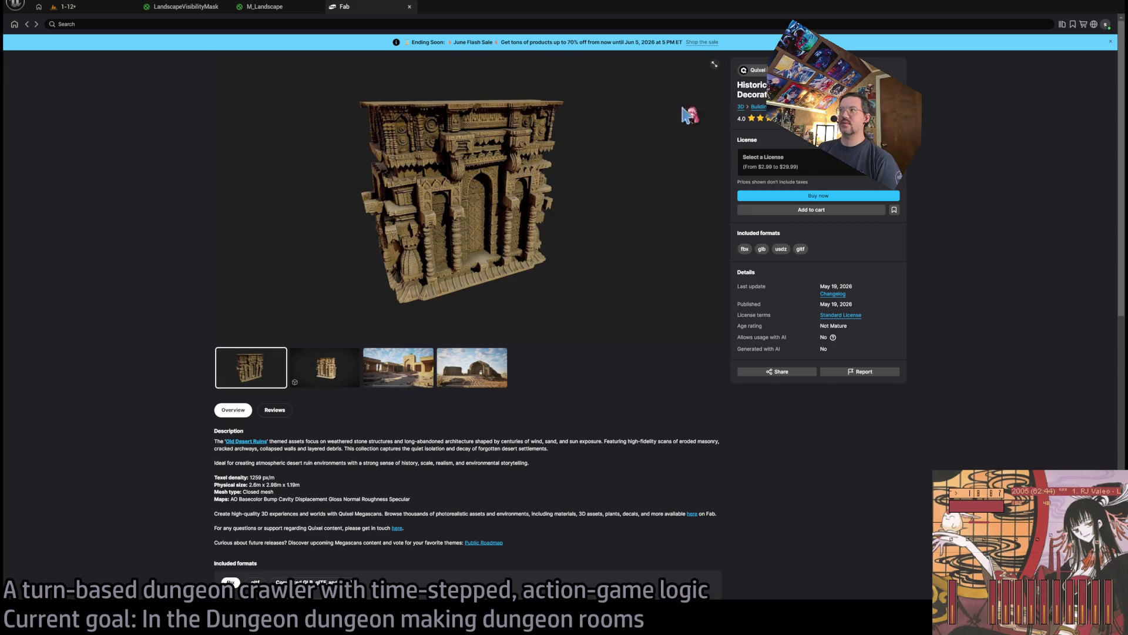
pyautogui.hotkey('alt', 'Left')
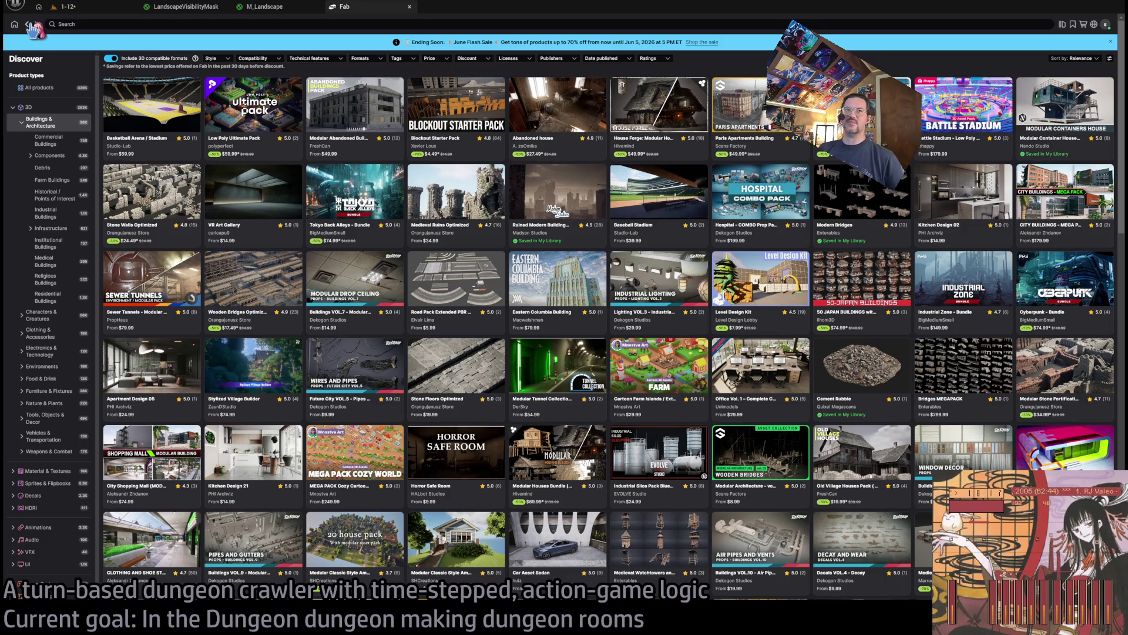
# Return to the desert ruin page and open the Quixel Megascans seller catalogue
pyautogui.click(27, 24)
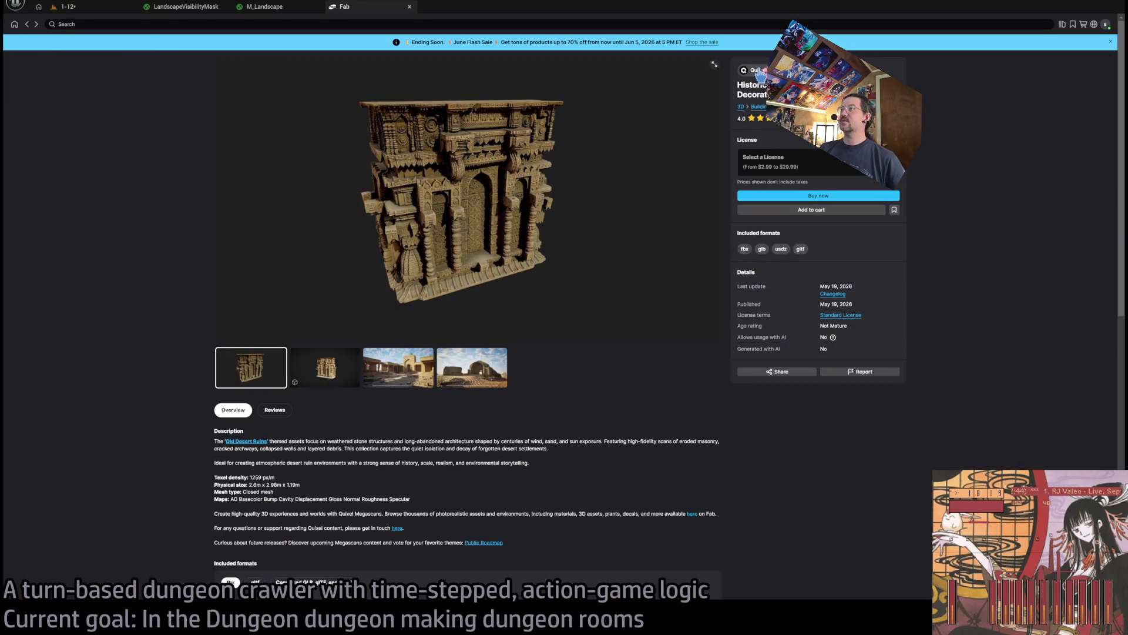
pyautogui.click(758, 71)
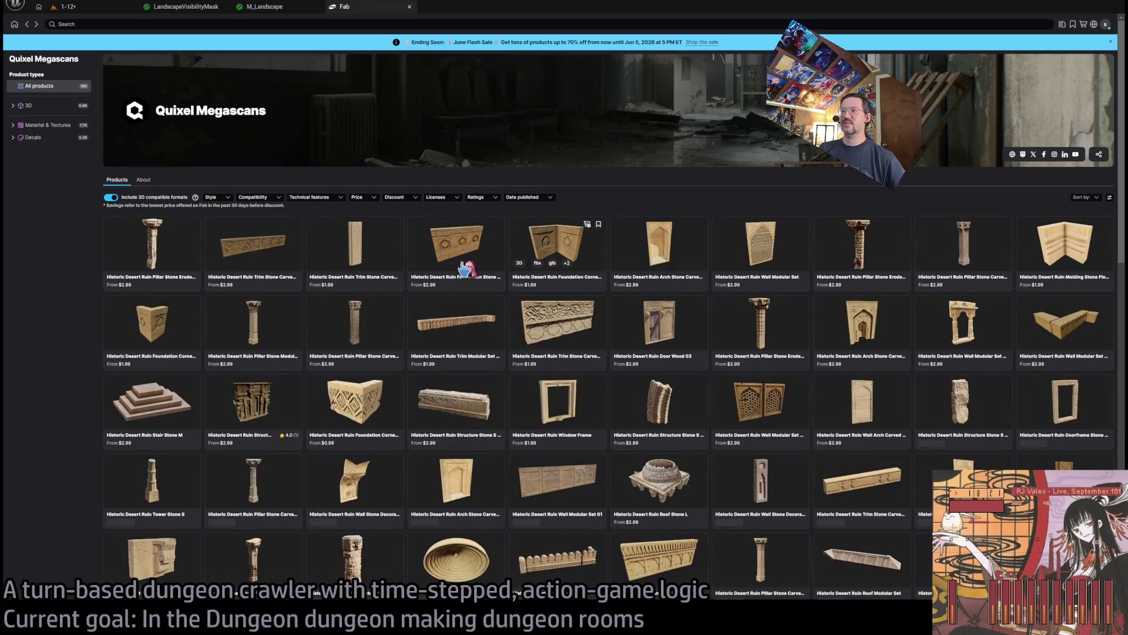
pyautogui.scroll(-1, 362, 308)
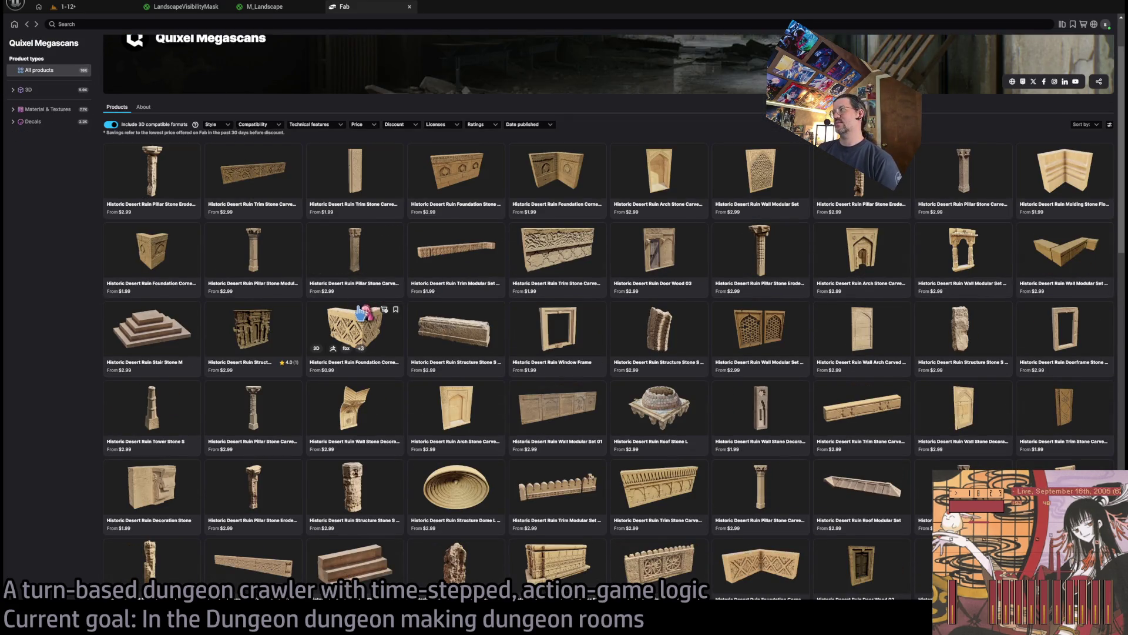
pyautogui.scroll(-5, 365, 309)
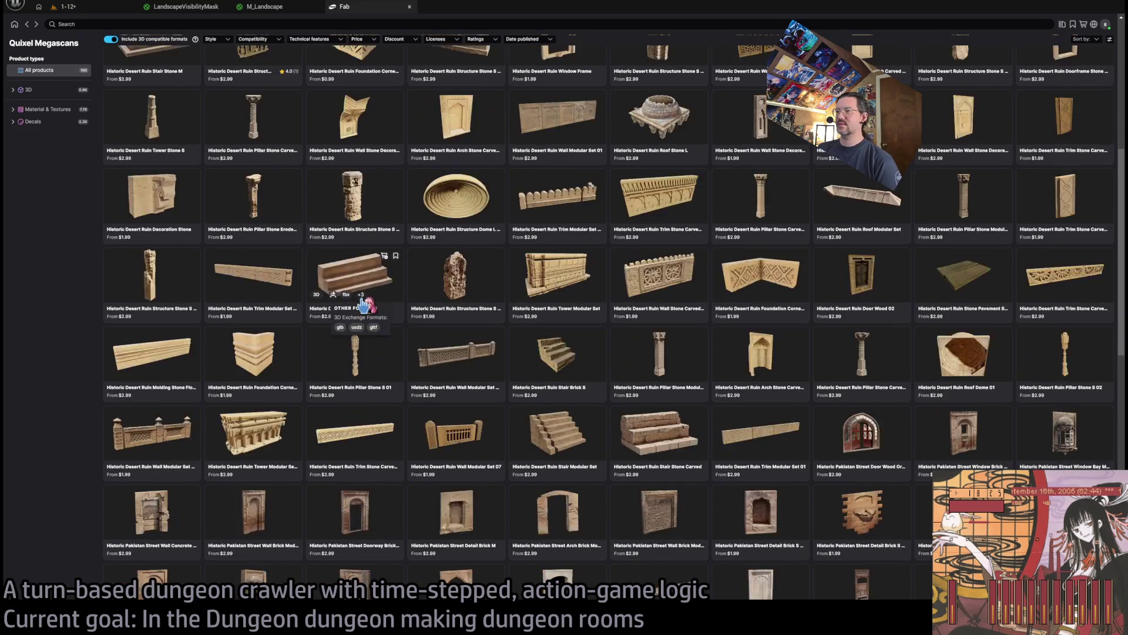
pyautogui.scroll(-5, 365, 304)
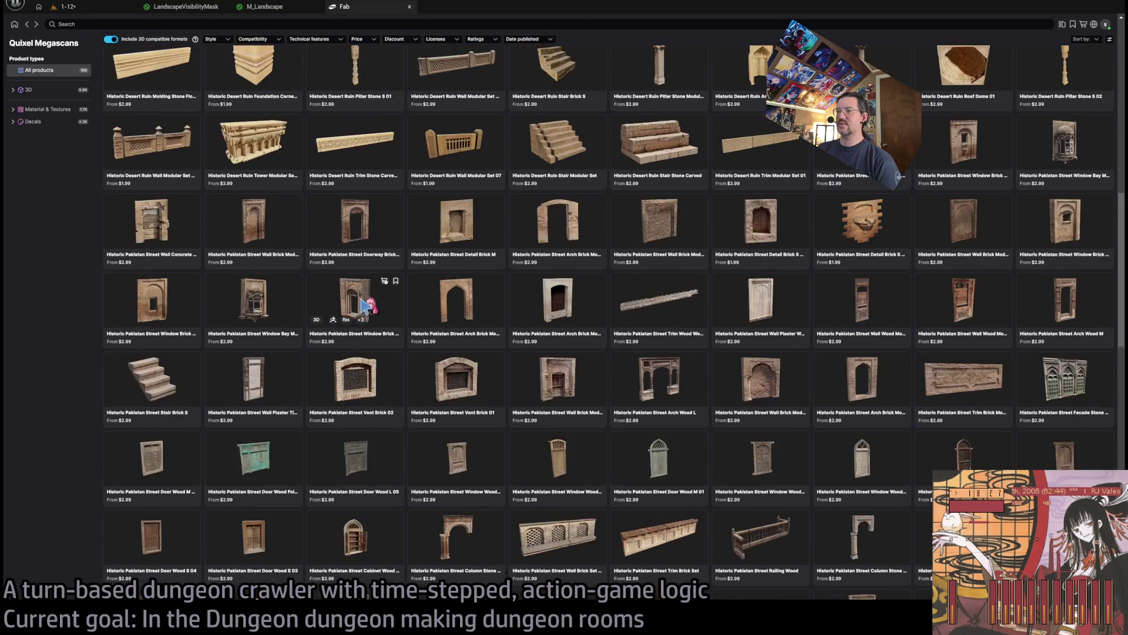
pyautogui.scroll(-4, 364, 305)
pyautogui.scroll(3, 411, 300)
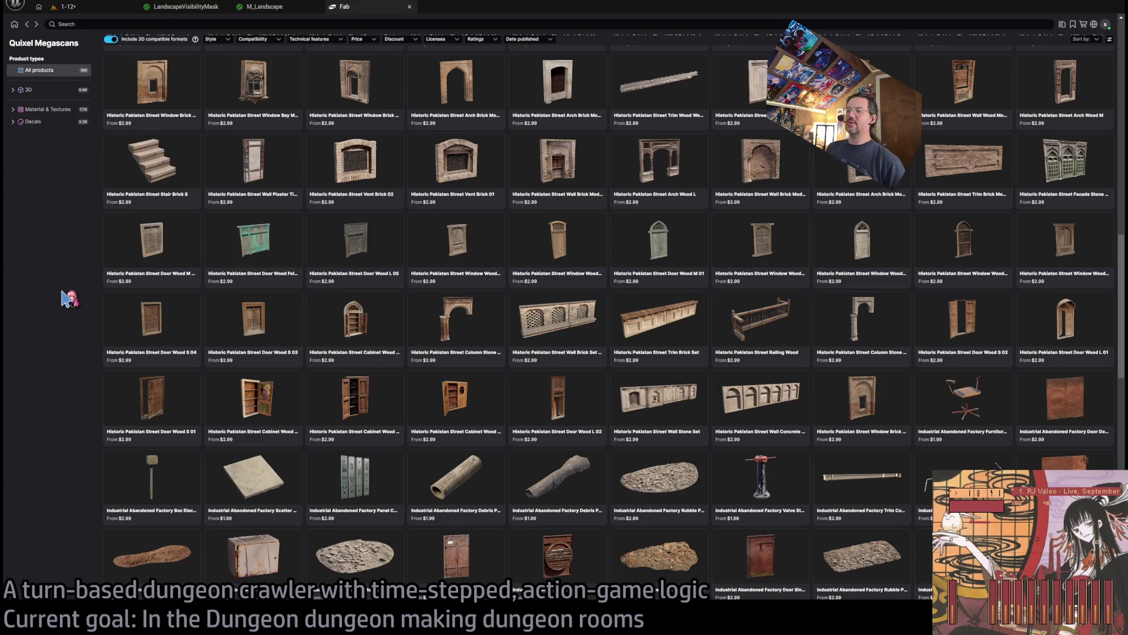
# Scroll to the Forest European Broadleaf rocks and open the mossy rock's product page
pyautogui.scroll(-10, 483, 420)
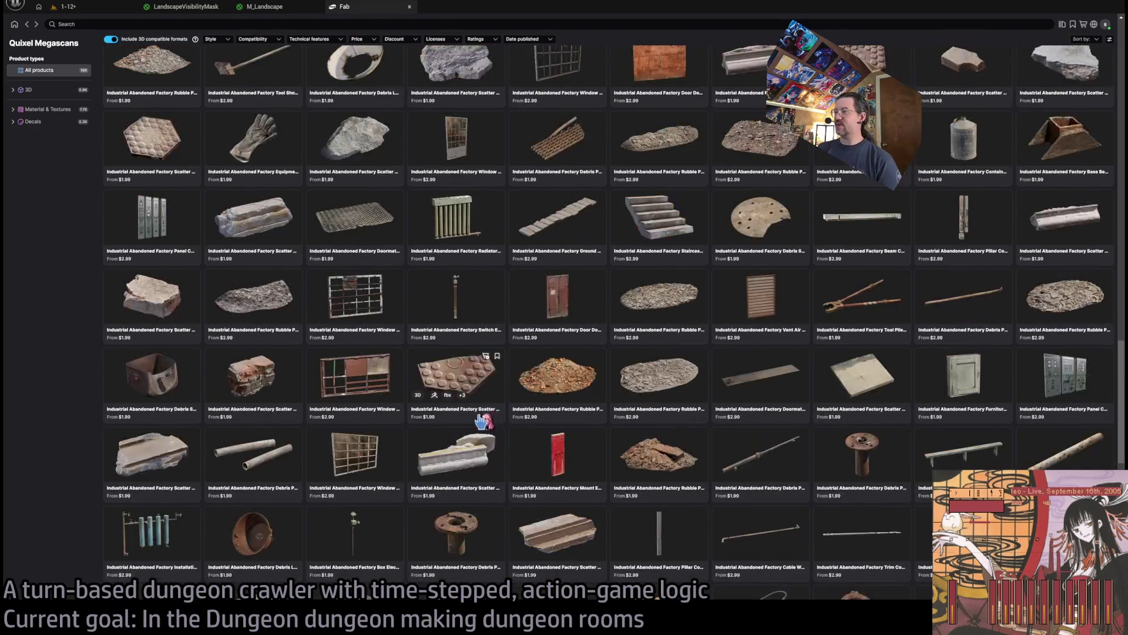
pyautogui.scroll(-15, 483, 420)
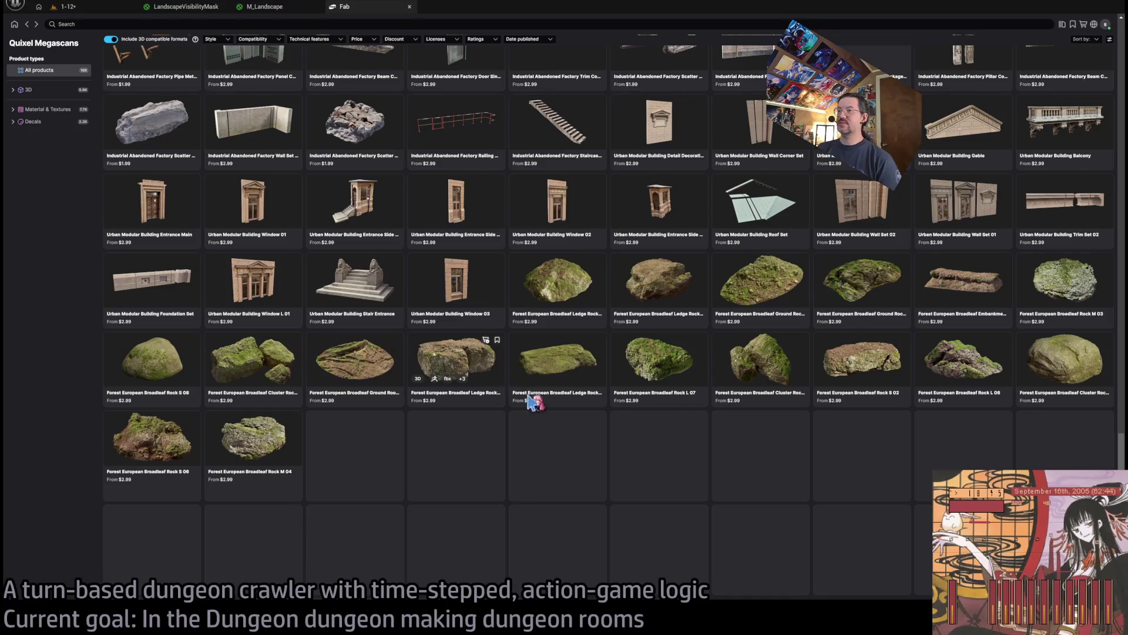
pyautogui.scroll(-1, 557, 356)
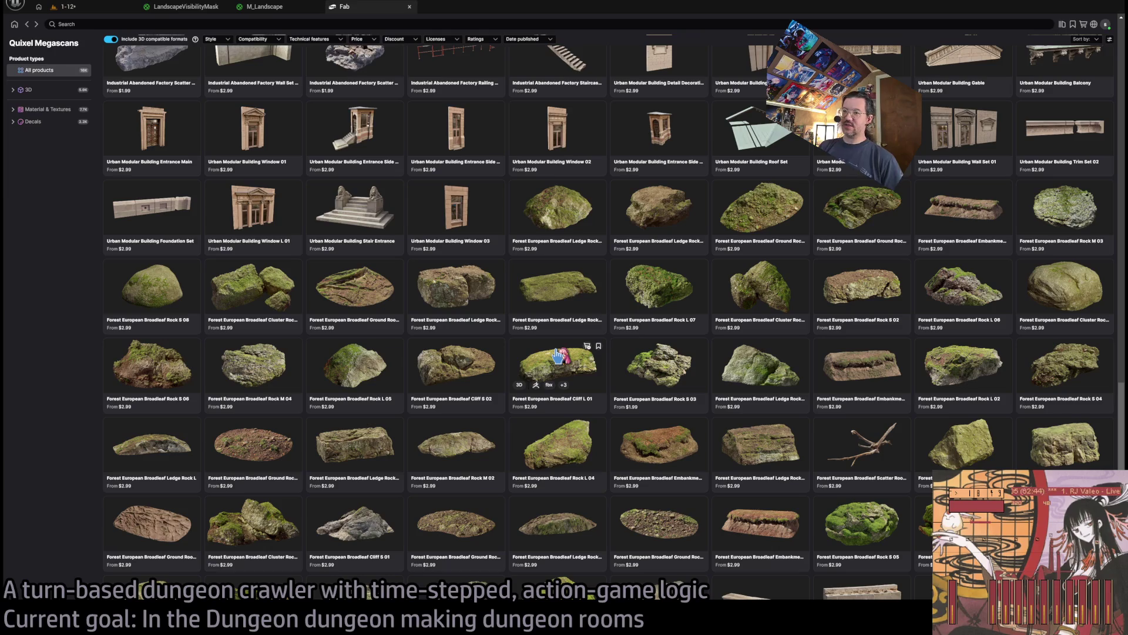
pyautogui.scroll(-5, 539, 323)
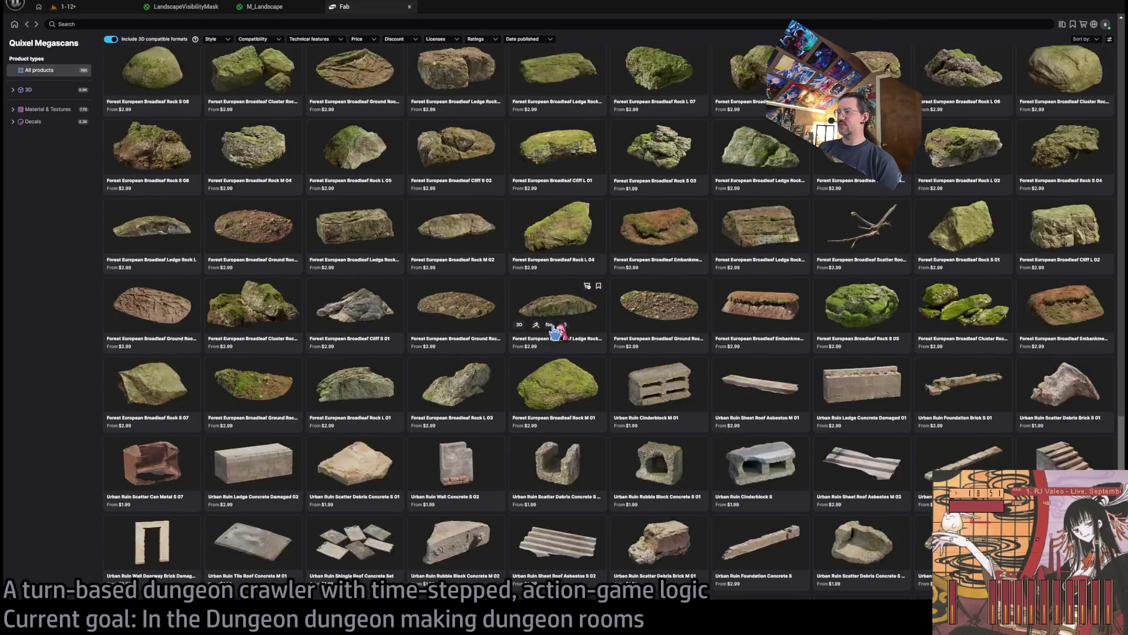
pyautogui.scroll(-1, 499, 305)
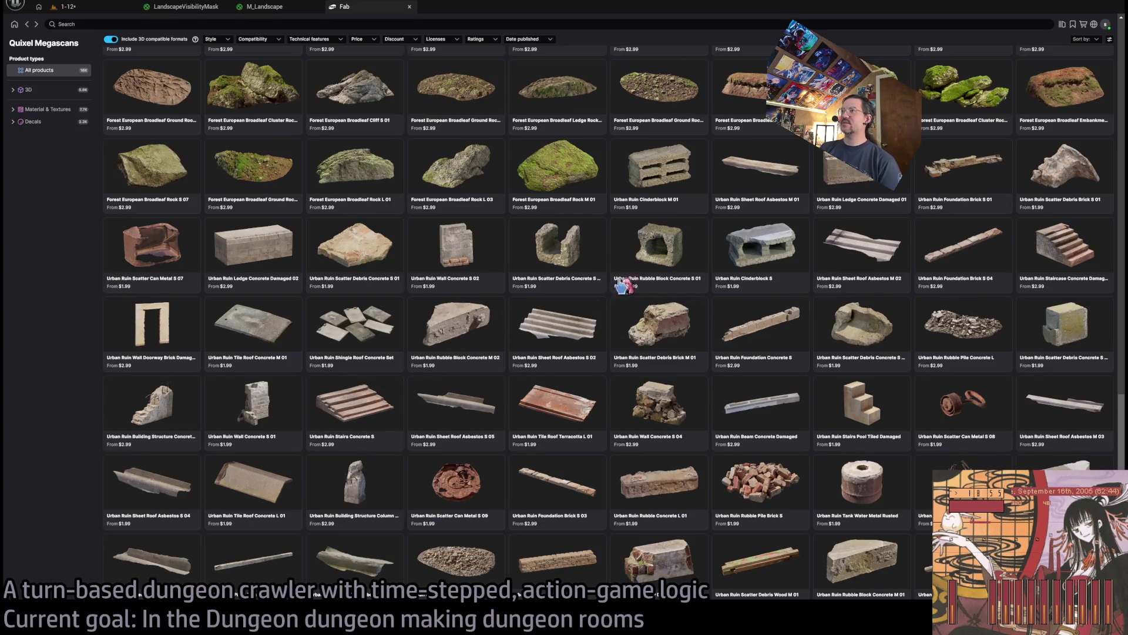
pyautogui.scroll(2, 547, 295)
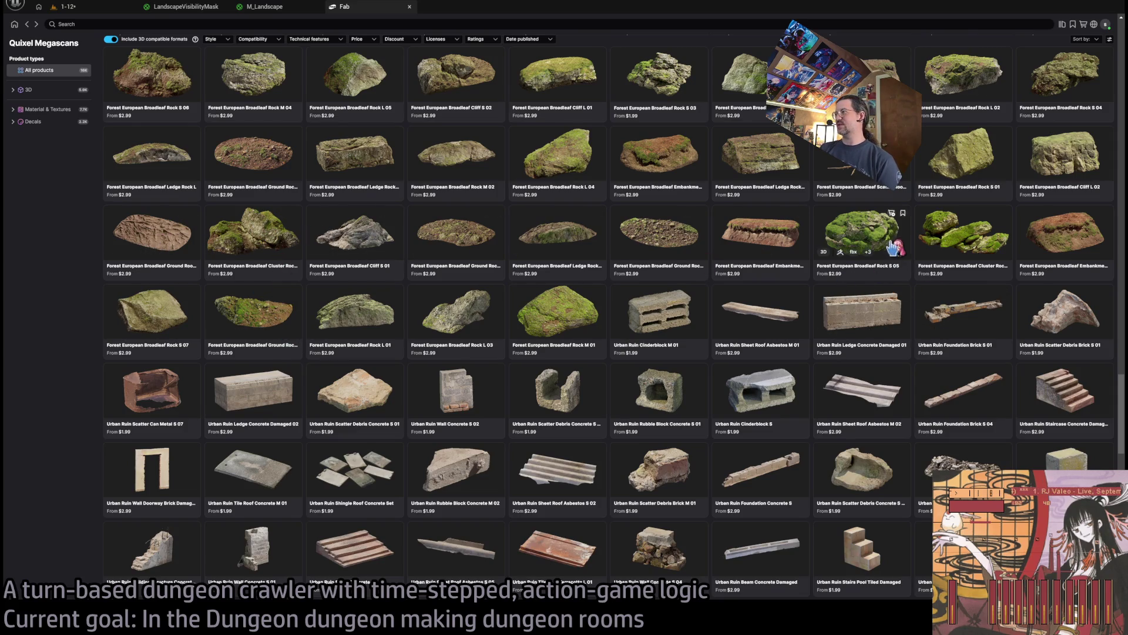
pyautogui.scroll(4, 840, 288)
pyautogui.click(564, 209)
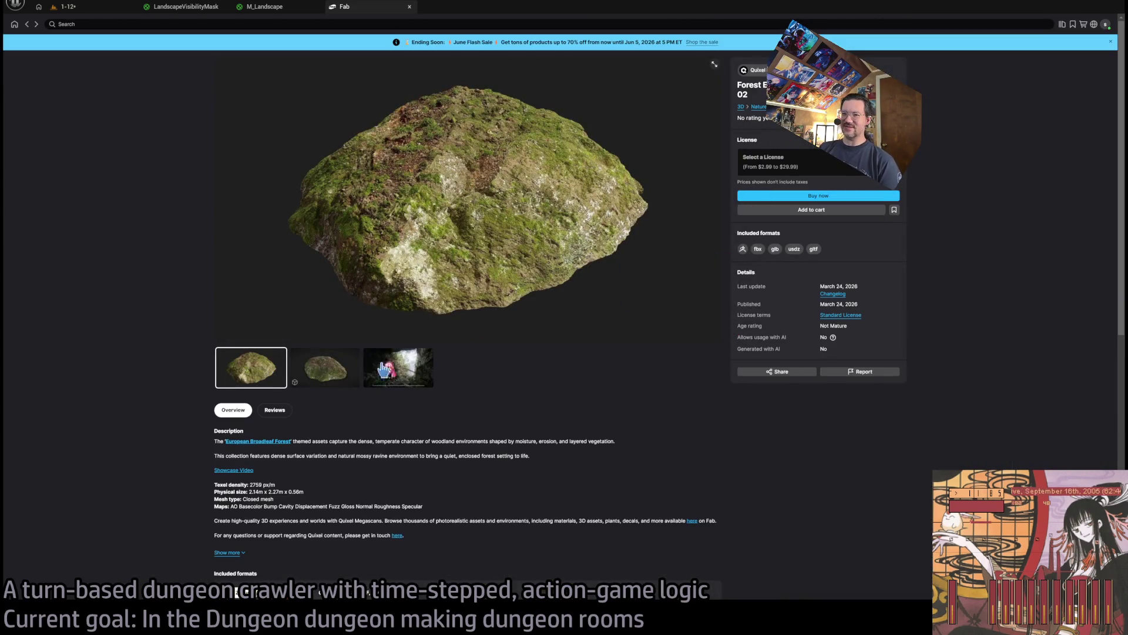
pyautogui.scroll(-2, 434, 433)
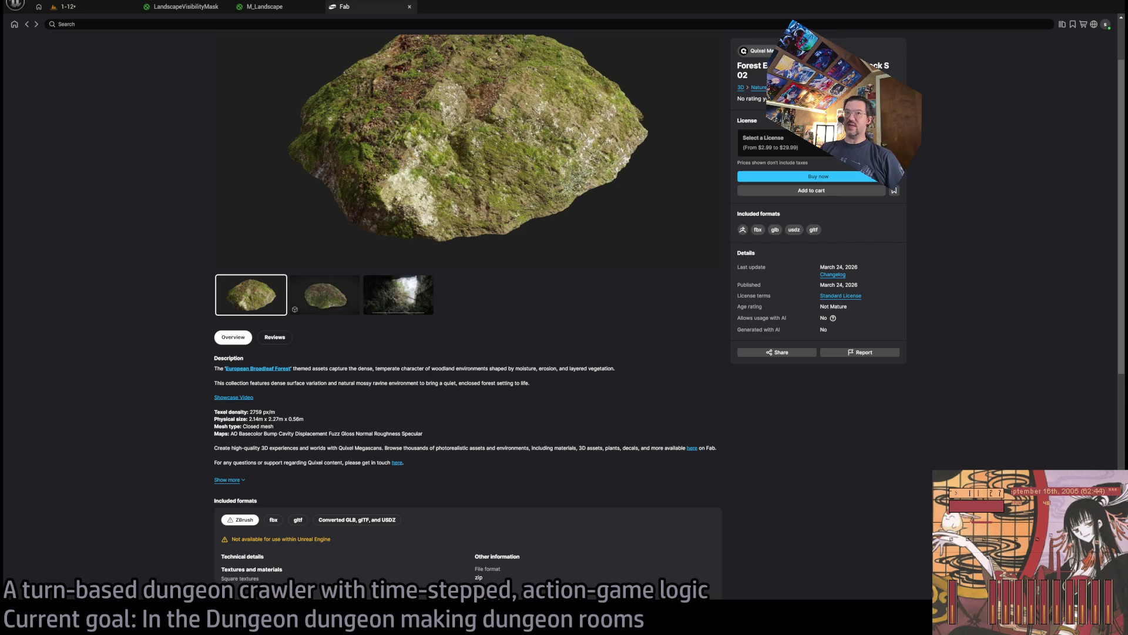
pyautogui.click(27, 24)
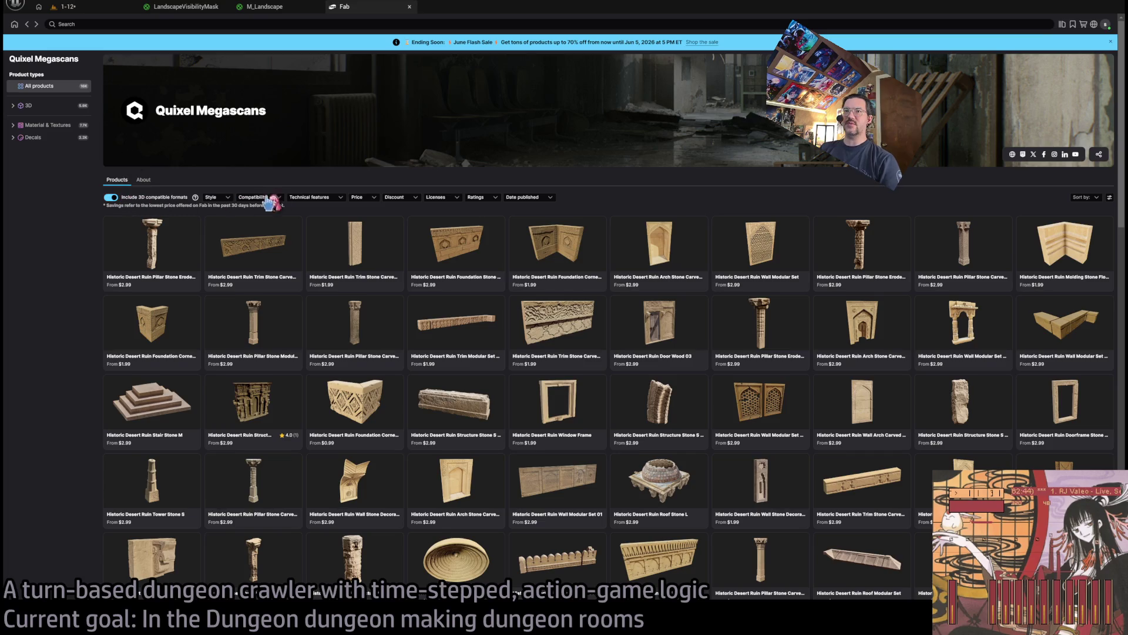
pyautogui.click(29, 107)
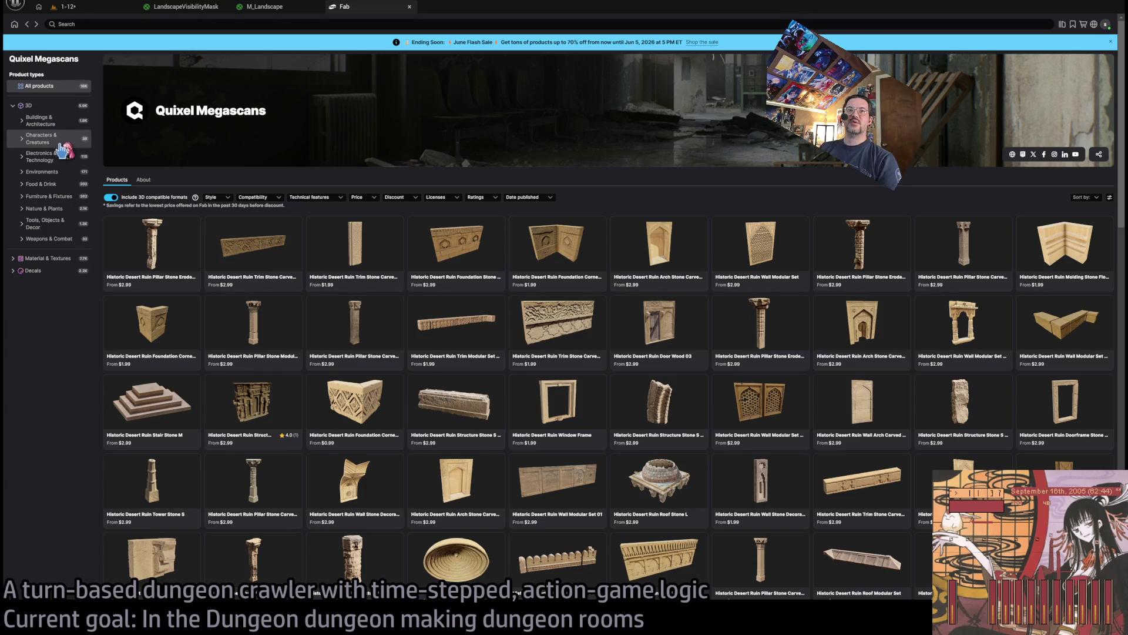
pyautogui.click(57, 212)
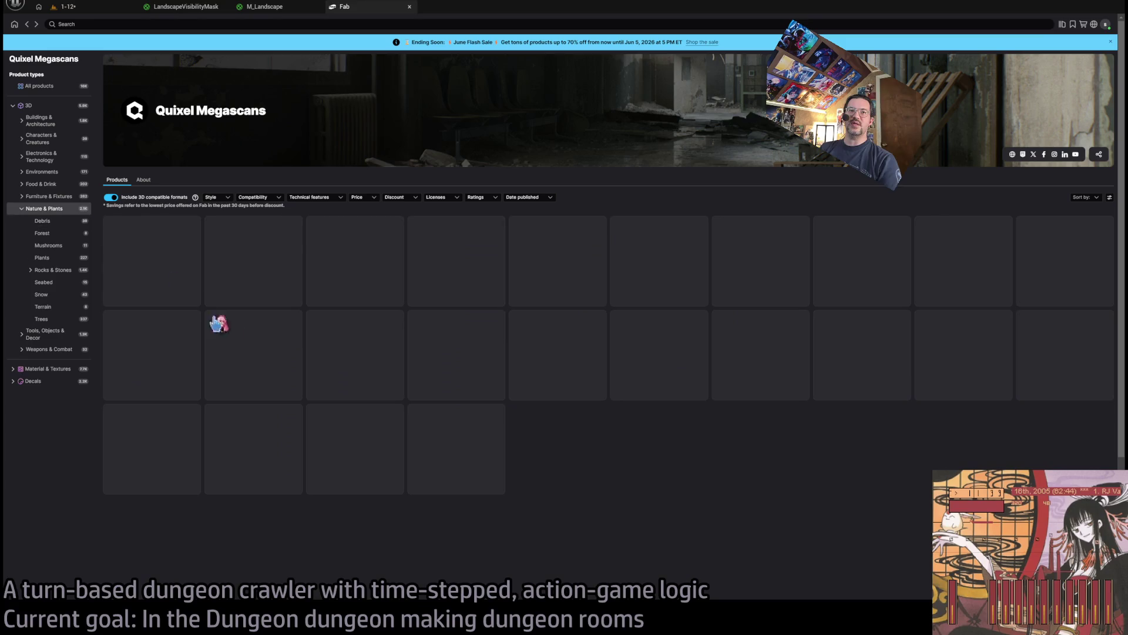
pyautogui.click(53, 272)
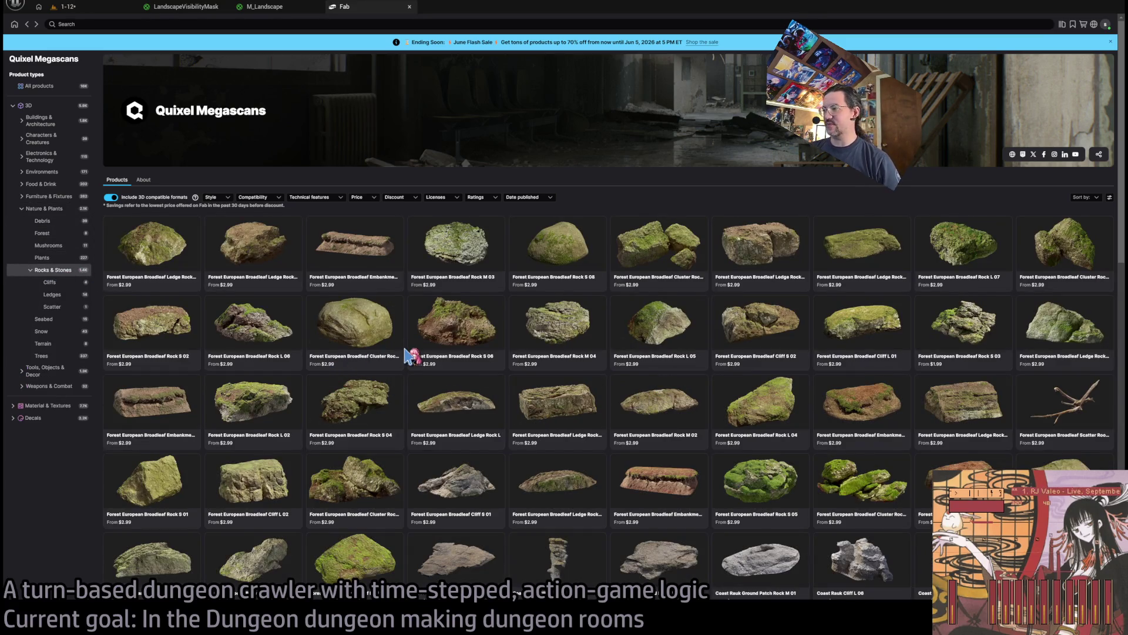
pyautogui.scroll(-4, 324, 376)
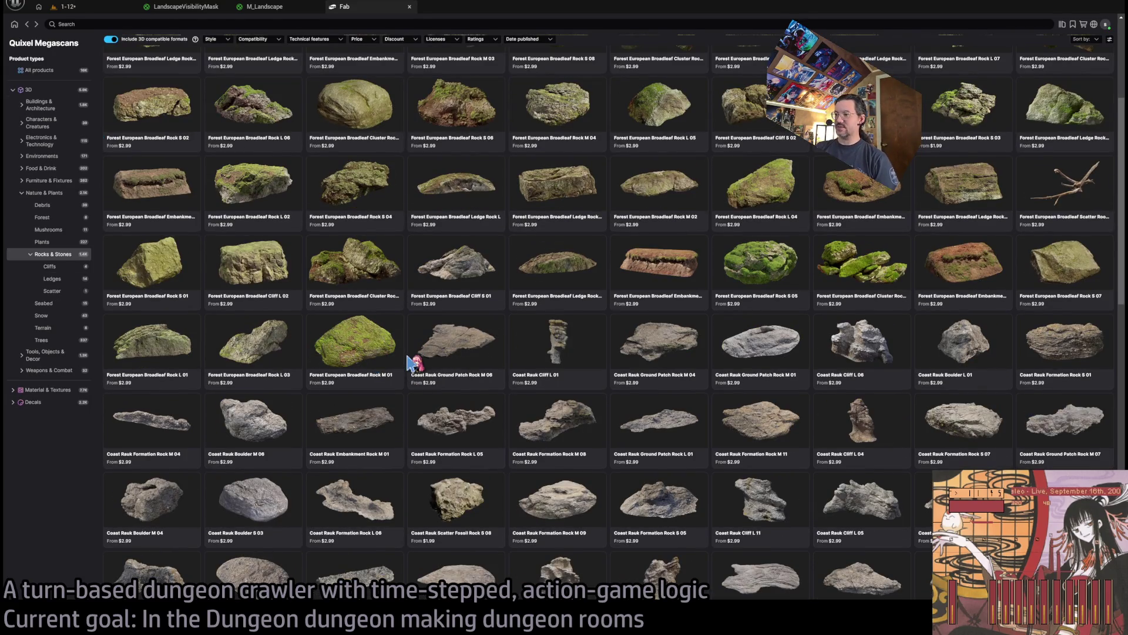
pyautogui.scroll(-1, 415, 364)
pyautogui.scroll(-6, 600, 360)
pyautogui.scroll(-5, 604, 361)
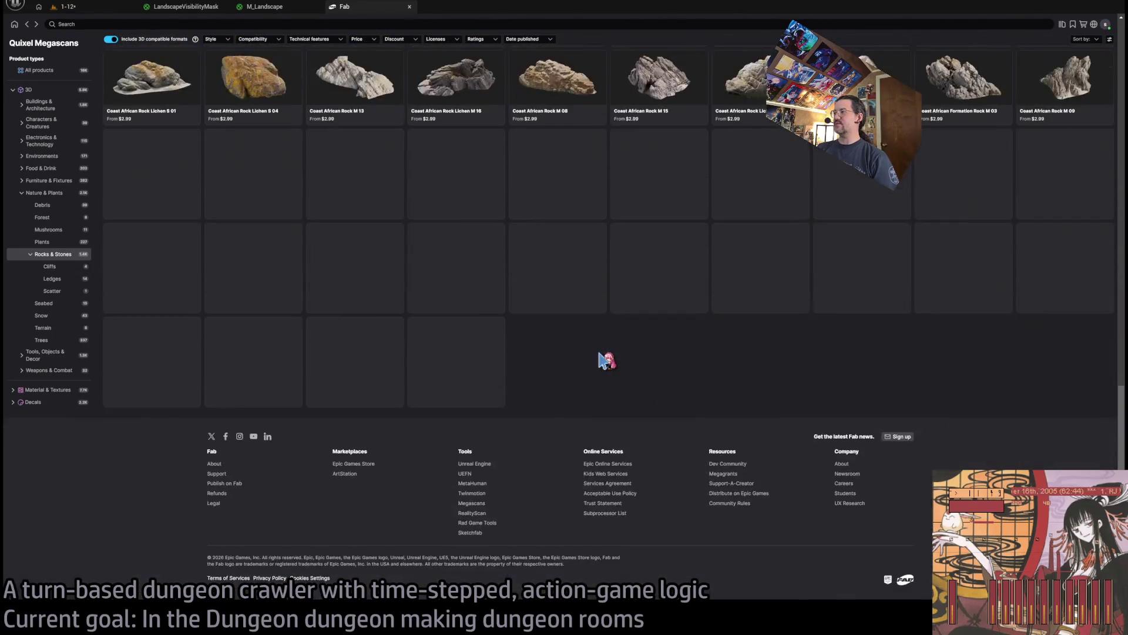
pyautogui.scroll(-8, 604, 360)
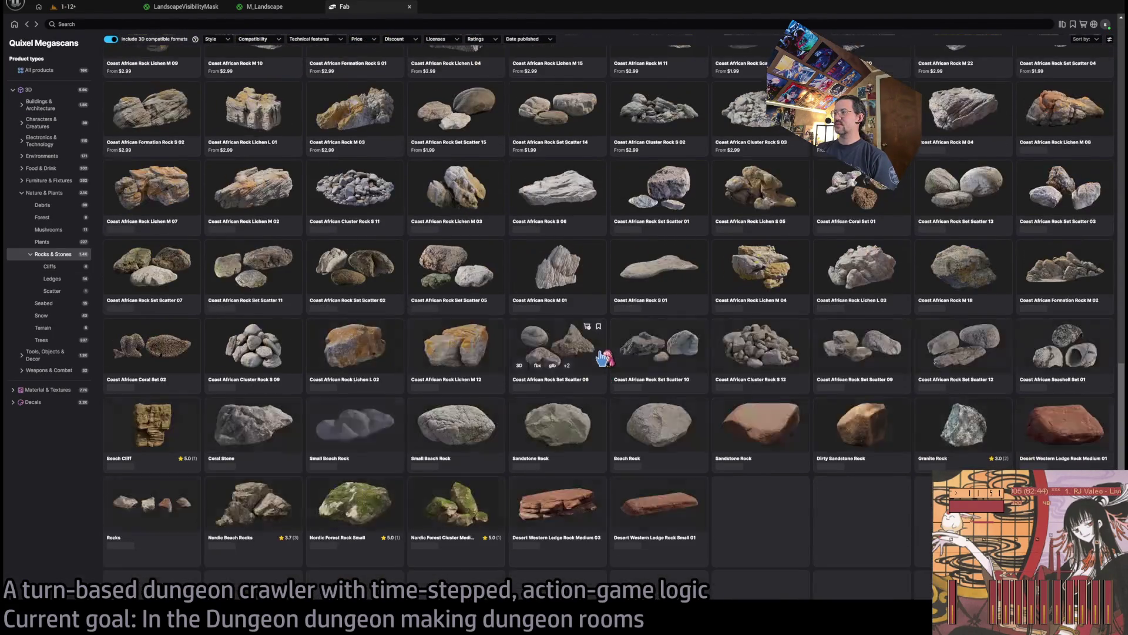
pyautogui.scroll(-5, 604, 355)
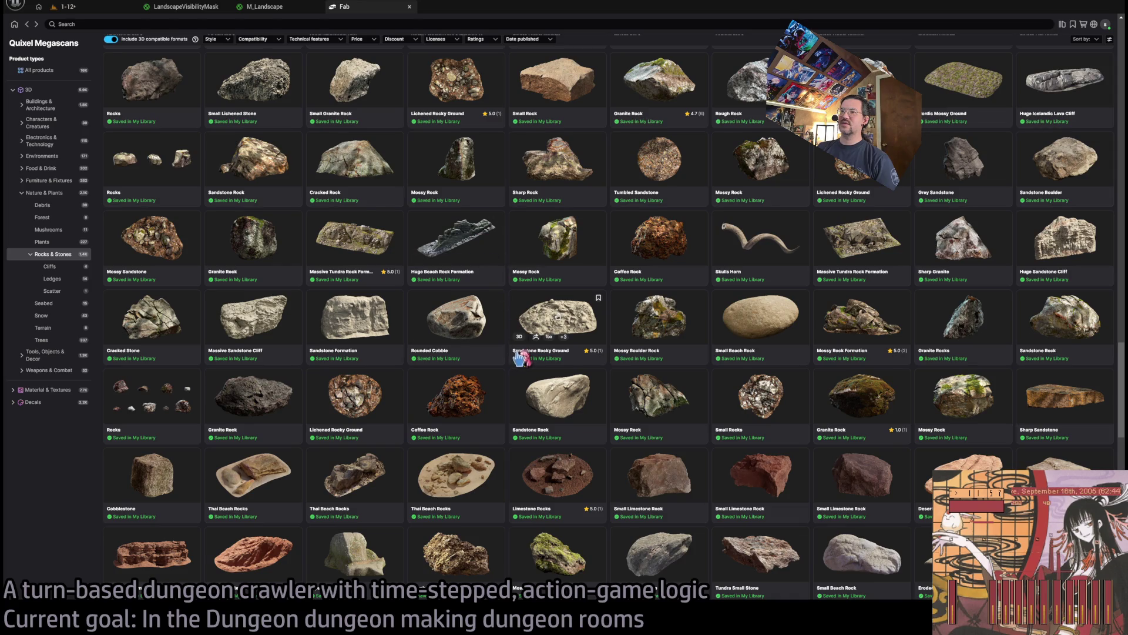
pyautogui.scroll(-4, 524, 350)
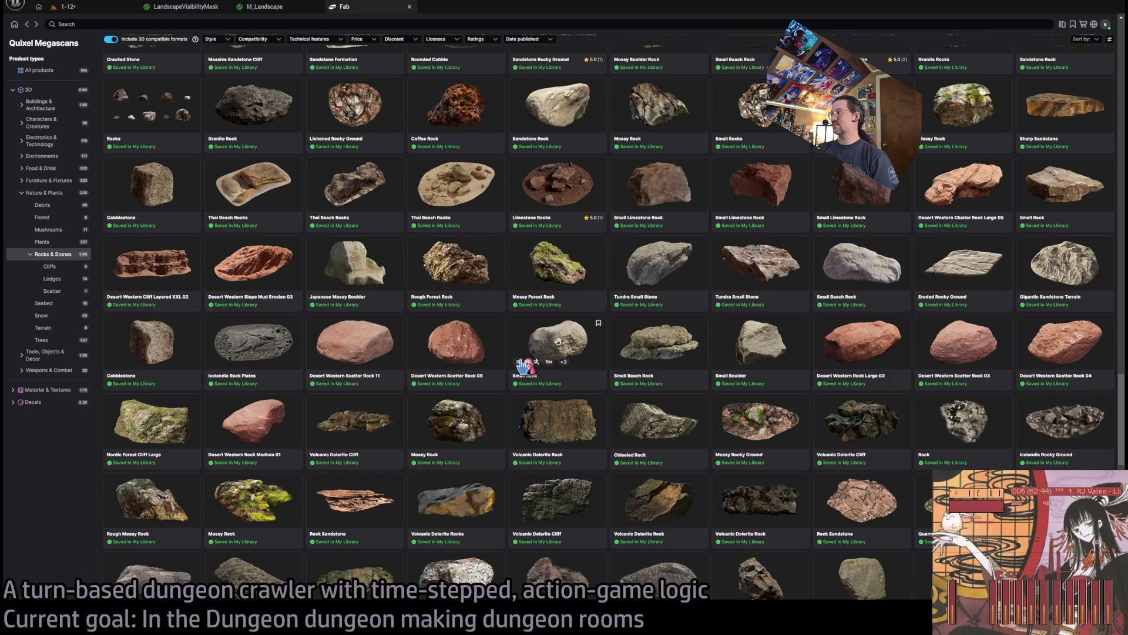
pyautogui.scroll(-2, 523, 365)
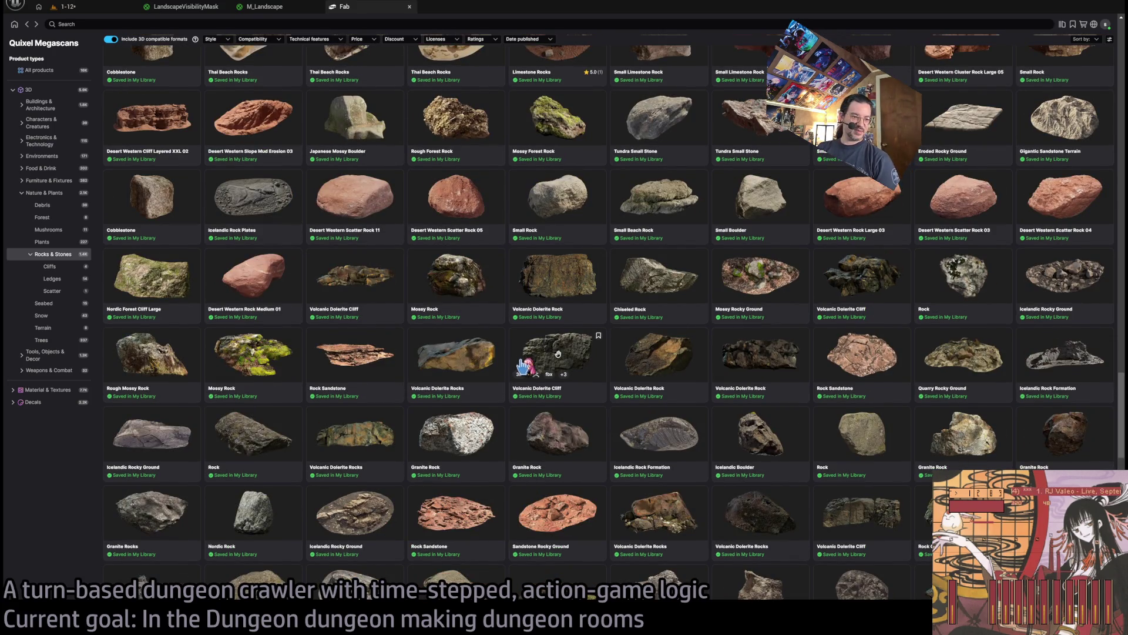
pyautogui.scroll(-5, 513, 375)
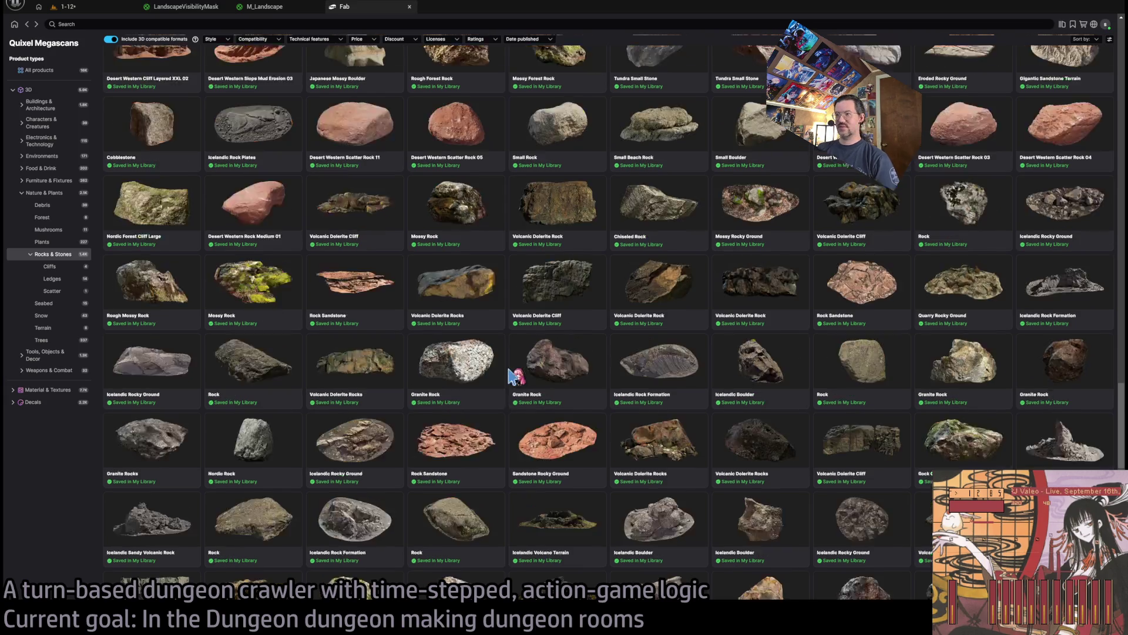
pyautogui.scroll(-15, 512, 376)
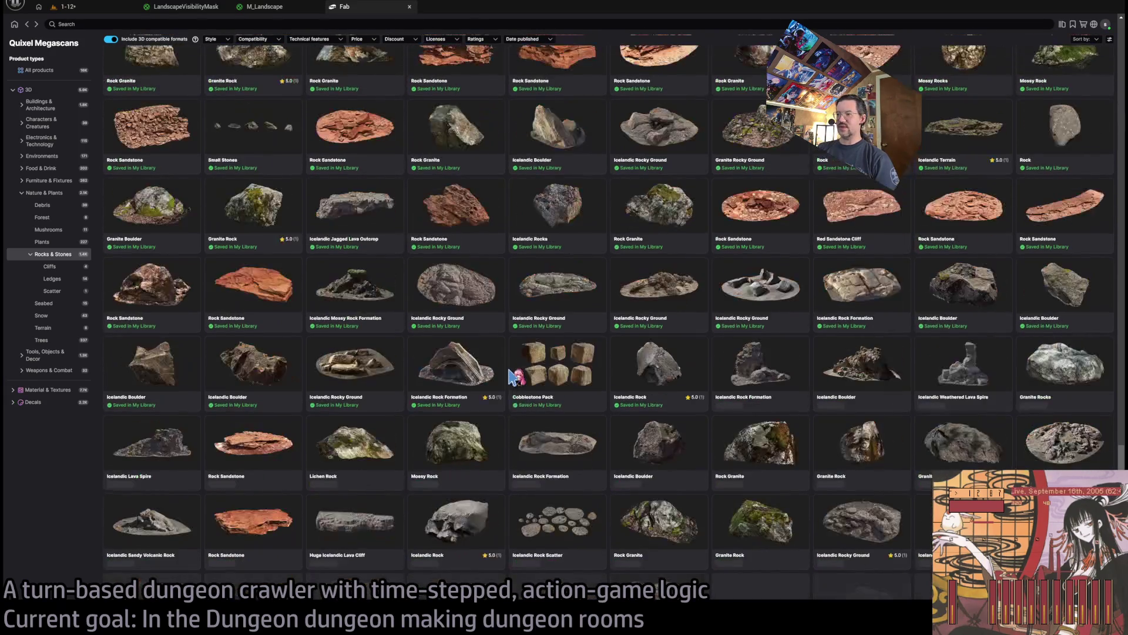
pyautogui.scroll(-10, 513, 377)
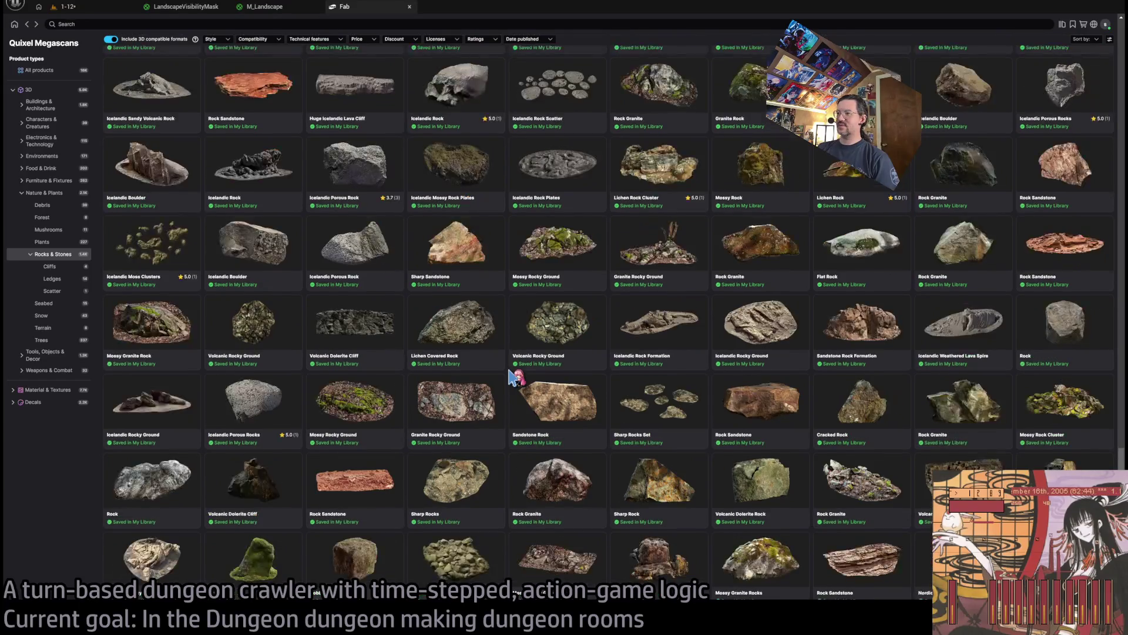
pyautogui.scroll(-10, 512, 379)
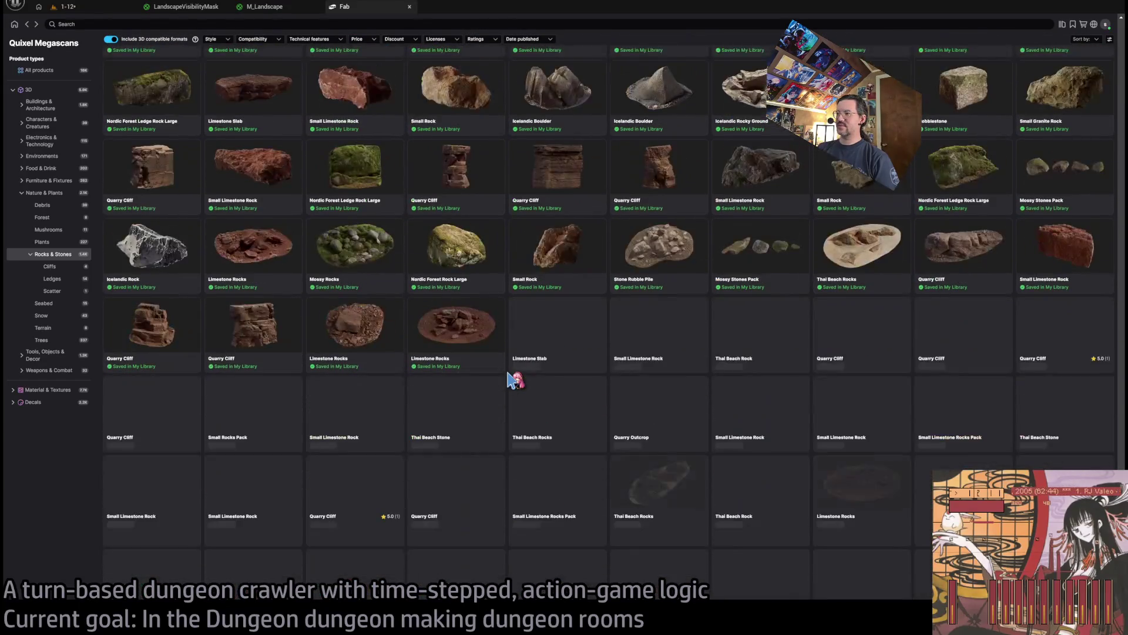
pyautogui.scroll(-8, 505, 372)
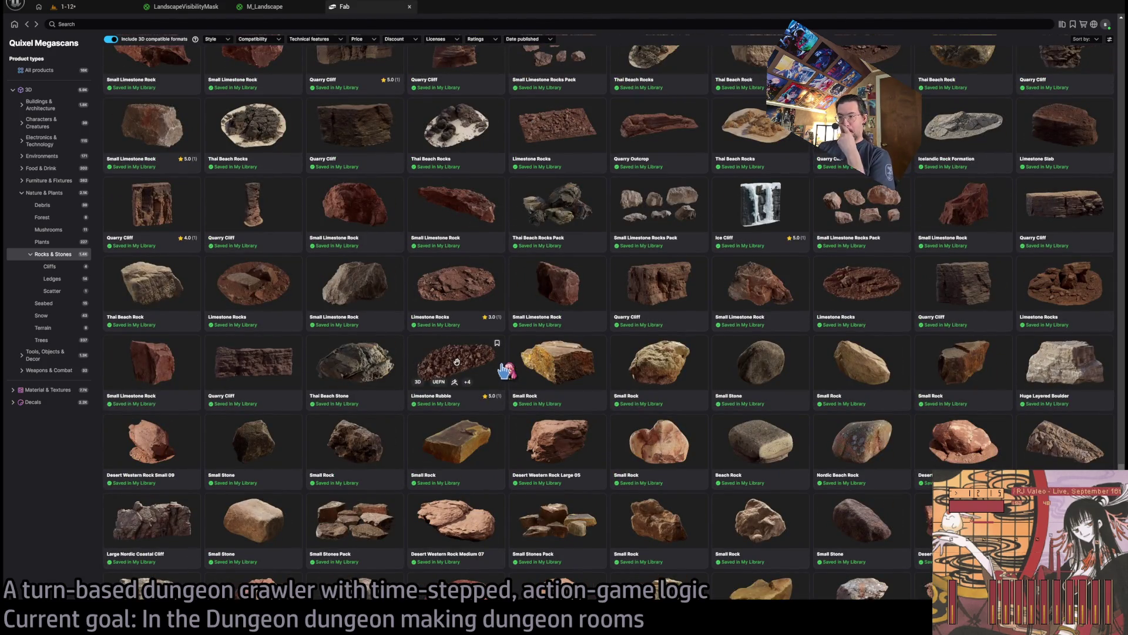
pyautogui.scroll(-5, 506, 371)
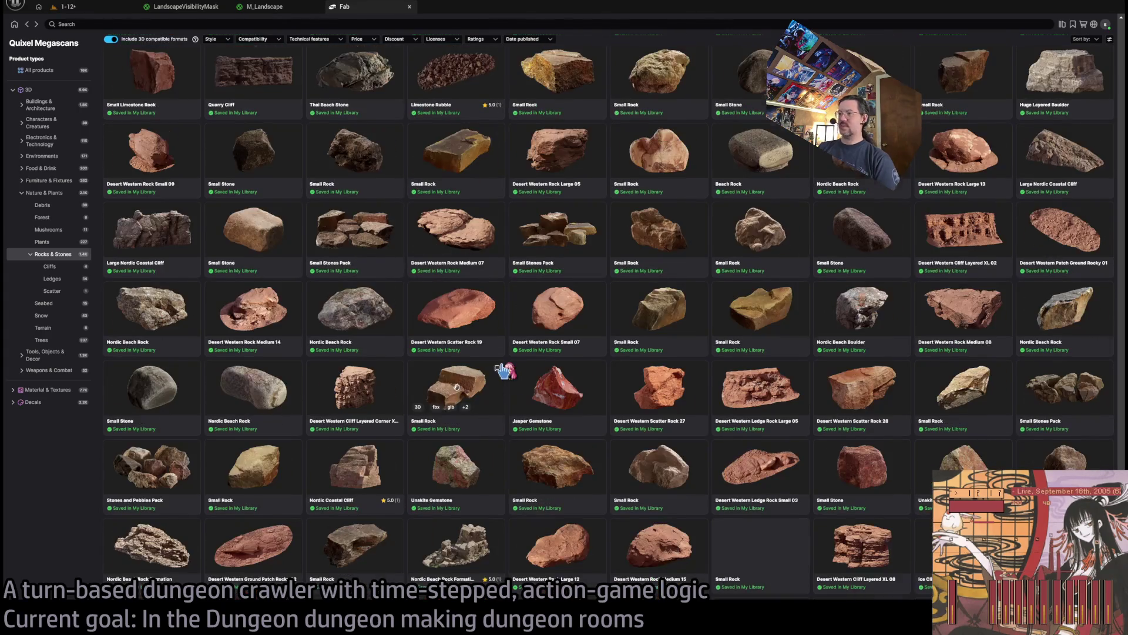
pyautogui.scroll(-15, 504, 370)
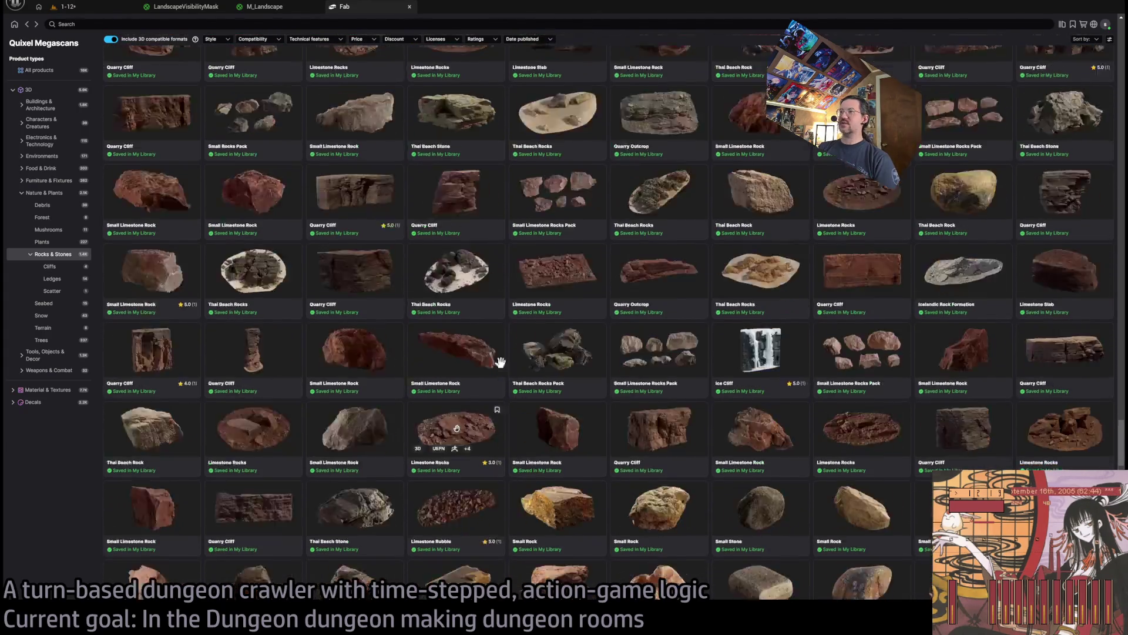
pyautogui.scroll(-15, 505, 371)
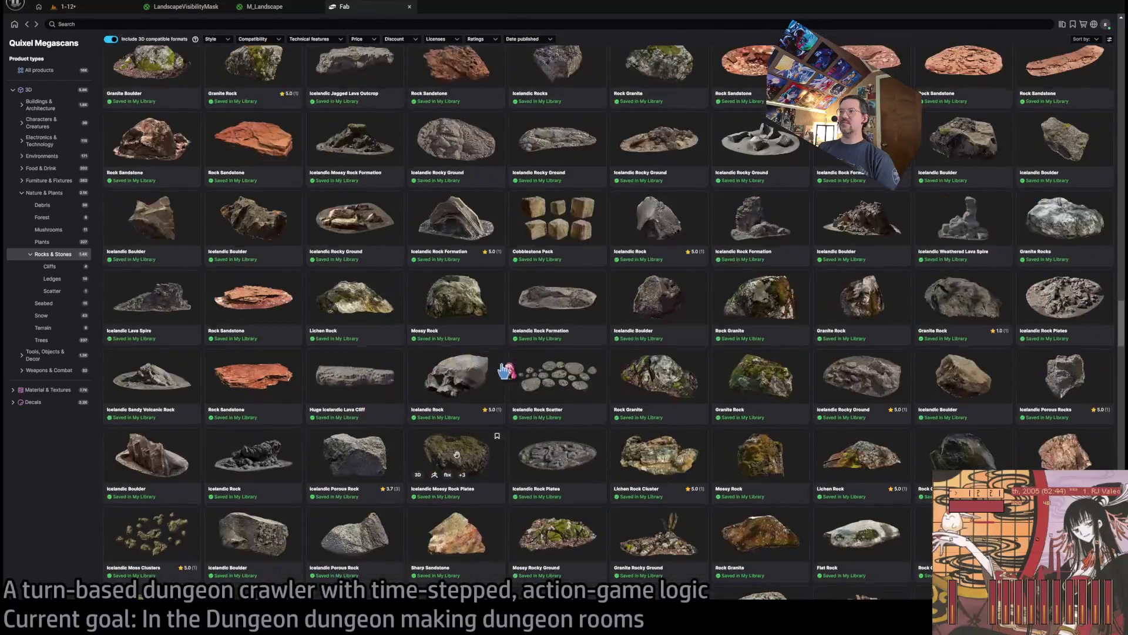
pyautogui.scroll(-15, 504, 373)
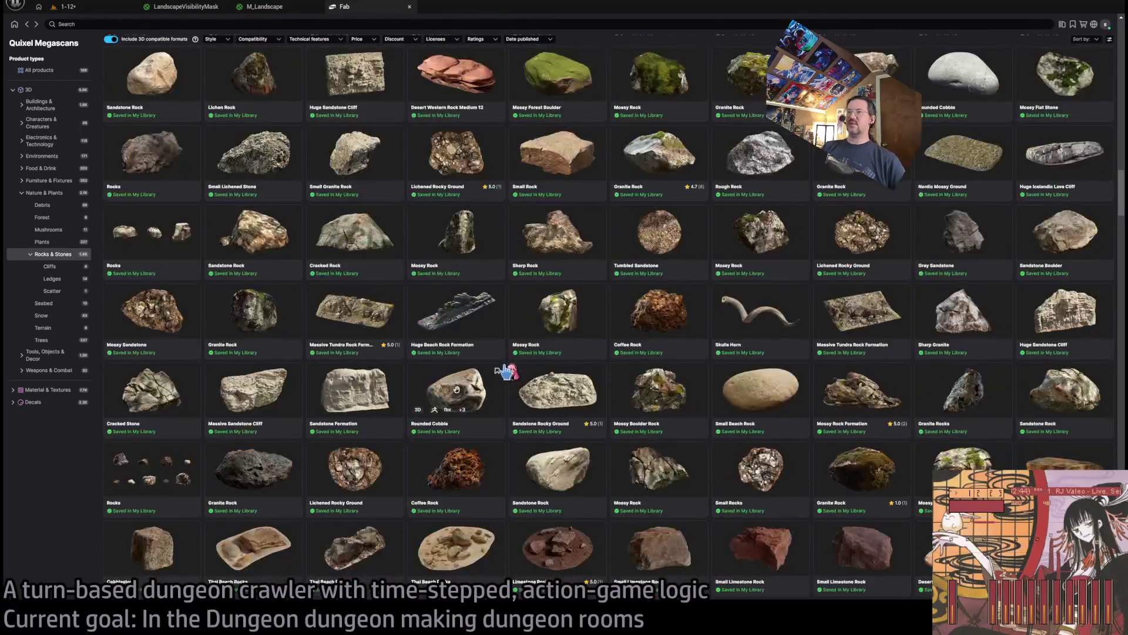
pyautogui.scroll(-1, 510, 376)
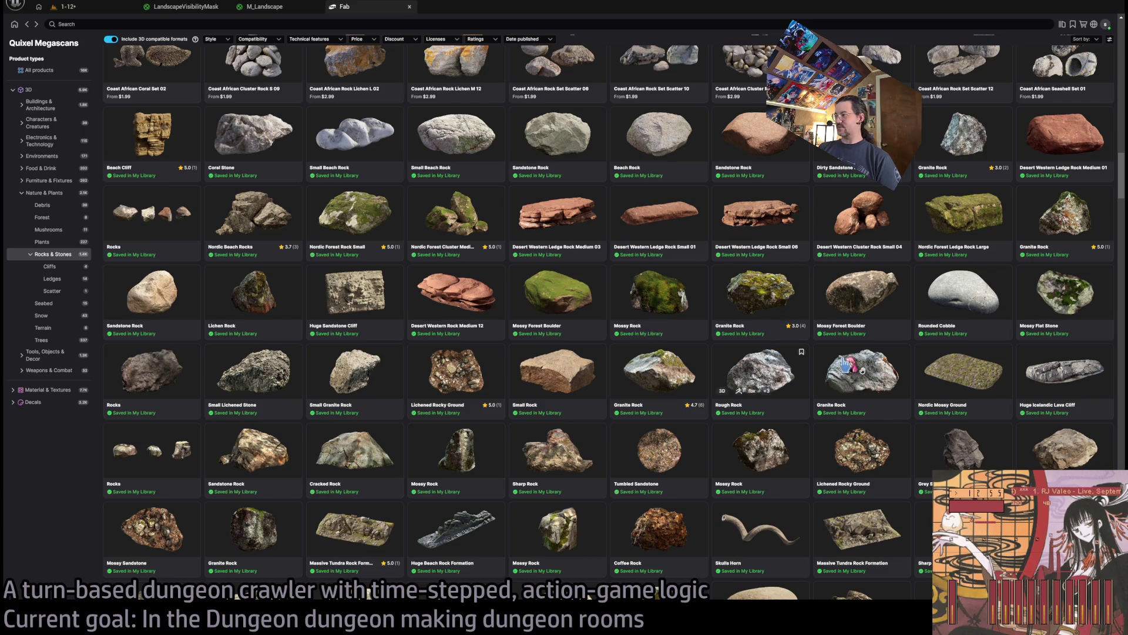
# Scroll the Rocks & Stones grid and open the Grey Sandstone rock's product page
pyautogui.scroll(-1, 762, 360)
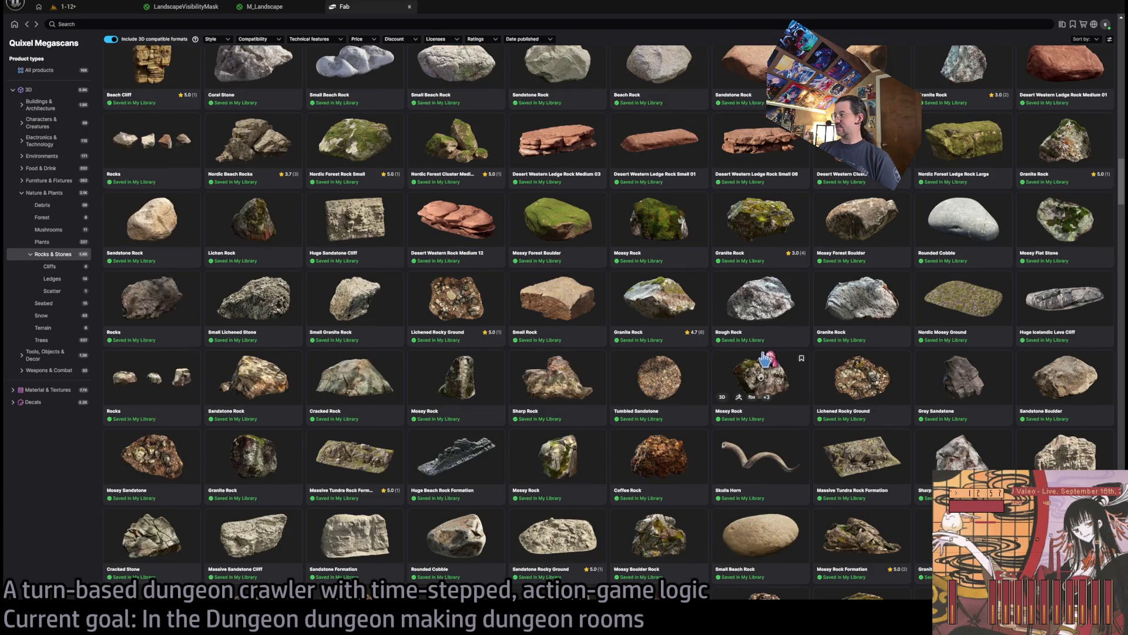
pyautogui.scroll(-1, 764, 359)
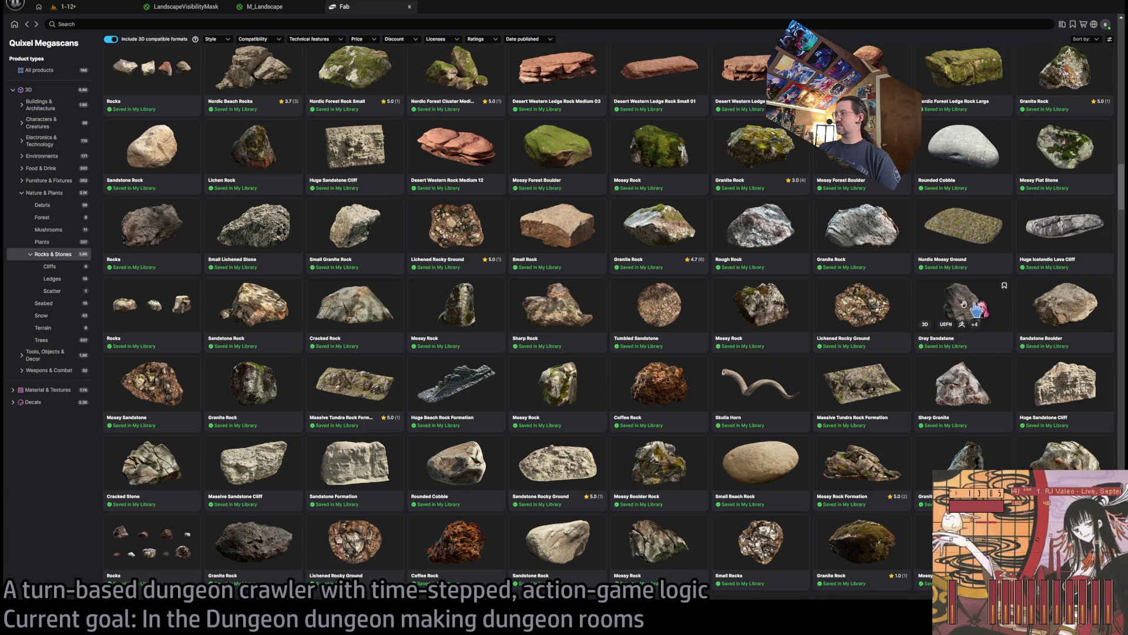
pyautogui.click(975, 313)
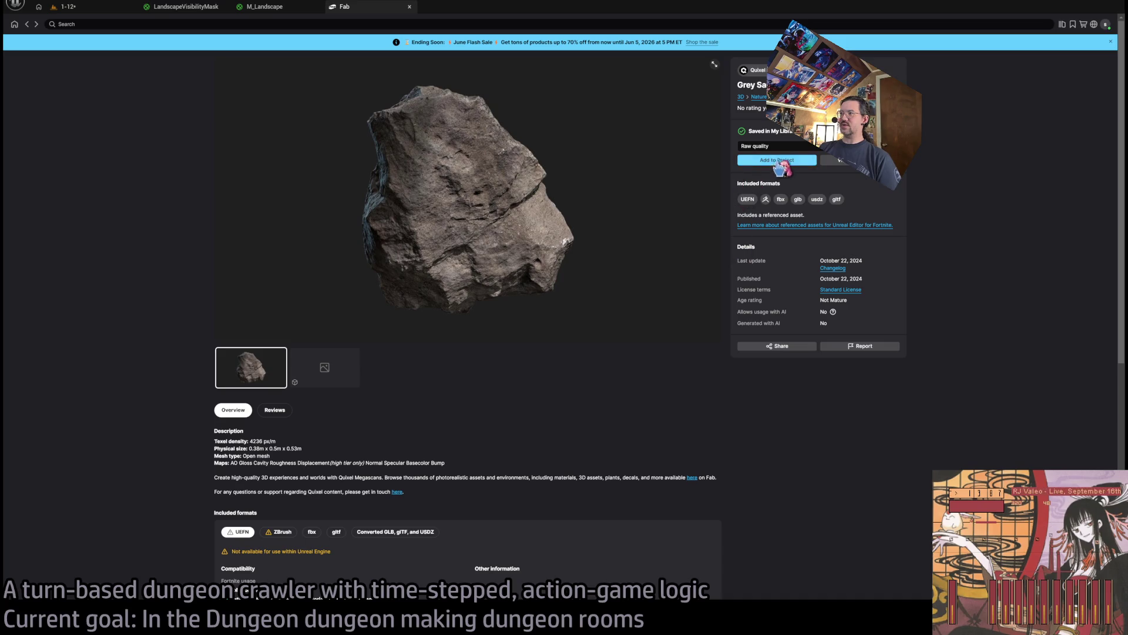
# Check the offered download qualities and the fbx format's triangle and texture details
pyautogui.click(763, 146)
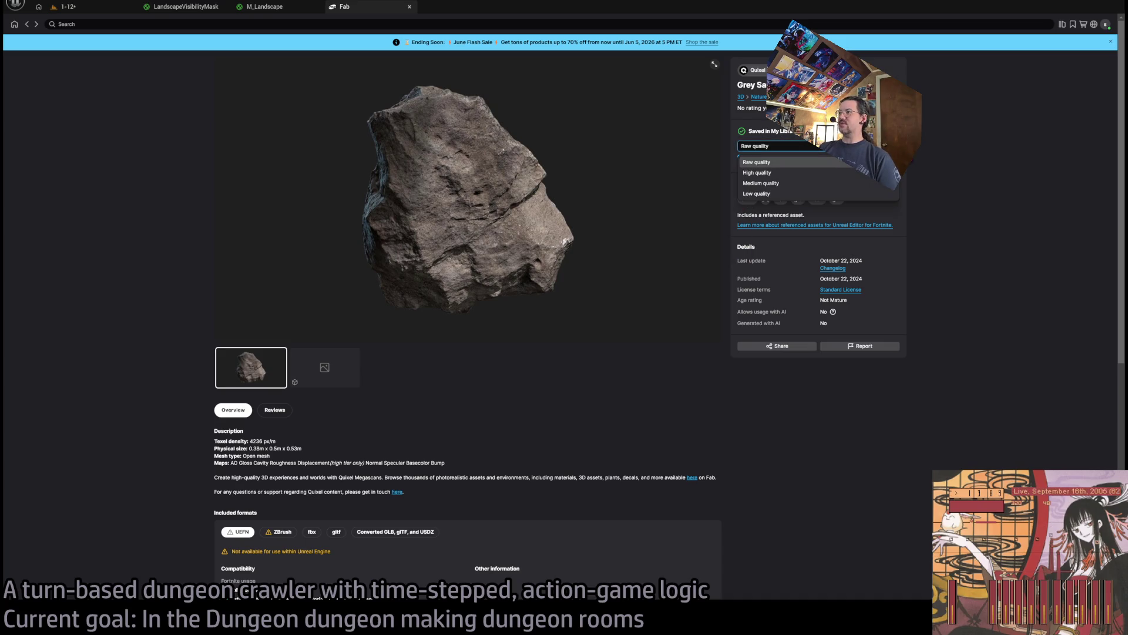
pyautogui.click(959, 191)
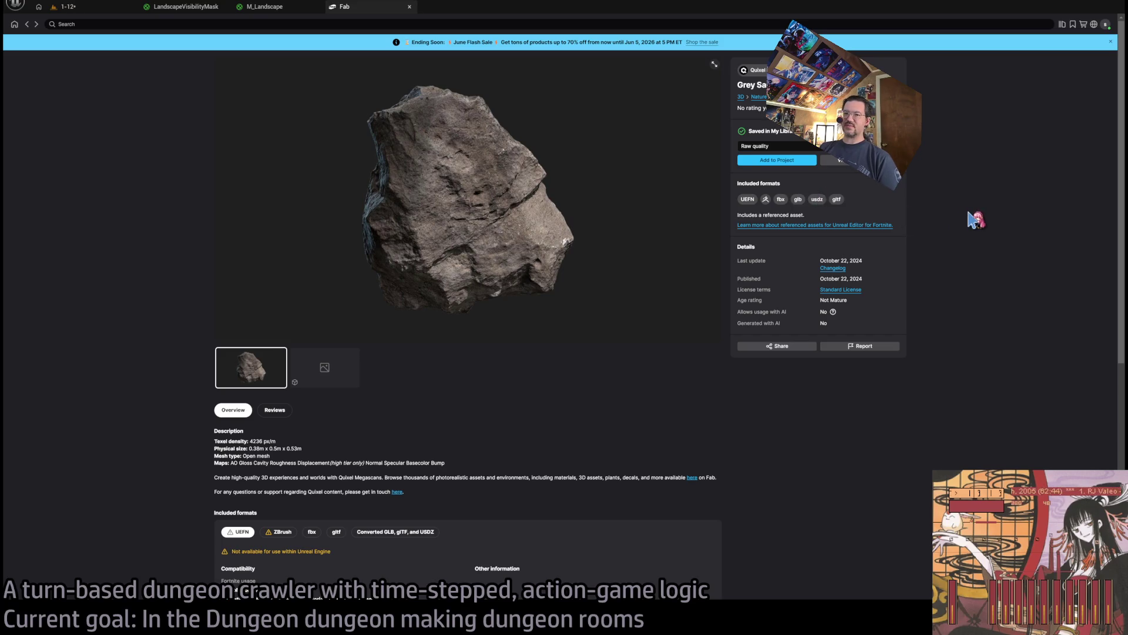
pyautogui.scroll(-3, 421, 452)
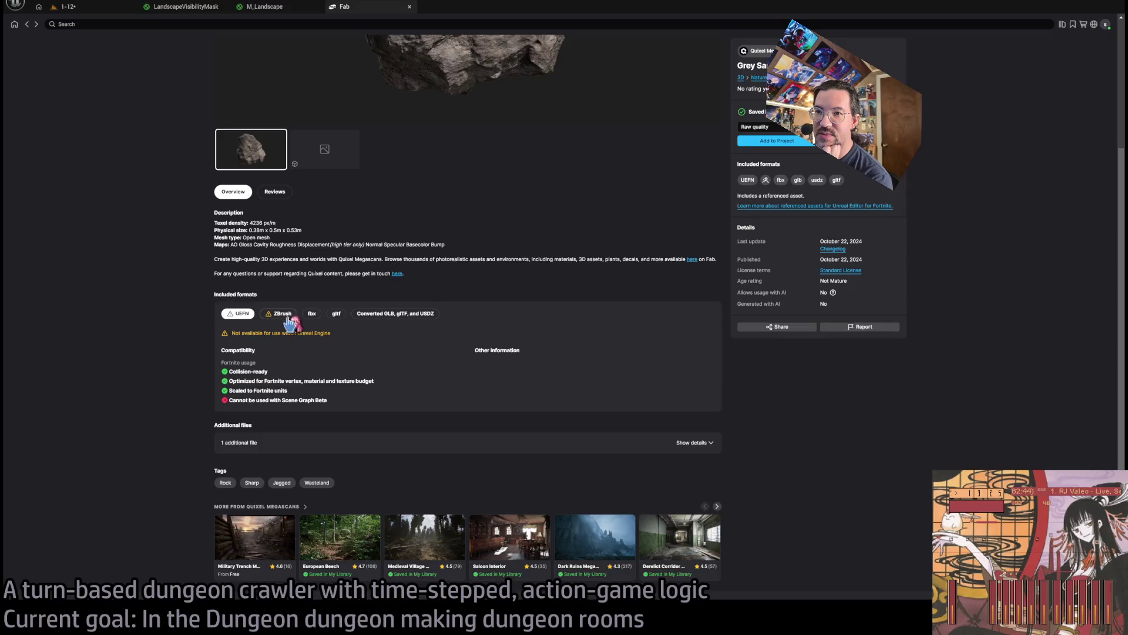
pyautogui.click(312, 315)
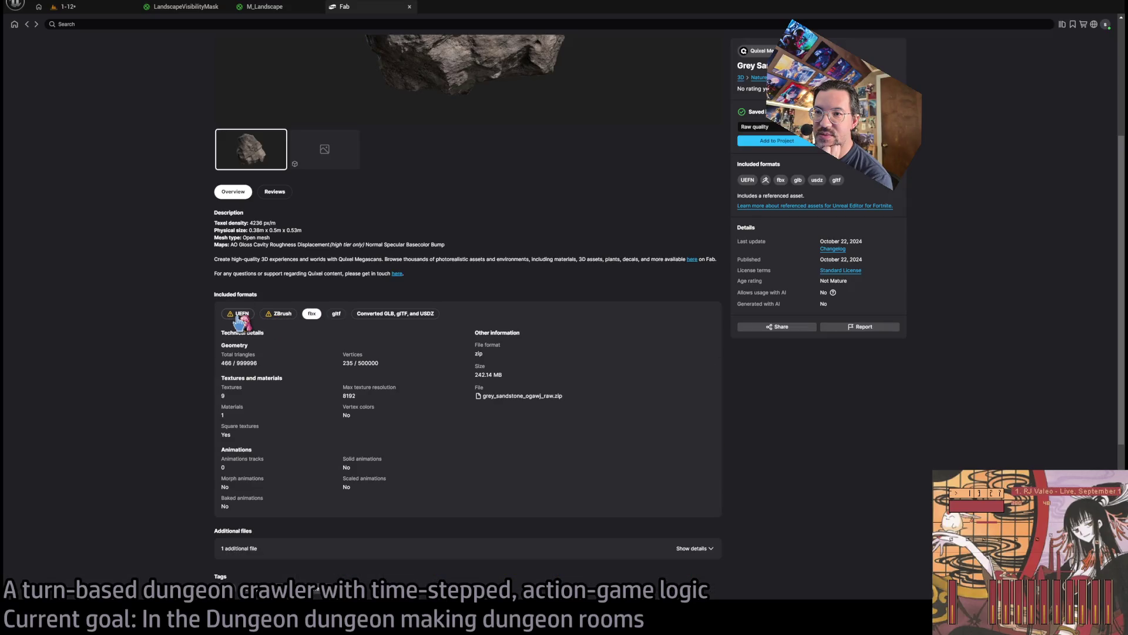
pyautogui.click(241, 316)
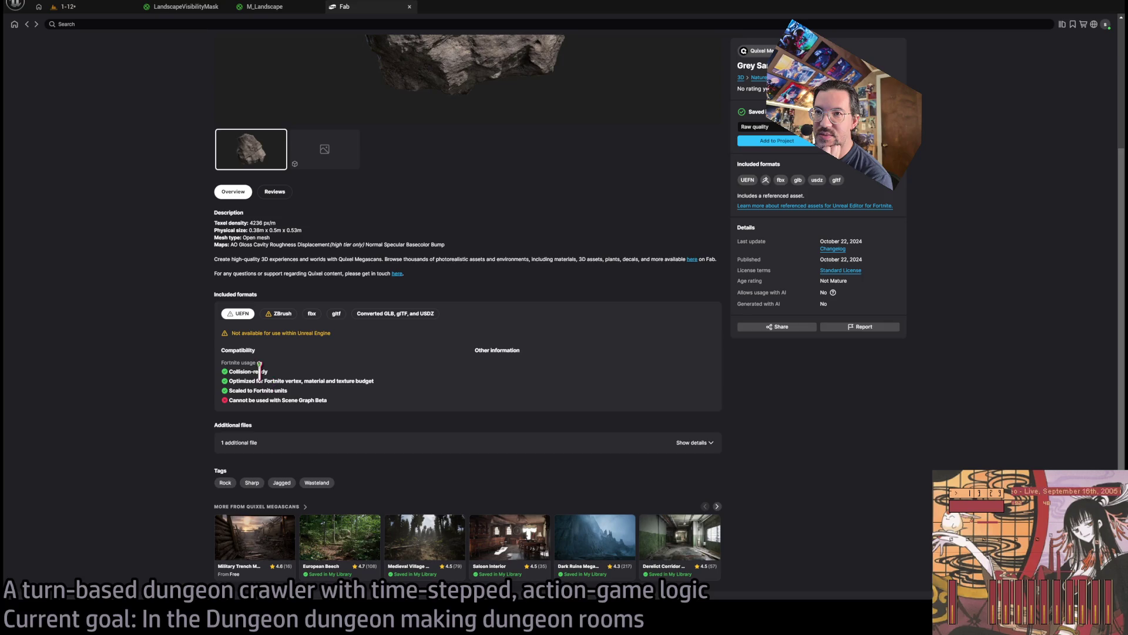
# Add the Grey Sandstone rock to the project at High quality and return to the listing
pyautogui.click(755, 126)
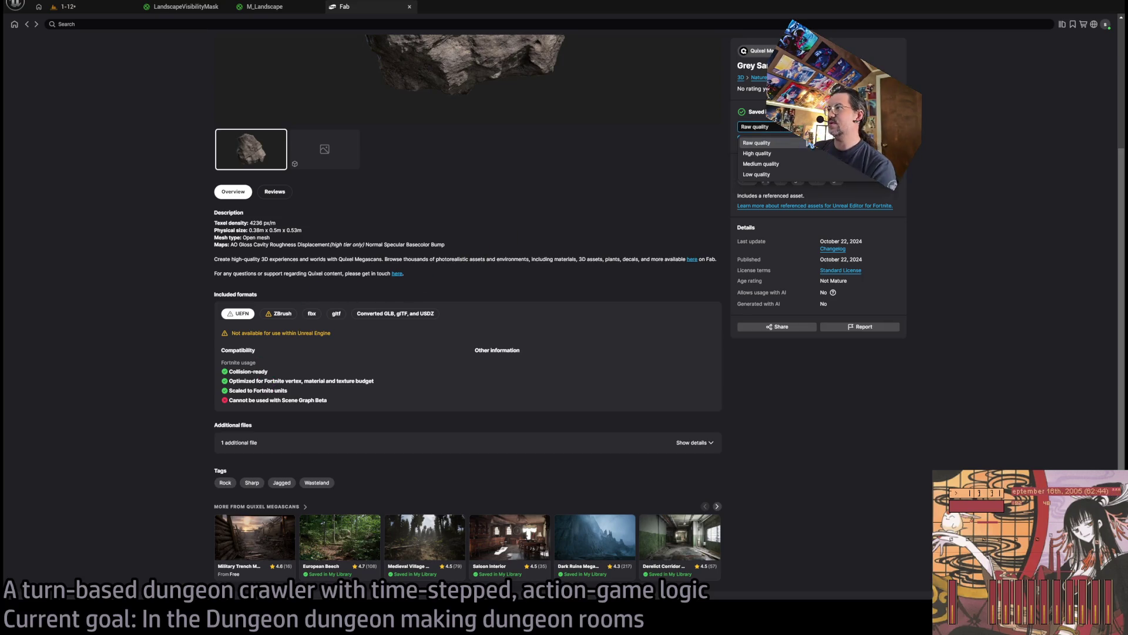
pyautogui.click(758, 153)
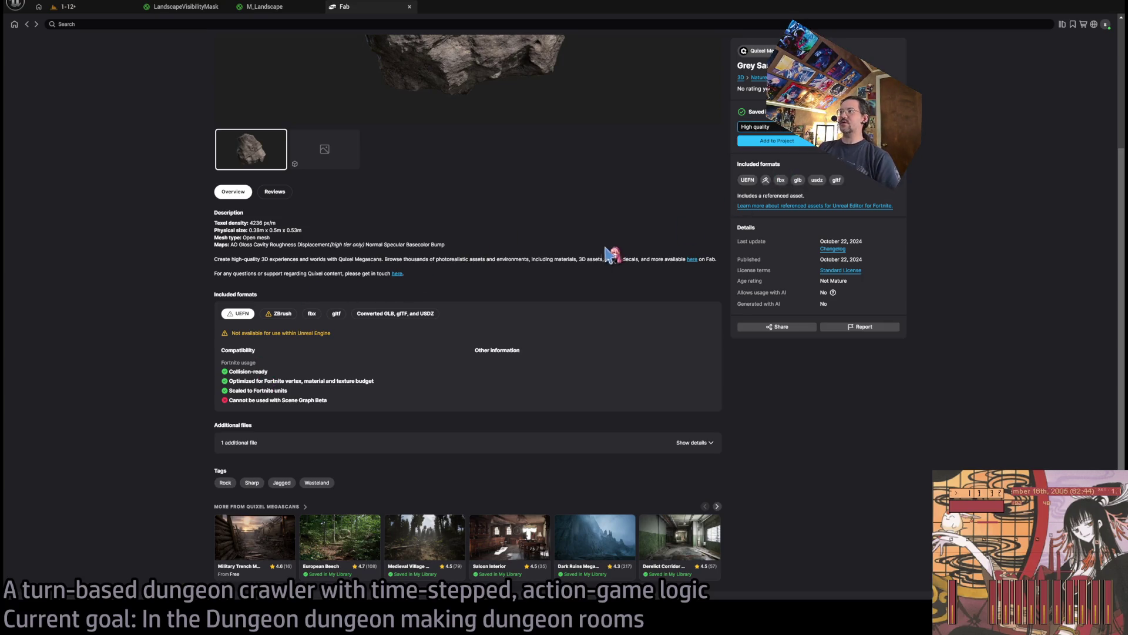
pyautogui.click(774, 144)
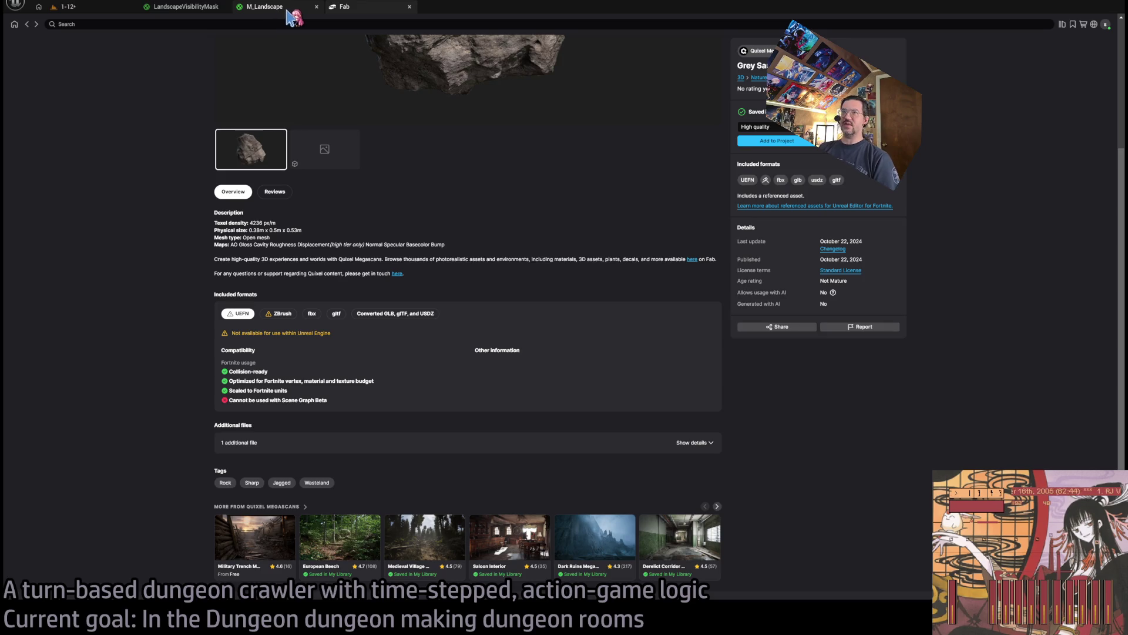
pyautogui.click(27, 25)
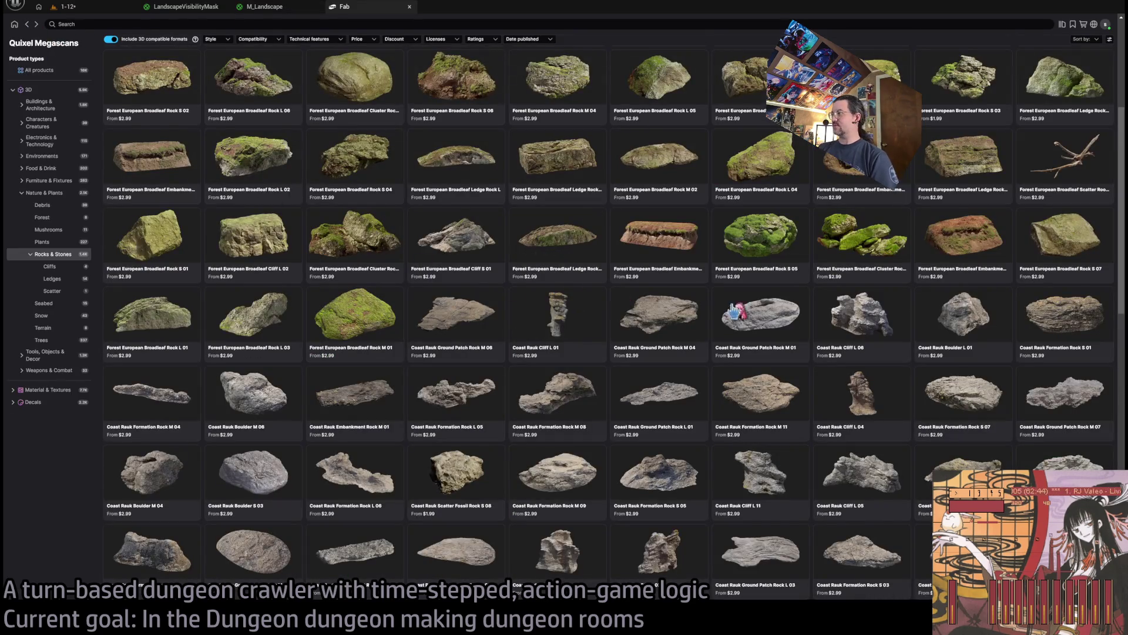
# In the Content Browser, open ogAwj_tier_1 > StaticMeshes and select the ogAwj_tier_1 mesh
pyautogui.scroll(1, 880, 294)
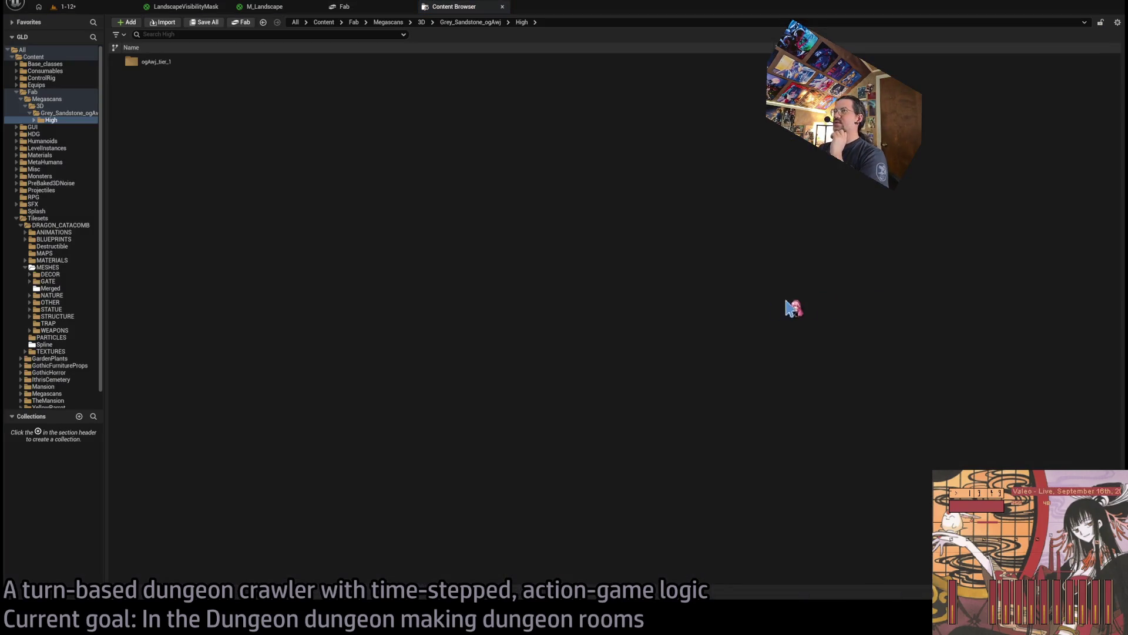
pyautogui.click(359, 8)
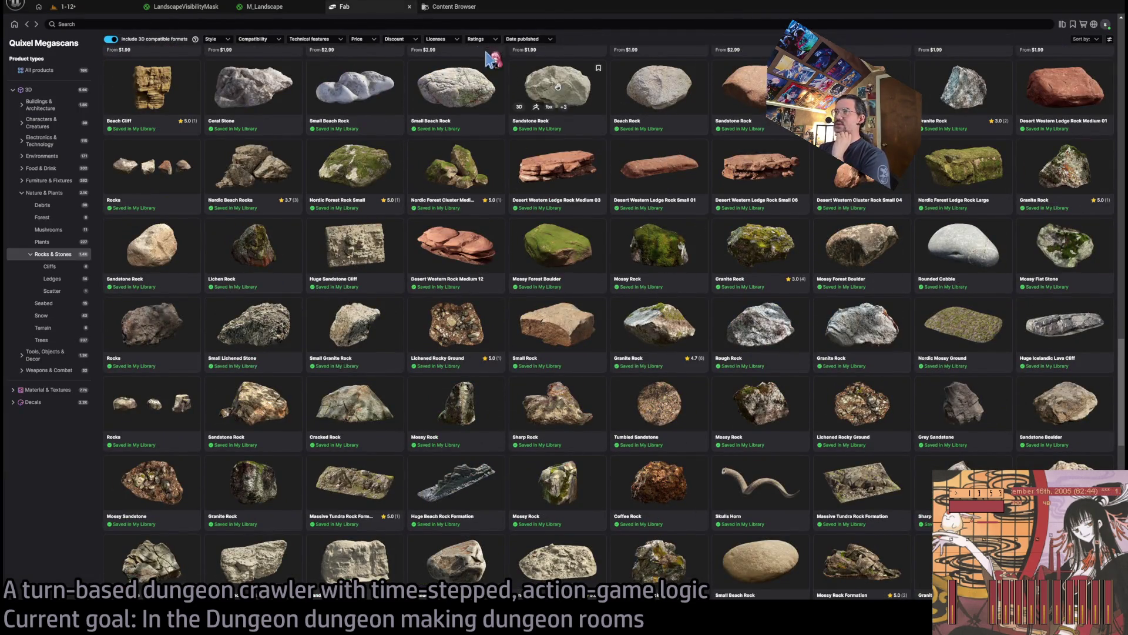
pyautogui.click(456, 7)
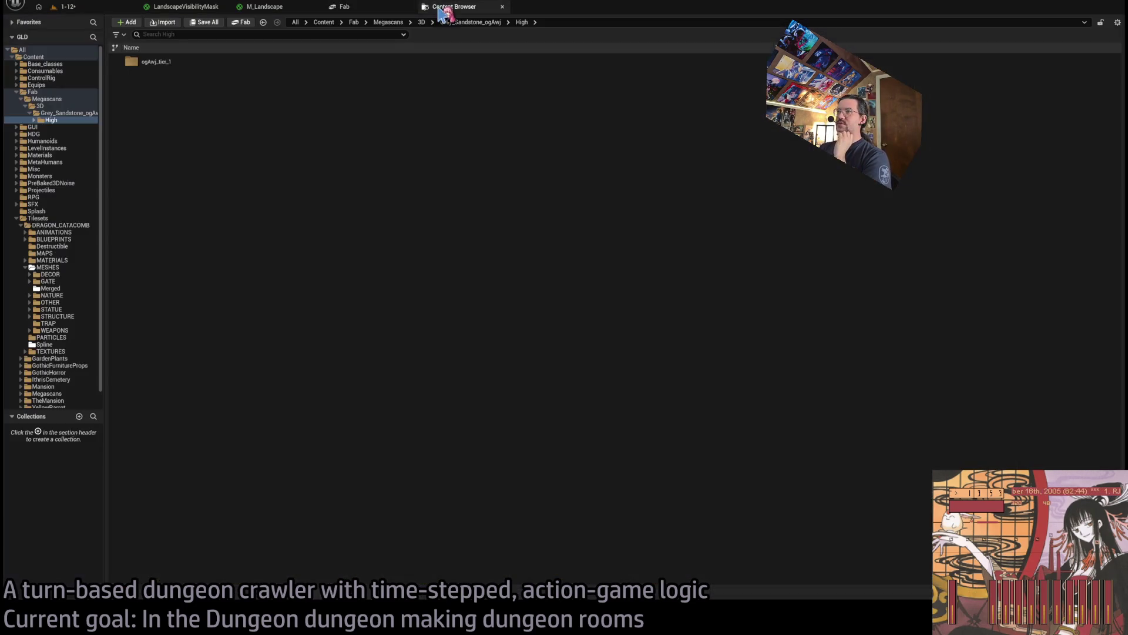
pyautogui.click(235, 62)
pyautogui.doubleClick(235, 62)
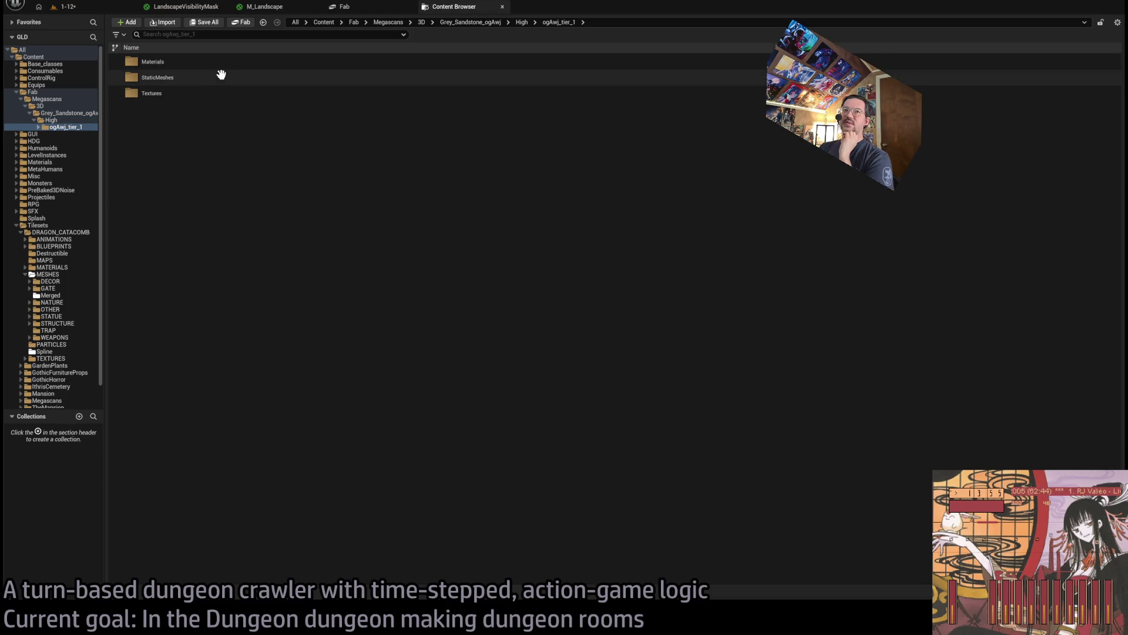
pyautogui.doubleClick(177, 77)
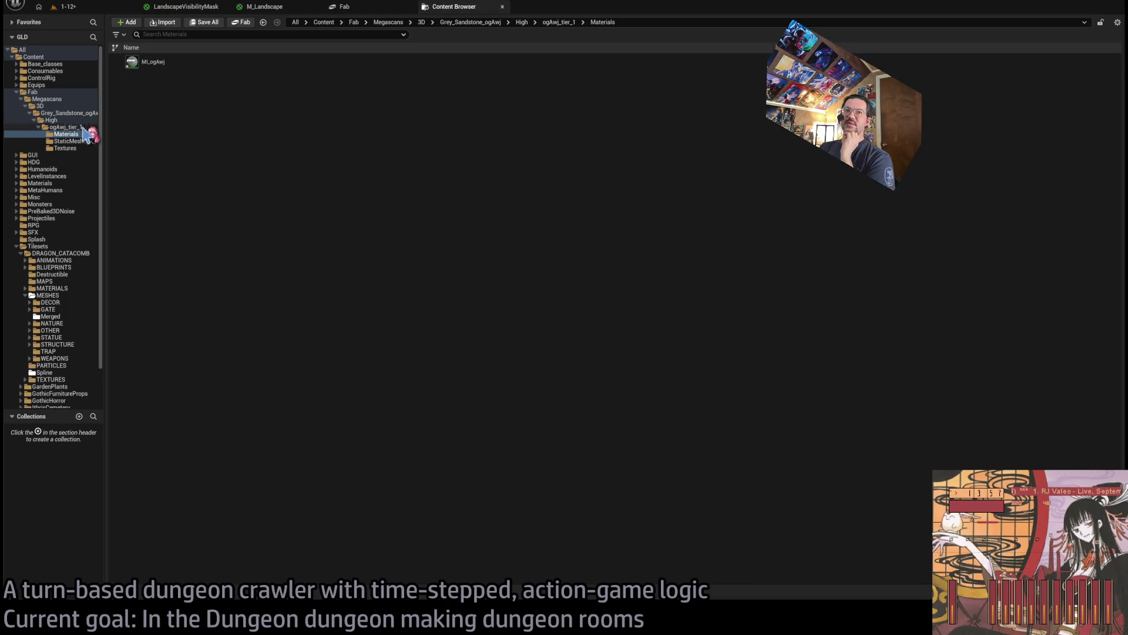
pyautogui.click(213, 60)
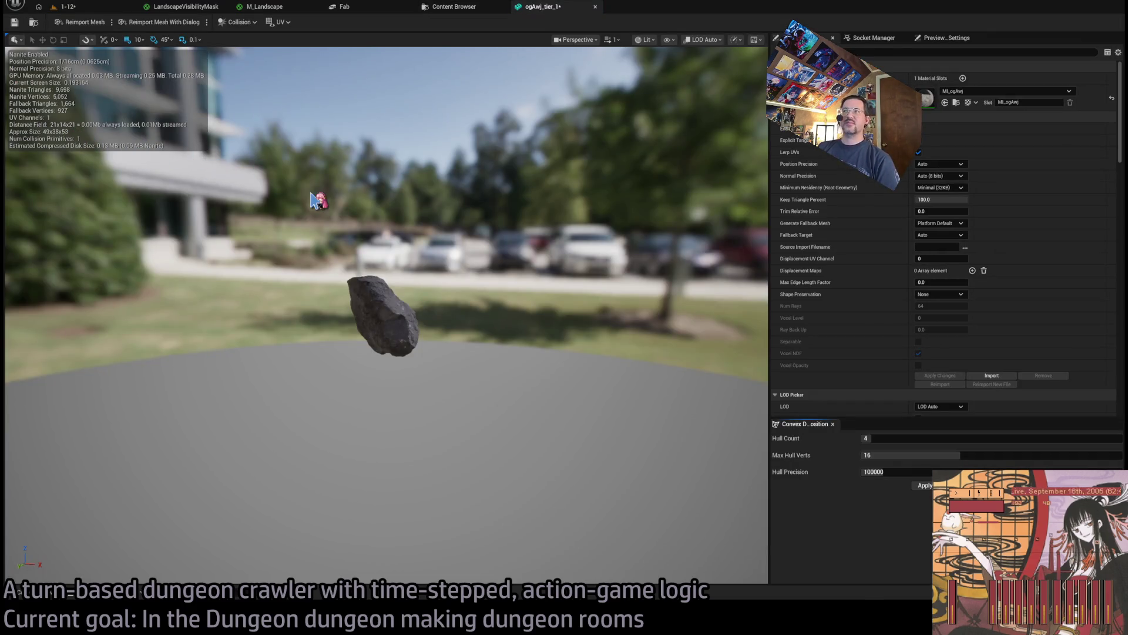
# Move the preview camera closer to the rock and briefly revisit the StaticMeshes folder
pyautogui.moveTo(268, 222)
pyautogui.mouseDown()
pyautogui.moveTo(268, 147)
pyautogui.moveTo(305, 176)
pyautogui.moveTo(293, 153)
pyautogui.moveTo(481, 89)
pyautogui.moveTo(491, 117)
pyautogui.moveTo(502, 94)
pyautogui.mouseUp()
pyautogui.click(448, 8)
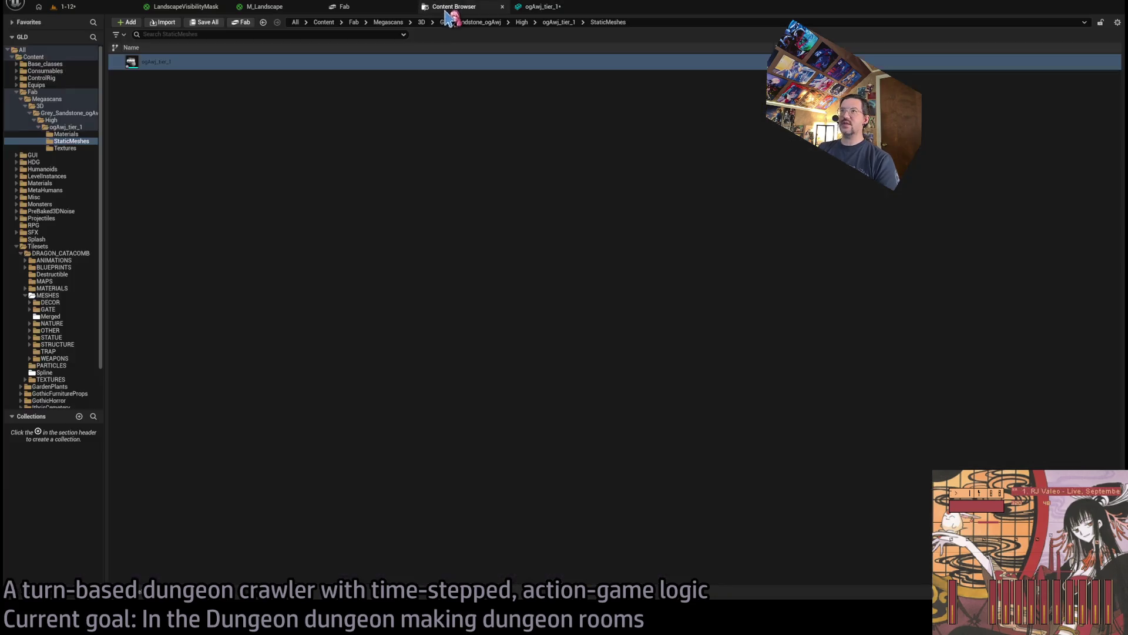
pyautogui.click(73, 141)
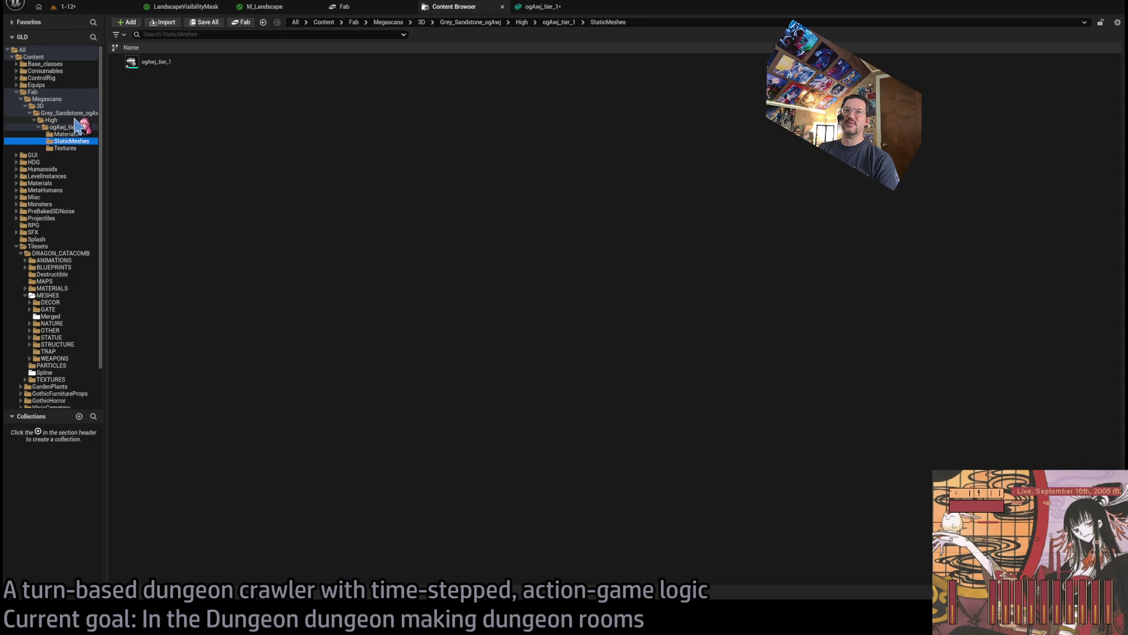
pyautogui.click(539, 7)
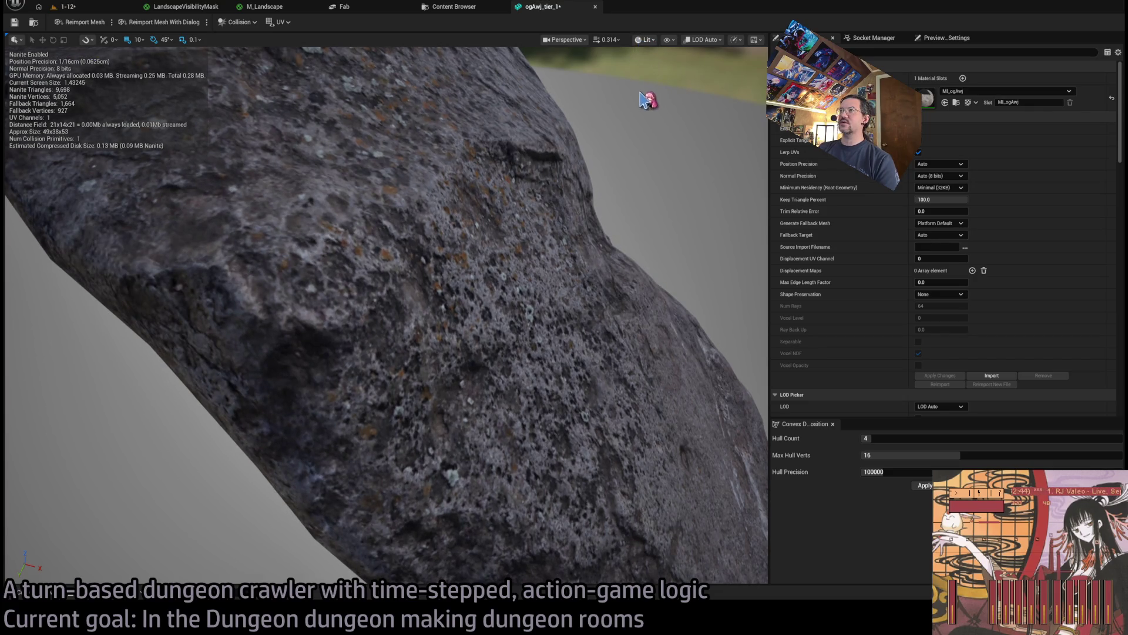
# Inspect the rock mesh's triangles in Wireframe view, then switch back to Lit
pyautogui.hotkey('alt', '2')
pyautogui.scroll(-5, 637, 126)
pyautogui.scroll(4, 636, 120)
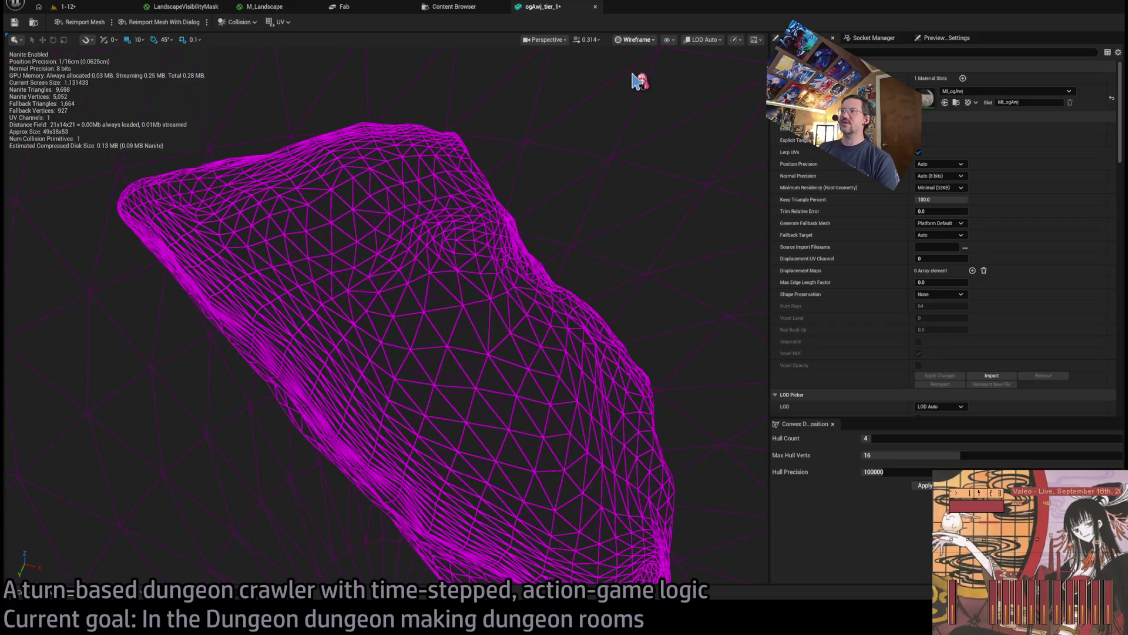
pyautogui.hotkey('alt', '4')
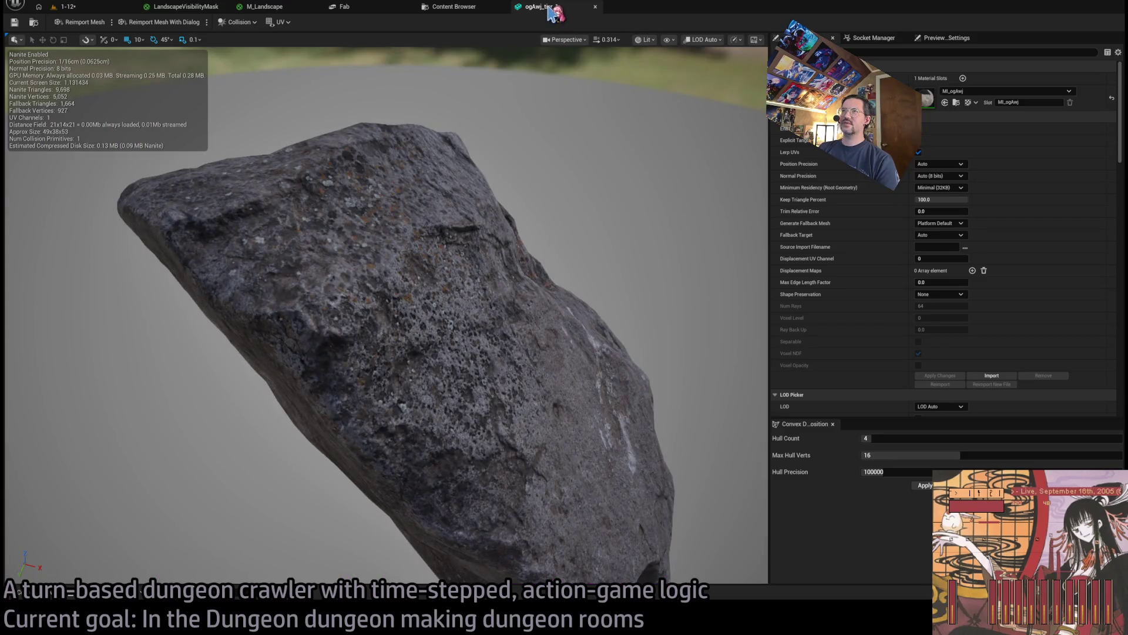
pyautogui.click(470, 8)
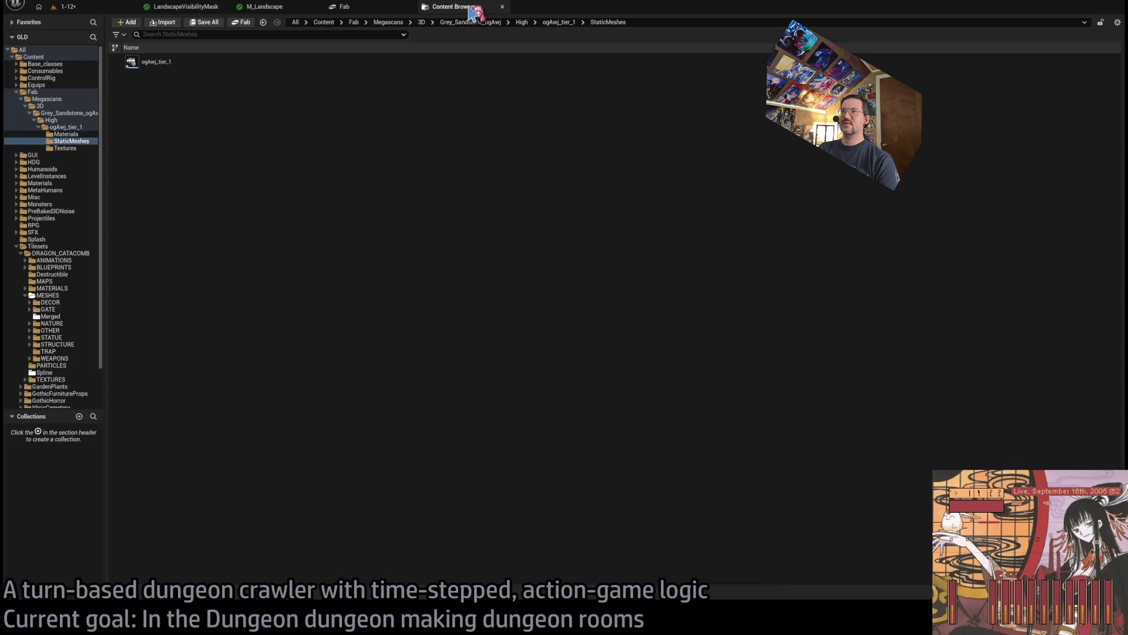
# Expand Fab > Megascans > 3D > Grey_Sandstone_ogAwj > High > ogAwj_tier_1 in the folder tree
pyautogui.click(47, 99)
pyautogui.press('Down')
pyautogui.press('Down')
pyautogui.press('Down')
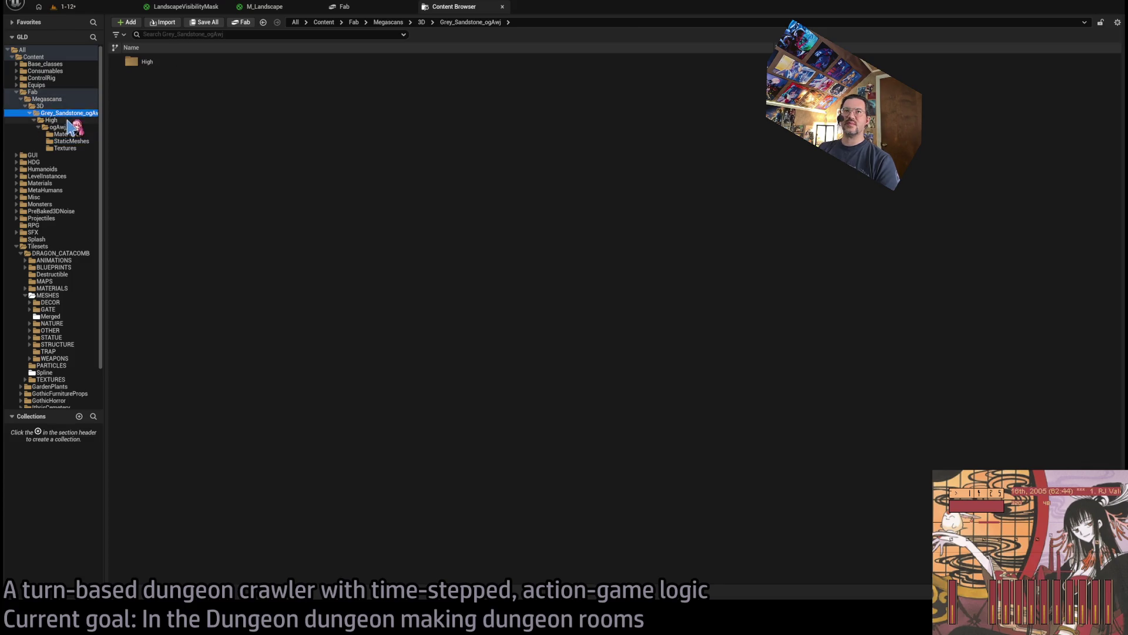
pyautogui.click(46, 93)
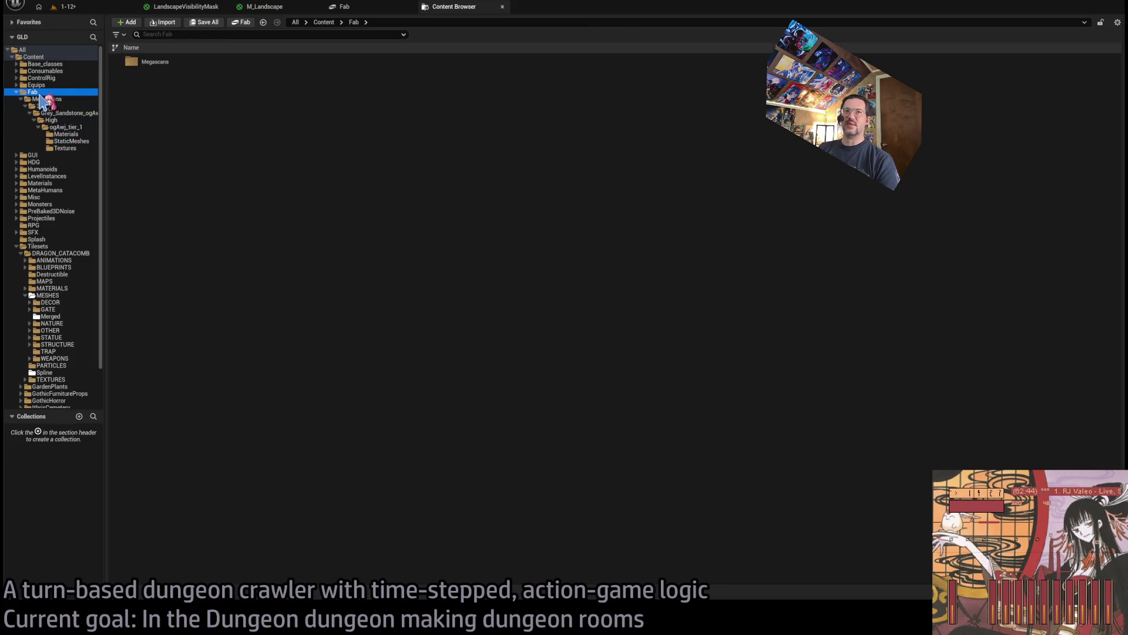
pyautogui.click(51, 106)
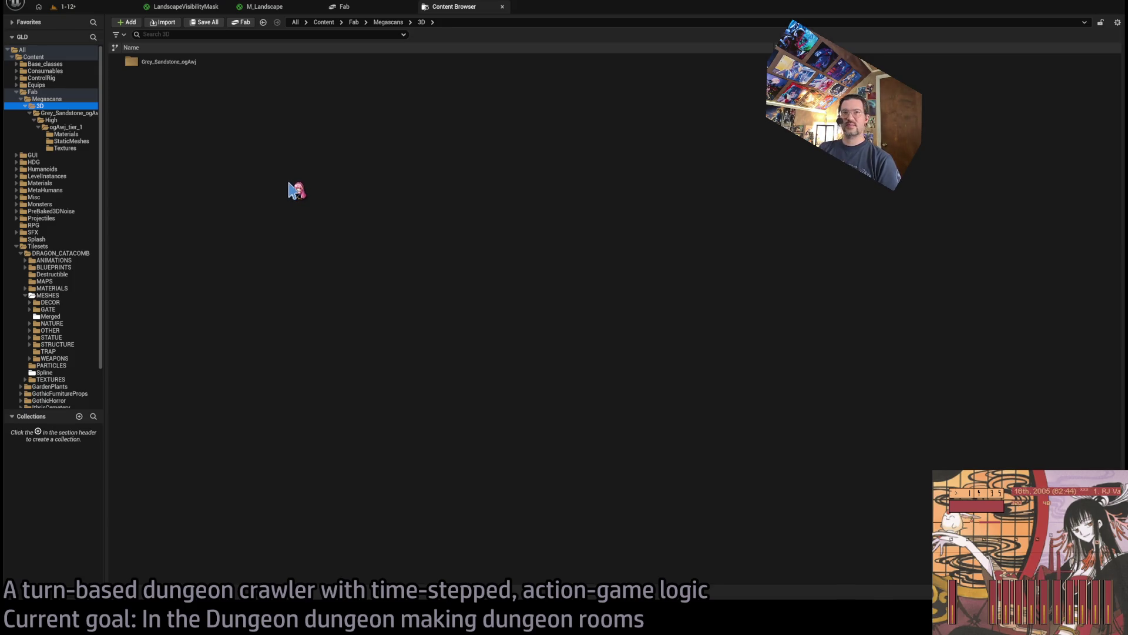
pyautogui.click(71, 113)
pyautogui.click(59, 120)
pyautogui.click(65, 127)
pyautogui.click(66, 134)
pyautogui.press('Up')
pyautogui.press('Up')
pyautogui.press('Up')
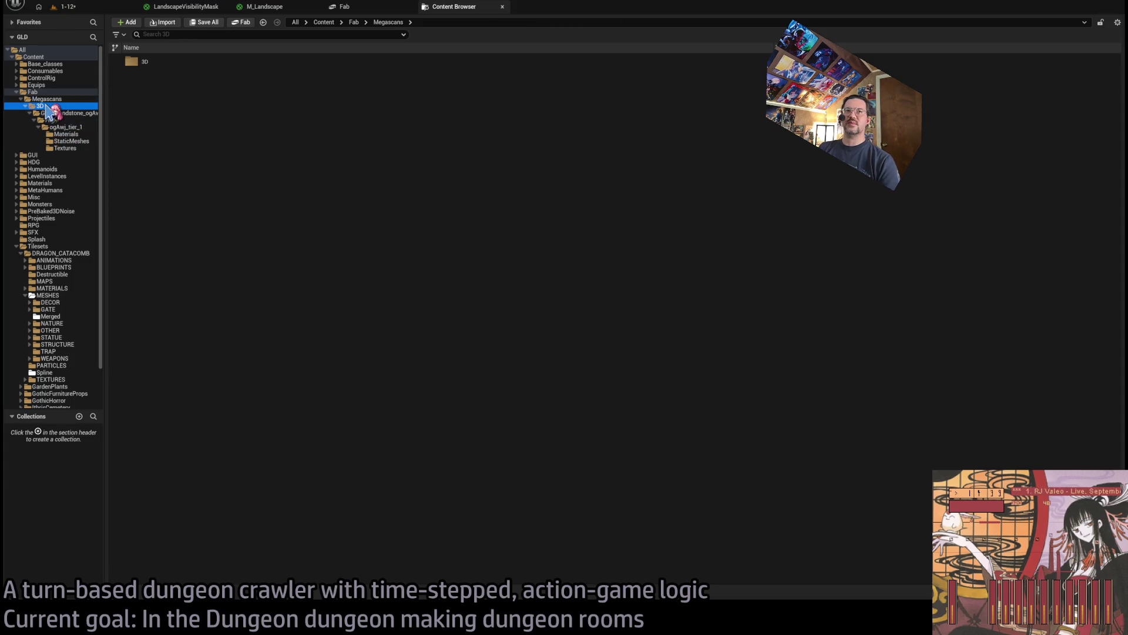
pyautogui.press('Down')
pyautogui.press('Down')
pyautogui.press('Down')
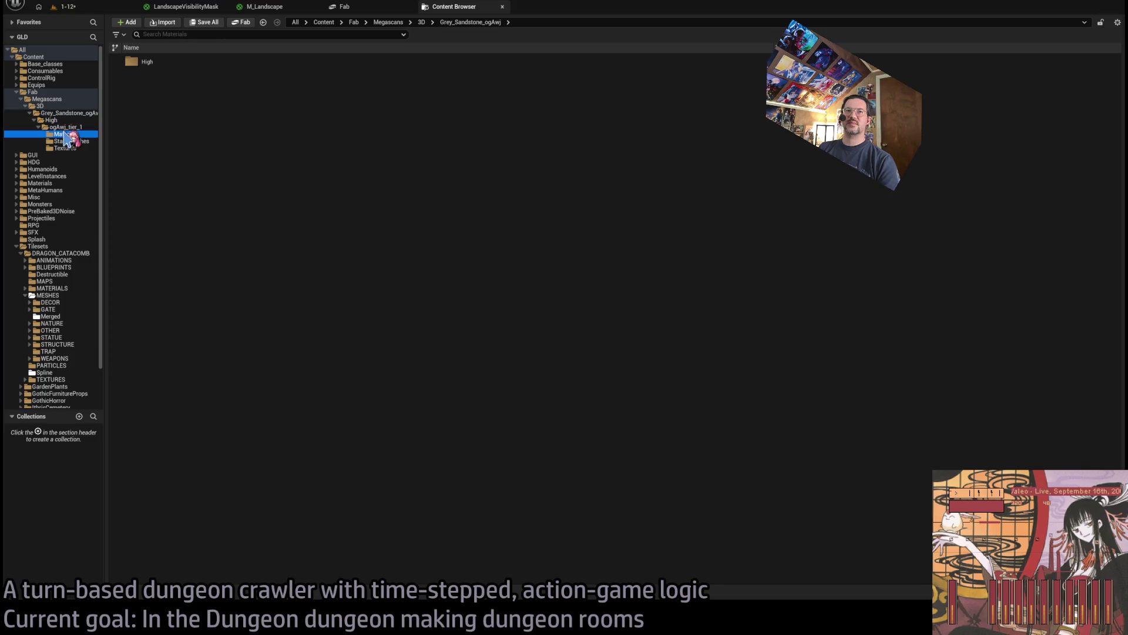
# Review the Materials and StaticMeshes folders, selecting the ogAwj_tier_1 mesh and MI_ogAwj material
pyautogui.click(160, 64)
pyautogui.click(97, 141)
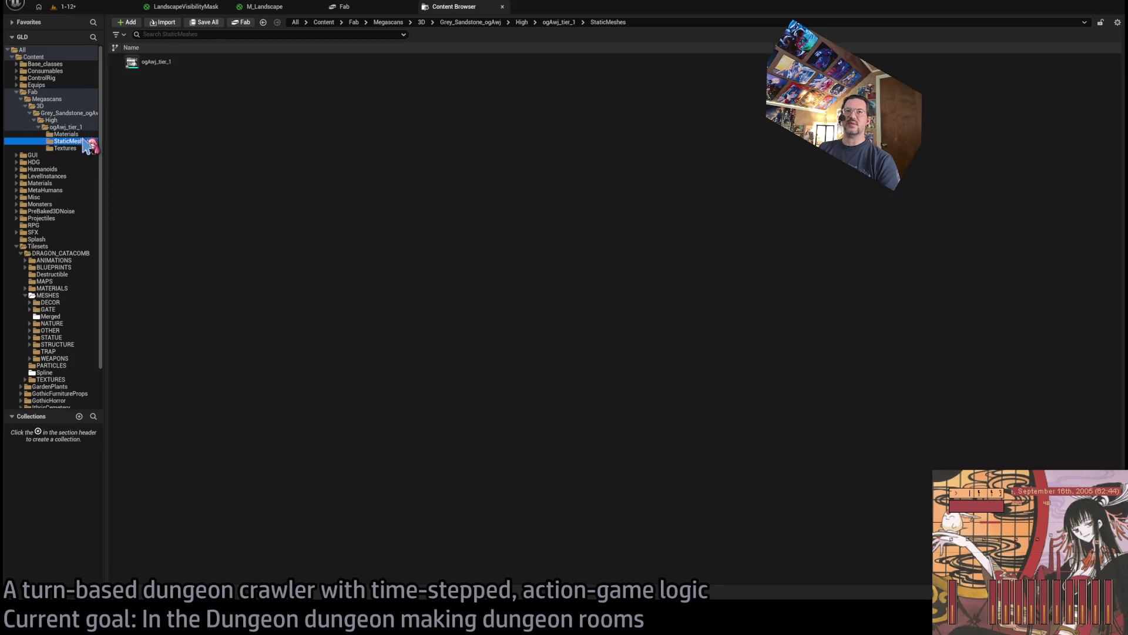
pyautogui.press('Up')
pyautogui.press('Up')
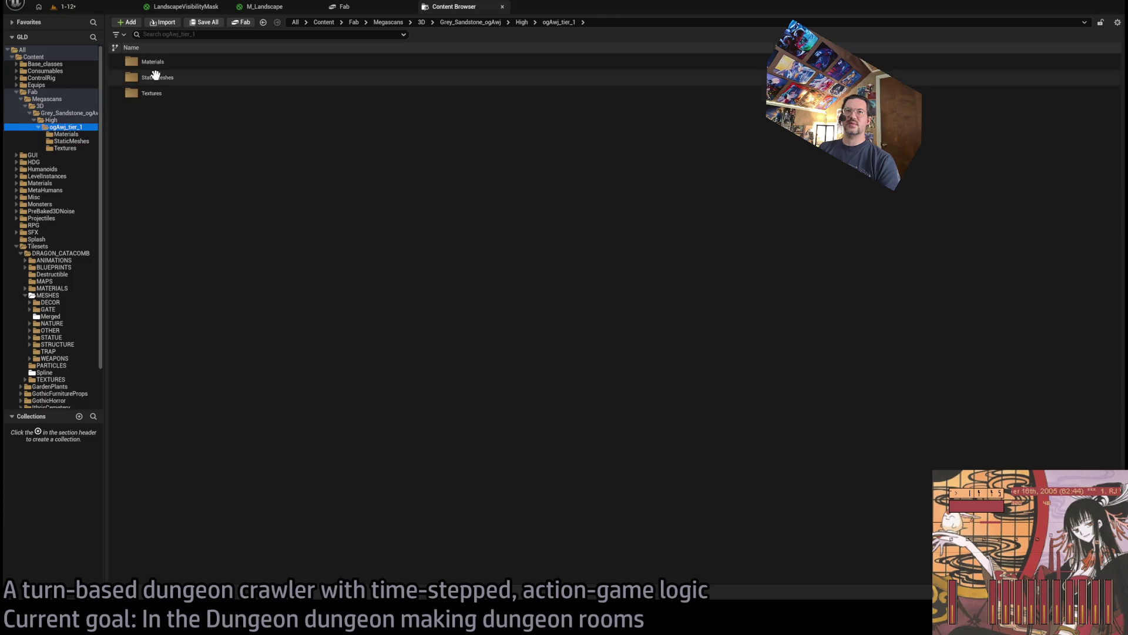
pyautogui.click(82, 148)
pyautogui.click(82, 141)
pyautogui.click(156, 61)
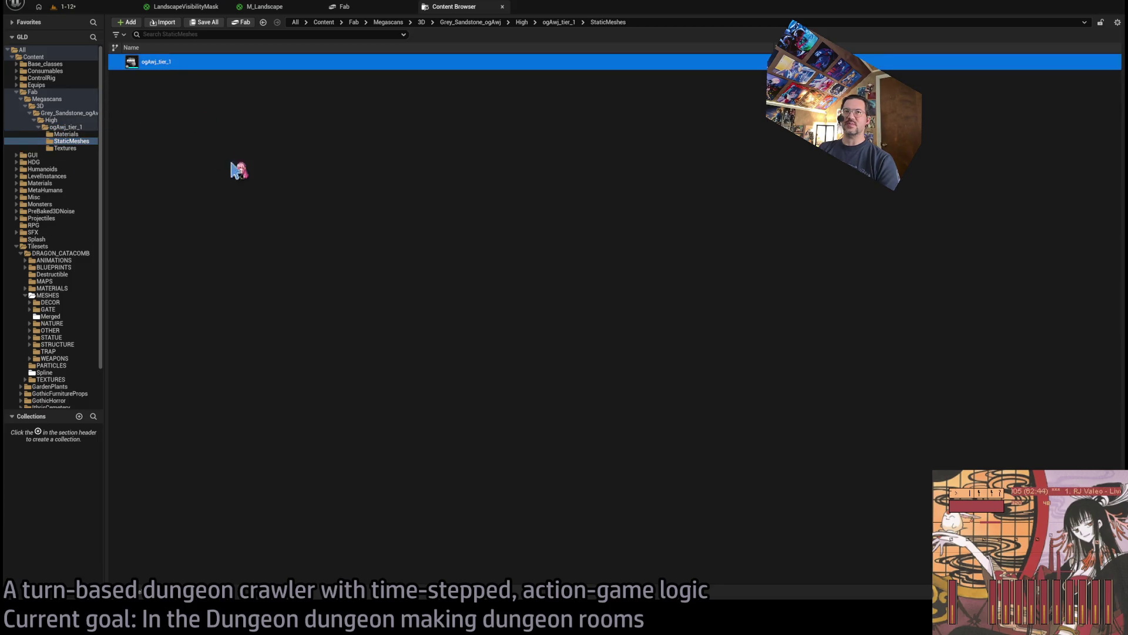
pyautogui.click(66, 134)
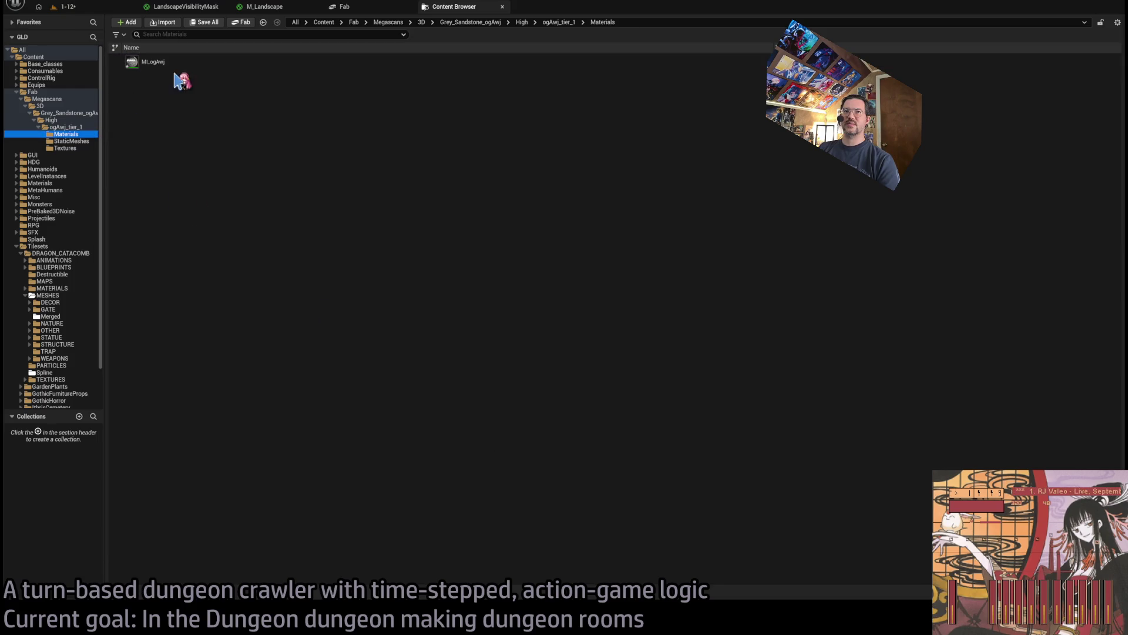
pyautogui.click(174, 63)
pyautogui.click(83, 141)
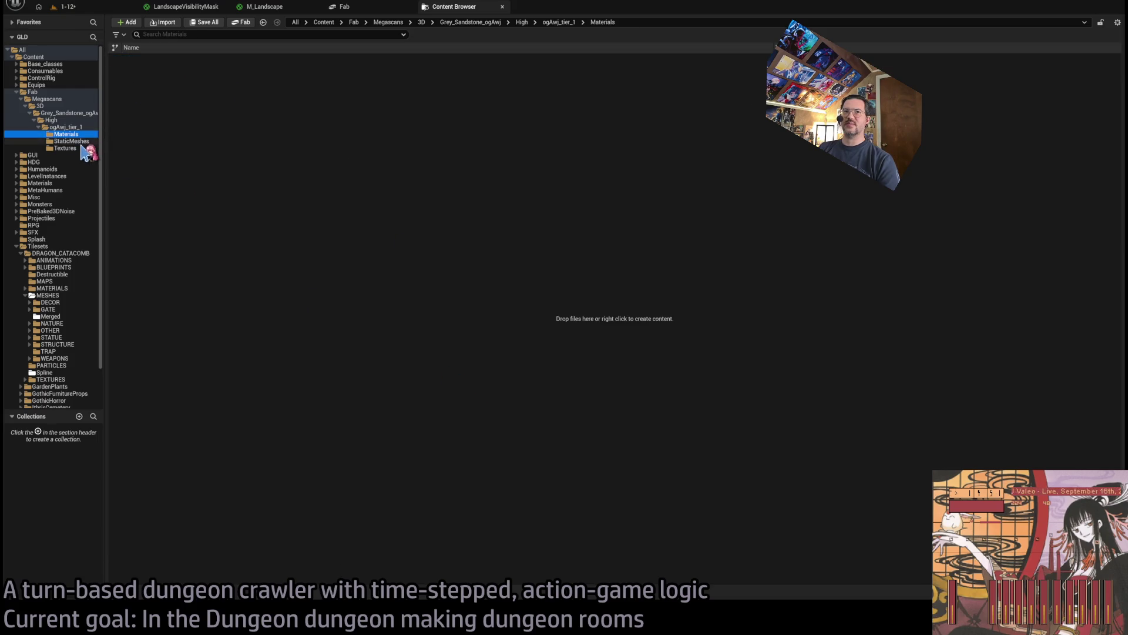
# Inspect the T_ogAwj_4K_H texture among the rock's four textures, then close its editor
pyautogui.click(88, 148)
pyautogui.click(177, 109)
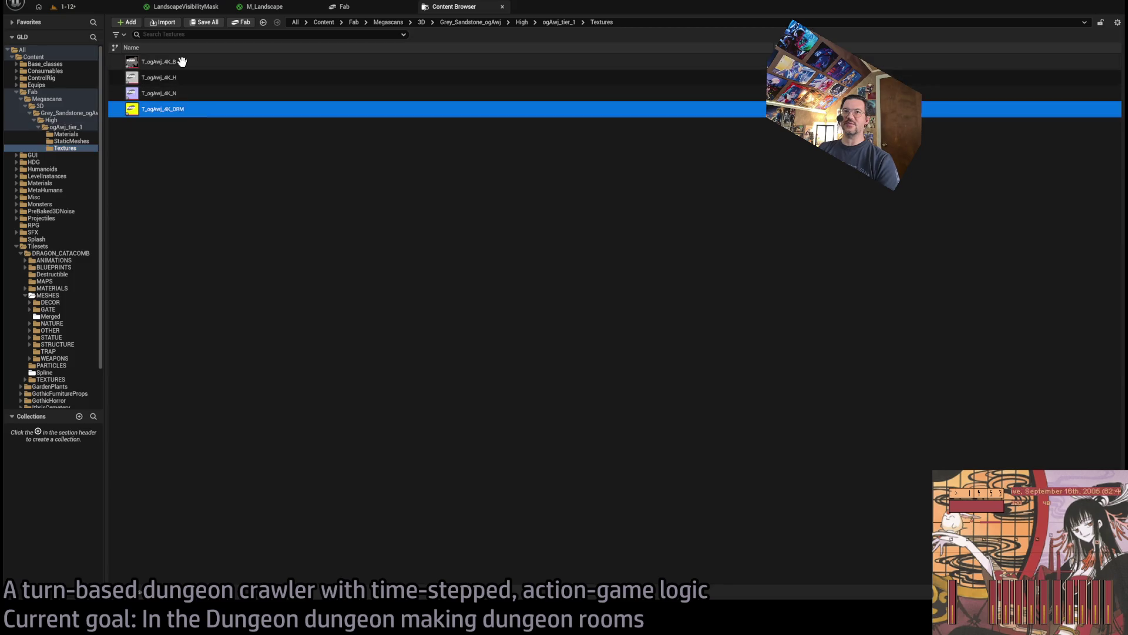
pyautogui.keyDown('shift'); pyautogui.click(217, 59); pyautogui.keyUp('shift')
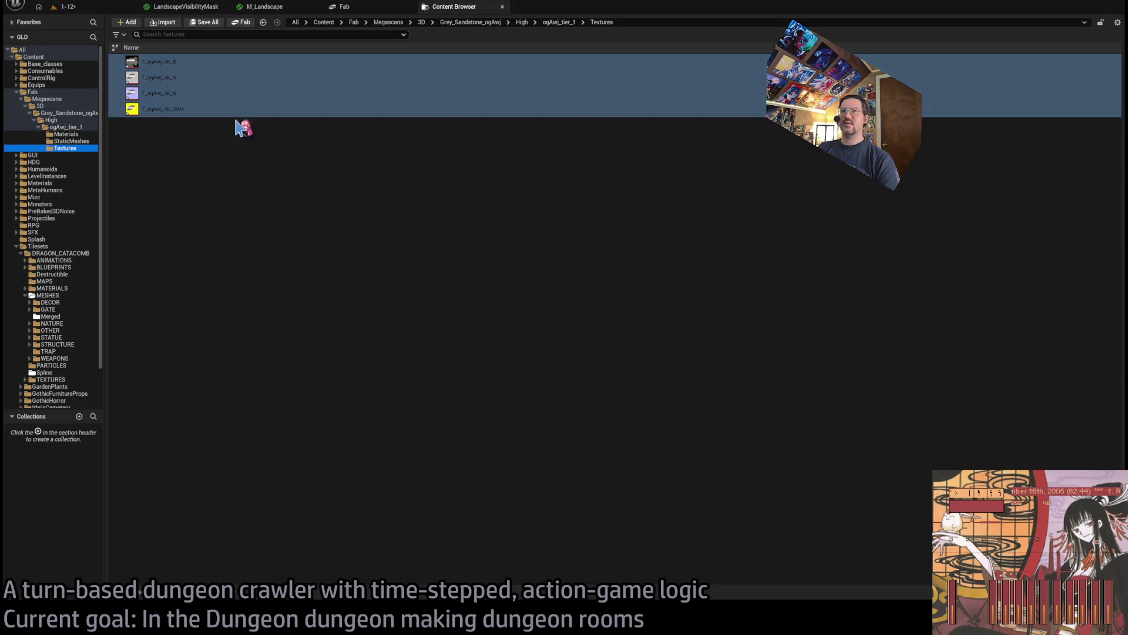
pyautogui.click(194, 74)
pyautogui.doubleClick(194, 74)
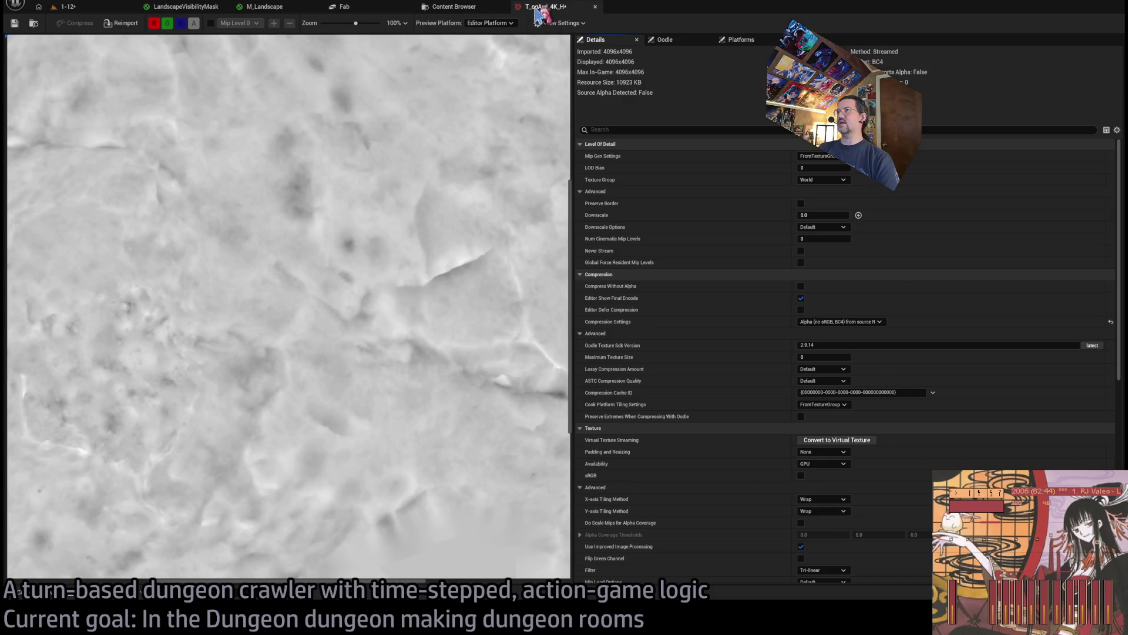
pyautogui.middleClick(538, 8)
pyautogui.click(188, 109)
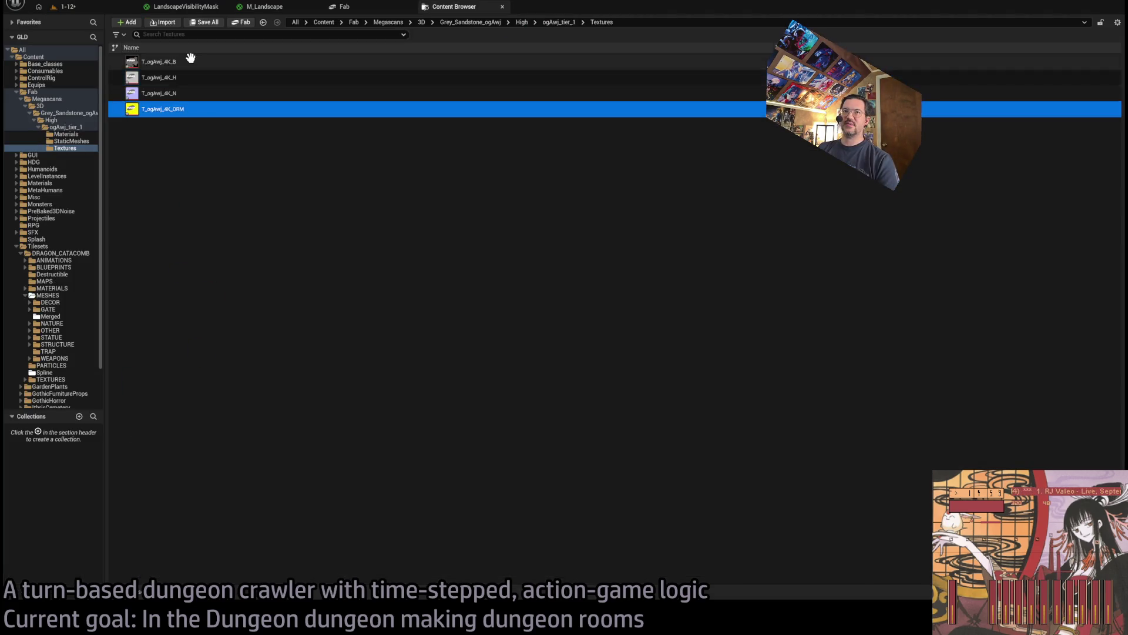
pyautogui.keyDown('shift'); pyautogui.click(189, 59); pyautogui.keyUp('shift')
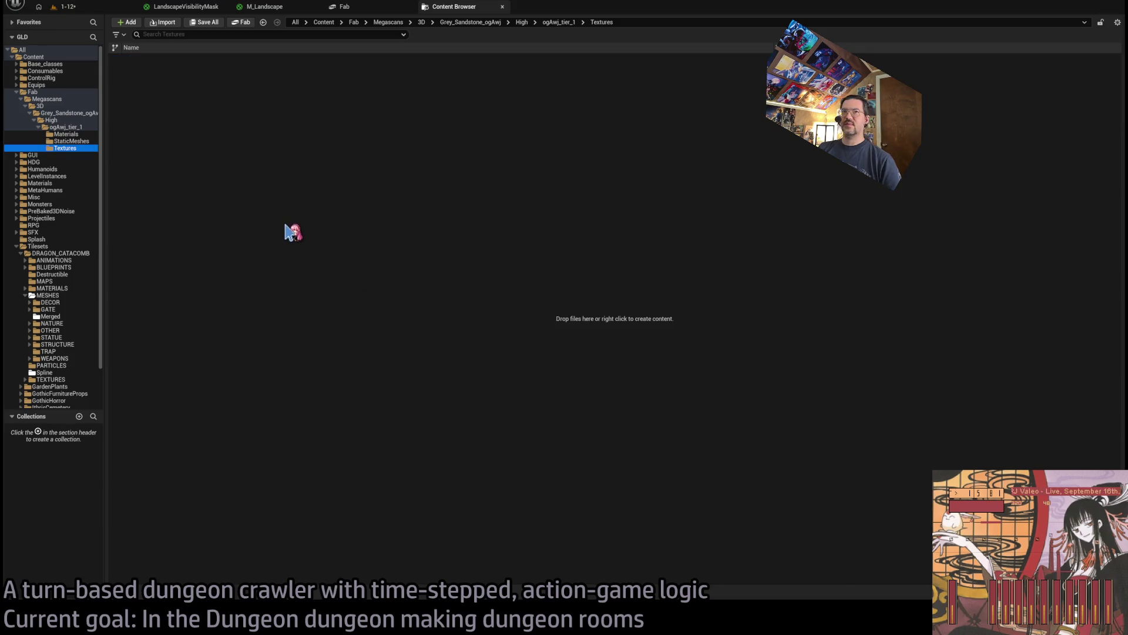
pyautogui.click(371, 13)
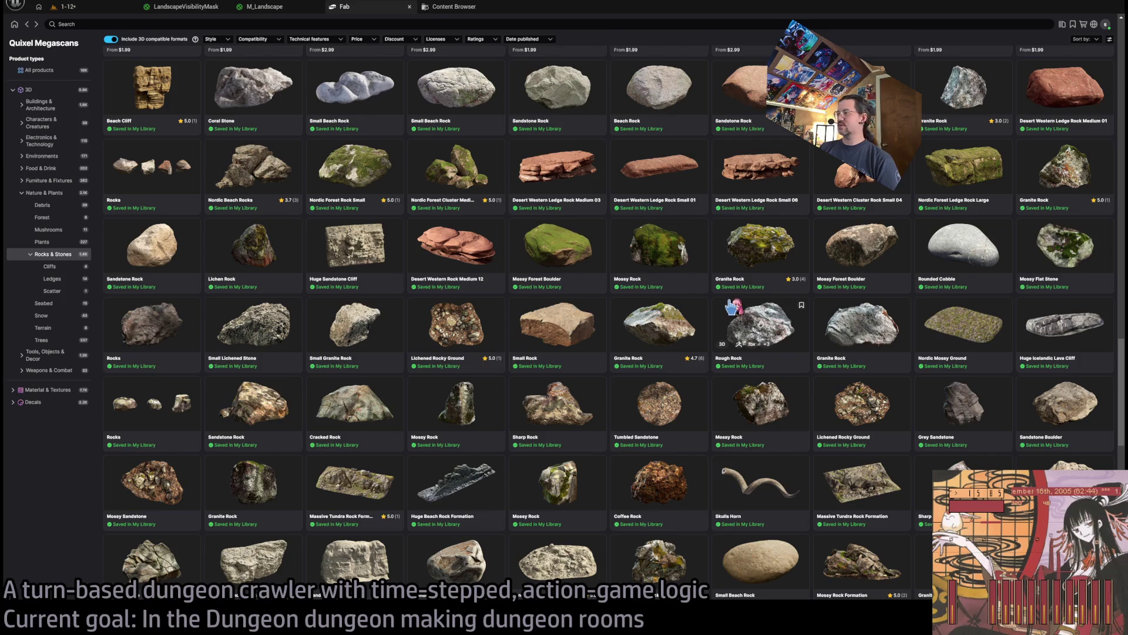
# Open the Grey Sandstone product page and compare quality levels, leaving it on High
pyautogui.scroll(-2, 731, 305)
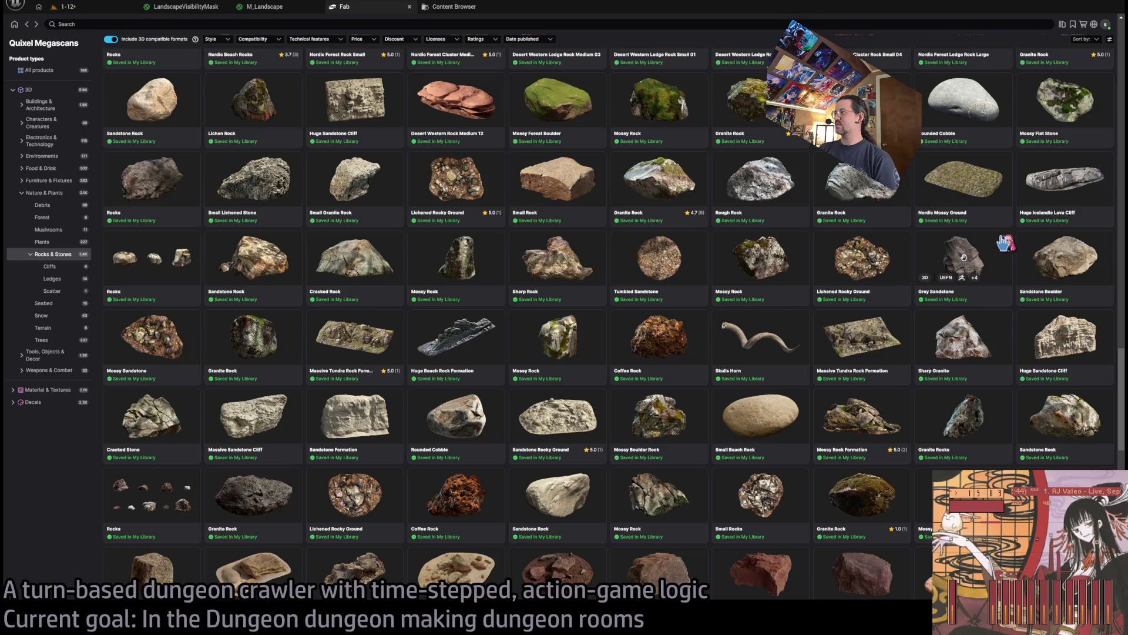
pyautogui.click(979, 257)
pyautogui.click(793, 145)
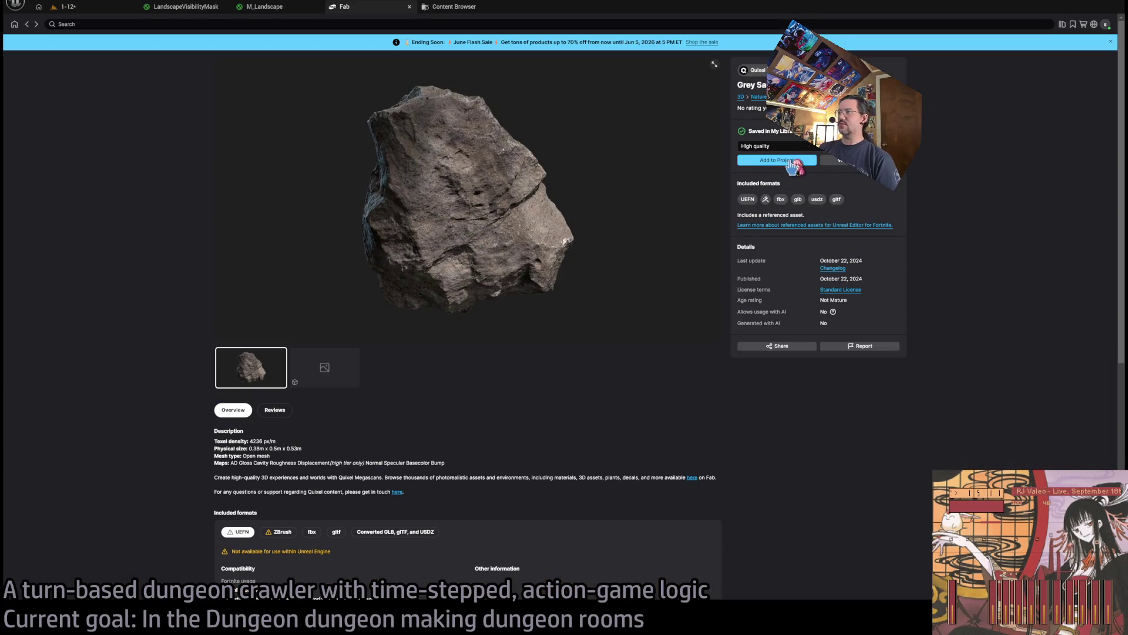
pyautogui.click(827, 165)
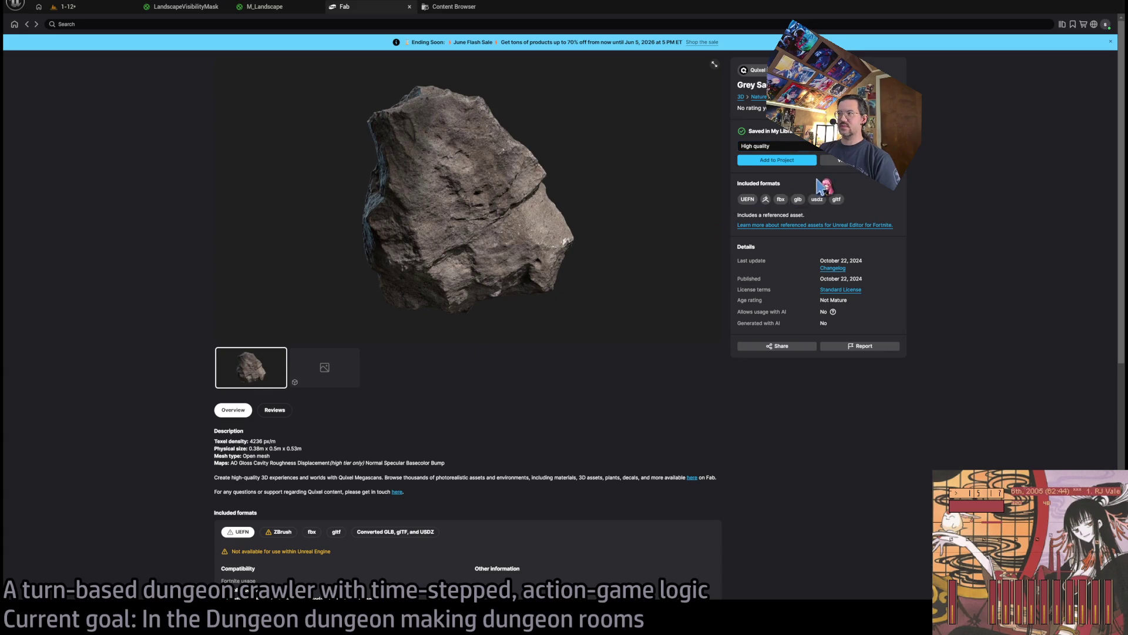
pyautogui.click(775, 146)
pyautogui.click(966, 144)
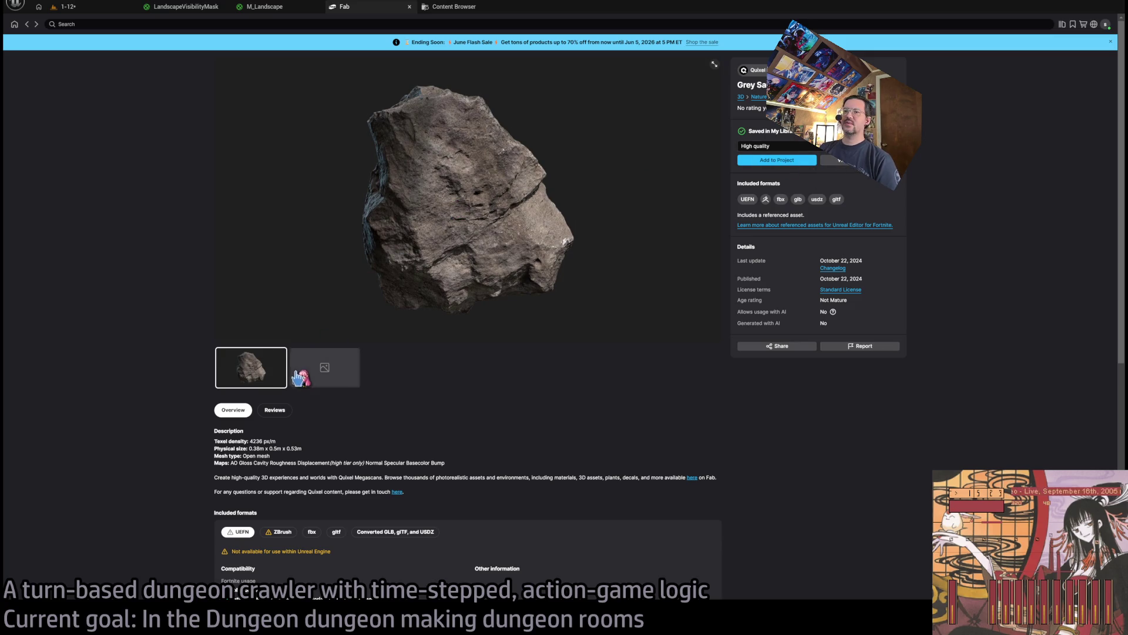
pyautogui.click(775, 146)
pyautogui.click(758, 182)
pyautogui.click(782, 146)
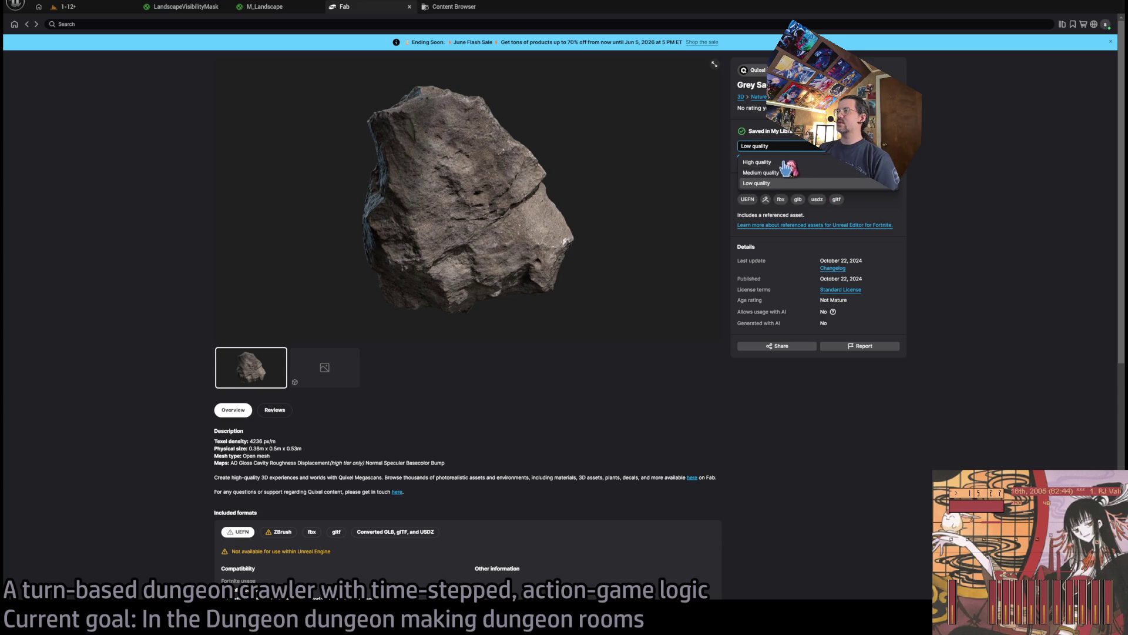
pyautogui.click(784, 163)
# Show the fbx format's technical details, keeping the download at High quality
pyautogui.scroll(-1, 507, 369)
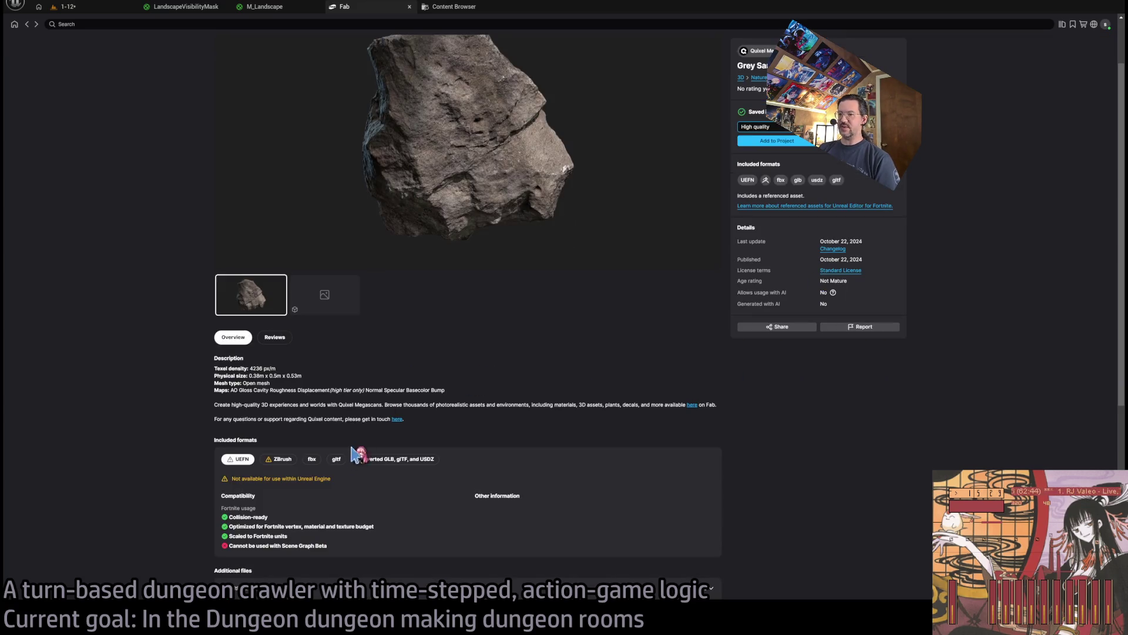
pyautogui.click(312, 459)
pyautogui.click(778, 129)
pyautogui.doubleClick(777, 129)
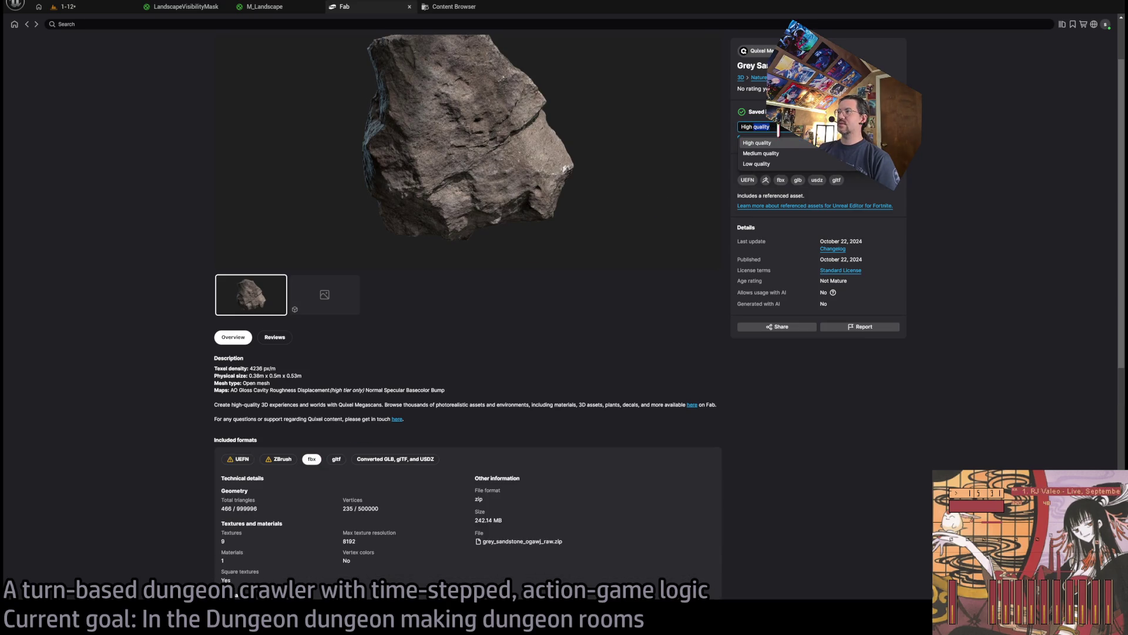
pyautogui.click(667, 282)
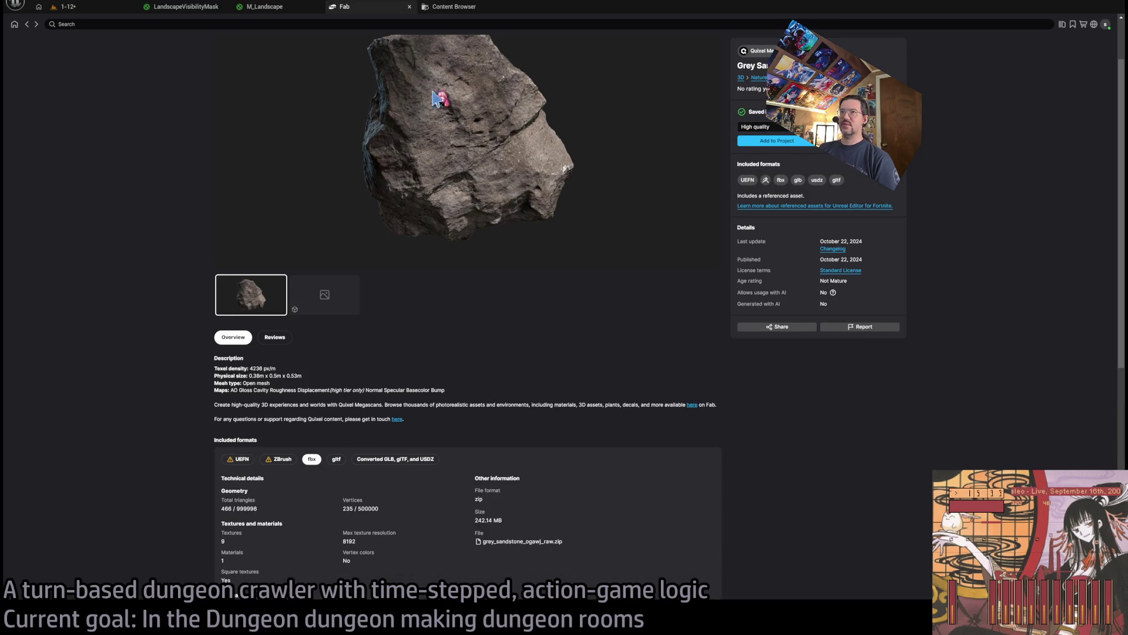
pyautogui.click(761, 127)
pyautogui.click(762, 127)
pyautogui.doubleClick(761, 127)
pyautogui.doubleClick(762, 127)
pyautogui.click(762, 127)
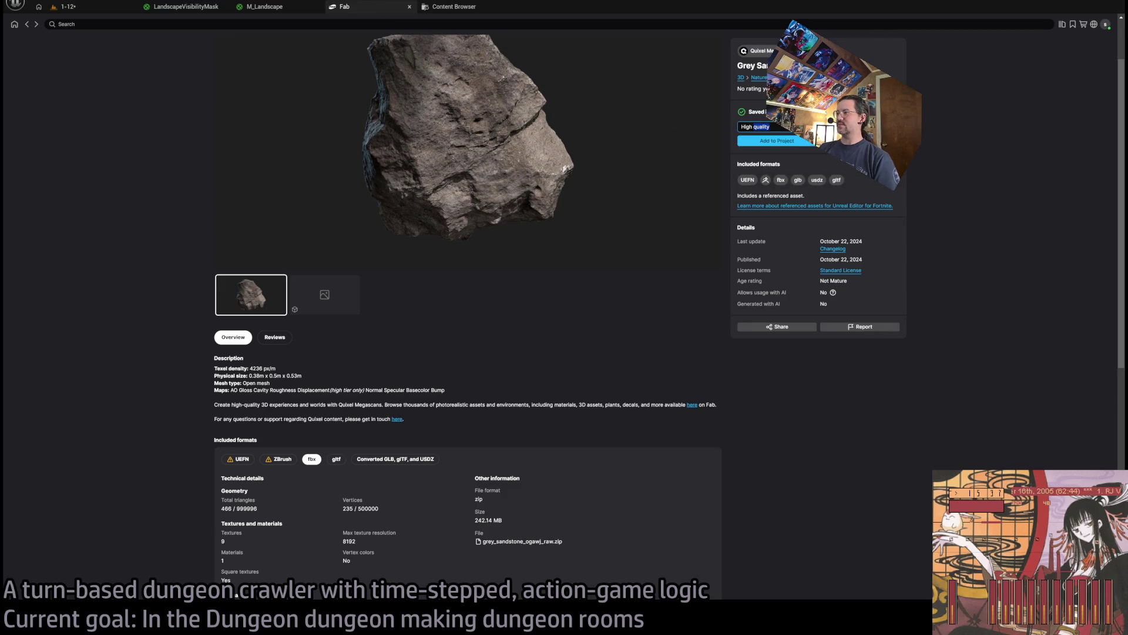
# Compare the ZBrush, UEFN and converted GLB/glTF/USDZ format details, ending on UEFN
pyautogui.click(240, 459)
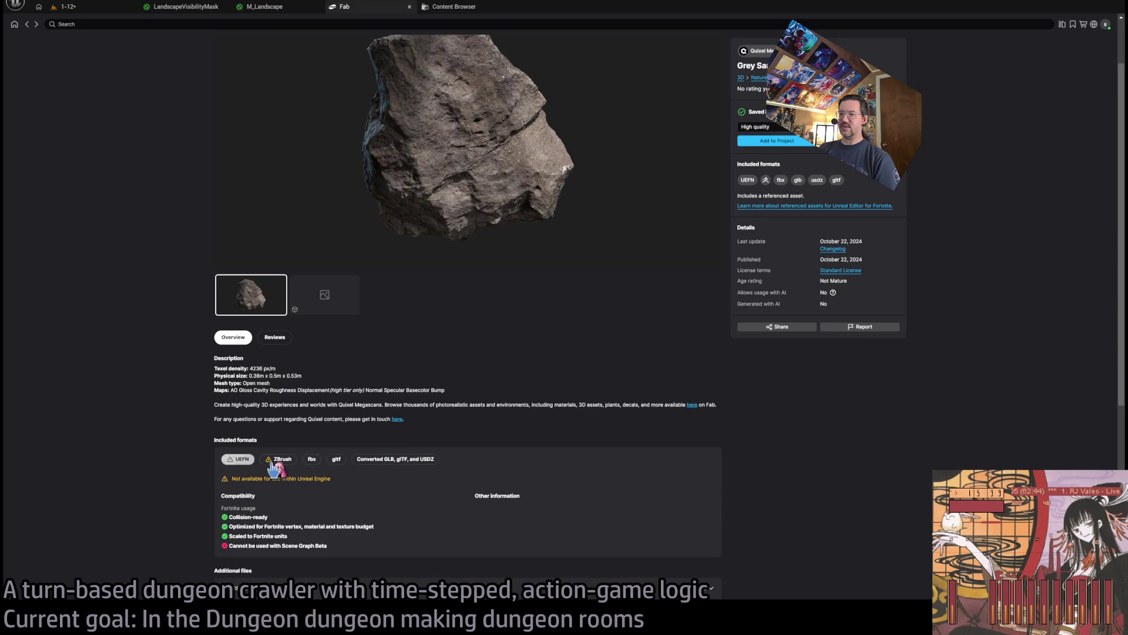
pyautogui.click(283, 459)
pyautogui.click(241, 461)
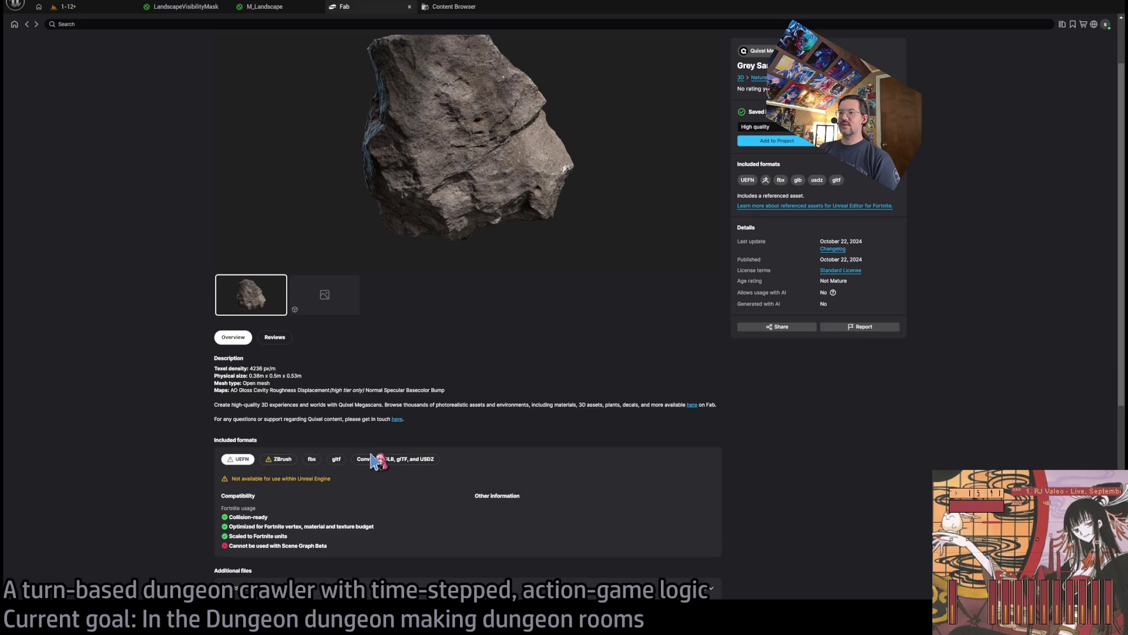
pyautogui.click(386, 459)
pyautogui.click(240, 459)
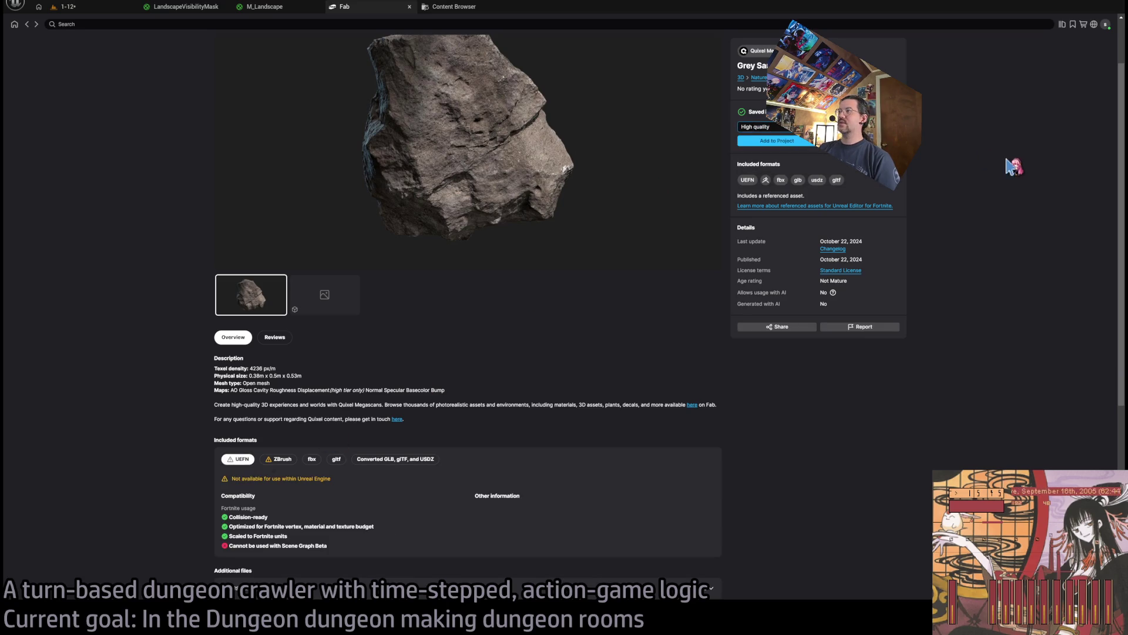
pyautogui.click(28, 25)
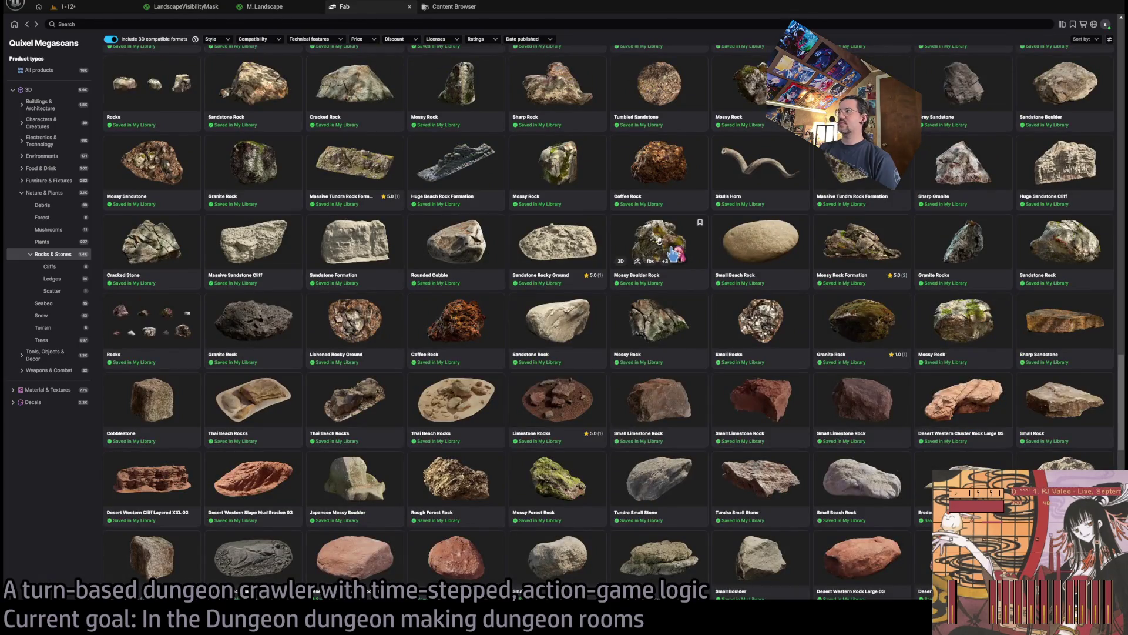
# Scroll the rocks grid, then search the Megascans listings for 'grey'
pyautogui.scroll(-15, 673, 253)
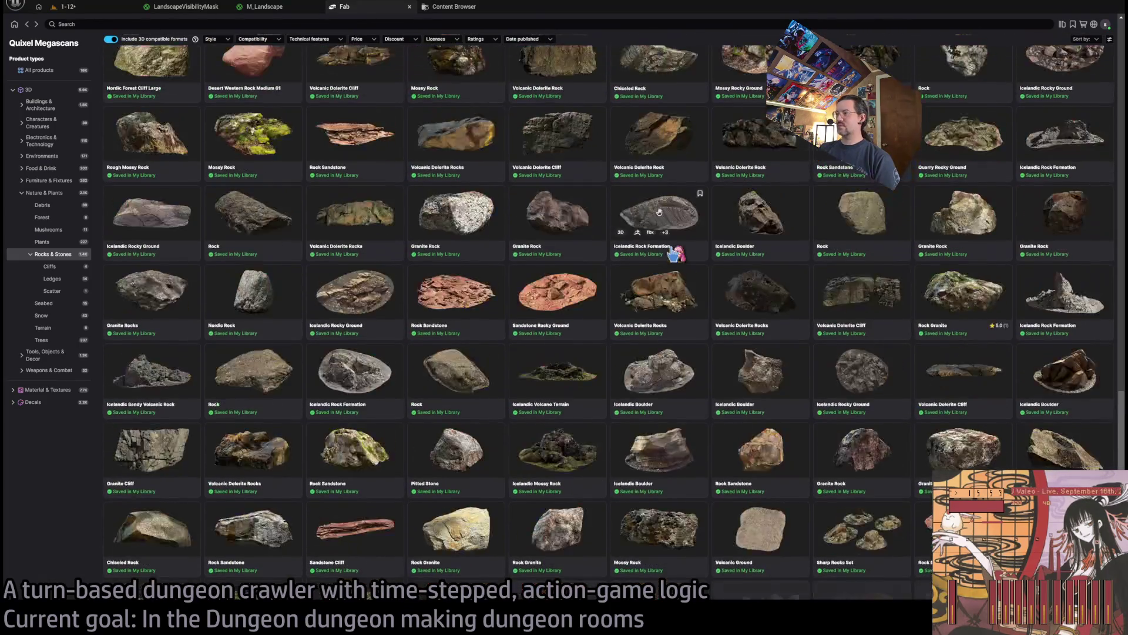
pyautogui.scroll(-4, 672, 253)
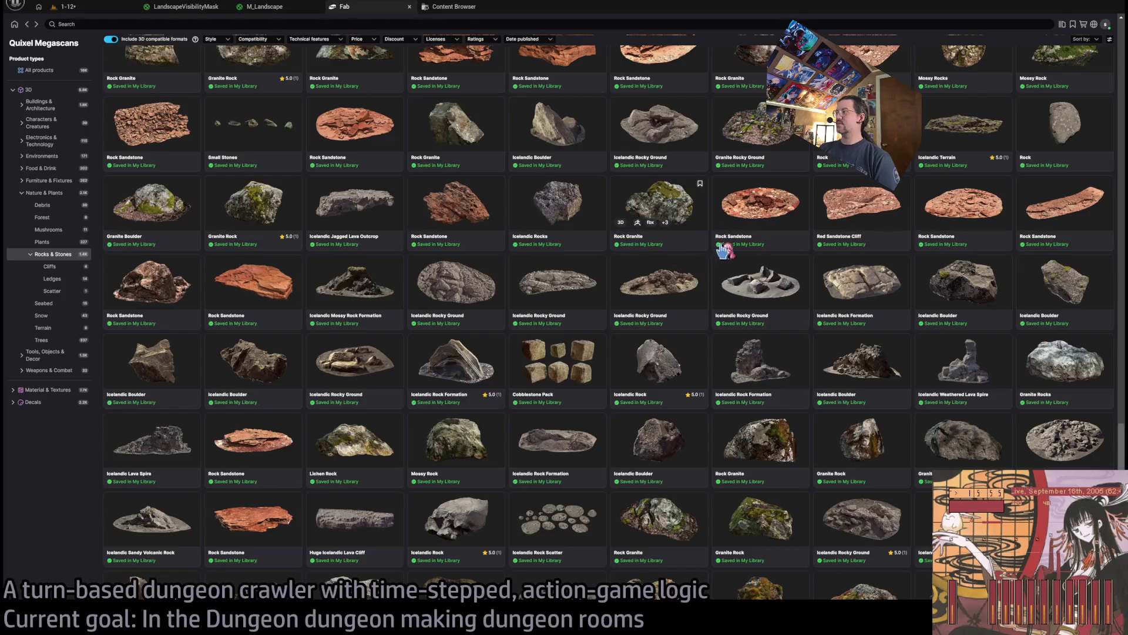
pyautogui.scroll(-15, 739, 347)
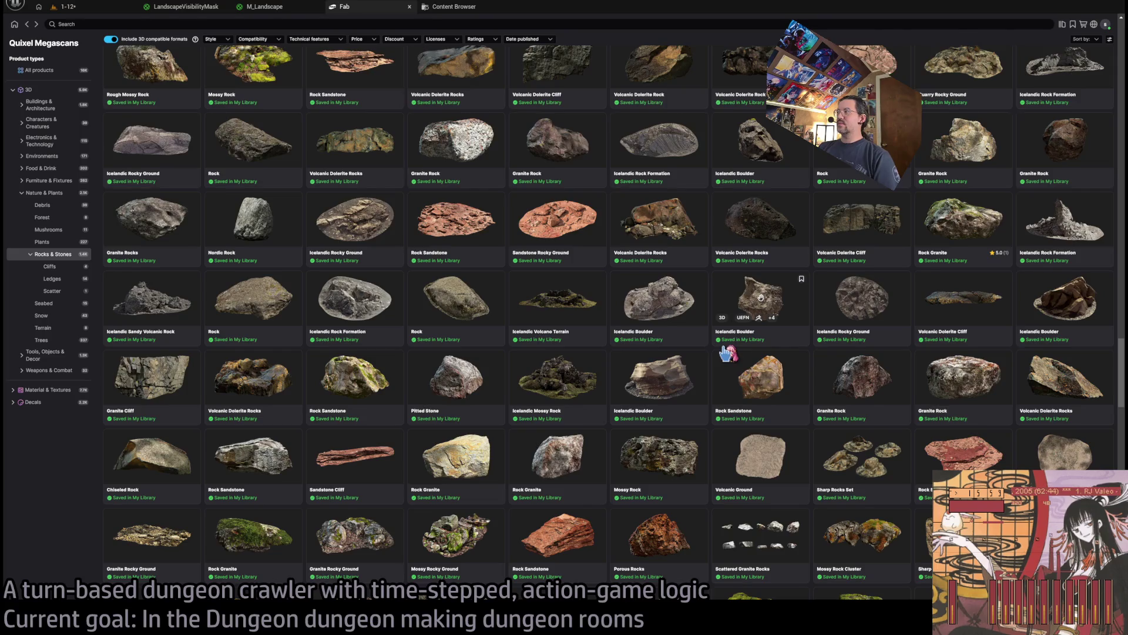
pyautogui.scroll(1, 732, 356)
pyautogui.hotkey('ctrl', 'f')
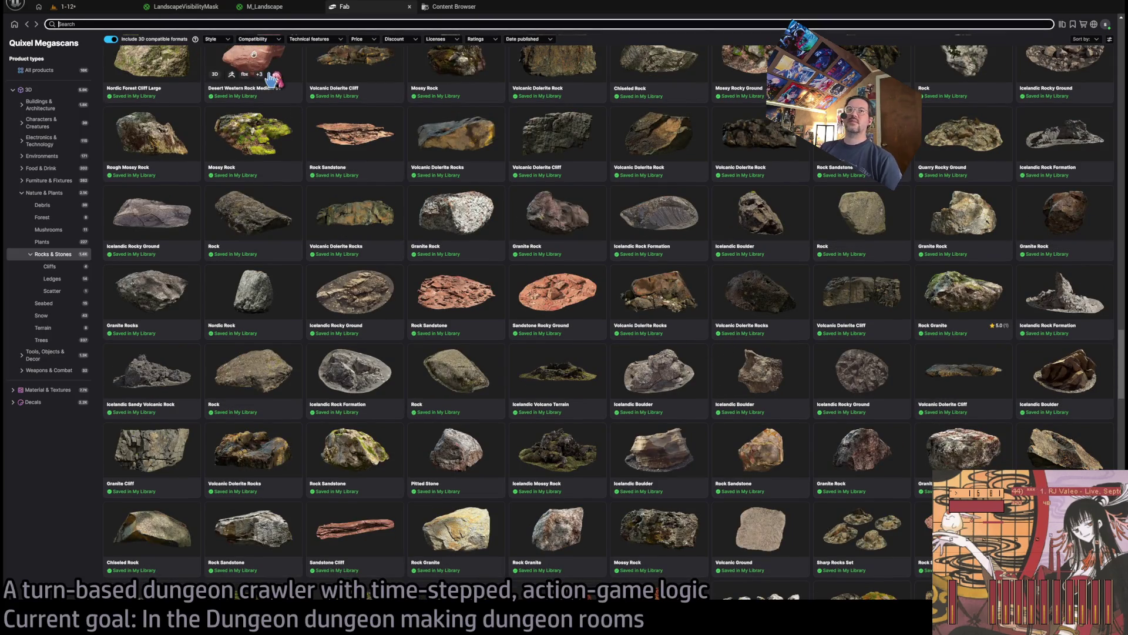
pyautogui.write('grey')
pyautogui.press('Return')
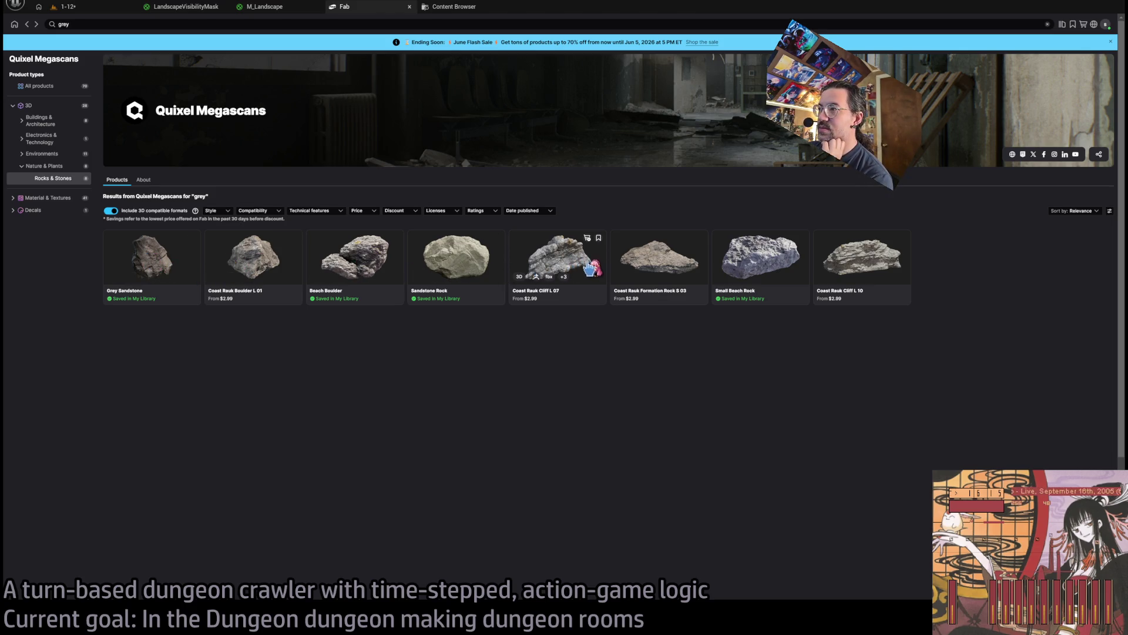
# Page through the Coast Rauk Cliff L 07 gallery images, then return to the results
pyautogui.click(588, 267)
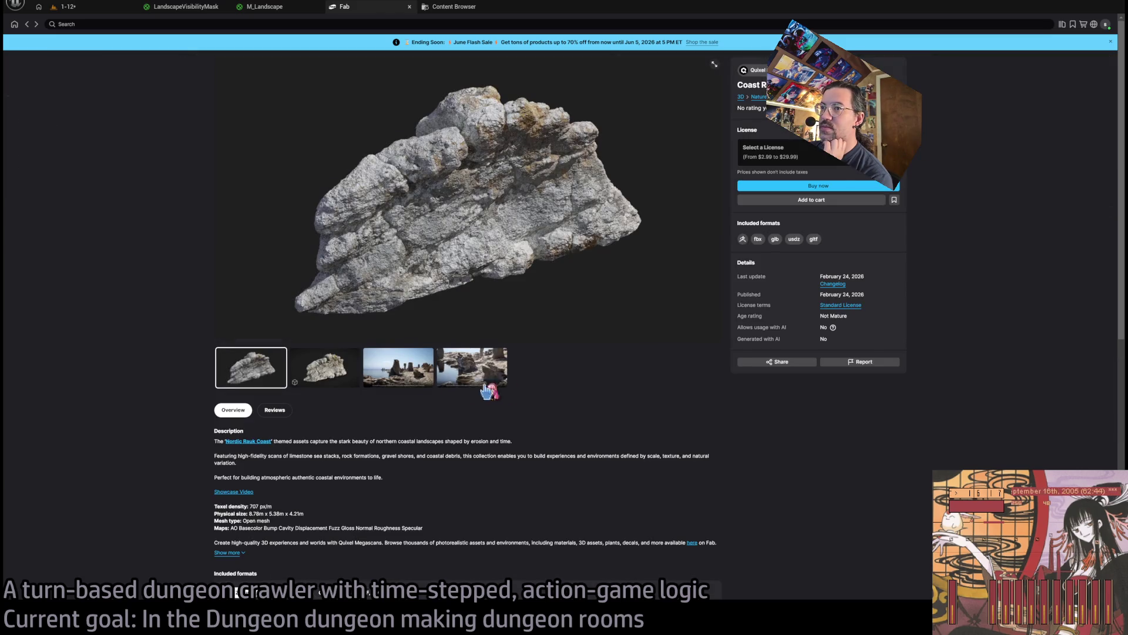
pyautogui.press('Right')
pyautogui.press('Right')
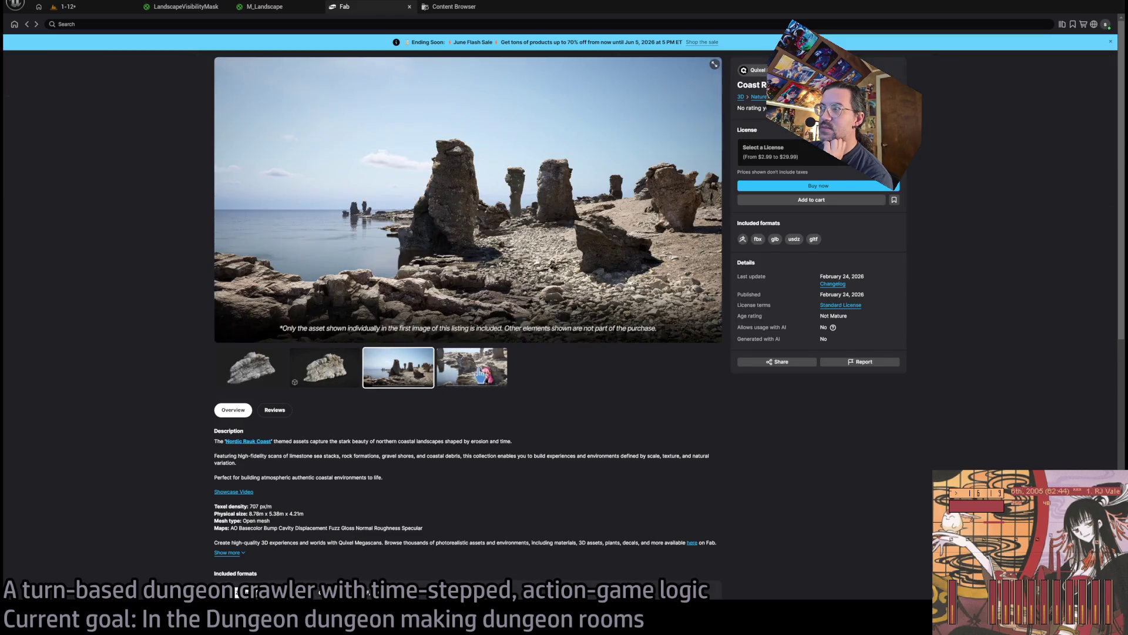
pyautogui.press('Left')
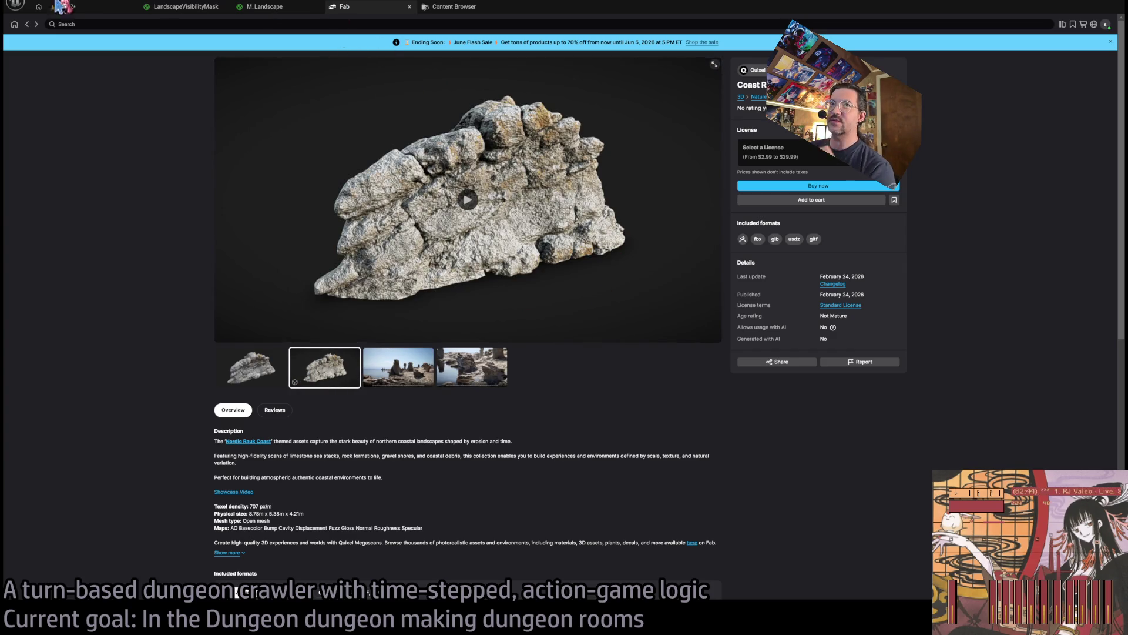
pyautogui.click(26, 24)
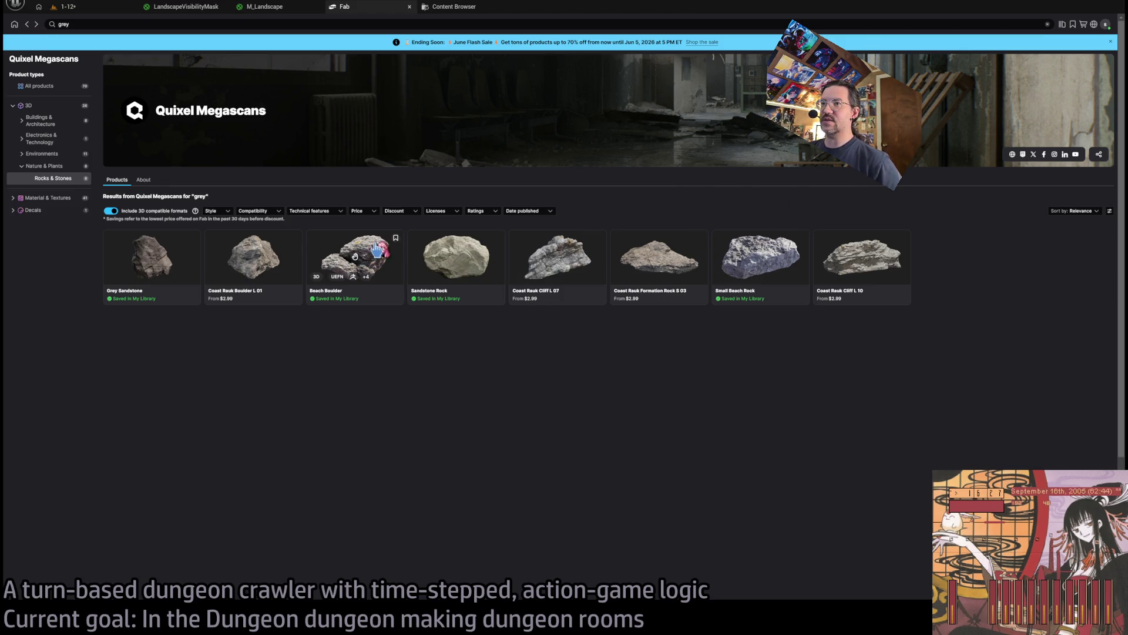
# Set the Beach Boulder's download quality to Raw, then briefly open the Grey Sandstone listing
pyautogui.click(376, 249)
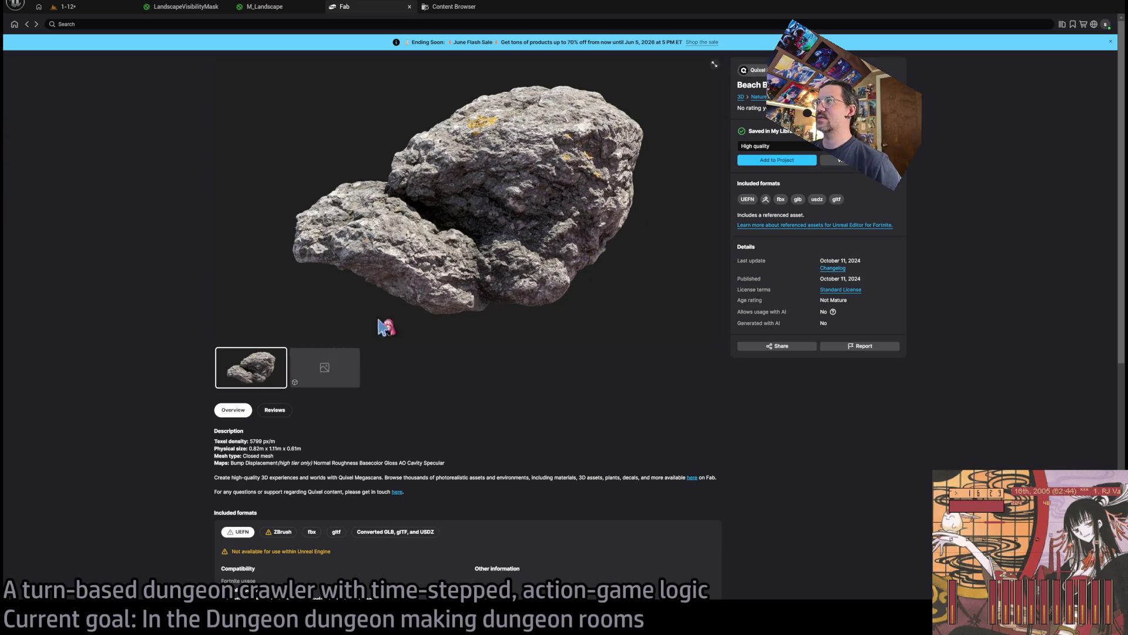
pyautogui.click(820, 149)
pyautogui.click(784, 163)
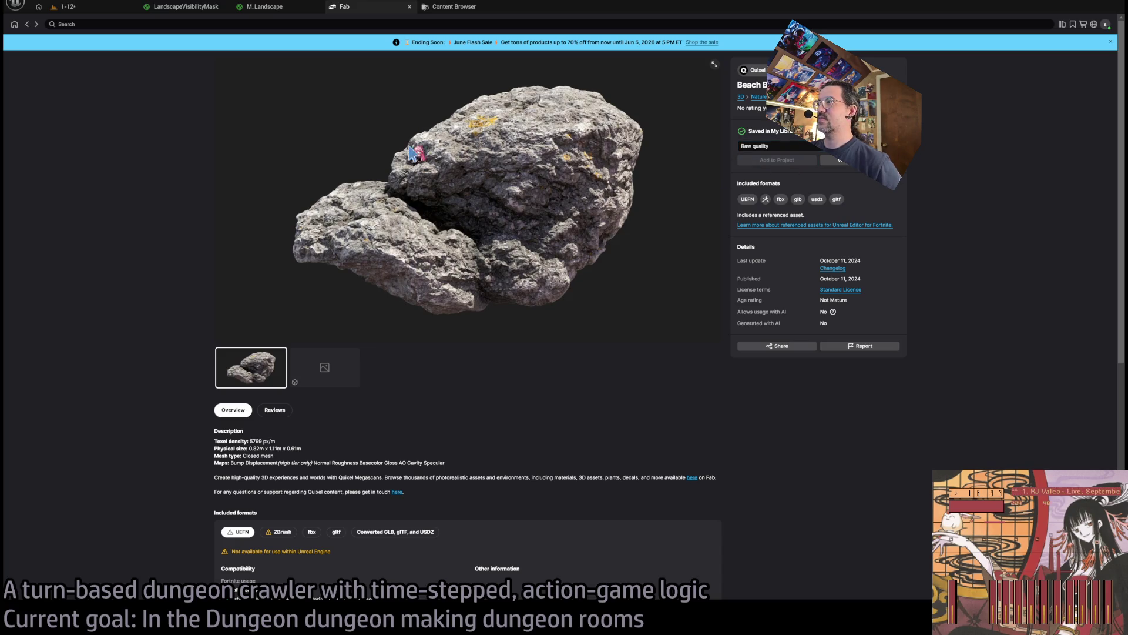
pyautogui.click(27, 24)
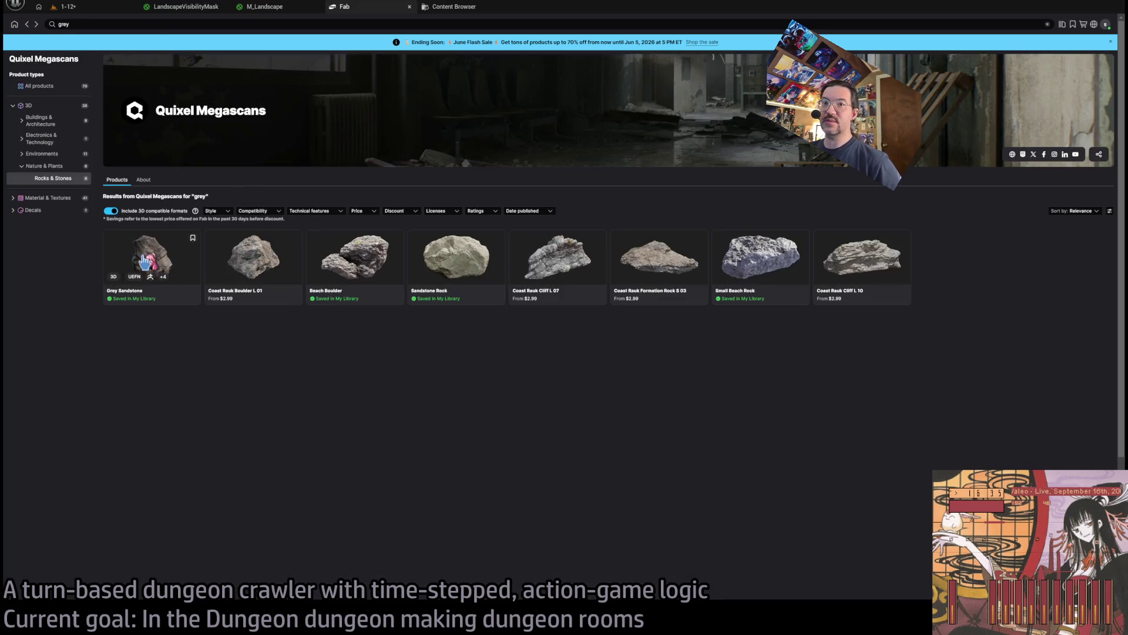
pyautogui.click(156, 253)
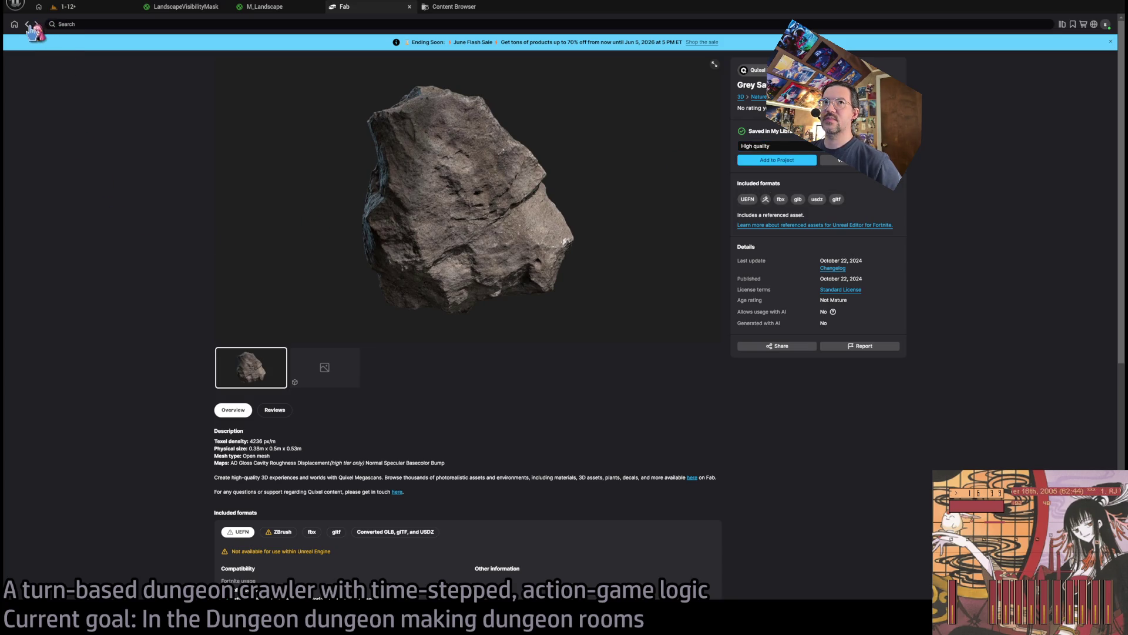
pyautogui.click(28, 24)
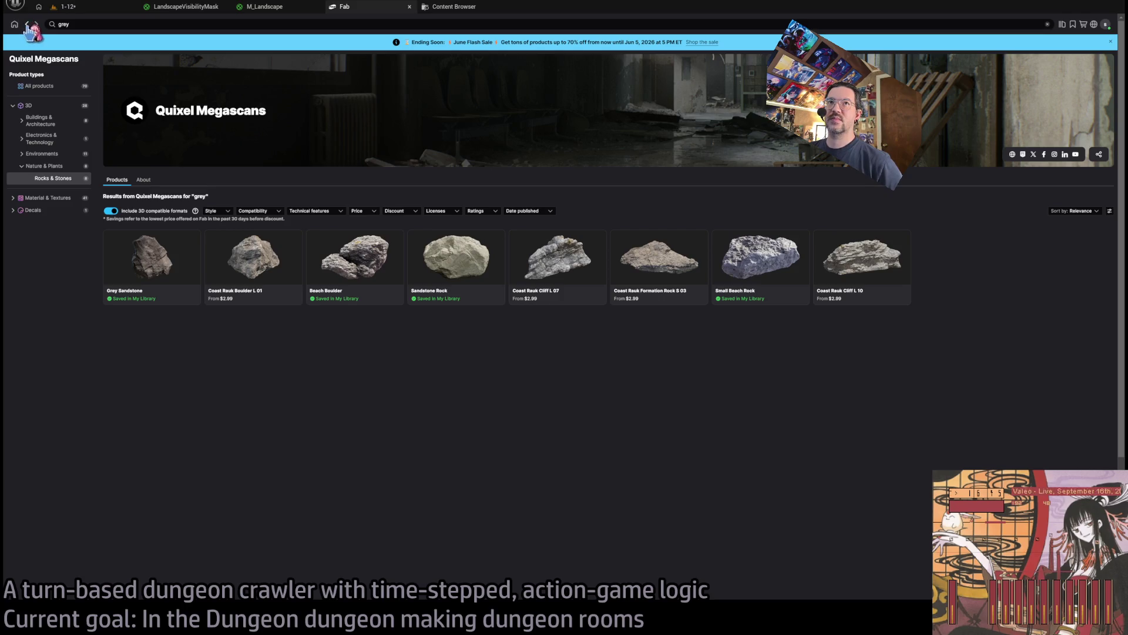
# Return to the Rocks & Stones grid and try the Professional license filter and sort options
pyautogui.click(27, 26)
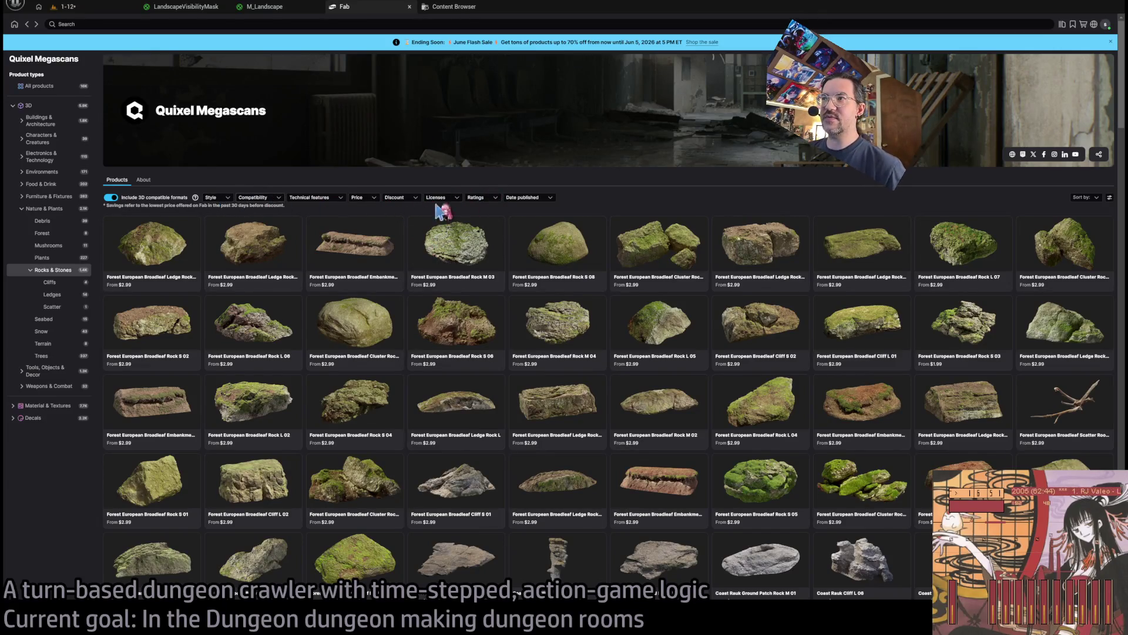
pyautogui.click(441, 198)
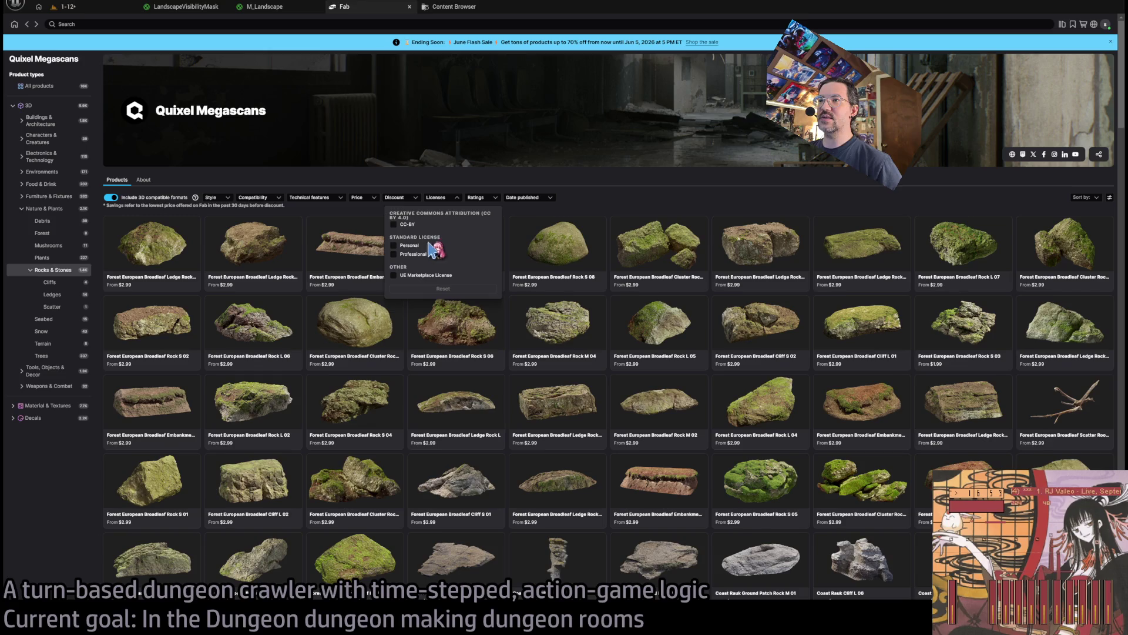
pyautogui.click(395, 254)
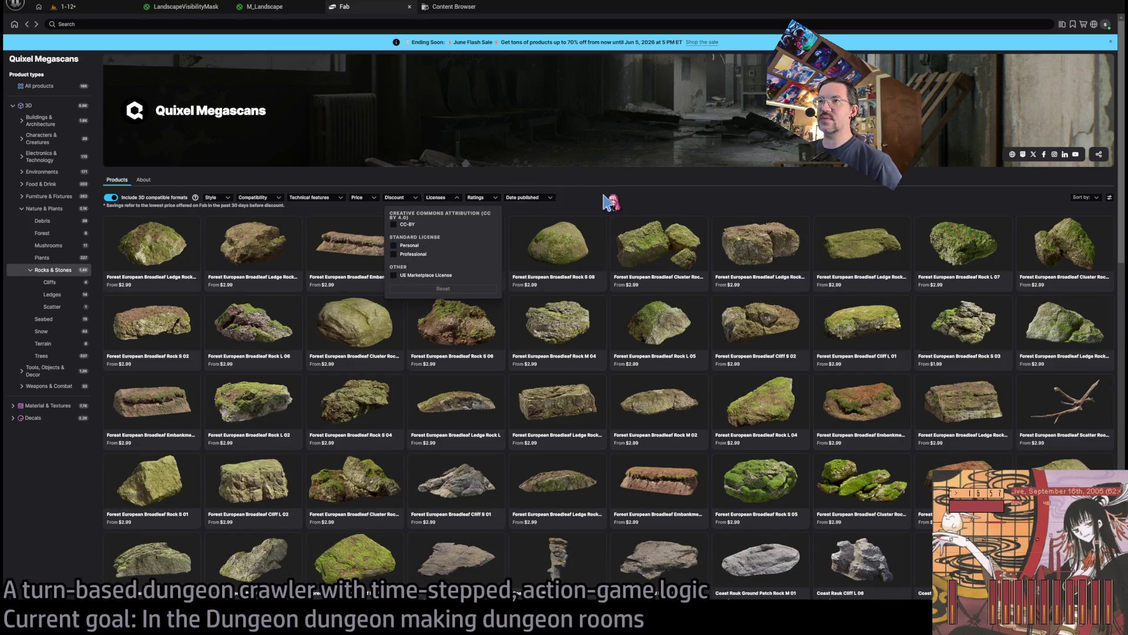
pyautogui.click(611, 202)
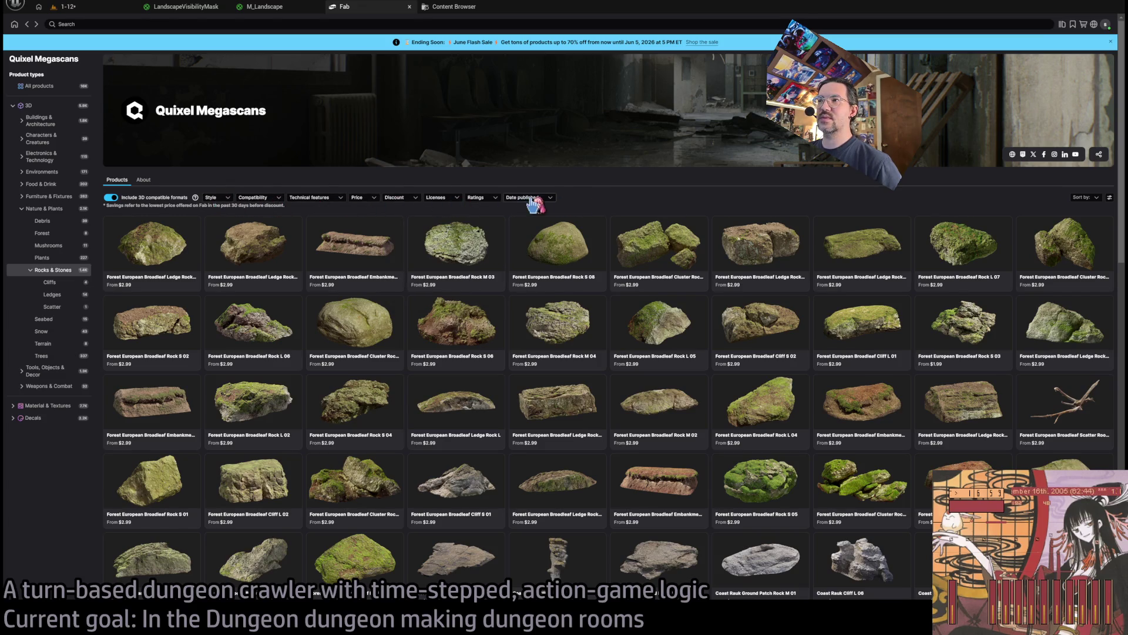
pyautogui.click(1096, 199)
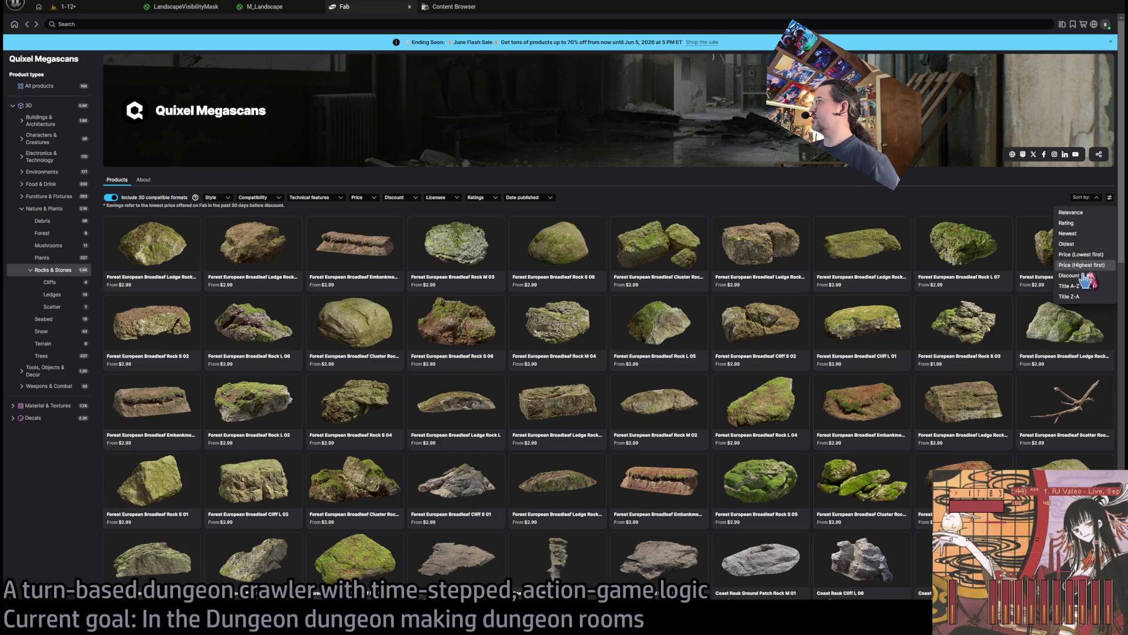
pyautogui.click(975, 207)
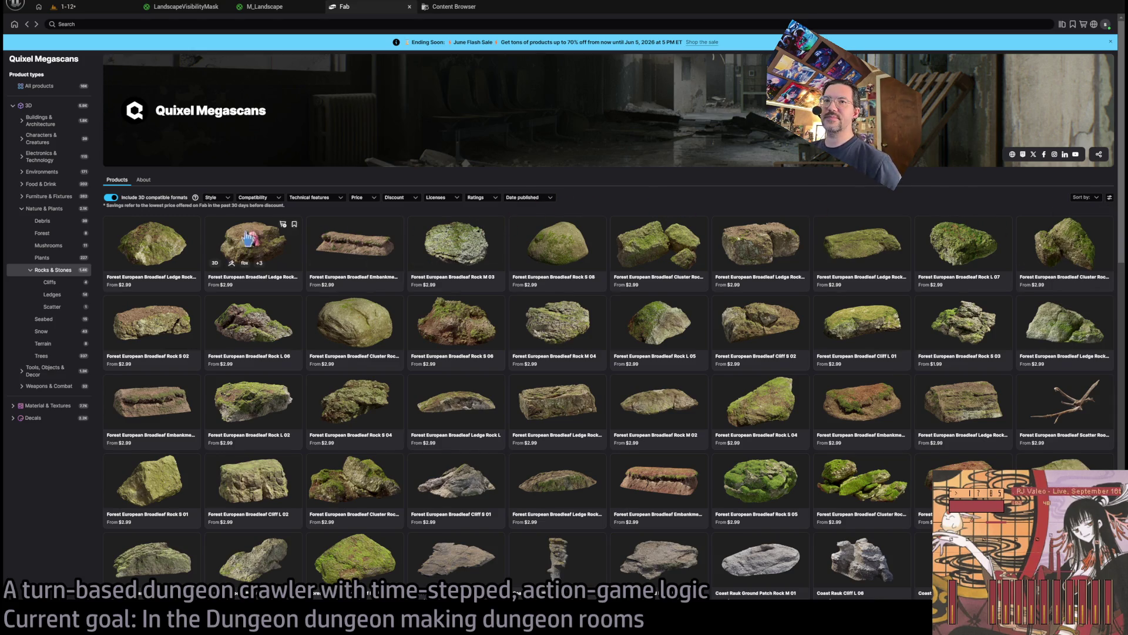
# Scroll down the grid and open the Small Lichened Stone listing
pyautogui.scroll(-15, 392, 288)
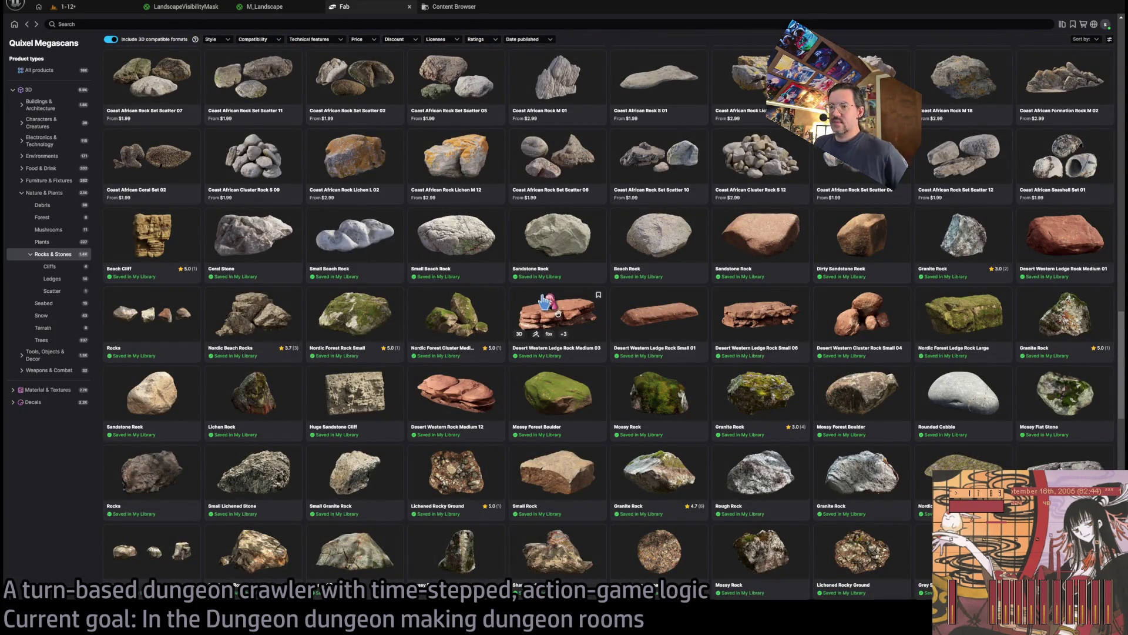
pyautogui.scroll(-1, 543, 309)
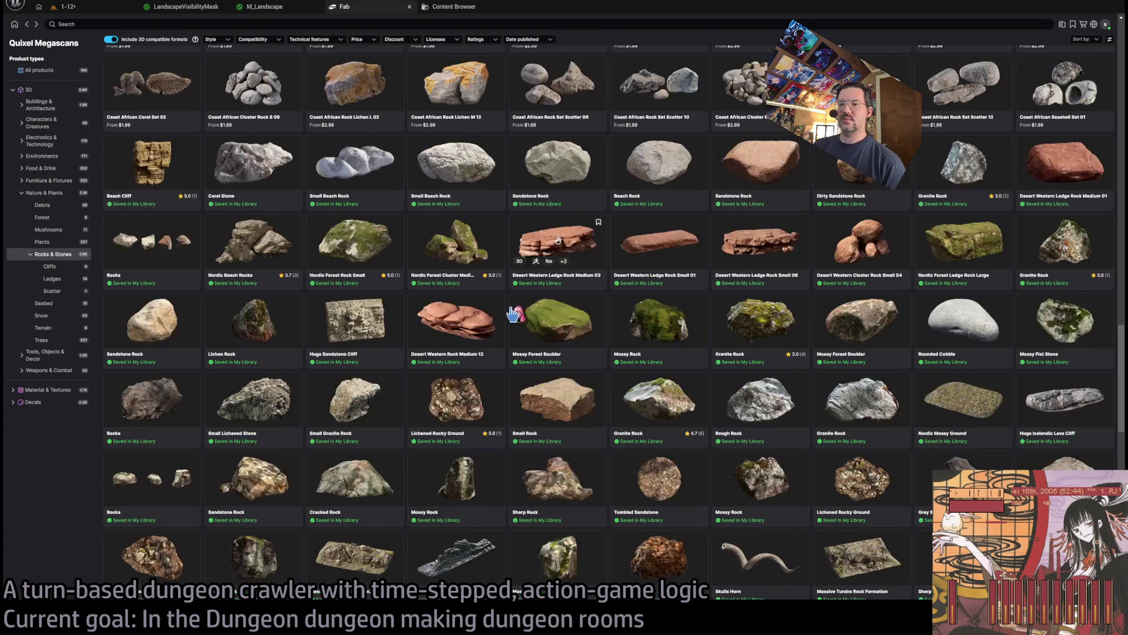
pyautogui.click(286, 415)
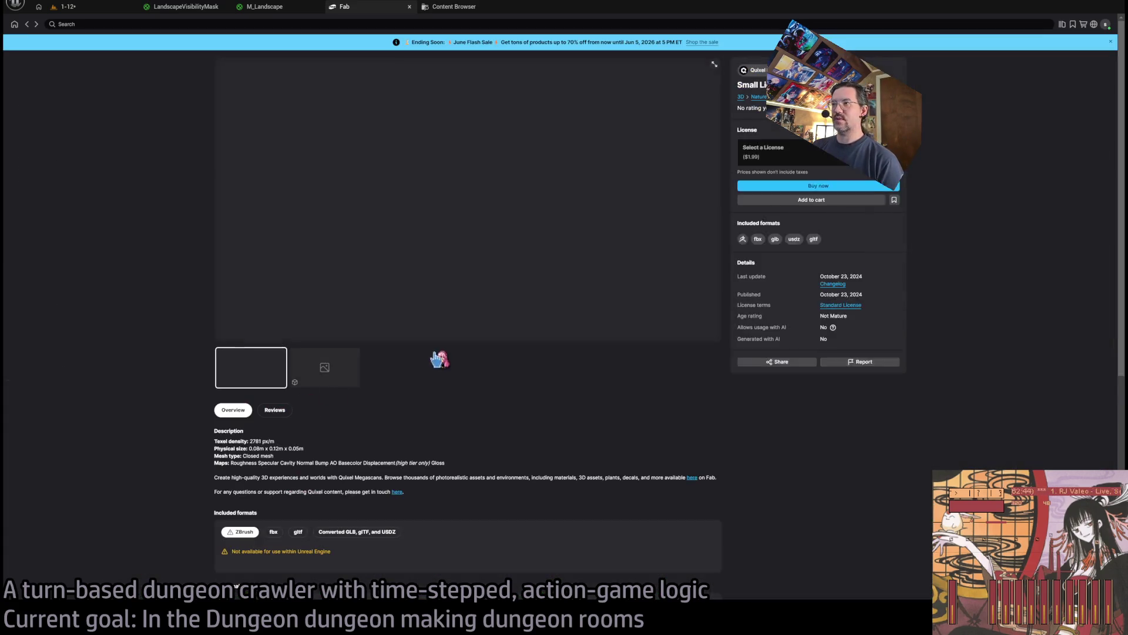
# Add the Small Lichened Stone at Raw quality to the project, then go to the 1-12 level
pyautogui.click(814, 160)
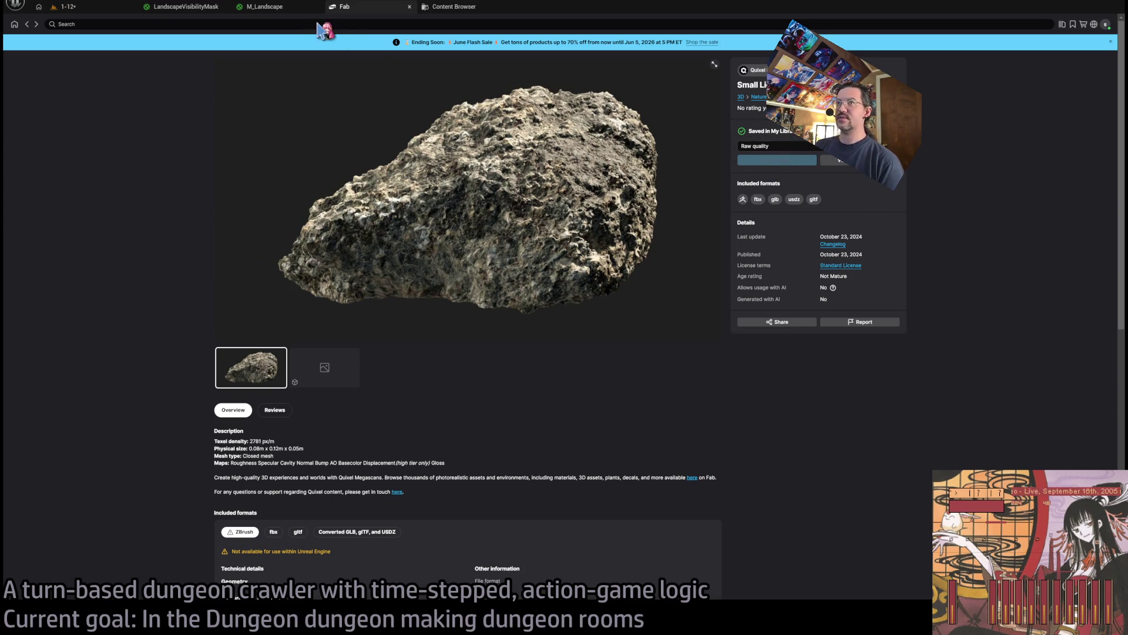
pyautogui.click(105, 12)
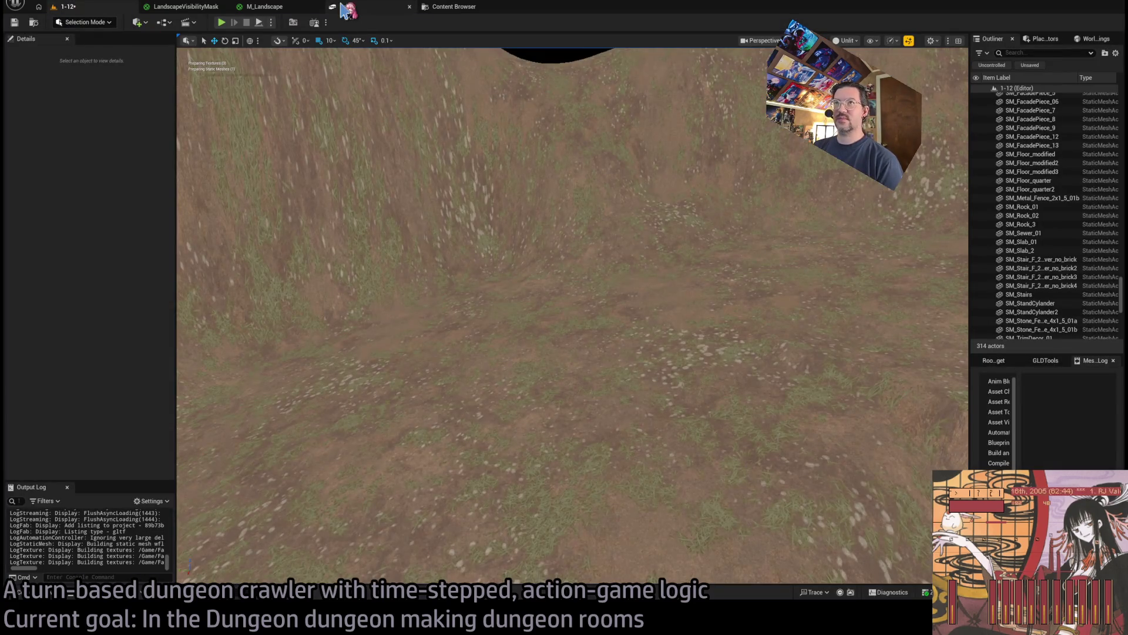
# Cycle through the 1-12, M_Landscape, LandscapeVisibilityMask and Fab editor tabs
pyautogui.click(340, 8)
pyautogui.click(288, 9)
pyautogui.click(206, 9)
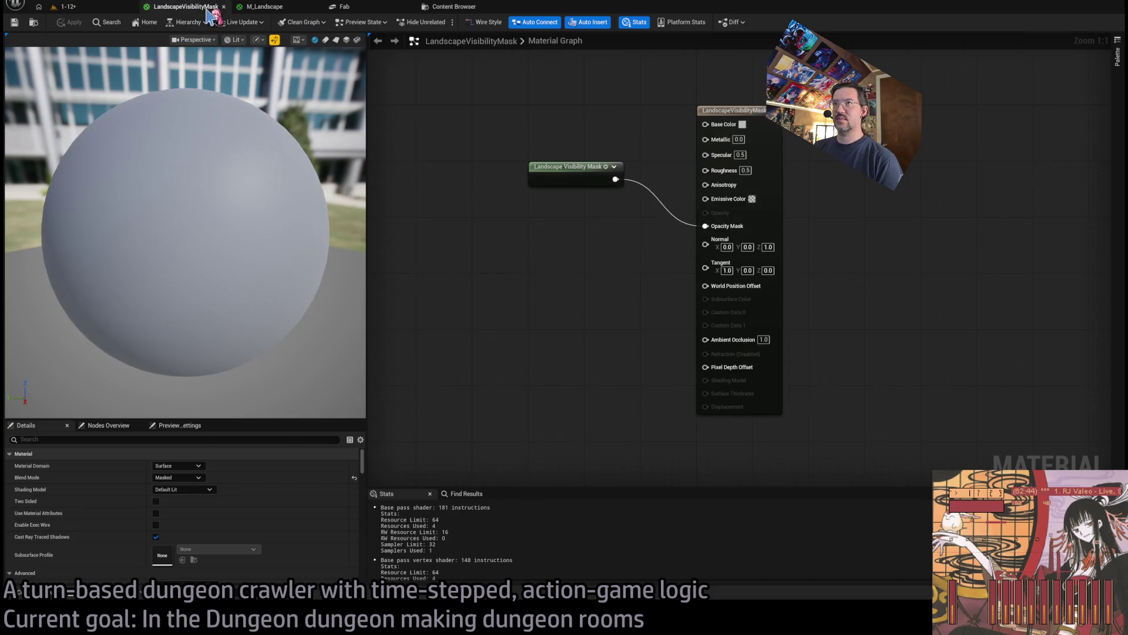
pyautogui.click(374, 11)
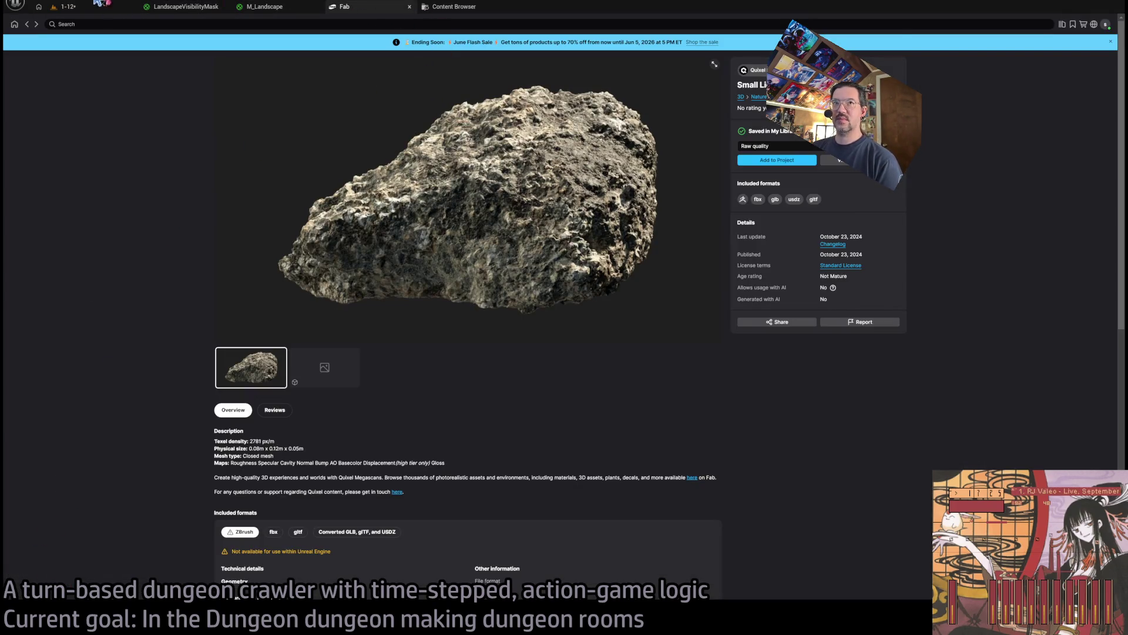
pyautogui.click(96, 13)
# Open the Content Drawer, revisit the editor tabs, and return Fab to the Megascans rocks grid
pyautogui.click(47, 595)
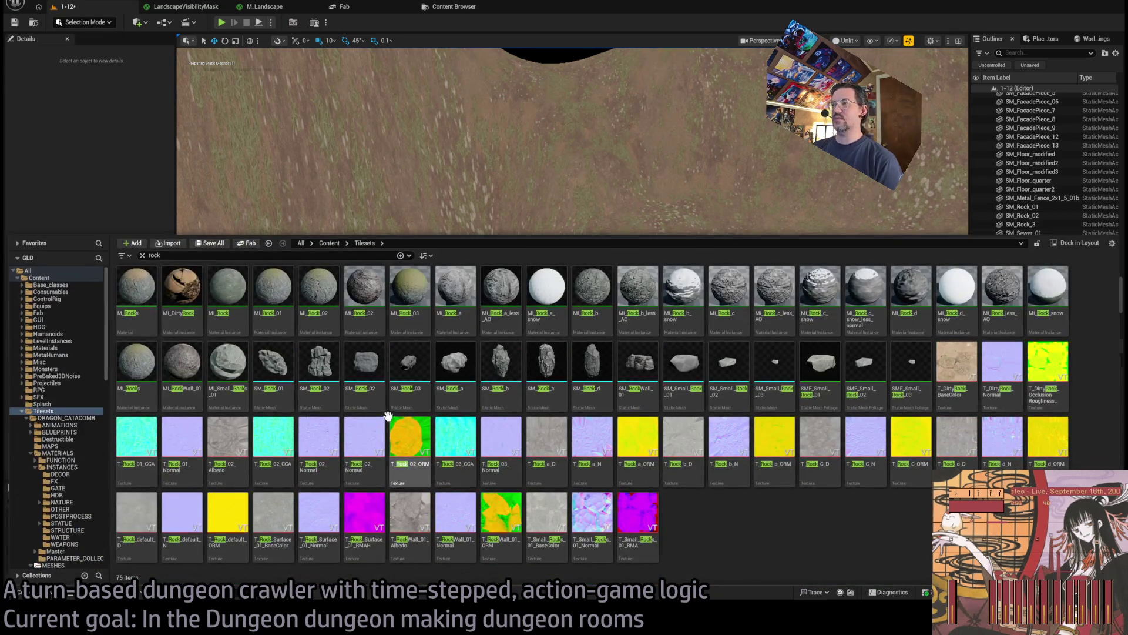
pyautogui.click(382, 7)
pyautogui.click(452, 7)
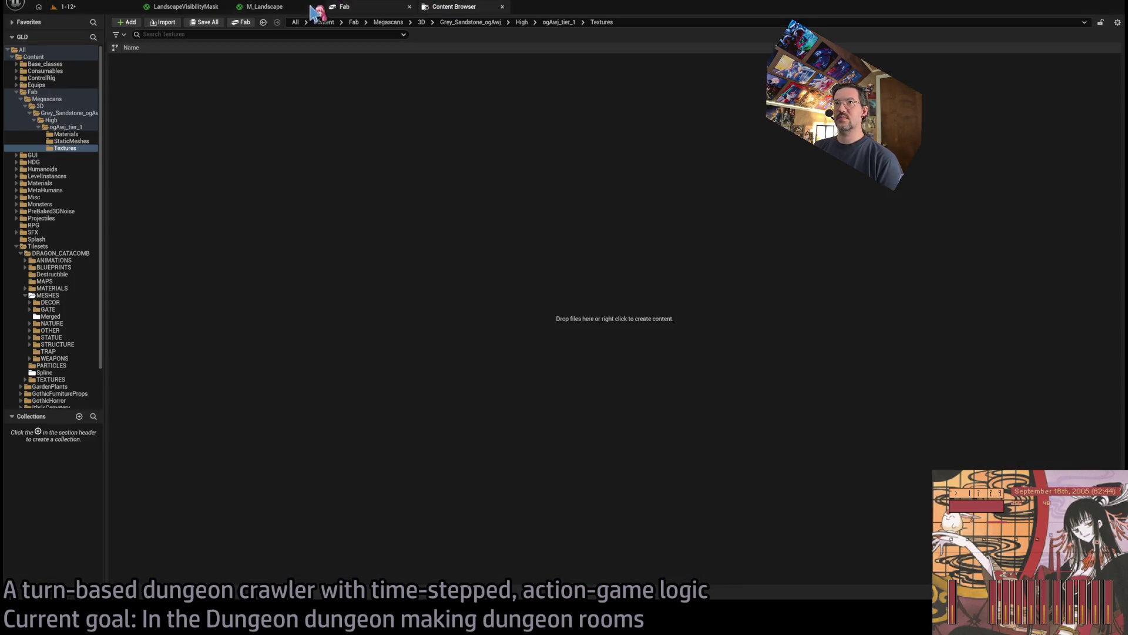
pyautogui.click(258, 7)
pyautogui.click(208, 7)
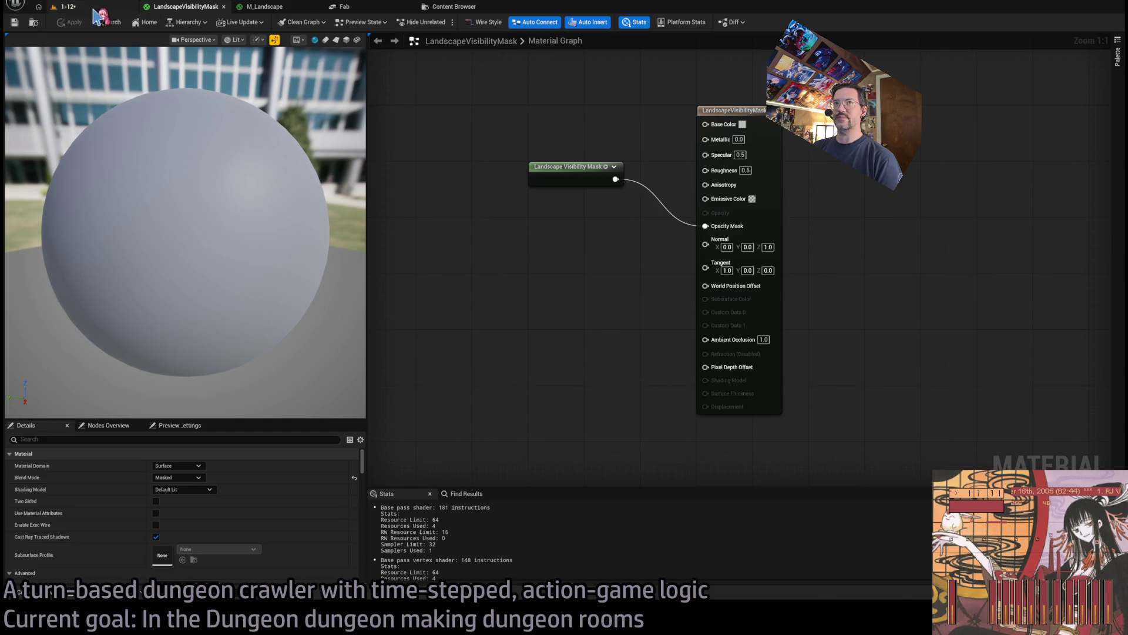
pyautogui.click(68, 7)
pyautogui.click(371, 8)
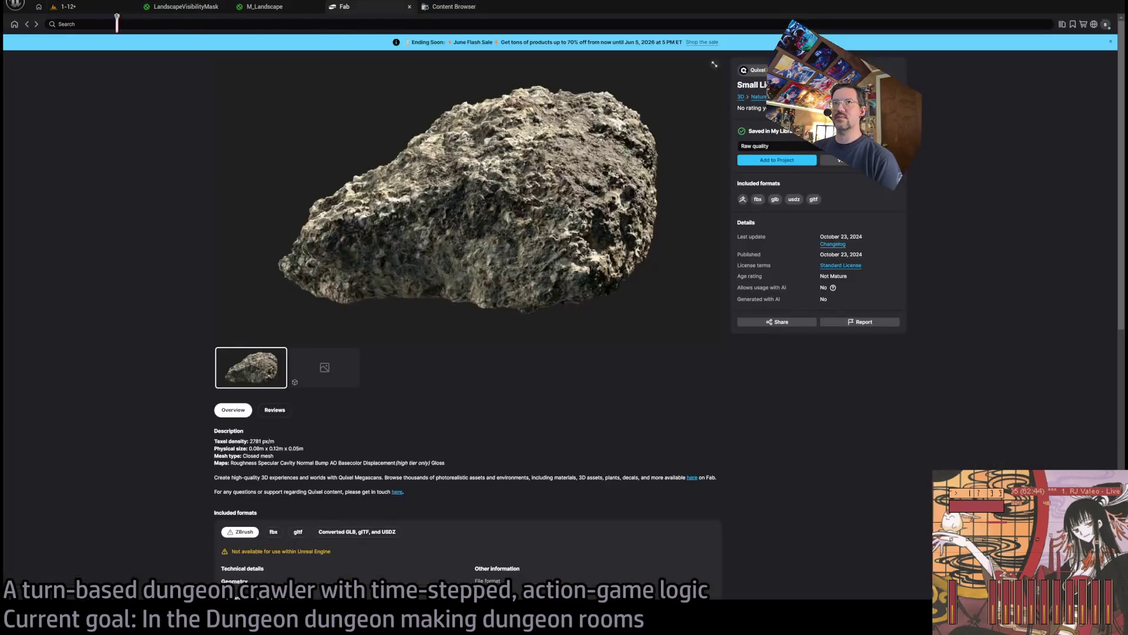
pyautogui.click(27, 25)
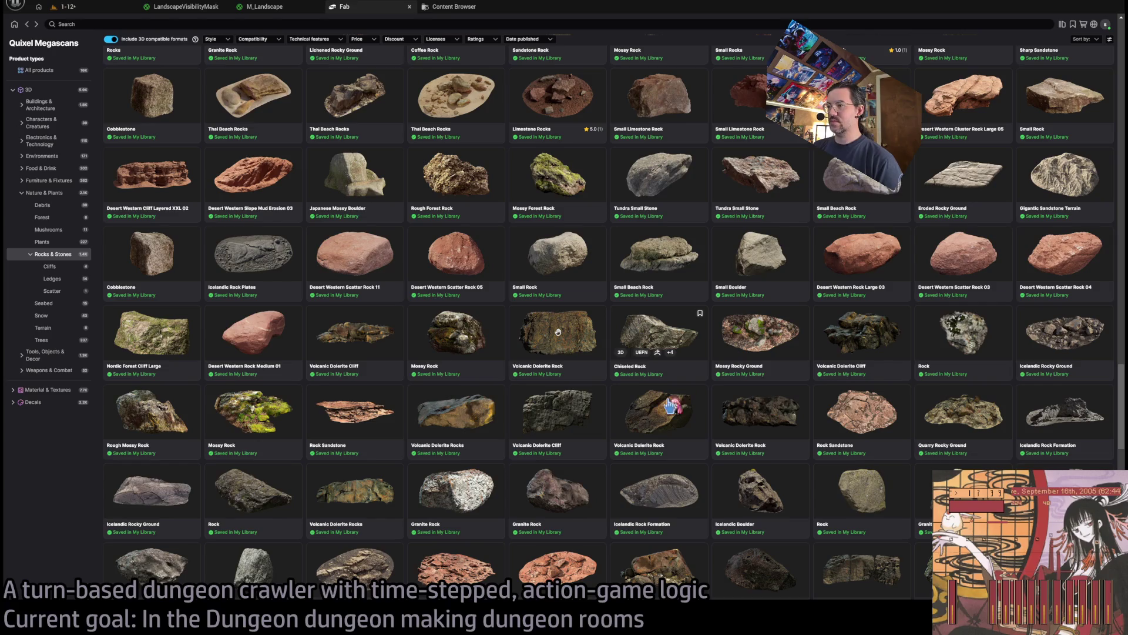
# Open the Volcanic Dolerite Cliff page, add it to the project, and go back to the grid
pyautogui.scroll(-1, 567, 424)
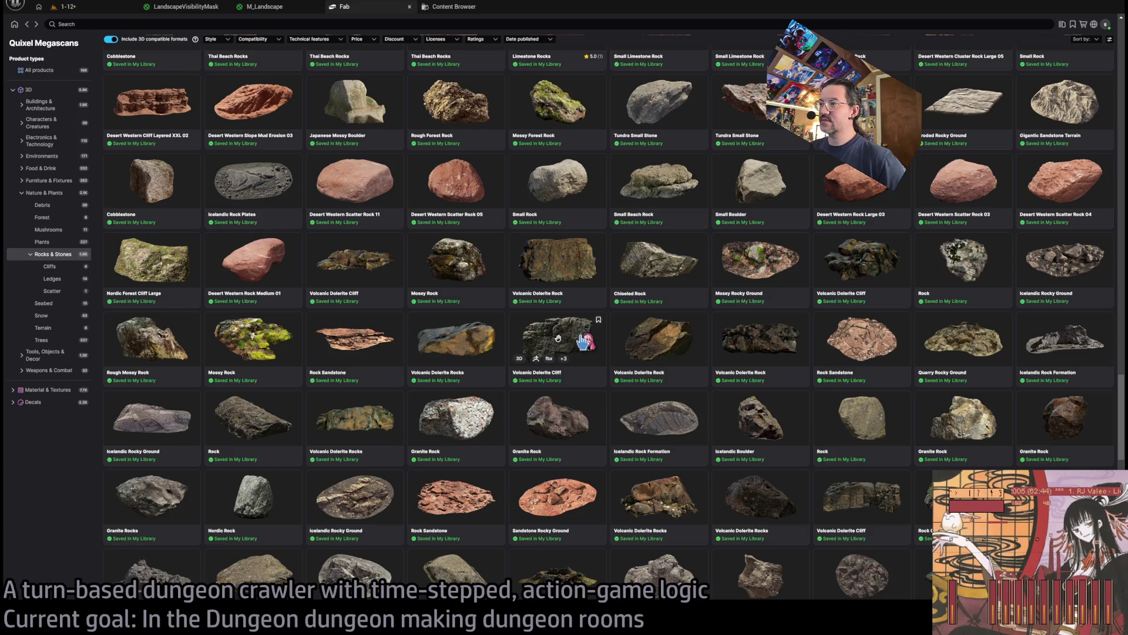
pyautogui.click(580, 338)
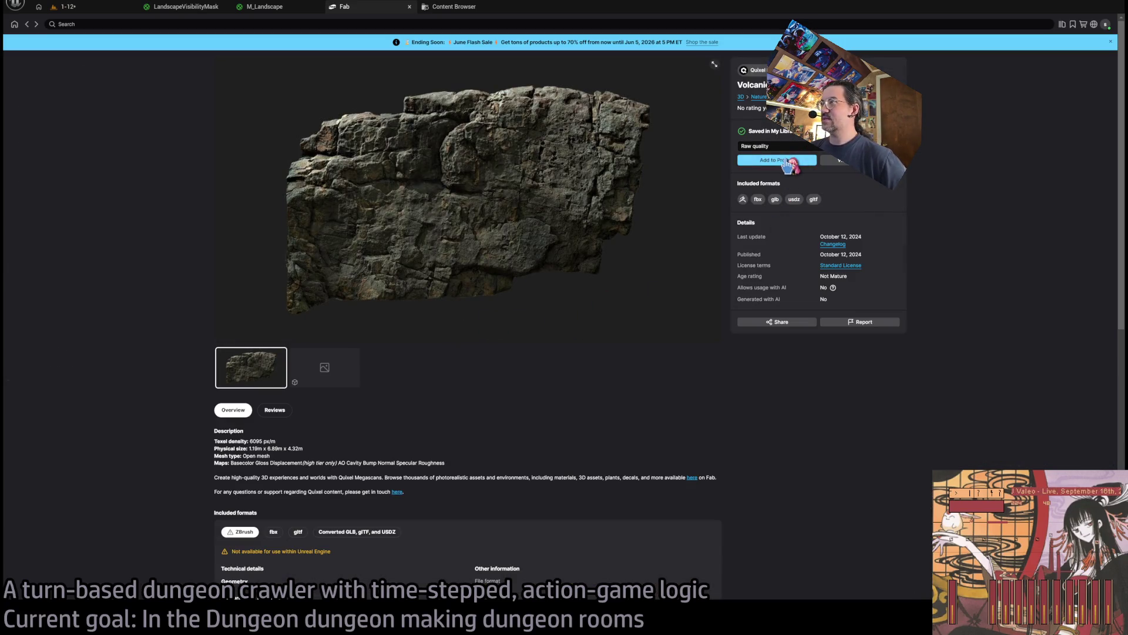
pyautogui.click(364, 9)
pyautogui.click(27, 25)
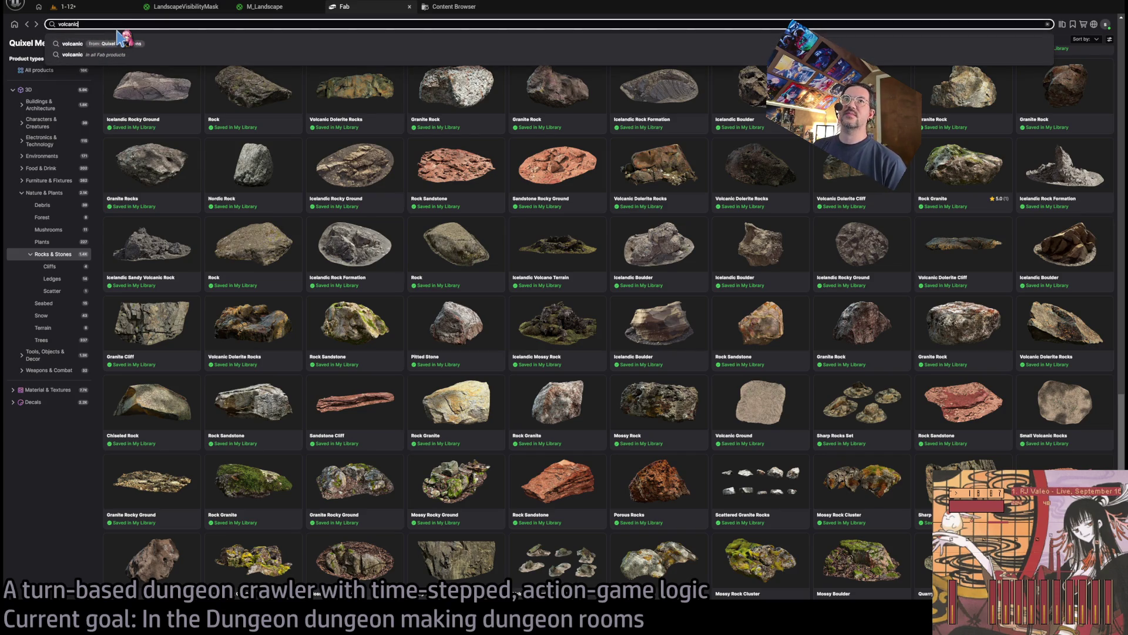
# Show Megascans results for 'volcanic' and view the Volcanic Dolerite Rocks and Cliff pages
pyautogui.click(119, 41)
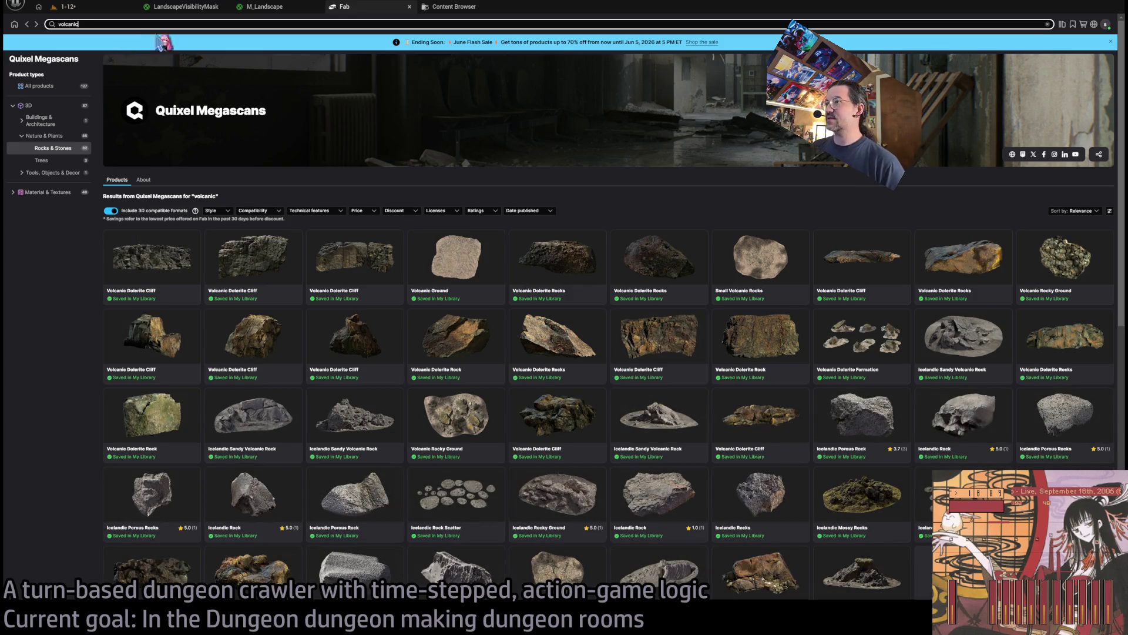
pyautogui.scroll(-1, 594, 310)
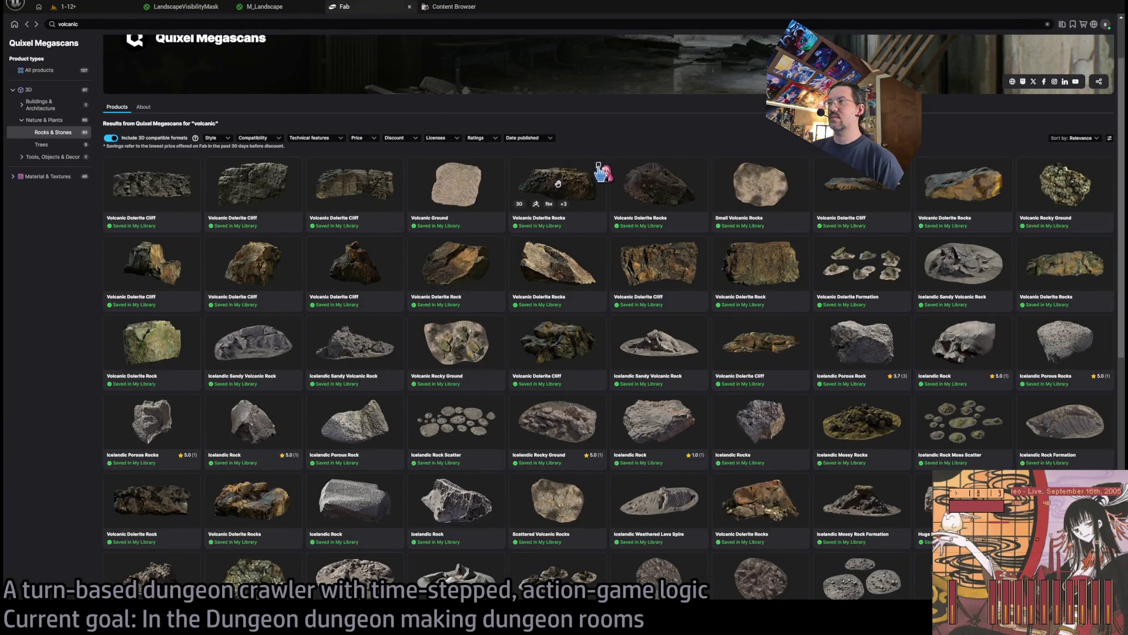
pyautogui.click(587, 182)
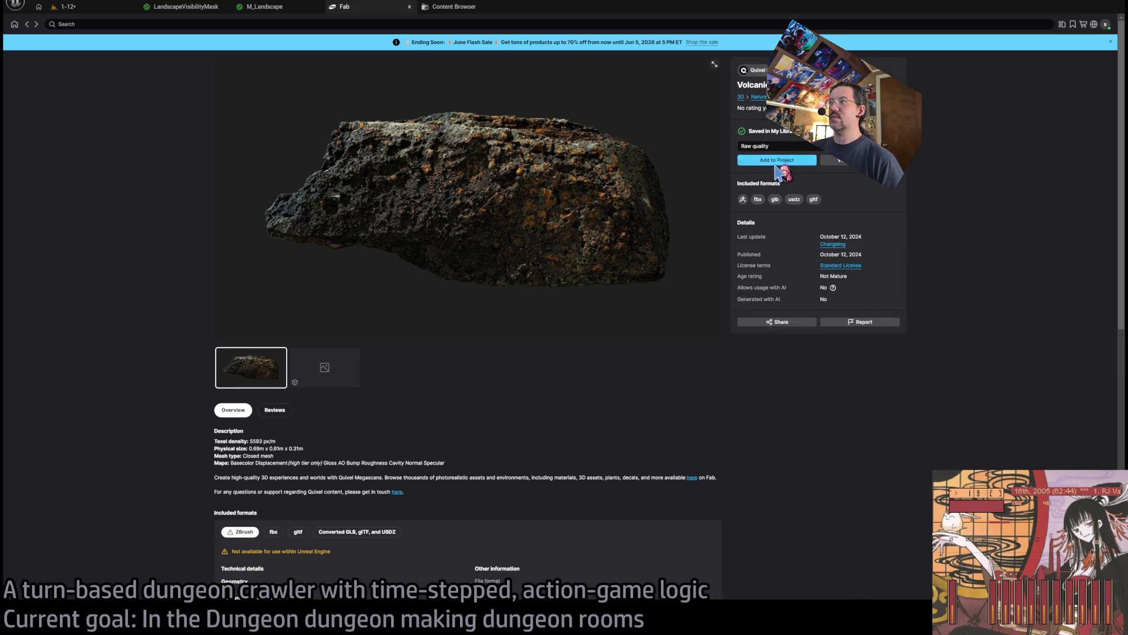
pyautogui.click(27, 24)
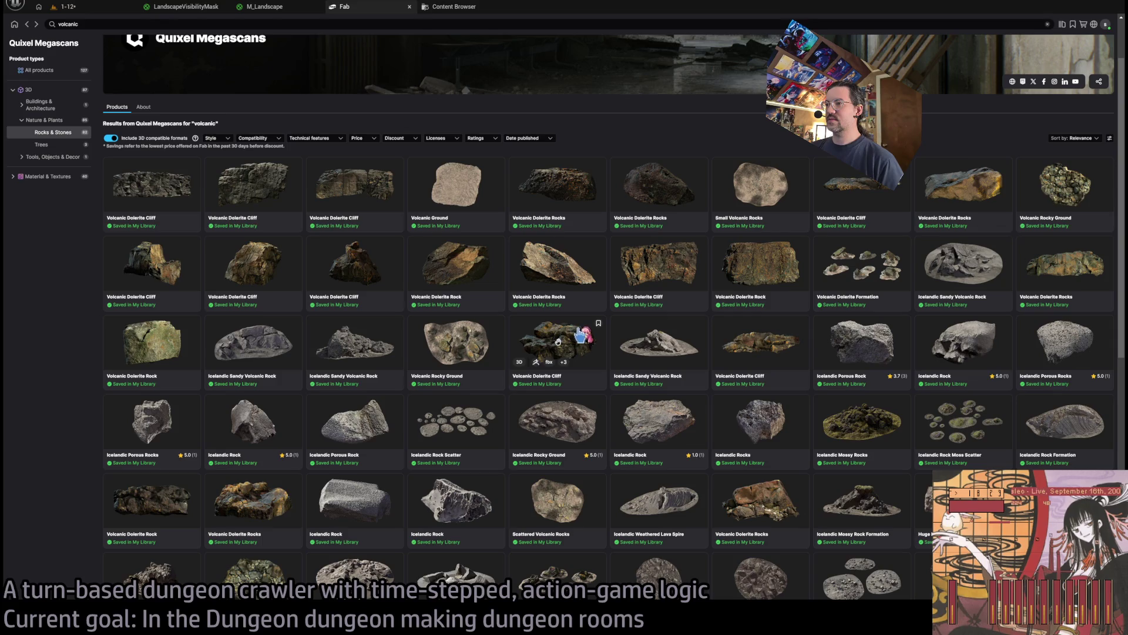
pyautogui.click(590, 348)
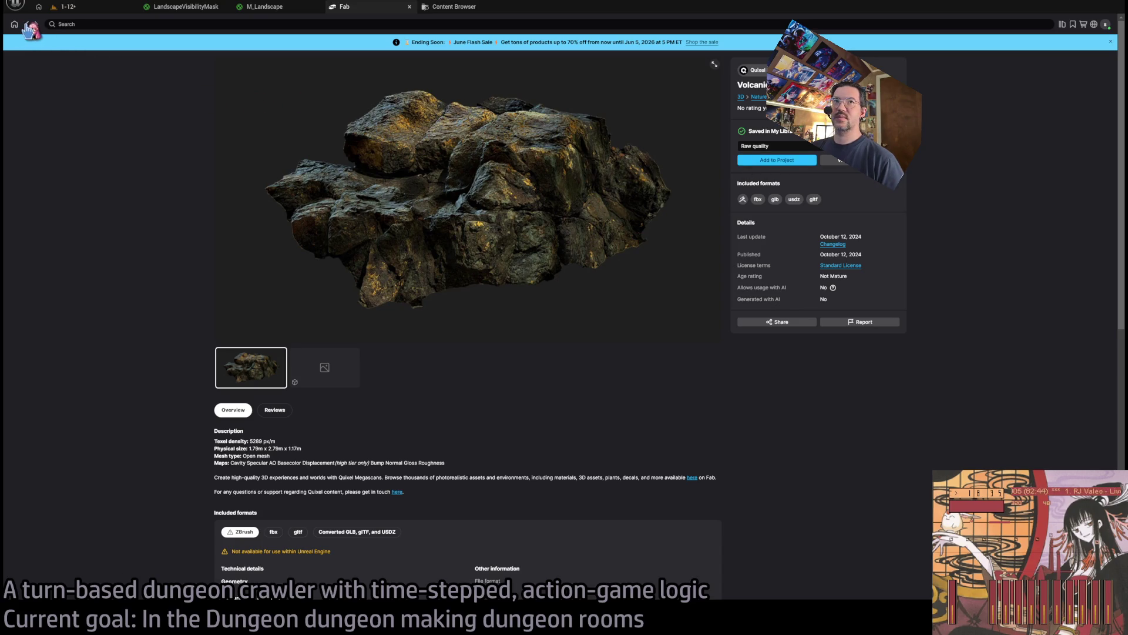
pyautogui.click(27, 25)
# Find the Granite Rock in the volcanic results and add it to the project
pyautogui.scroll(-5, 282, 376)
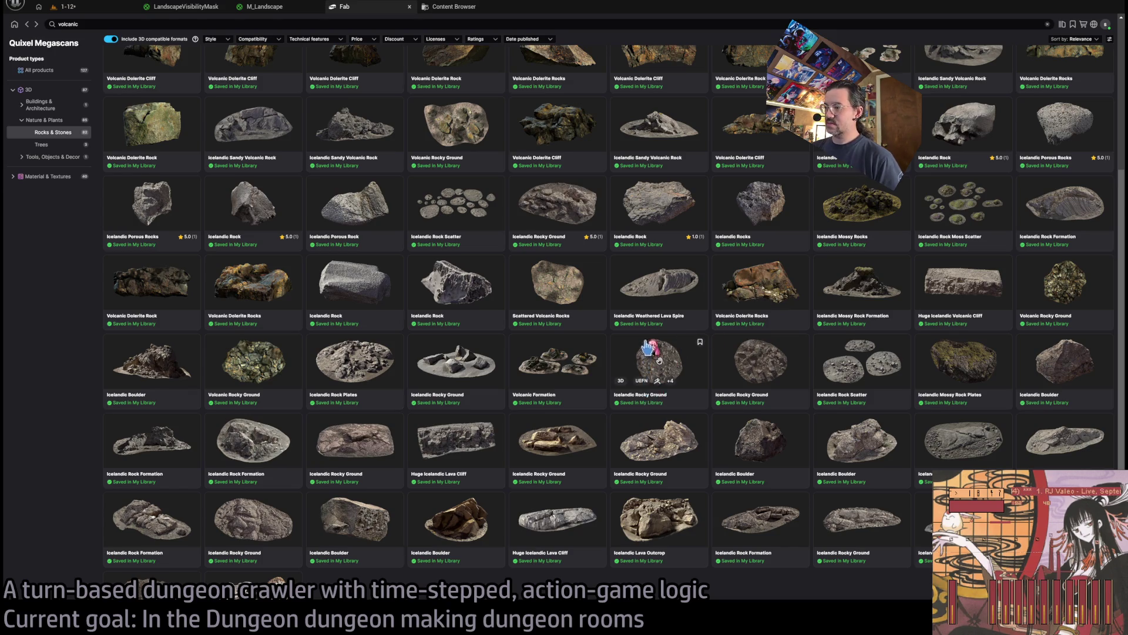
pyautogui.scroll(-3, 648, 348)
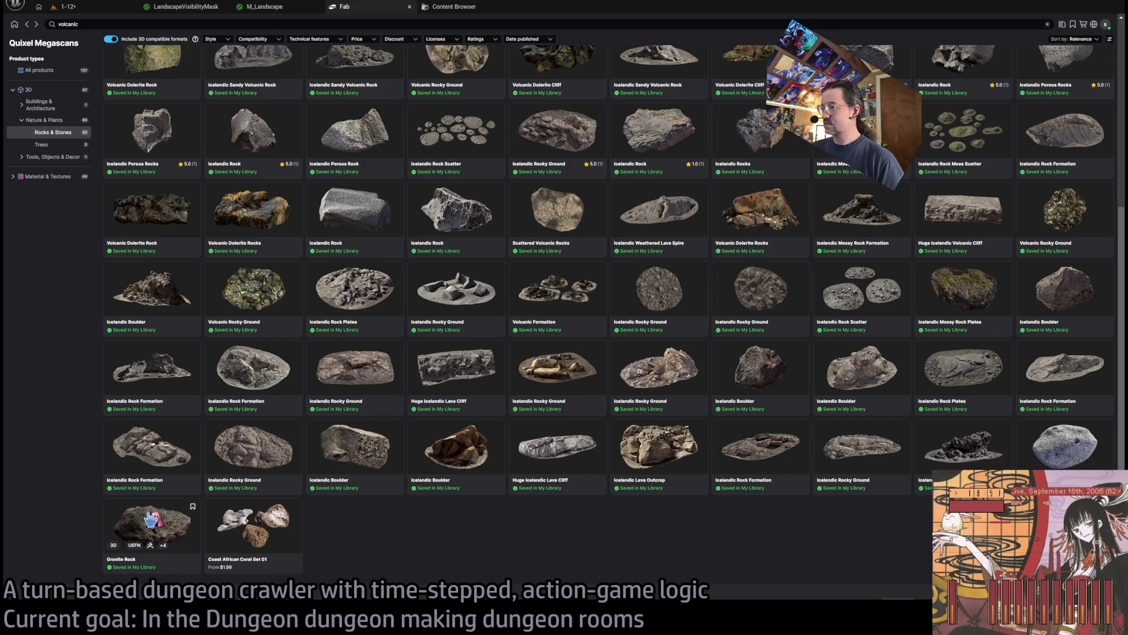
pyautogui.click(151, 517)
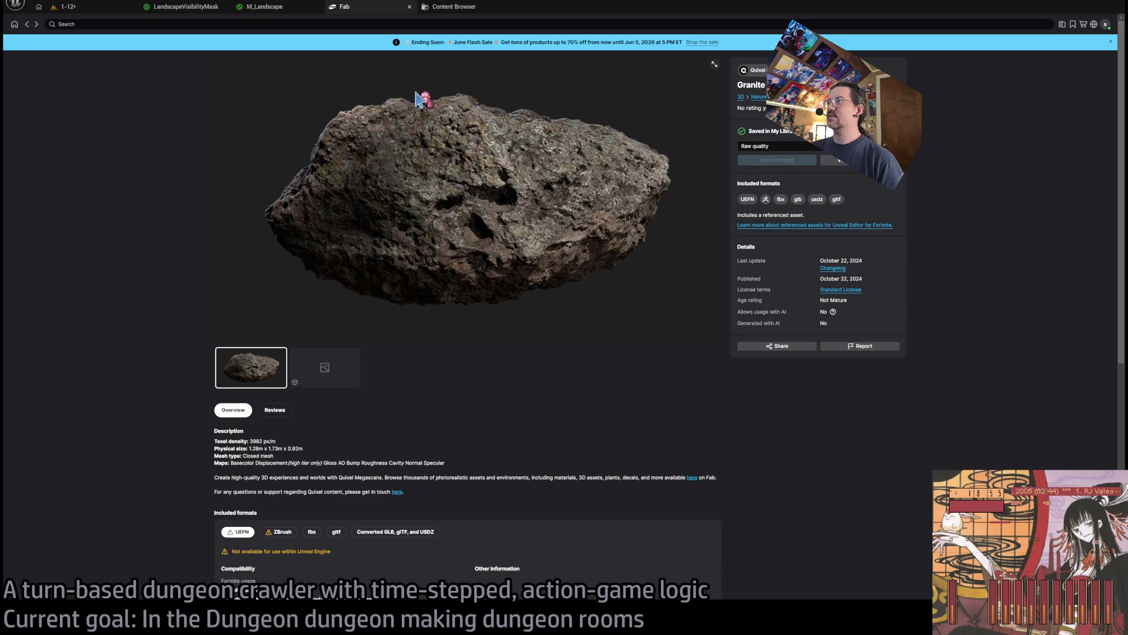
pyautogui.click(345, 7)
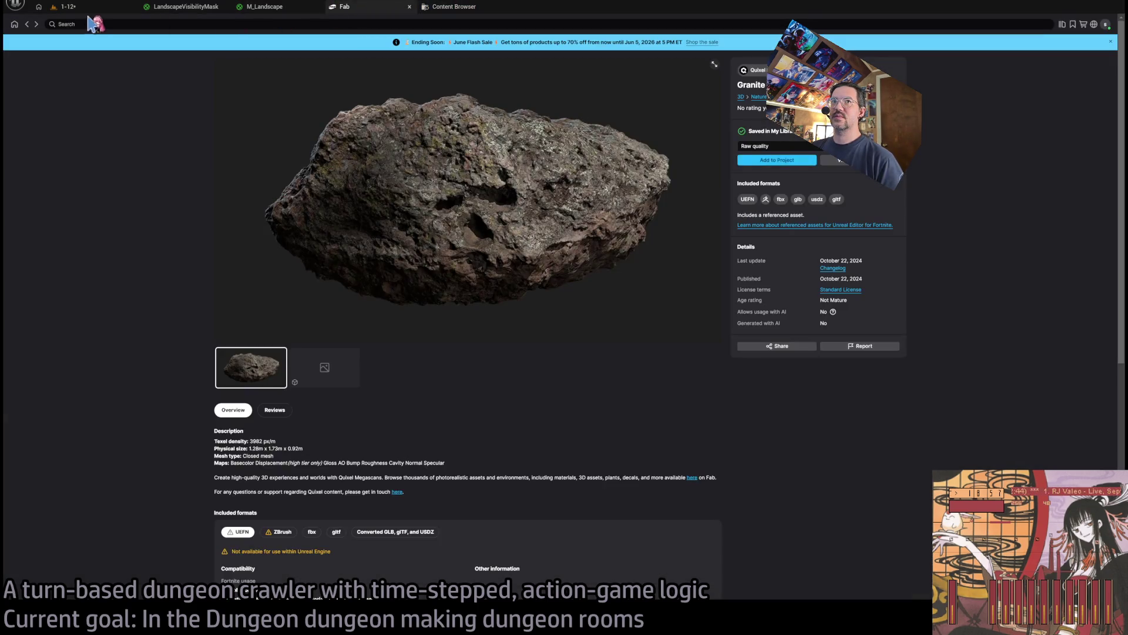
pyautogui.click(27, 24)
# Add the Icelandic Rock to the project and return to the 1-12 level
pyautogui.scroll(-10, 564, 382)
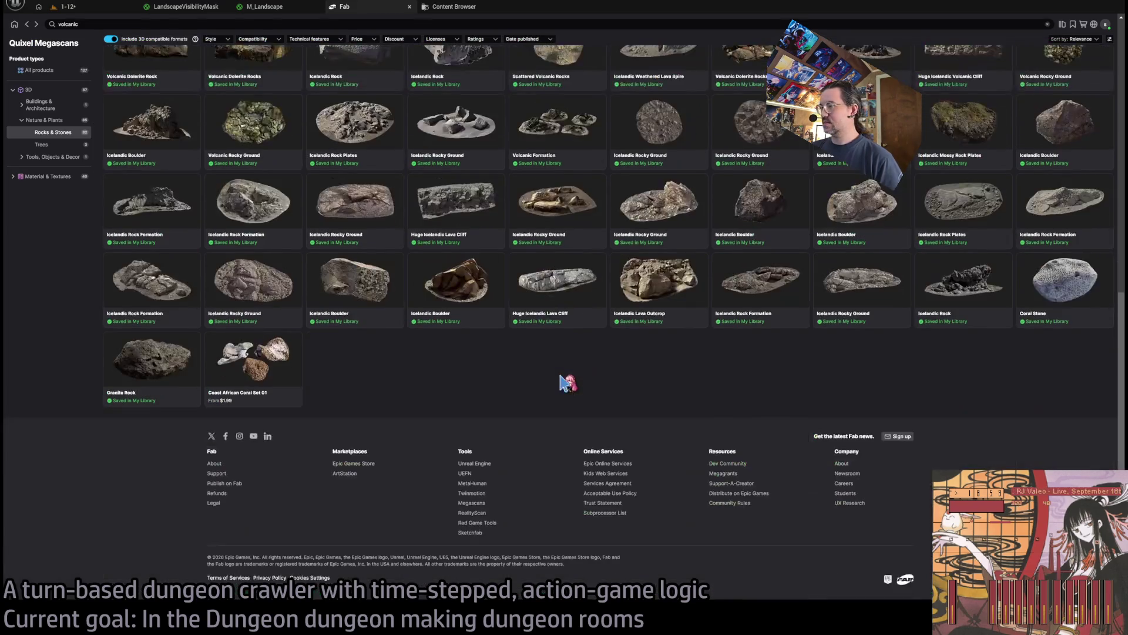
pyautogui.click(965, 276)
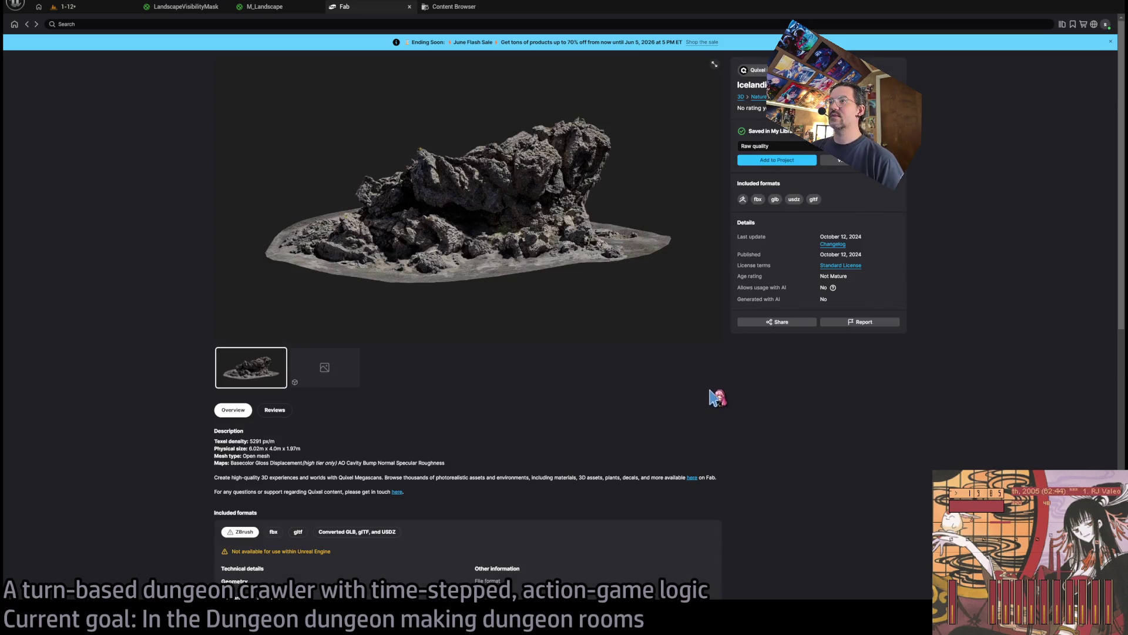
pyautogui.click(776, 160)
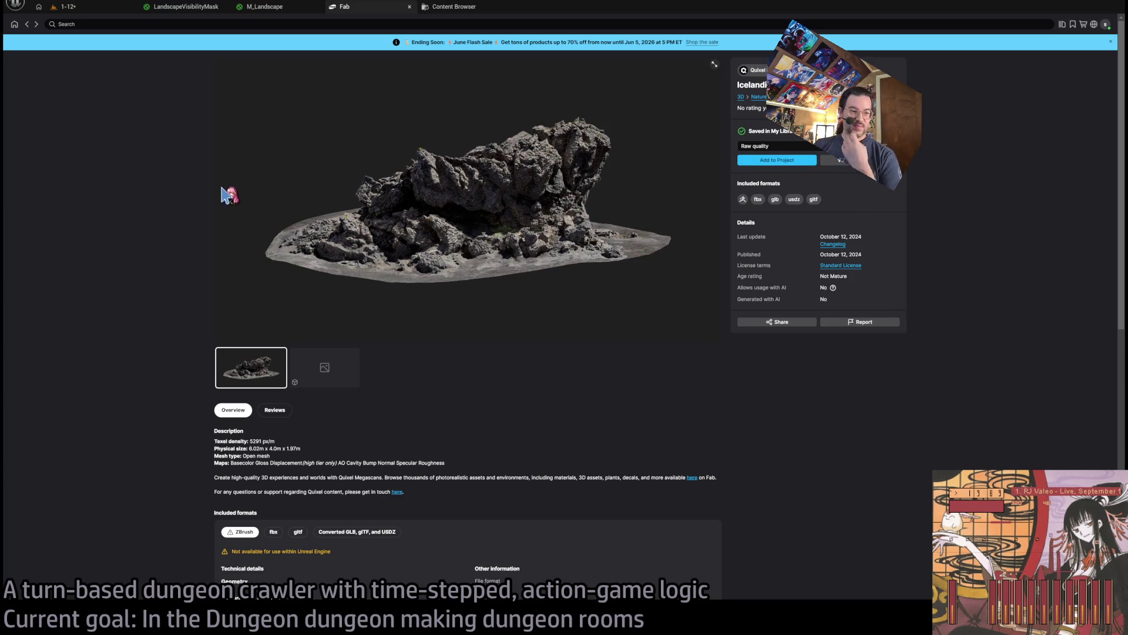
pyautogui.click(100, 8)
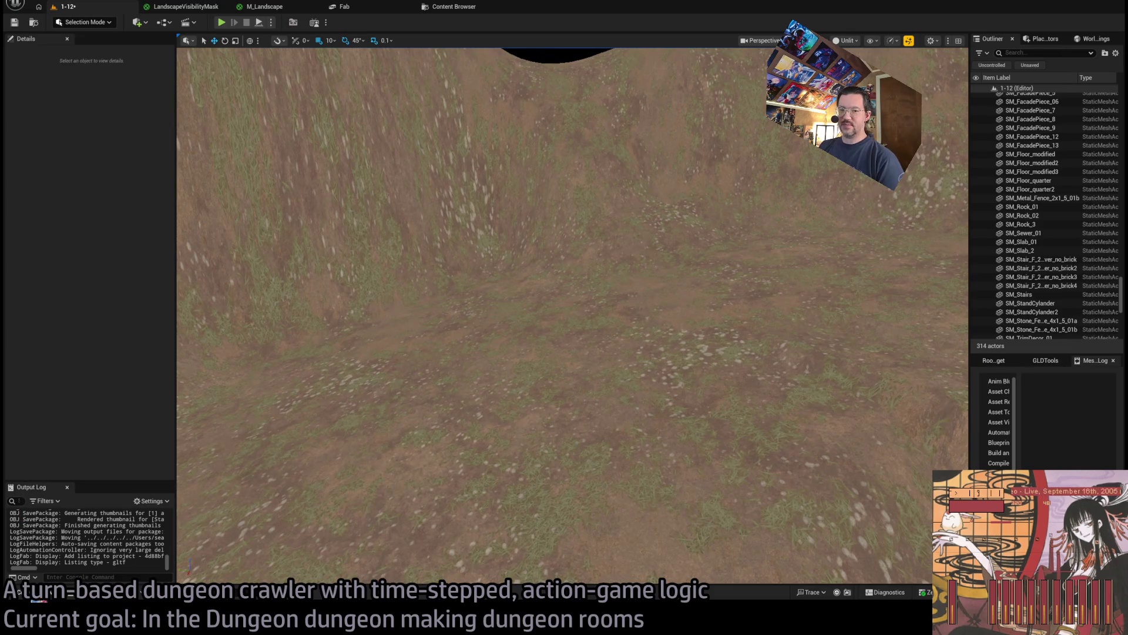
# Open the Content Drawer and expand Fab > Megascans > 3D to view the imported rock folders
pyautogui.click(20, 593)
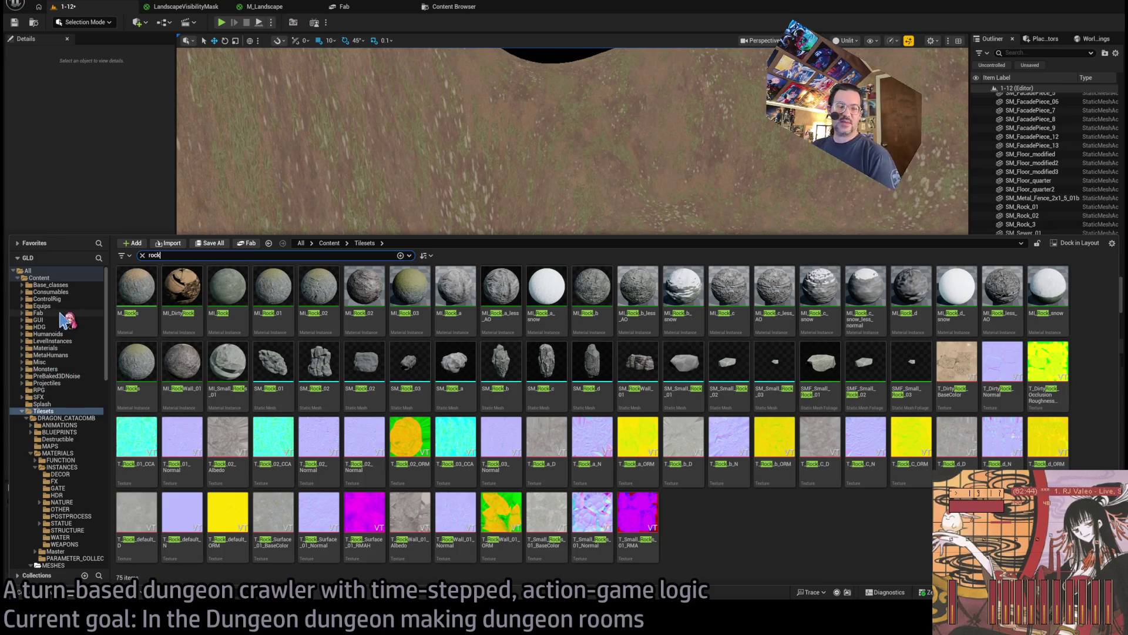
pyautogui.click(38, 313)
pyautogui.doubleClick(41, 312)
pyautogui.doubleClick(53, 320)
pyautogui.doubleClick(59, 327)
pyautogui.click(75, 334)
pyautogui.click(59, 326)
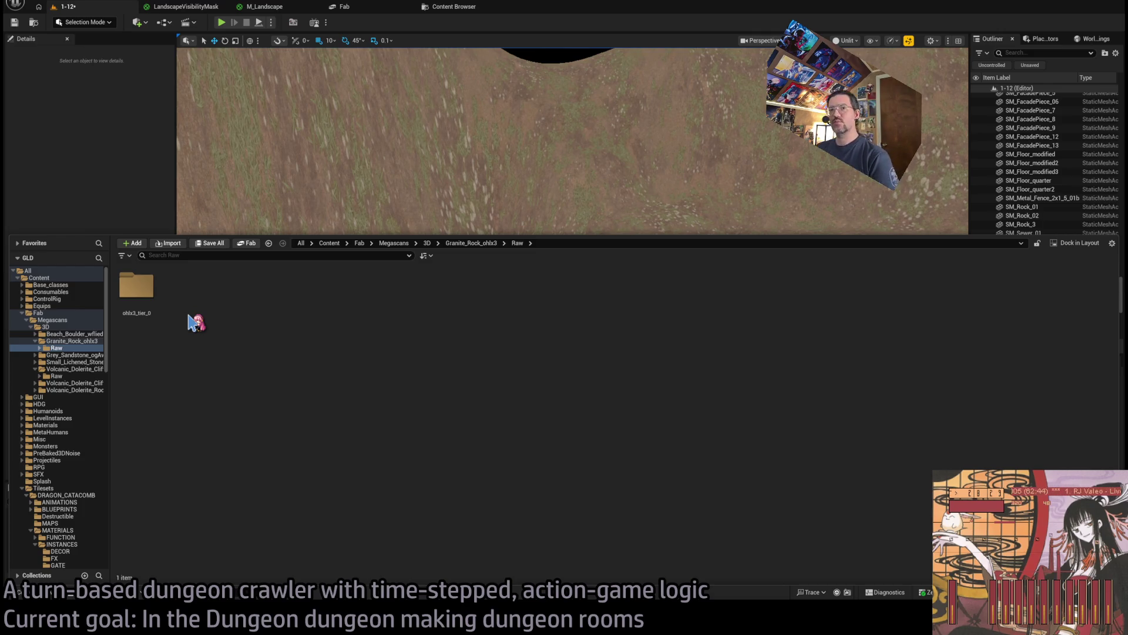
pyautogui.click(67, 326)
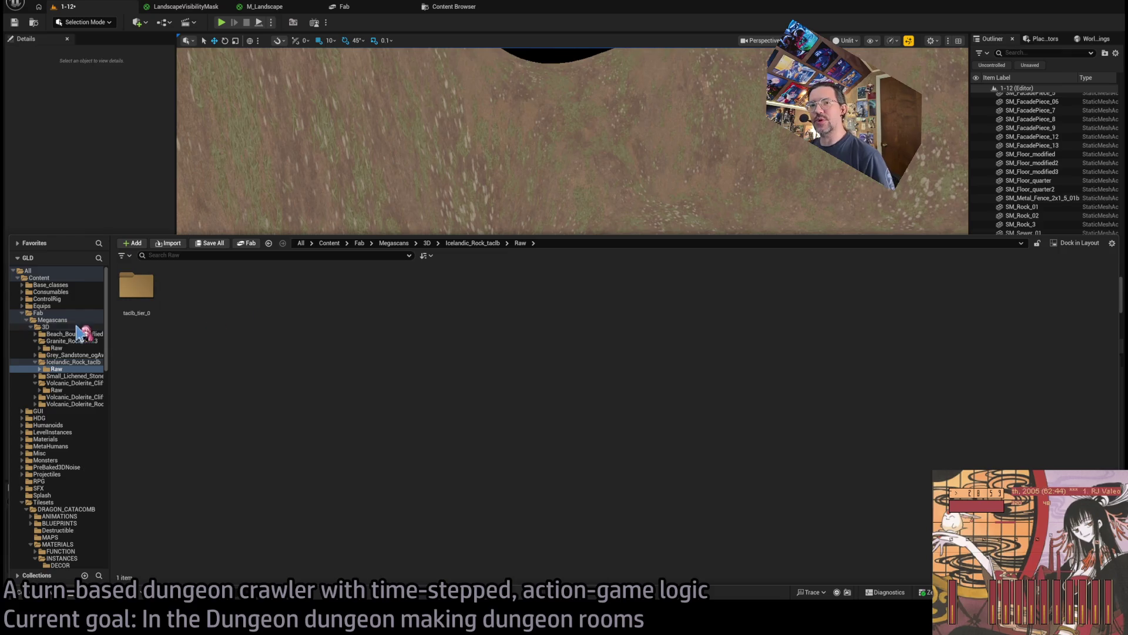
# Filter the 3D folder to StaticMesh assets, select all seven rocks, and open them
pyautogui.click(47, 327)
pyautogui.click(218, 256)
pyautogui.write('static')
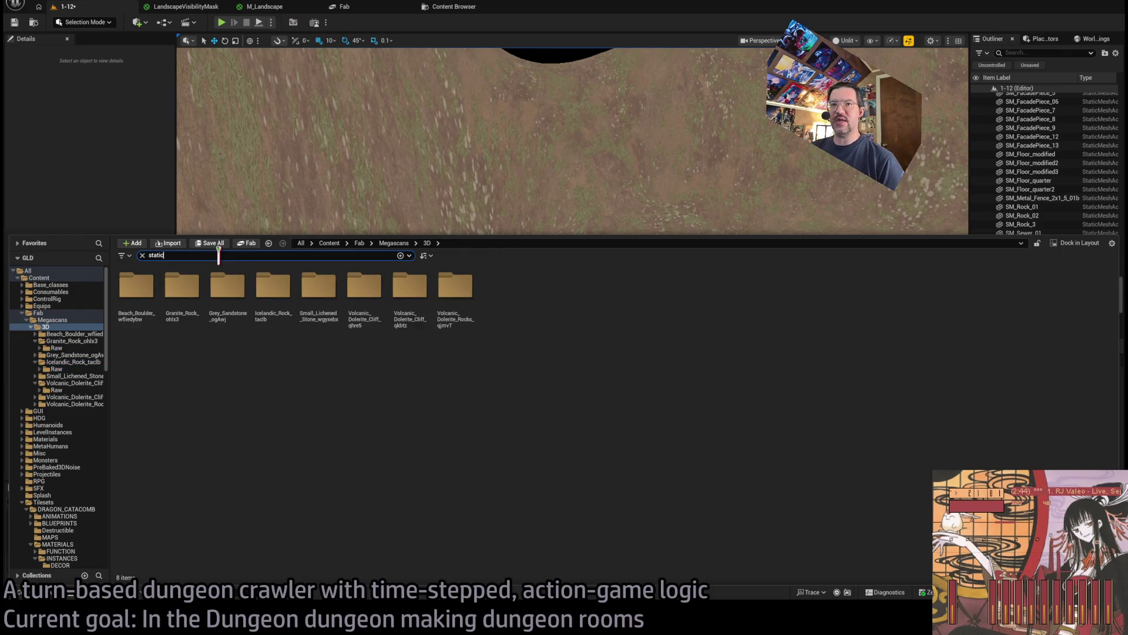
pyautogui.press('Down')
pyautogui.press('Return')
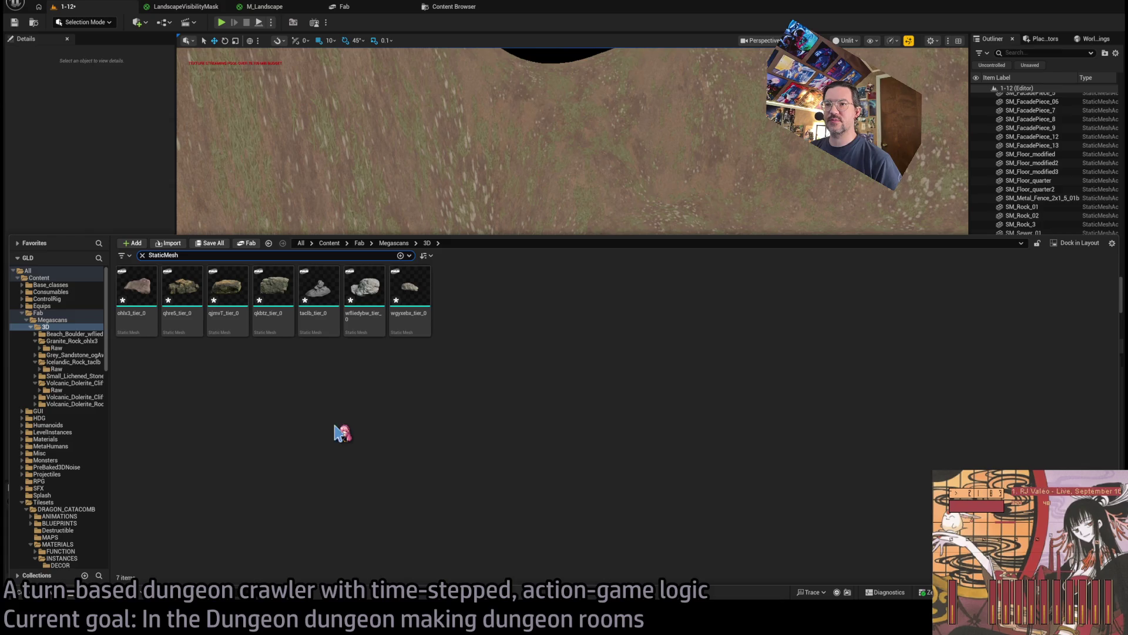
pyautogui.click(410, 288)
pyautogui.keyDown('shift'); pyautogui.click(136, 288); pyautogui.keyUp('shift')
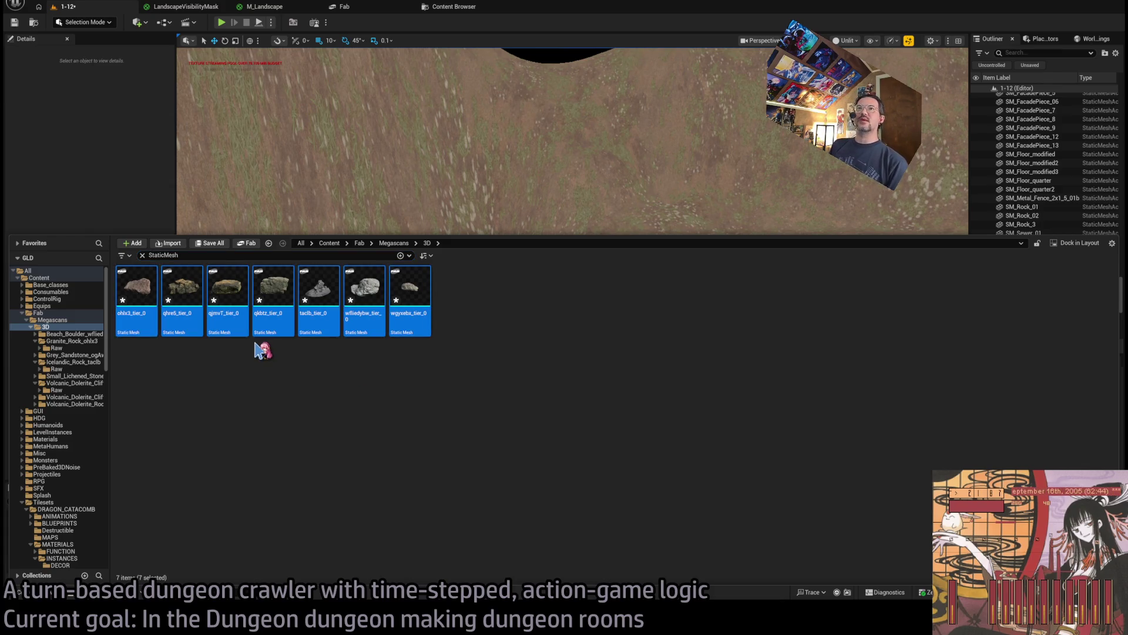
pyautogui.press('Return')
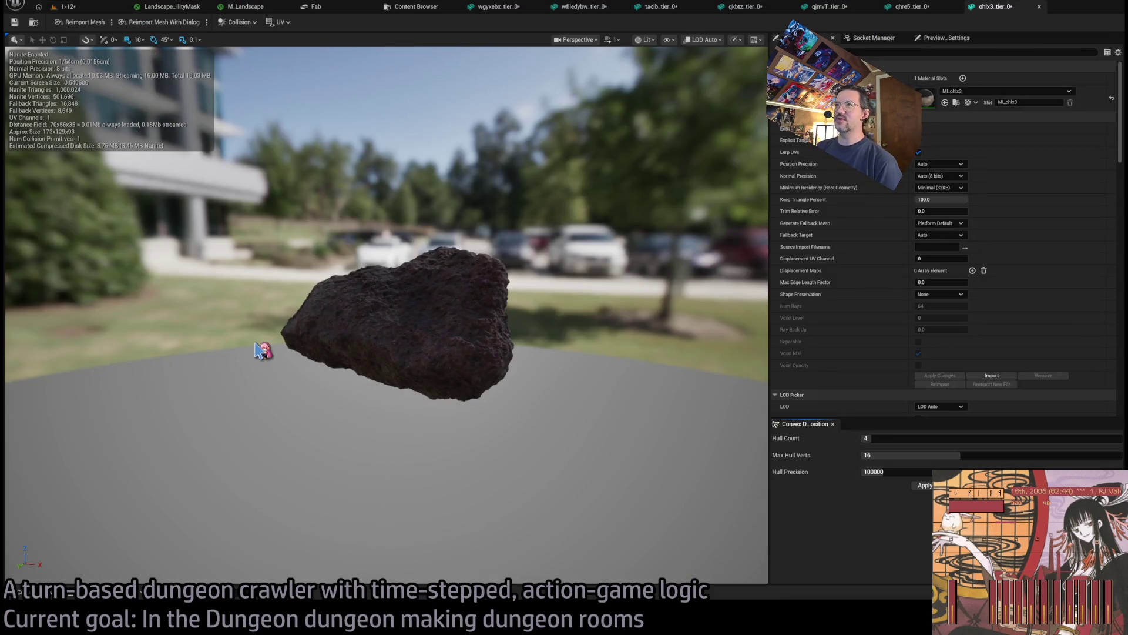
# Switch to the wgysabx_tier_0 rock mesh, frame it, and view it in wireframe
pyautogui.click(509, 8)
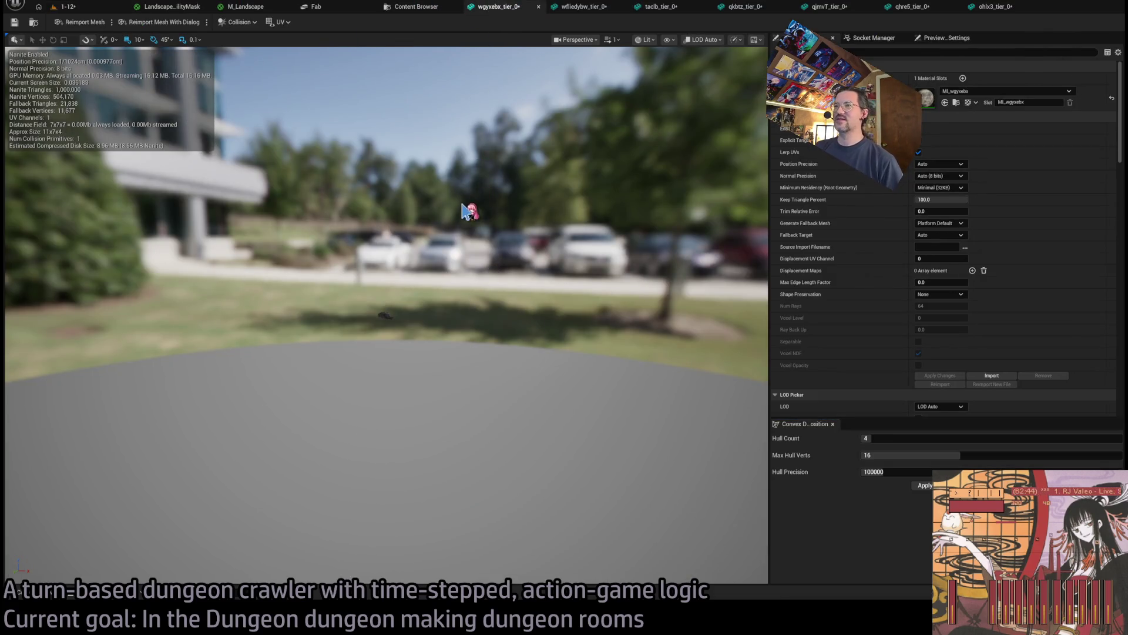
pyautogui.press('f')
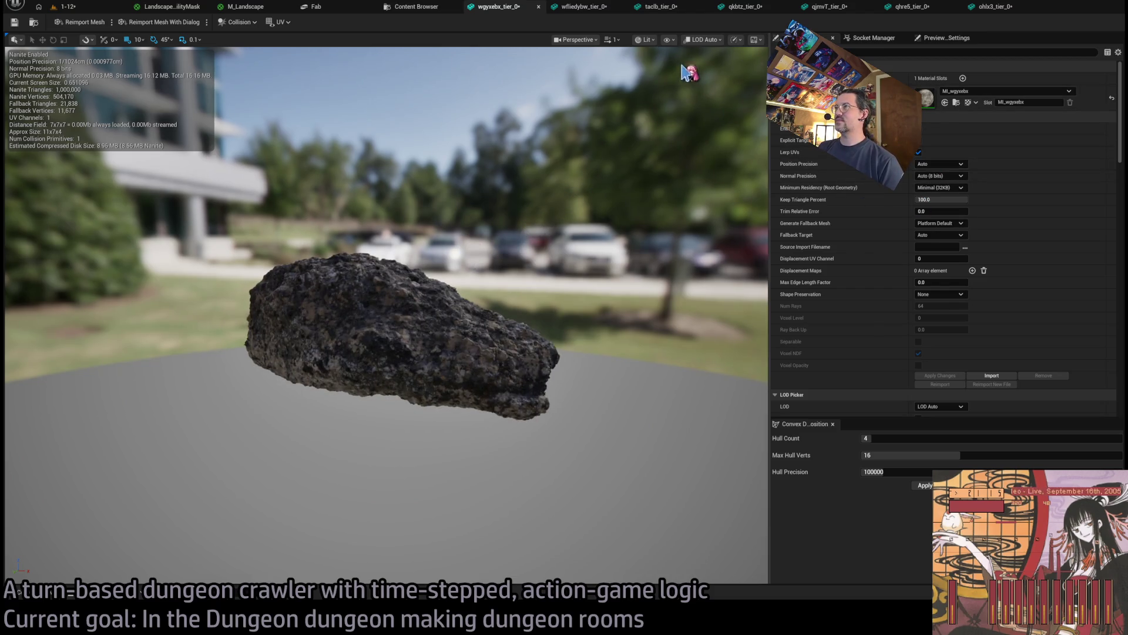
pyautogui.hotkey('alt', '2')
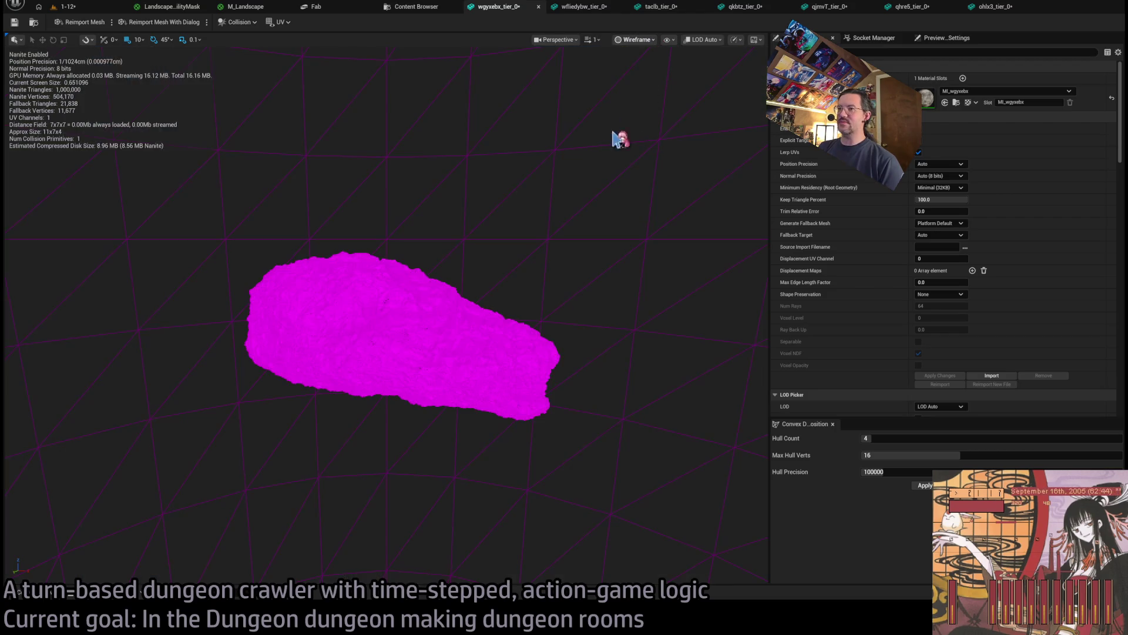
pyautogui.scroll(-3, 616, 139)
pyautogui.scroll(-3, 386, 317)
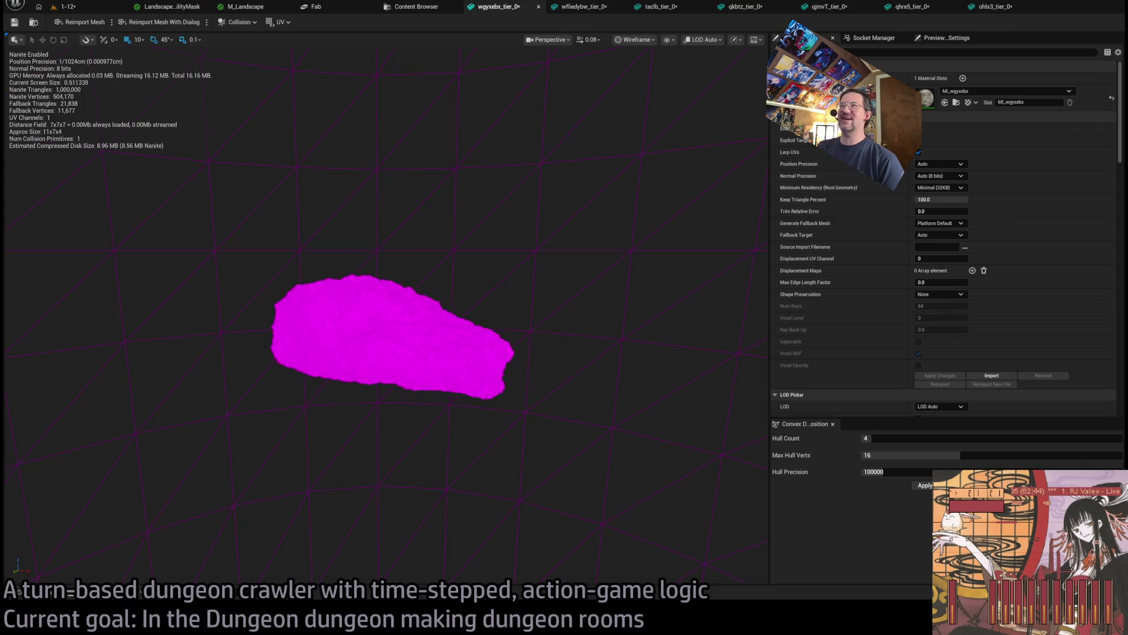
pyautogui.scroll(5, 385, 317)
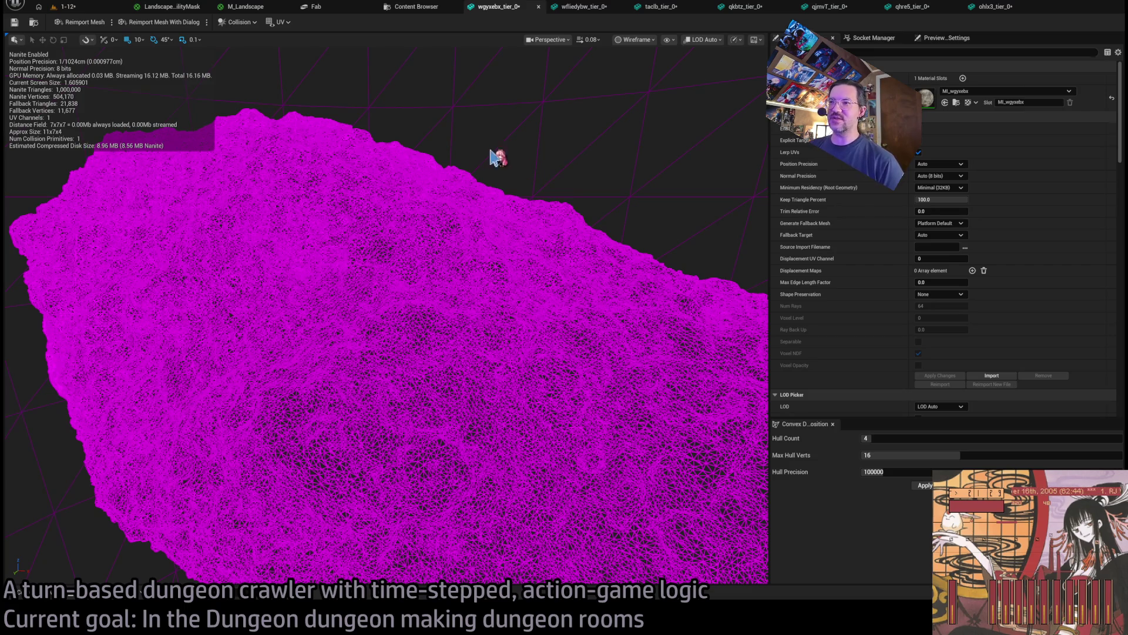
pyautogui.scroll(-5, 496, 157)
pyautogui.scroll(4, 496, 156)
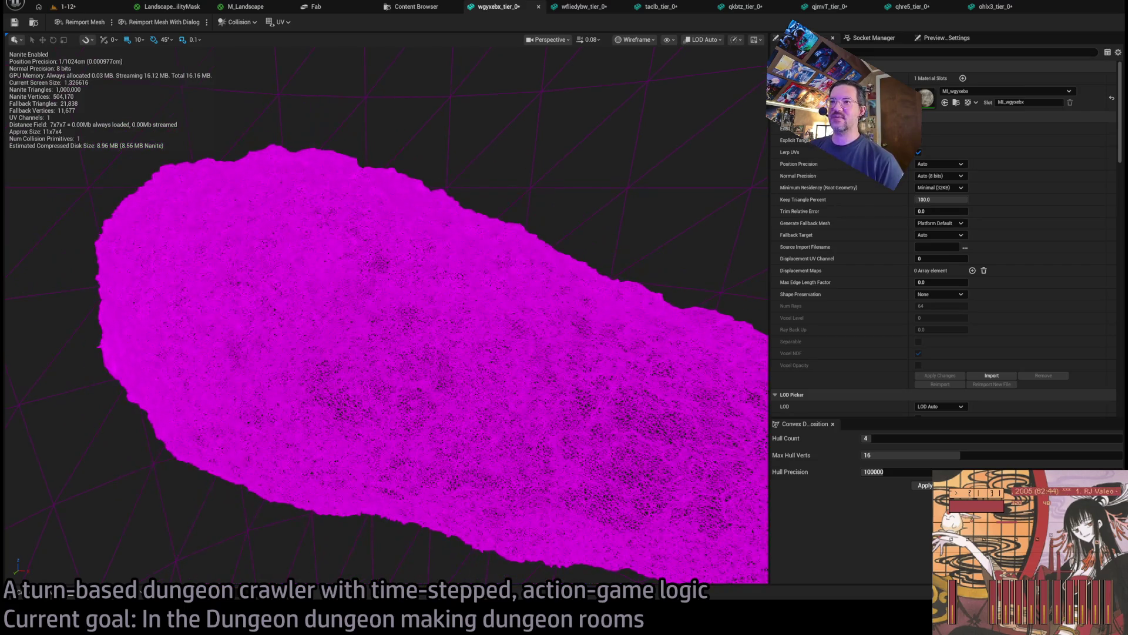
pyautogui.scroll(10, 423, 329)
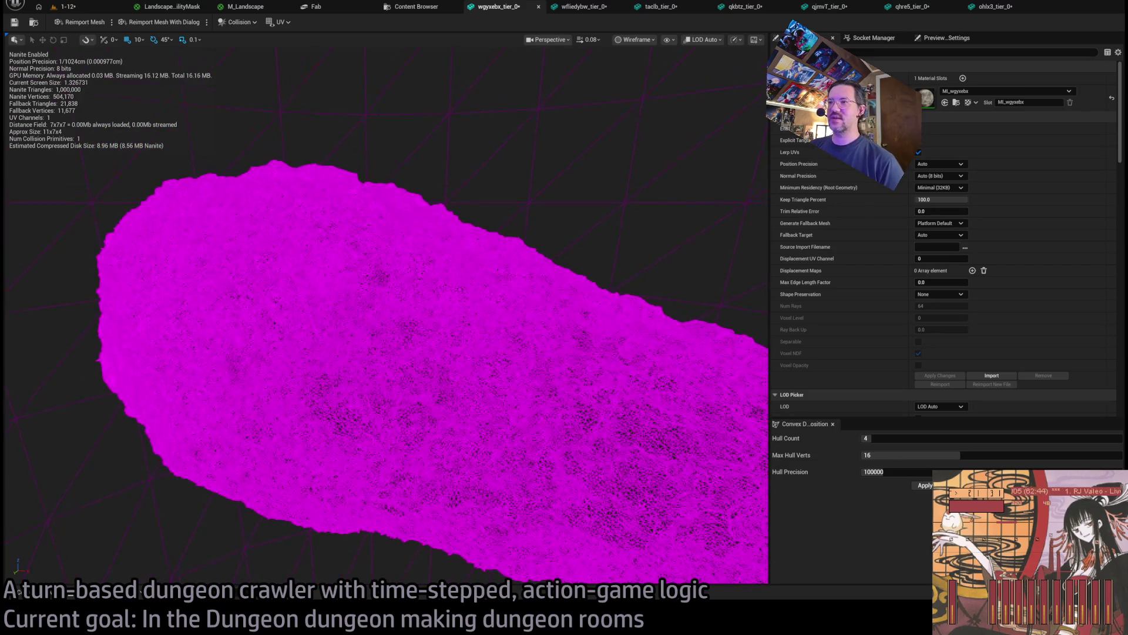
pyautogui.scroll(-8, 637, 135)
pyautogui.scroll(2, 637, 134)
pyautogui.scroll(-2, 636, 134)
# Set Nanite Keep Triangle Percent to 25 and apply it, leaving 250,592 triangles
pyautogui.click(940, 200)
pyautogui.write('25')
pyautogui.press('Return')
pyautogui.click(941, 375)
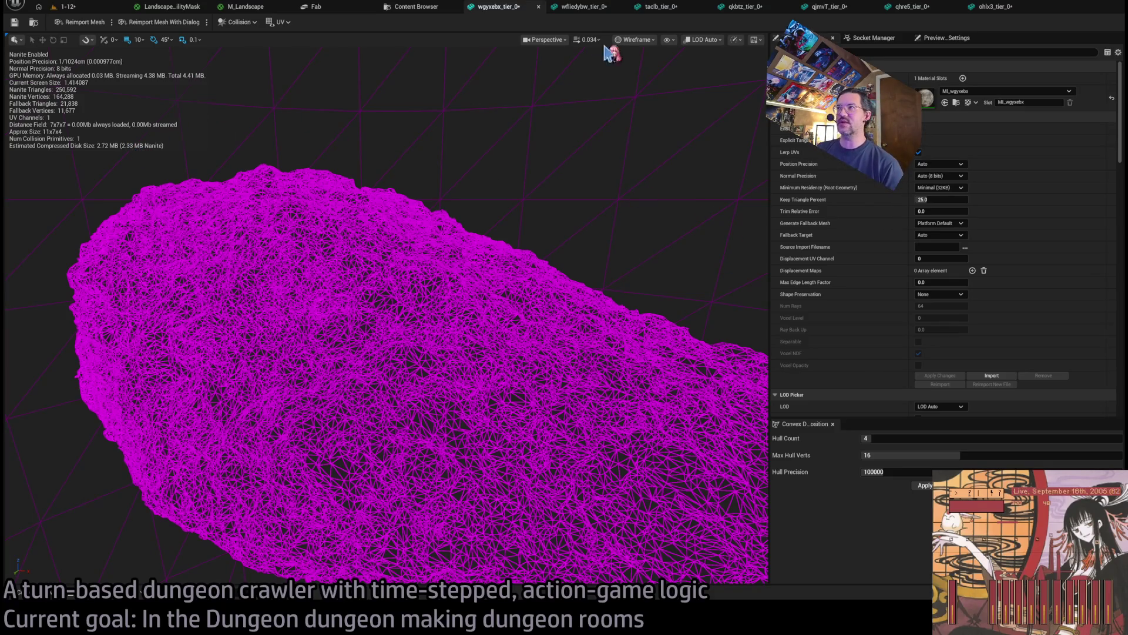
# Inspect the rock in lit shading up close, then return to wireframe view
pyautogui.hotkey('alt', '4')
pyautogui.press('f')
pyautogui.moveTo(385, 318)
pyautogui.mouseDown()
pyautogui.moveTo(376, 306)
pyautogui.moveTo(388, 329)
pyautogui.moveTo(376, 317)
pyautogui.mouseUp()
pyautogui.moveTo(541, 177)
pyautogui.mouseDown()
pyautogui.moveTo(529, 188)
pyautogui.moveTo(542, 176)
pyautogui.mouseUp()
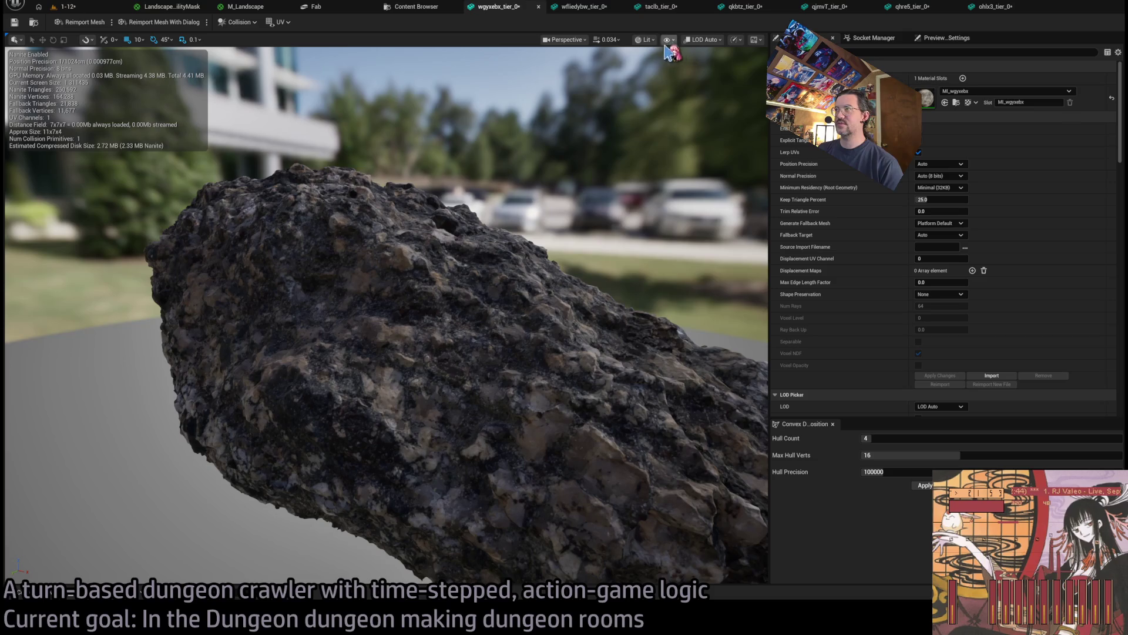
pyautogui.hotkey('alt', '2')
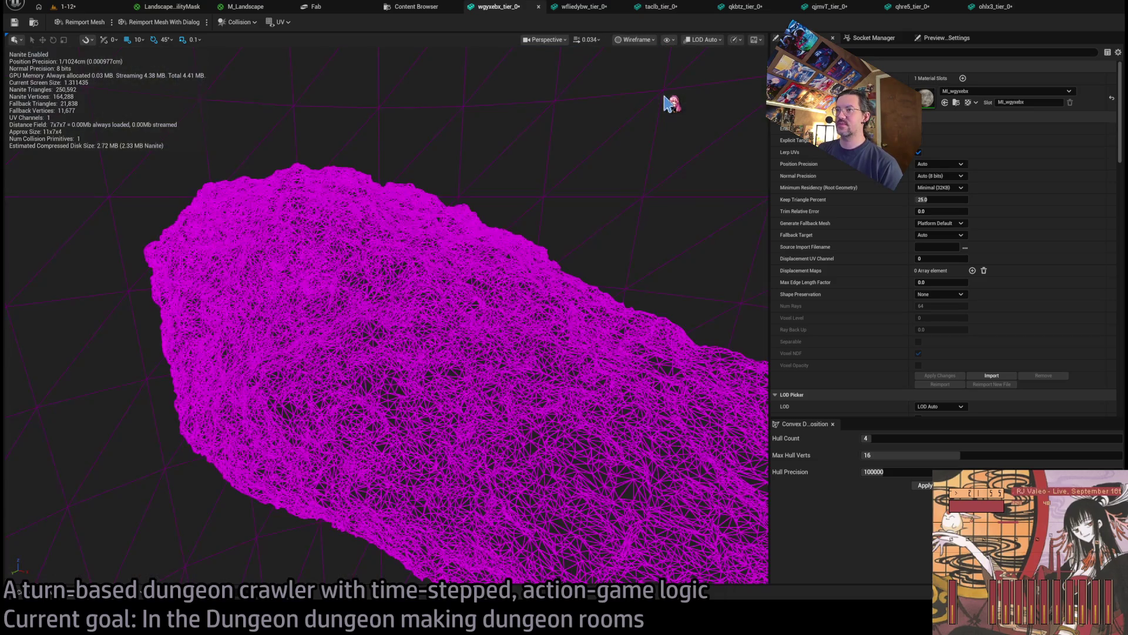
# Set Keep Triangle Percent to 12.5, apply it for 125,822 triangles, and orbit to check
pyautogui.click(940, 199)
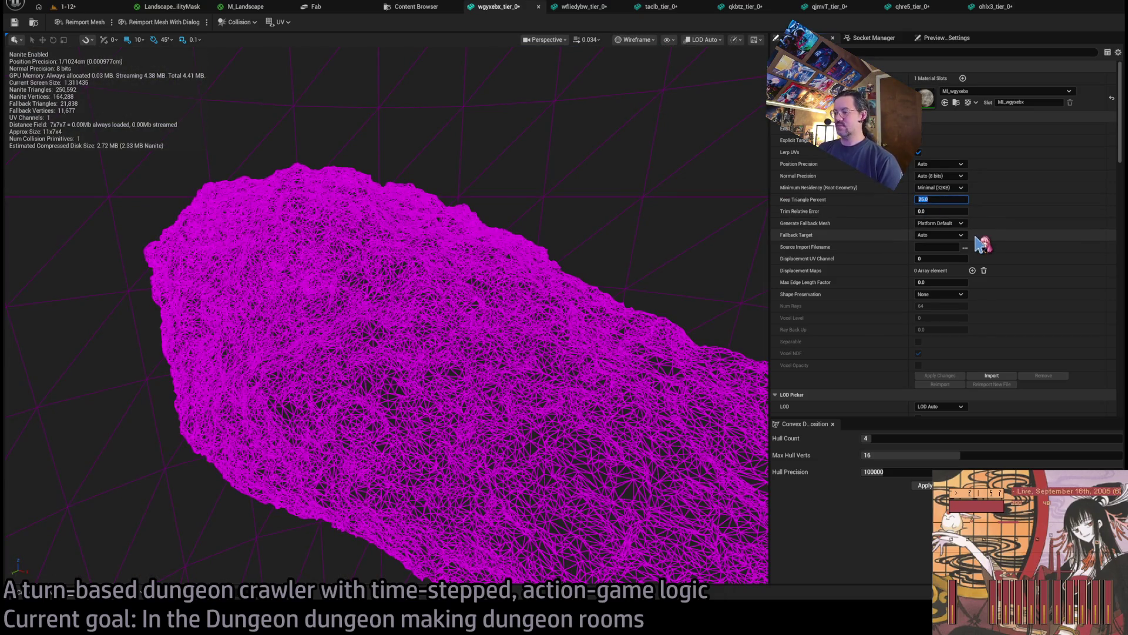
pyautogui.write('12.5')
pyautogui.press('Return')
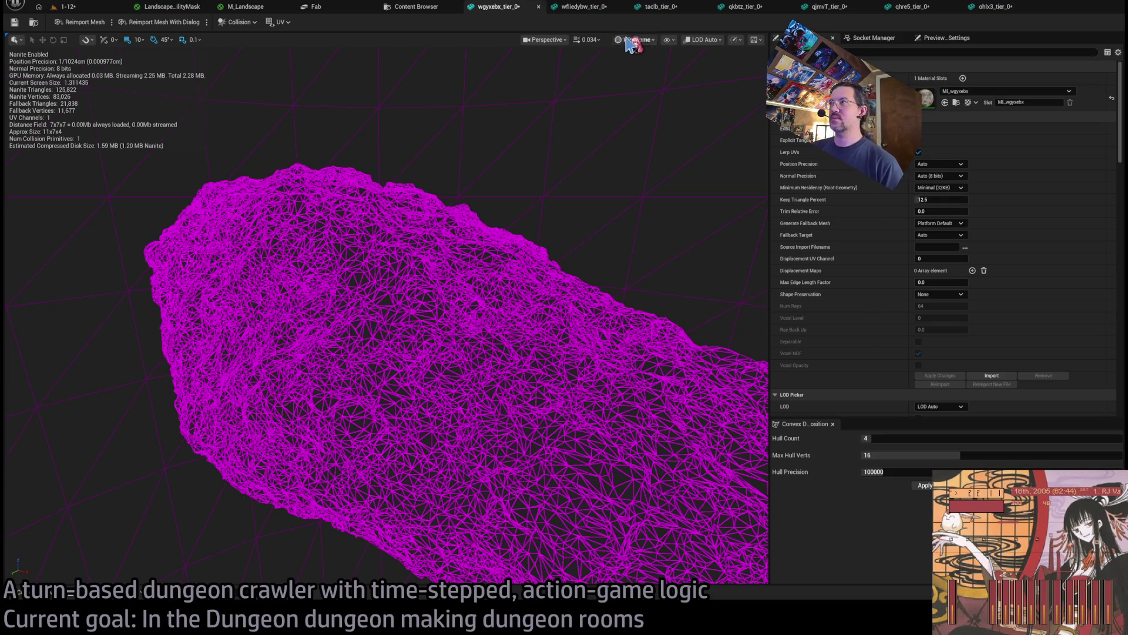
pyautogui.hotkey('alt', '4')
pyautogui.moveTo(569, 228); pyautogui.dragTo(569, 211)
pyautogui.click(938, 199)
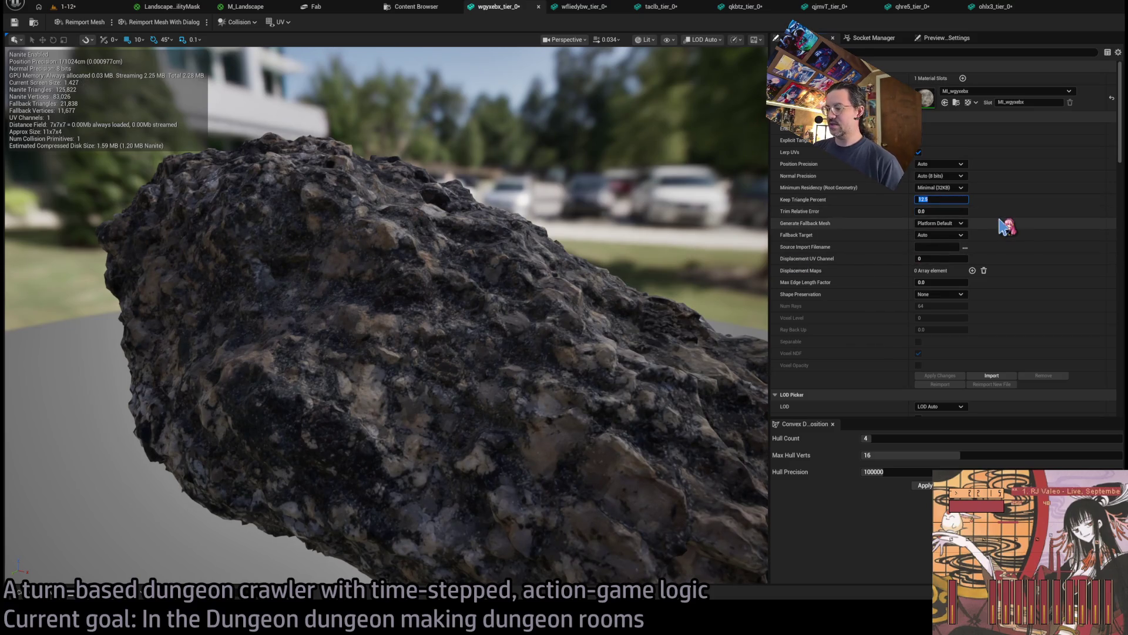
pyautogui.click(943, 376)
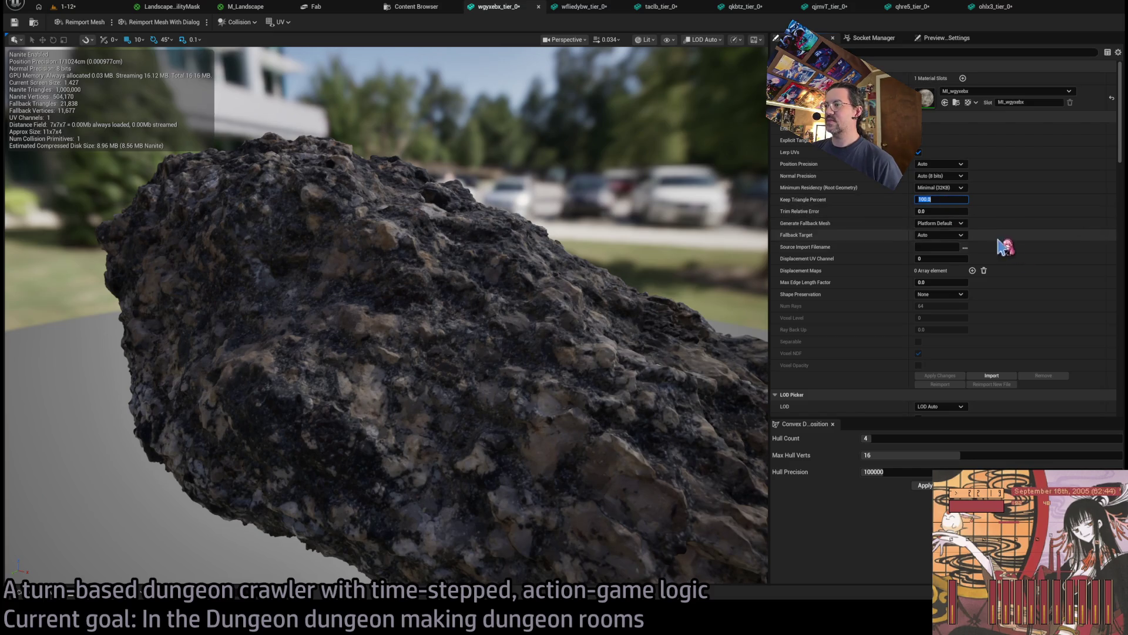
pyautogui.press('Return')
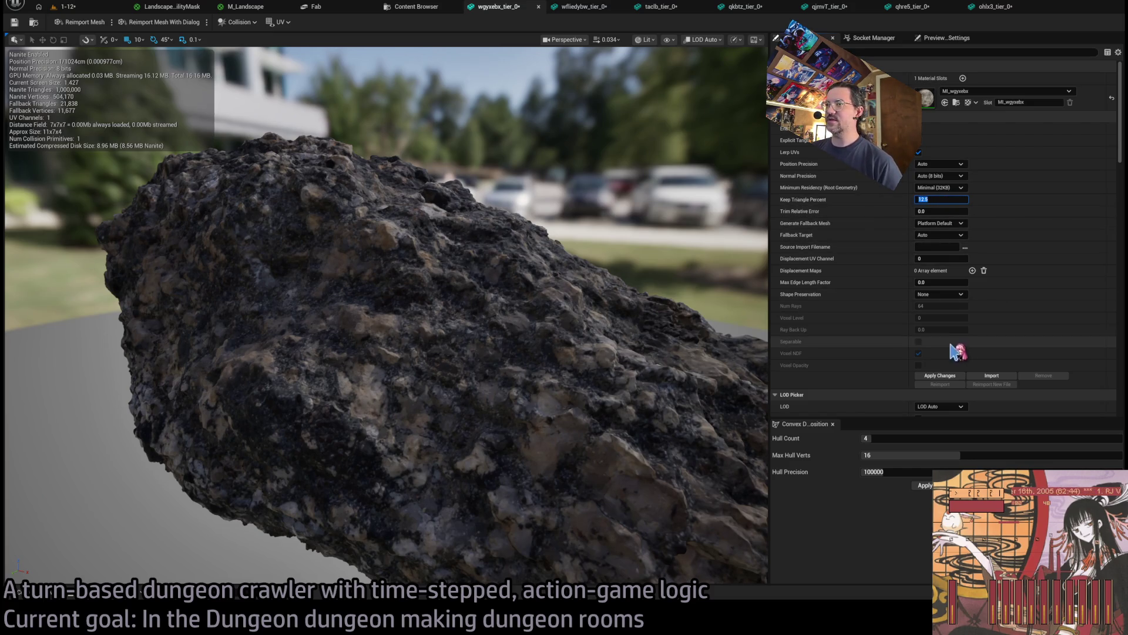
pyautogui.click(937, 381)
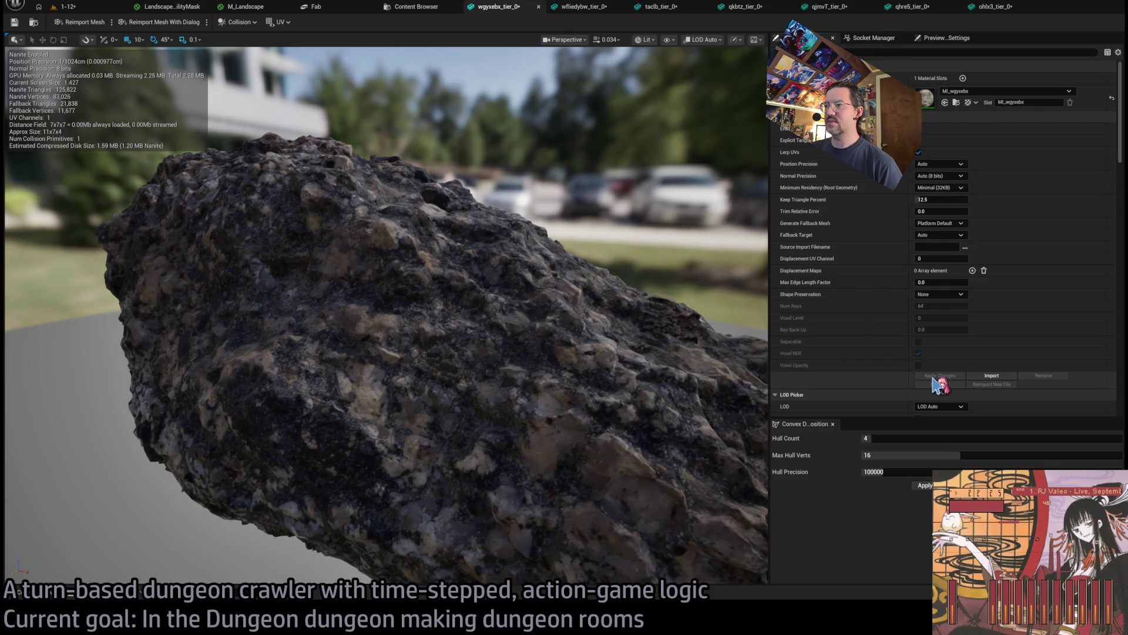
pyautogui.scroll(-5, 386, 314)
pyautogui.moveTo(386, 314)
pyautogui.mouseDown()
pyautogui.moveTo(503, 320)
pyautogui.moveTo(488, 252)
pyautogui.moveTo(611, 262)
pyautogui.moveTo(620, 287)
pyautogui.moveTo(625, 253)
pyautogui.moveTo(591, 261)
pyautogui.moveTo(551, 304)
pyautogui.mouseUp()
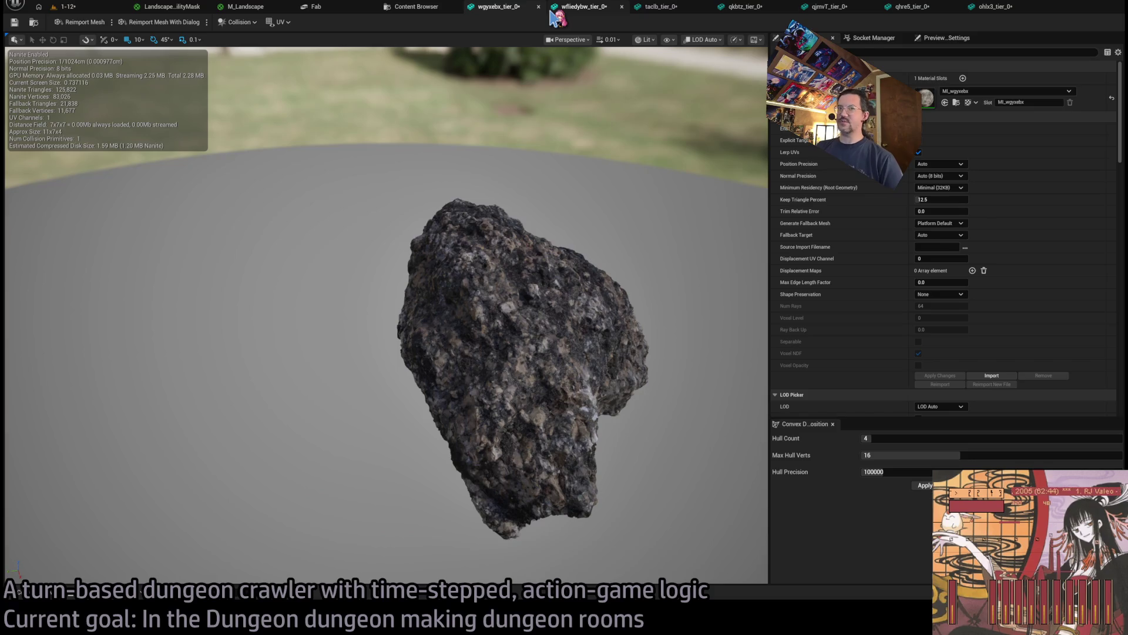
# Reduce the wfliedybw_tier_0 rock to 12.5 percent Nanite triangles and set Hull Precision to 1000000
pyautogui.click(579, 7)
pyautogui.moveTo(512, 182)
pyautogui.mouseDown()
pyautogui.moveTo(517, 200)
pyautogui.moveTo(505, 176)
pyautogui.moveTo(517, 200)
pyautogui.moveTo(503, 185)
pyautogui.moveTo(500, 200)
pyautogui.moveTo(608, 144)
pyautogui.moveTo(611, 177)
pyautogui.moveTo(632, 197)
pyautogui.mouseUp()
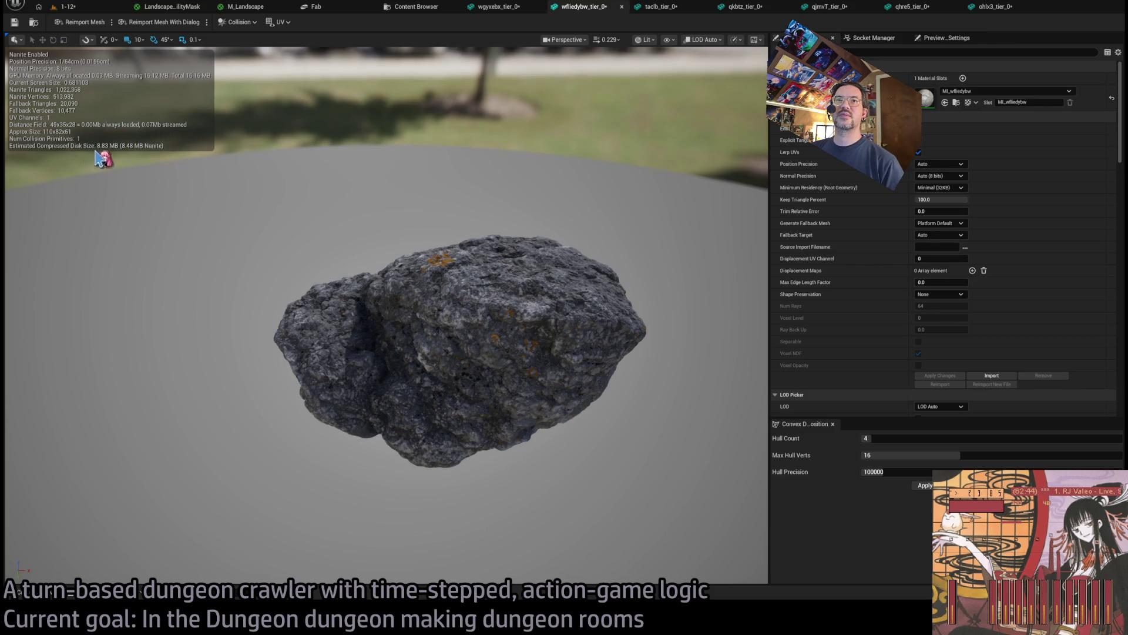
pyautogui.click(940, 199)
pyautogui.write('1')
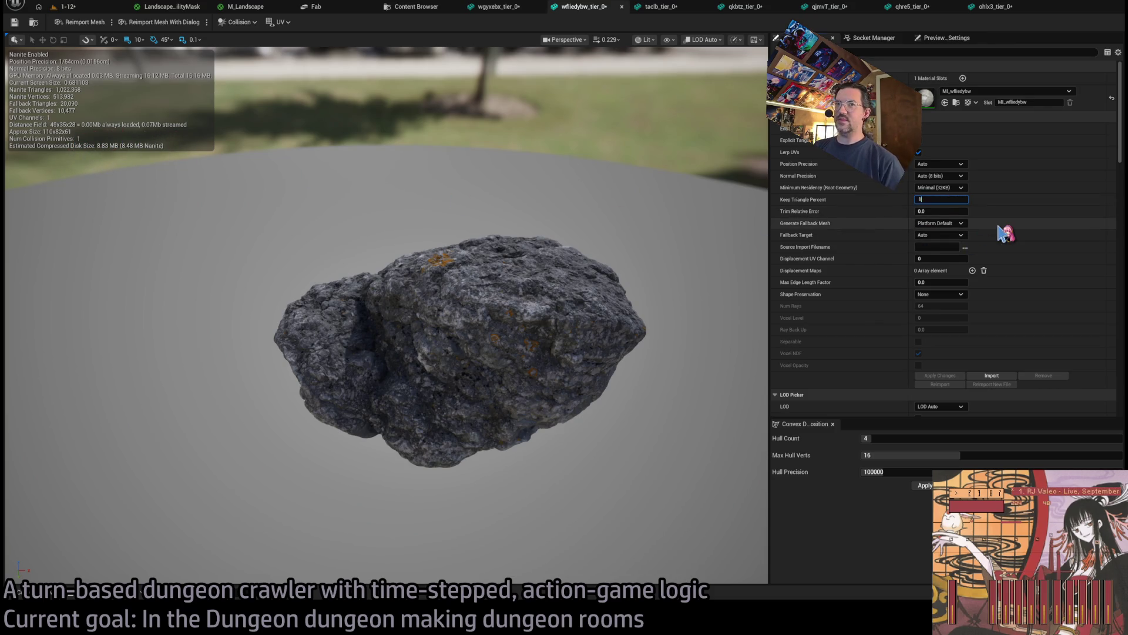
pyautogui.write('12.5')
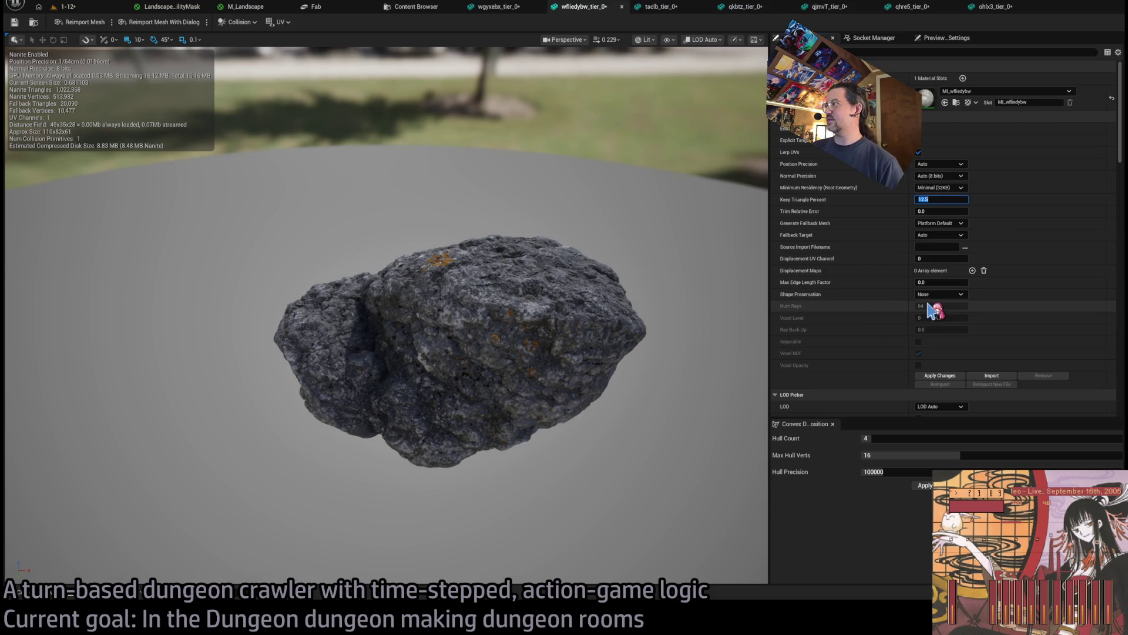
pyautogui.click(938, 378)
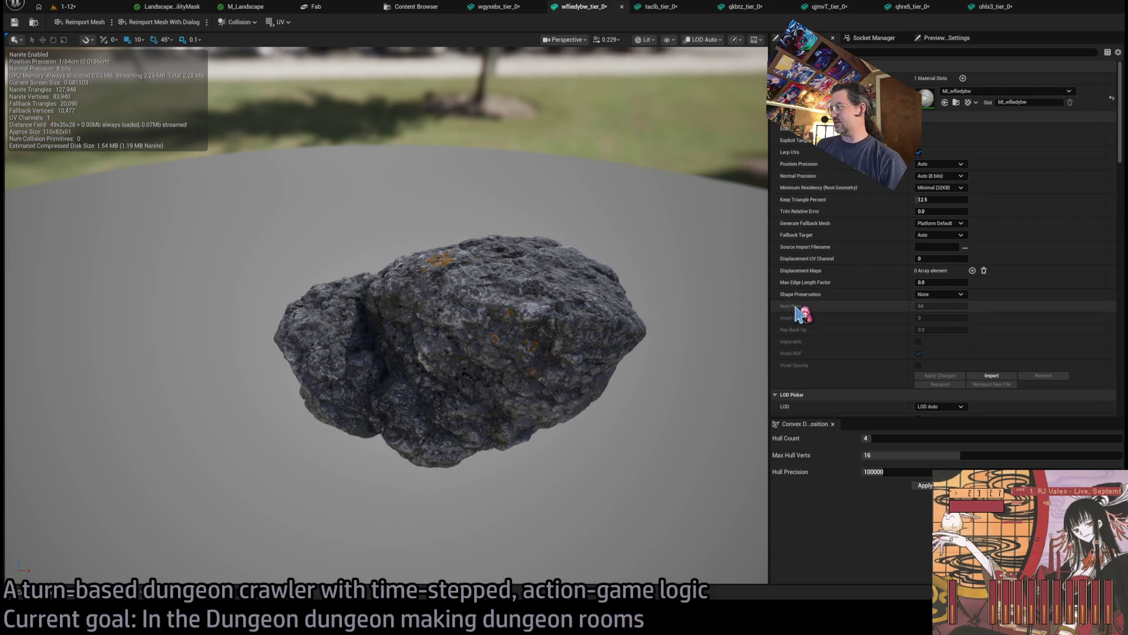
pyautogui.click(896, 471)
# Give the second rock hull precision 1000000, max hull verts 32 and hull count 6
pyautogui.write('1000000')
pyautogui.moveTo(916, 455); pyautogui.dragTo(1010, 455)
pyautogui.click(901, 438)
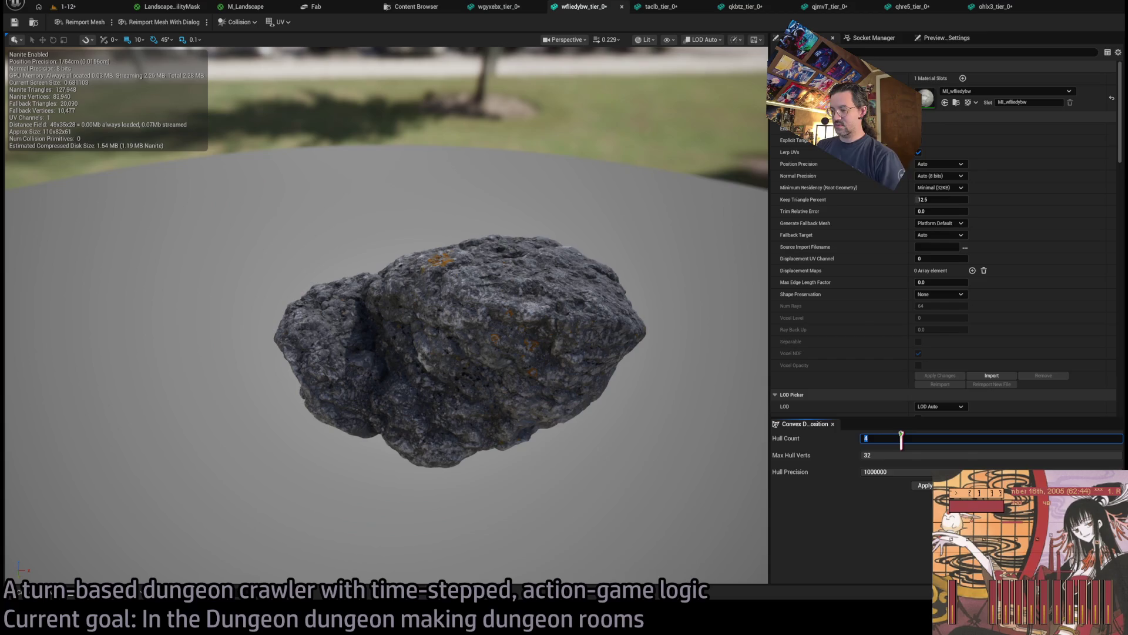
pyautogui.write('6')
pyautogui.press('Return')
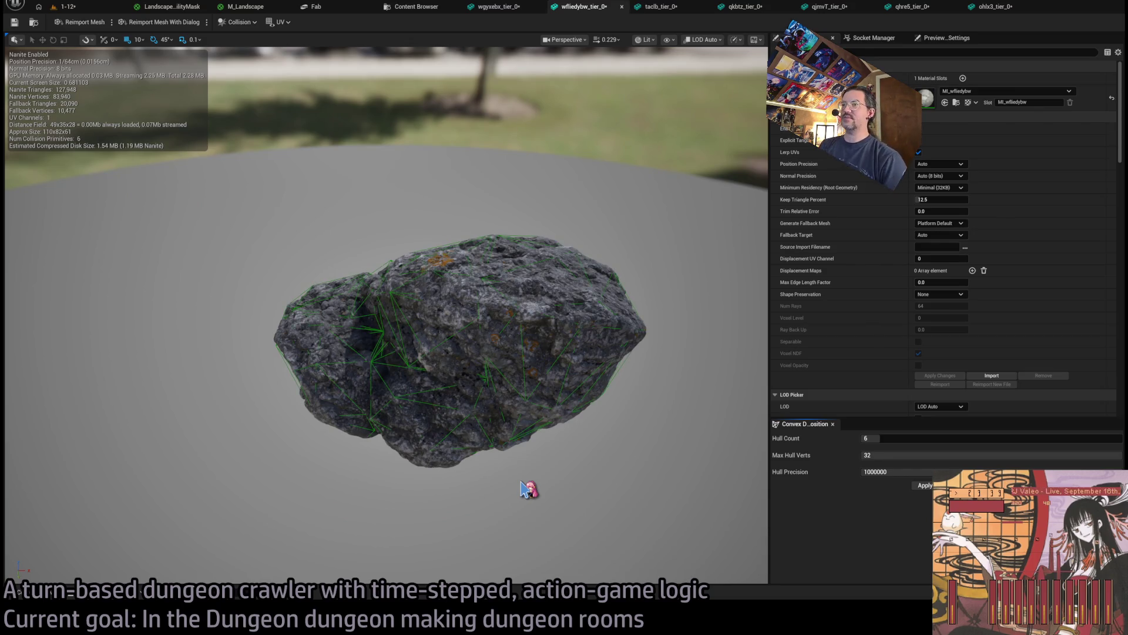
# Delete the first rock's single old collision hull
pyautogui.click(498, 7)
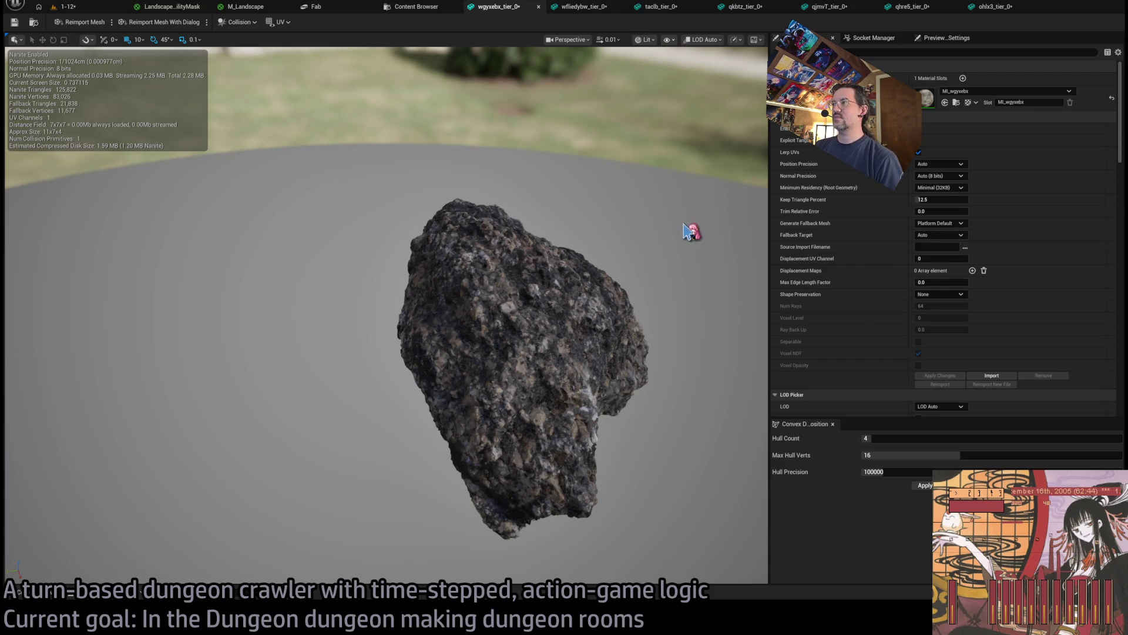
pyautogui.click(578, 226)
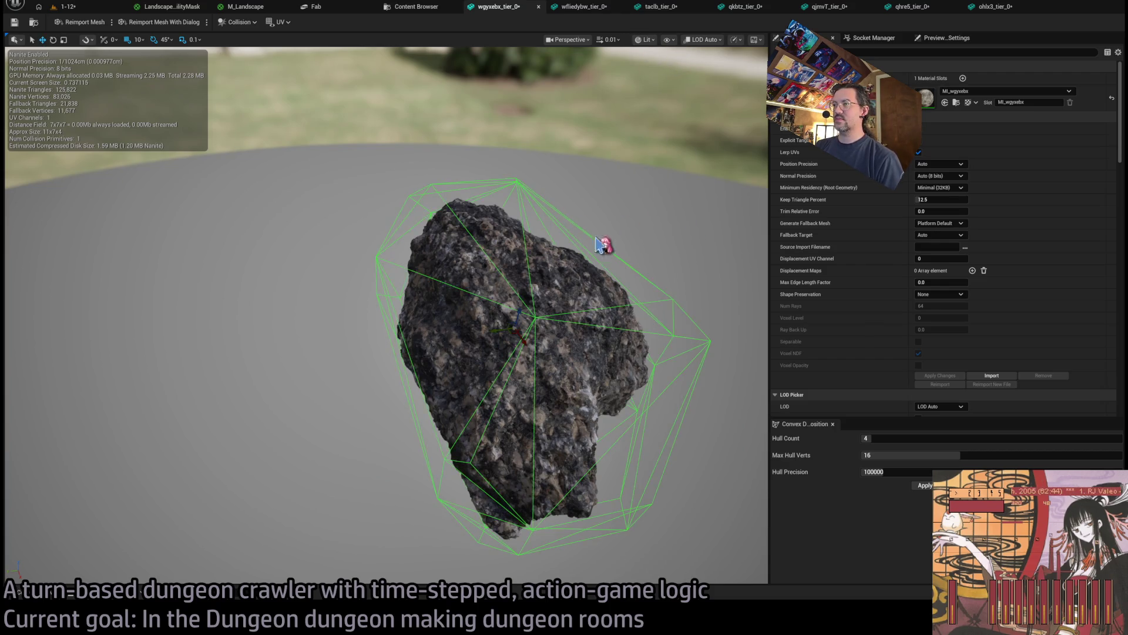
pyautogui.press('Delete')
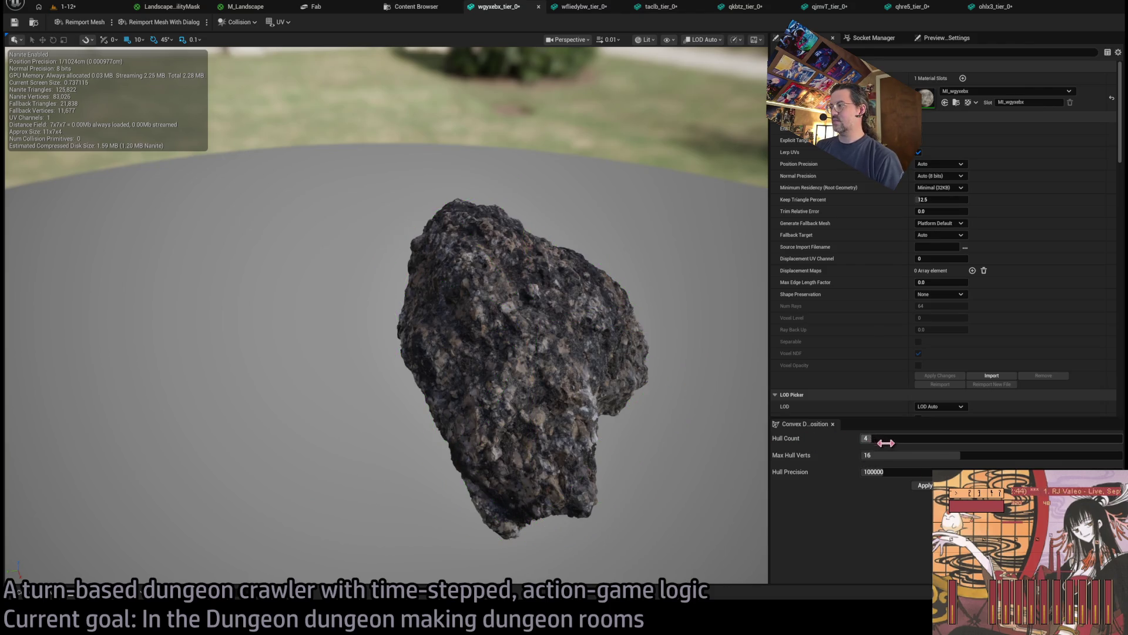
# Give the first rock 6 hulls, 32 max verts, precision 1000000, and open MI_wgysabx
pyautogui.click(911, 456)
pyautogui.write('32')
pyautogui.press('Return')
pyautogui.click(902, 439)
pyautogui.write('6')
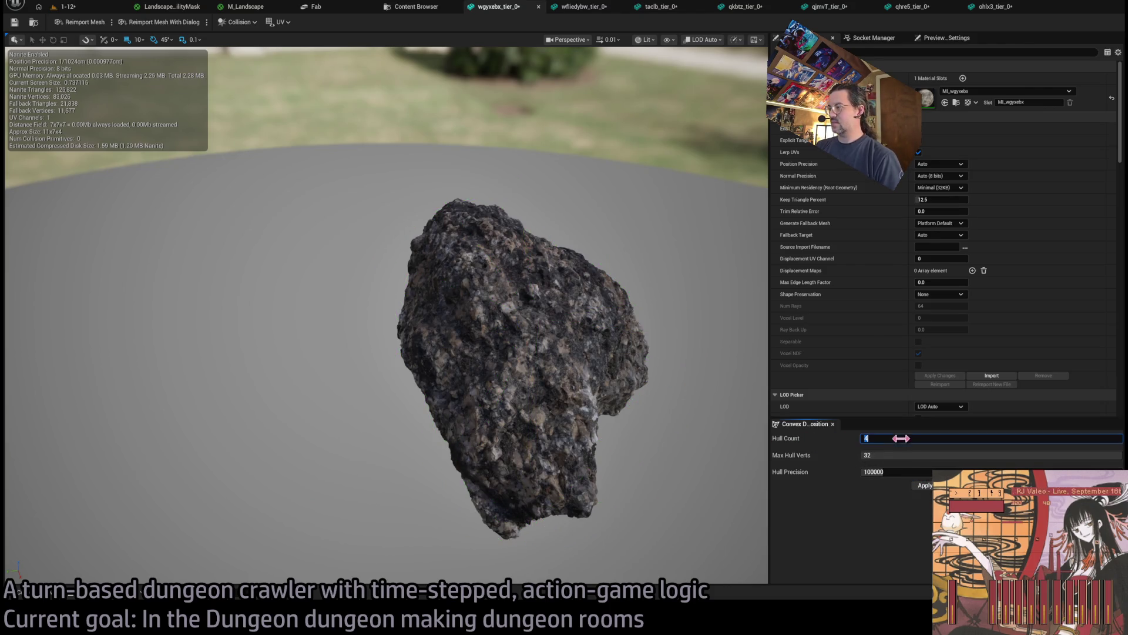
pyautogui.click(905, 471)
pyautogui.write('0')
pyautogui.press('Return')
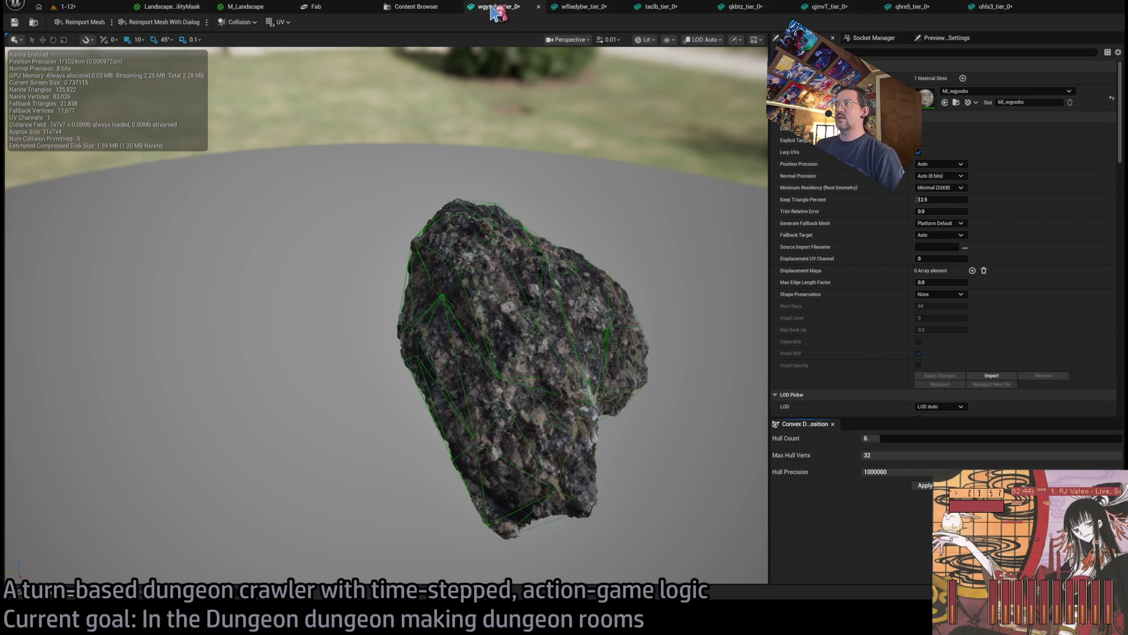
pyautogui.doubleClick(927, 98)
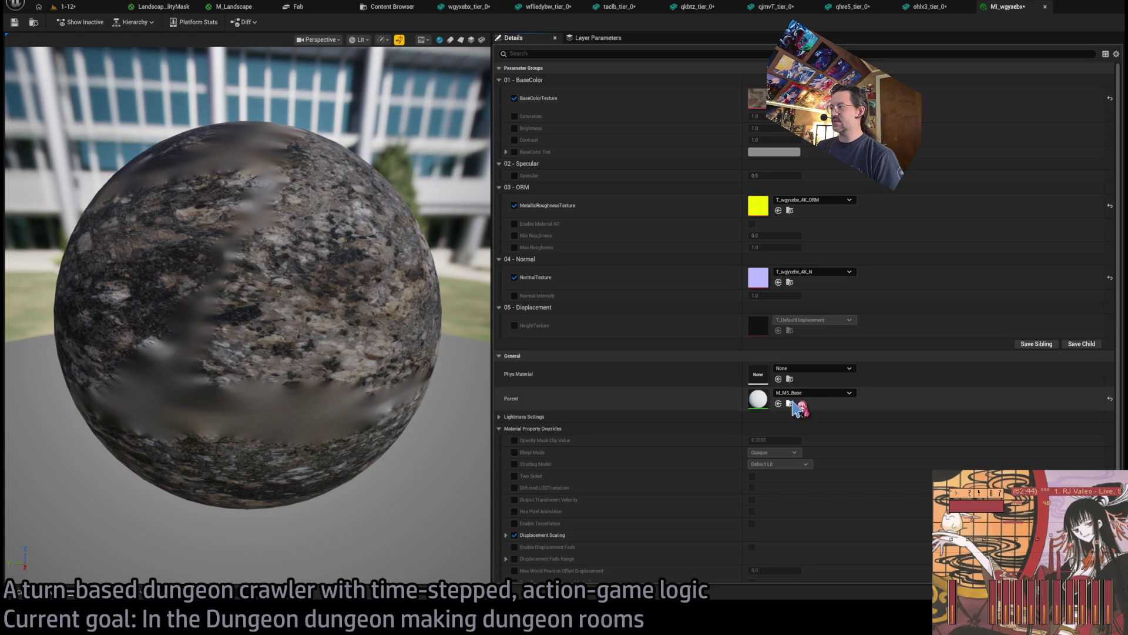
# Browse for MI_wgysabx's parent in the Fab Content and Engine folders, then return to the wgysabx mesh
pyautogui.click(790, 403)
pyautogui.keyDown('ctrl'); pyautogui.click(28, 524); pyautogui.keyUp('ctrl')
pyautogui.scroll(10, 49, 525)
pyautogui.scroll(5, 49, 524)
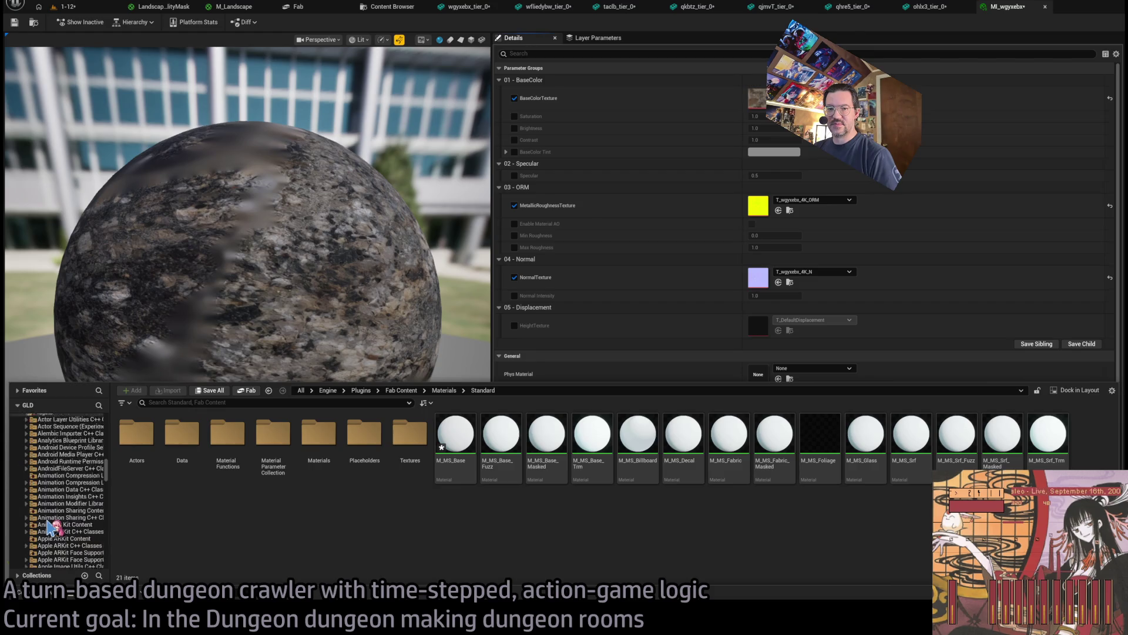
pyautogui.keyDown('ctrl'); pyautogui.click(48, 506); pyautogui.keyUp('ctrl')
pyautogui.scroll(10, 50, 506)
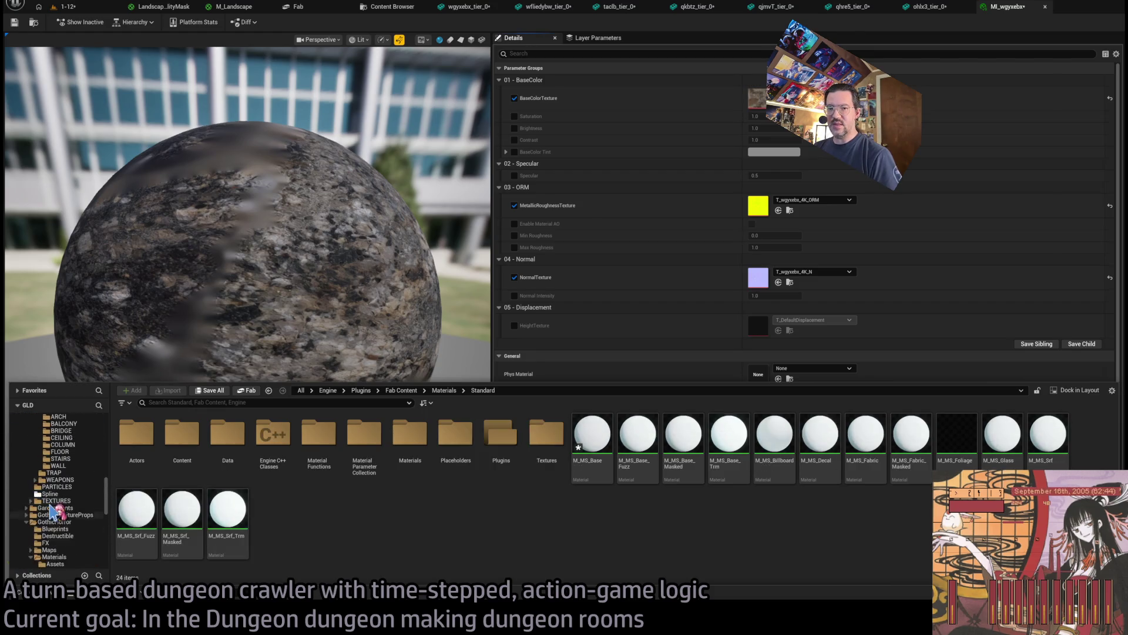
pyautogui.click(575, 325)
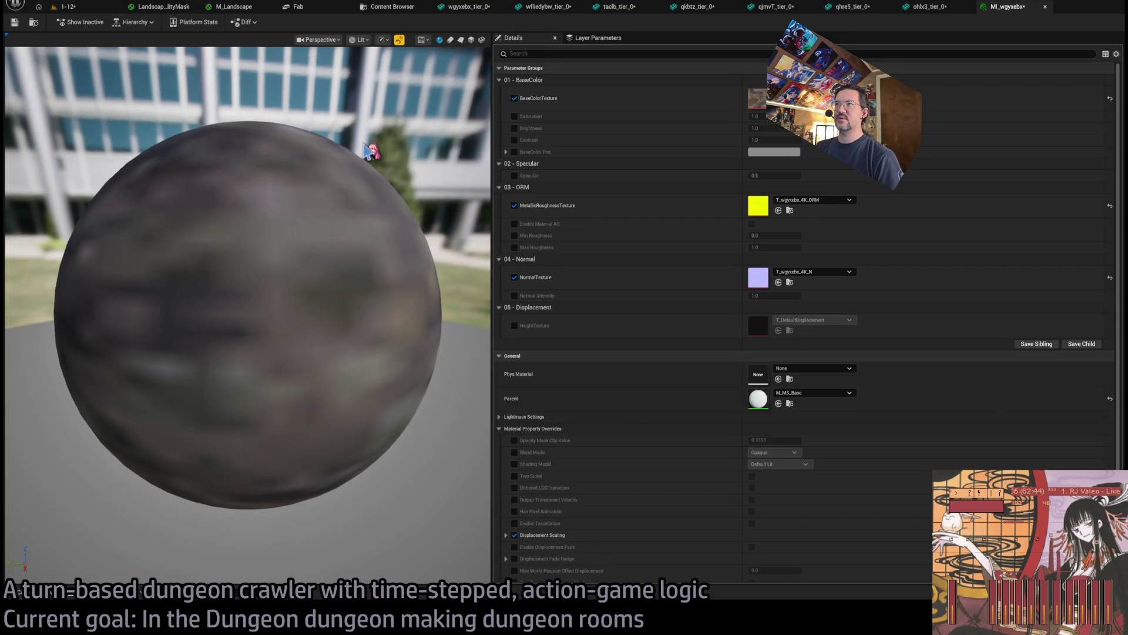
pyautogui.click(473, 7)
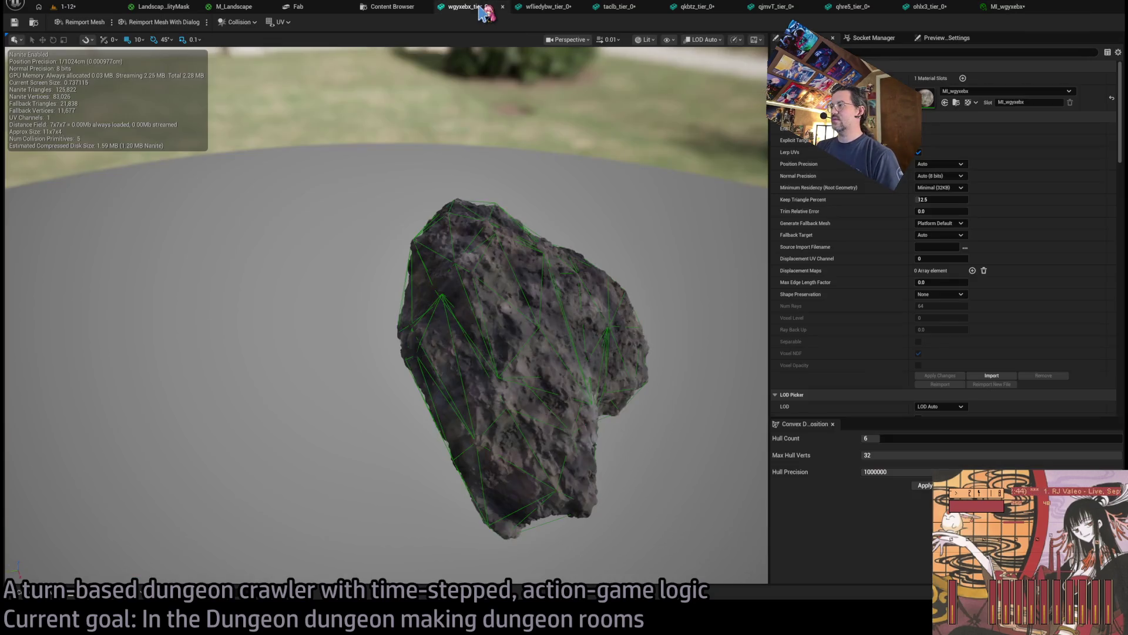
# Switch through the open rock mesh tabs to taclb_tier_0
pyautogui.click(537, 10)
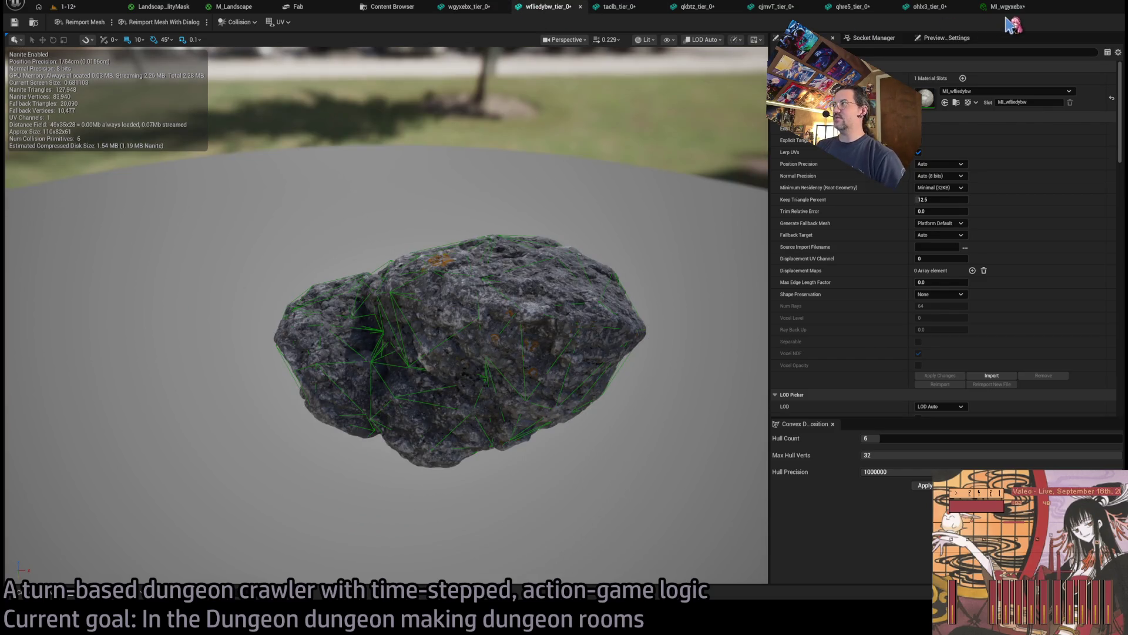
pyautogui.click(1012, 10)
pyautogui.click(581, 7)
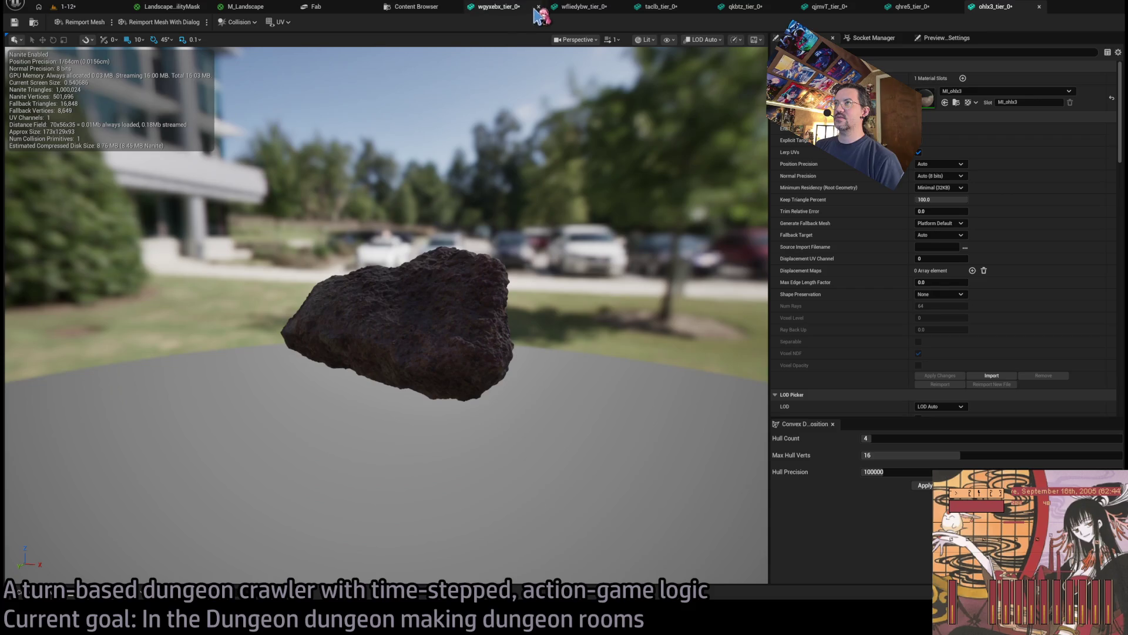
pyautogui.click(531, 9)
pyautogui.click(579, 7)
pyautogui.click(657, 6)
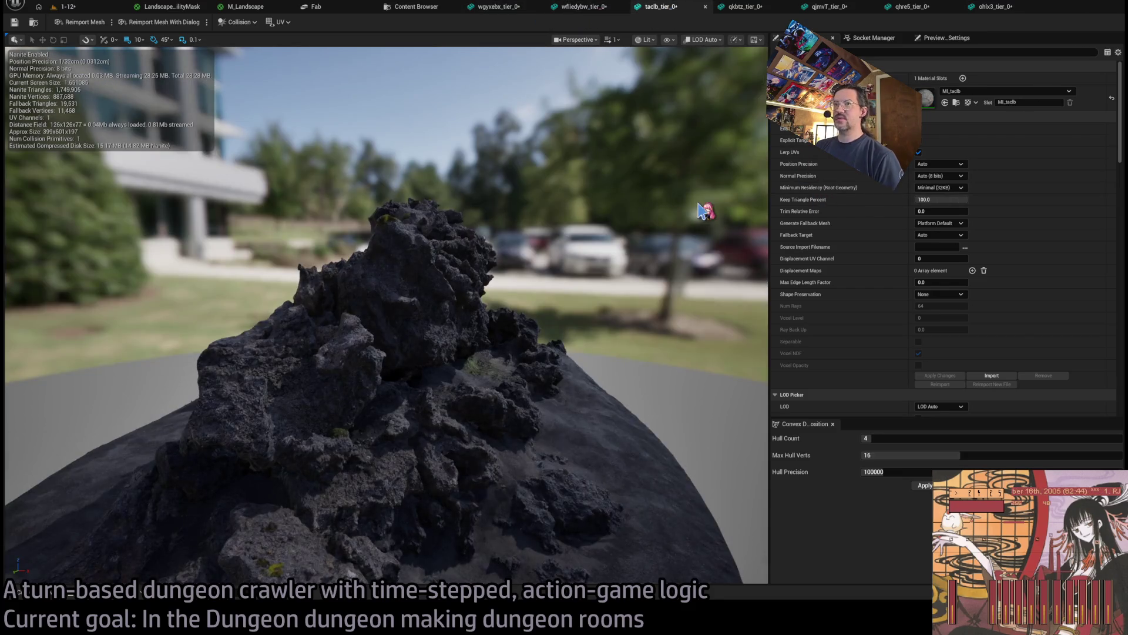
# Inspect the taclb_tier_0 rock's dense geometry up close in wireframe and lit views
pyautogui.moveTo(144, 187)
pyautogui.mouseDown()
pyautogui.moveTo(149, 247)
pyautogui.moveTo(147, 176)
pyautogui.moveTo(141, 205)
pyautogui.mouseUp()
pyautogui.scroll(-3, 147, 177)
pyautogui.moveTo(666, 60); pyautogui.dragTo(667, 60)
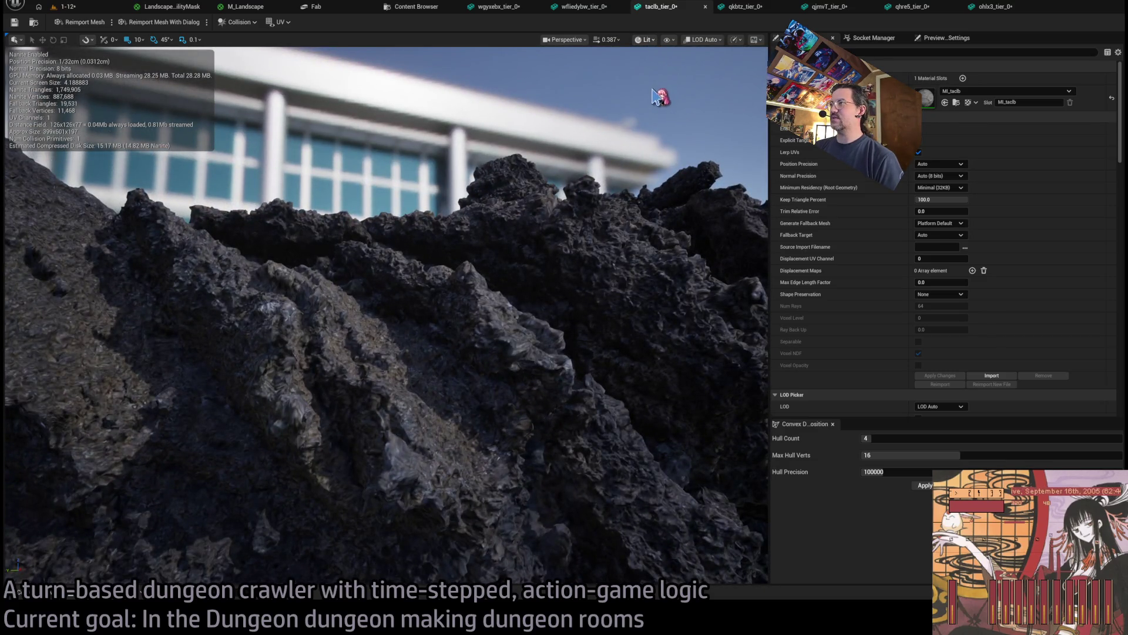
pyautogui.press('F1')
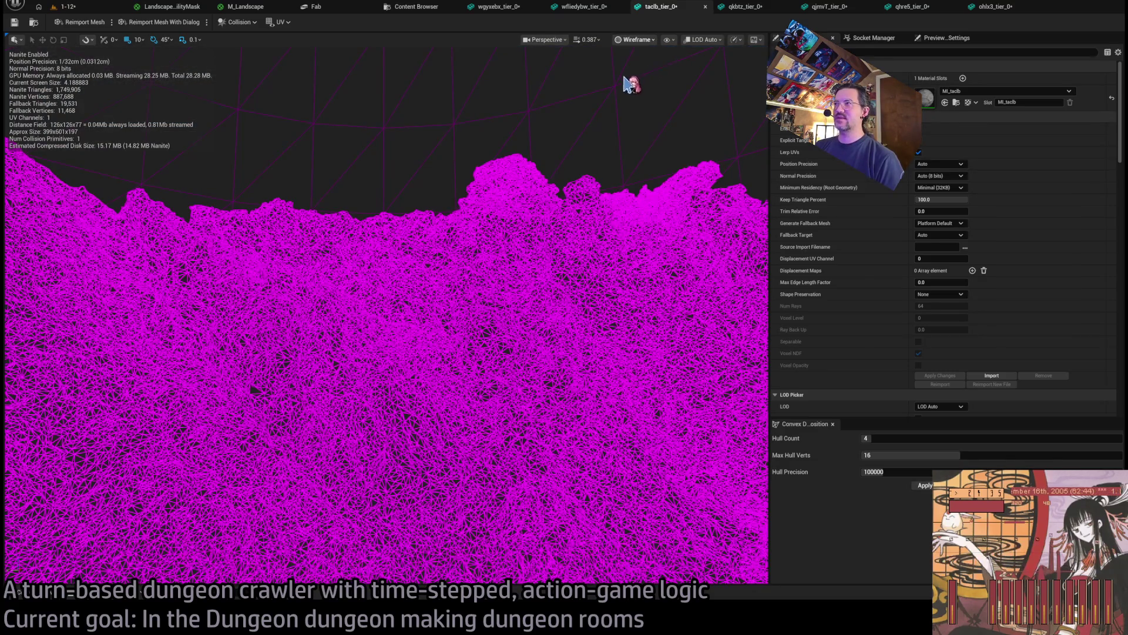
pyautogui.press('F4')
pyautogui.moveTo(555, 179); pyautogui.dragTo(535, 188)
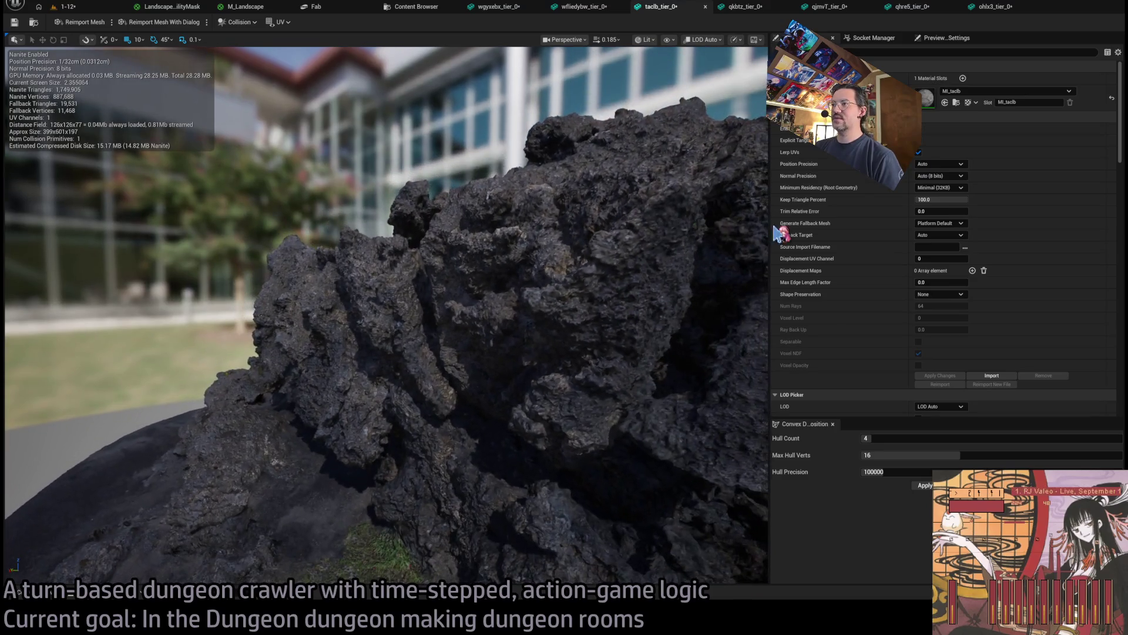
# Try Keep Triangle Percent values of 12.5, 25 and finally 33.333332 on taclb_tier_0
pyautogui.click(934, 199)
pyautogui.write('12.5')
pyautogui.press('Return')
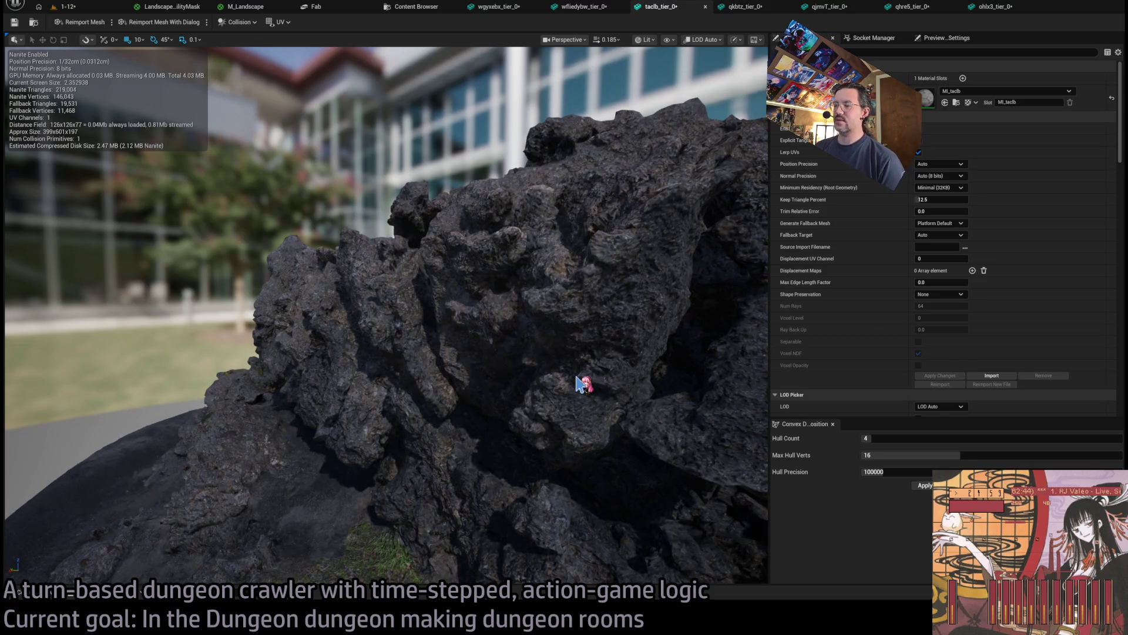
pyautogui.click(940, 199)
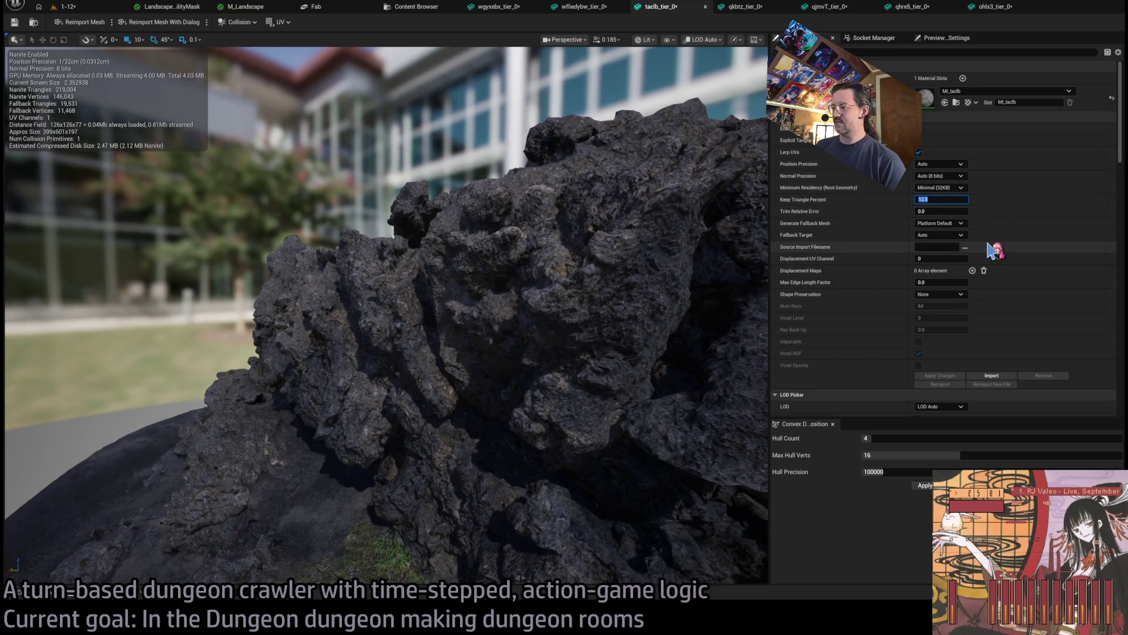
pyautogui.write('25')
pyautogui.write('33.')
pyautogui.press('Return')
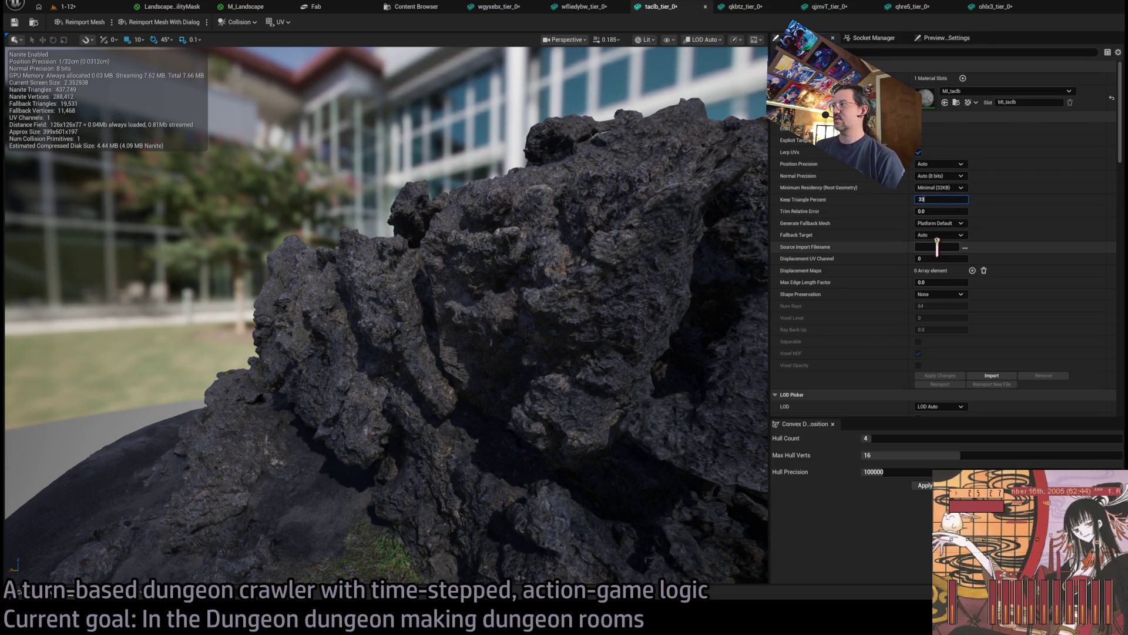
pyautogui.write('.333332')
pyautogui.press('Return')
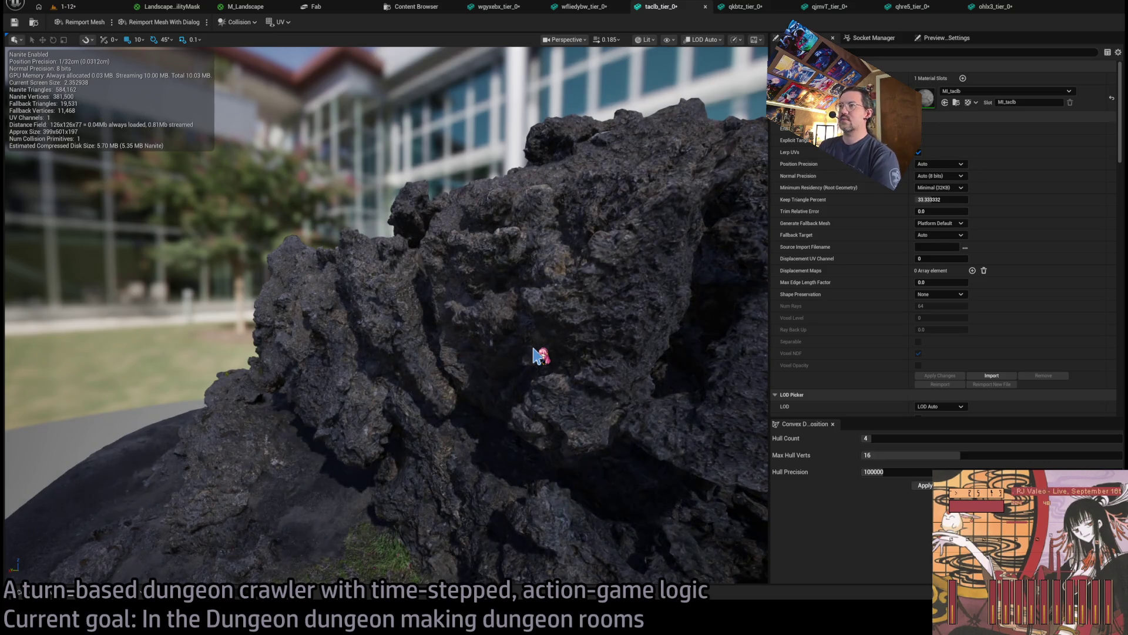
# Compare against the full triangle count, then apply the 33.333332 percent reduction
pyautogui.moveTo(535, 355); pyautogui.dragTo(470, 343)
pyautogui.click(943, 199)
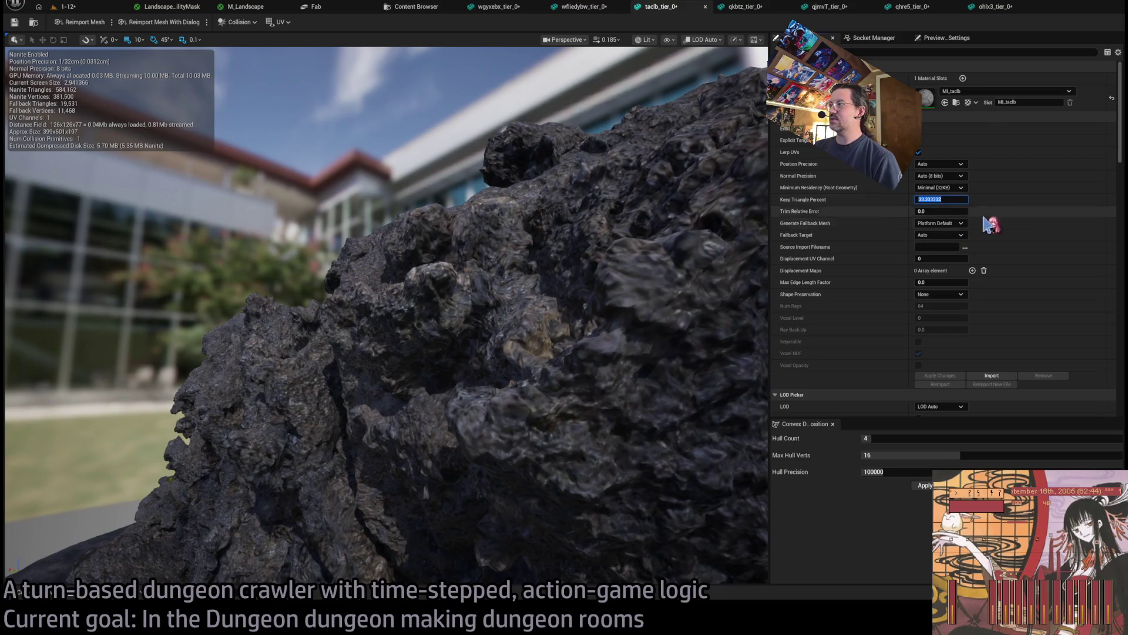
pyautogui.write('100')
pyautogui.click(946, 376)
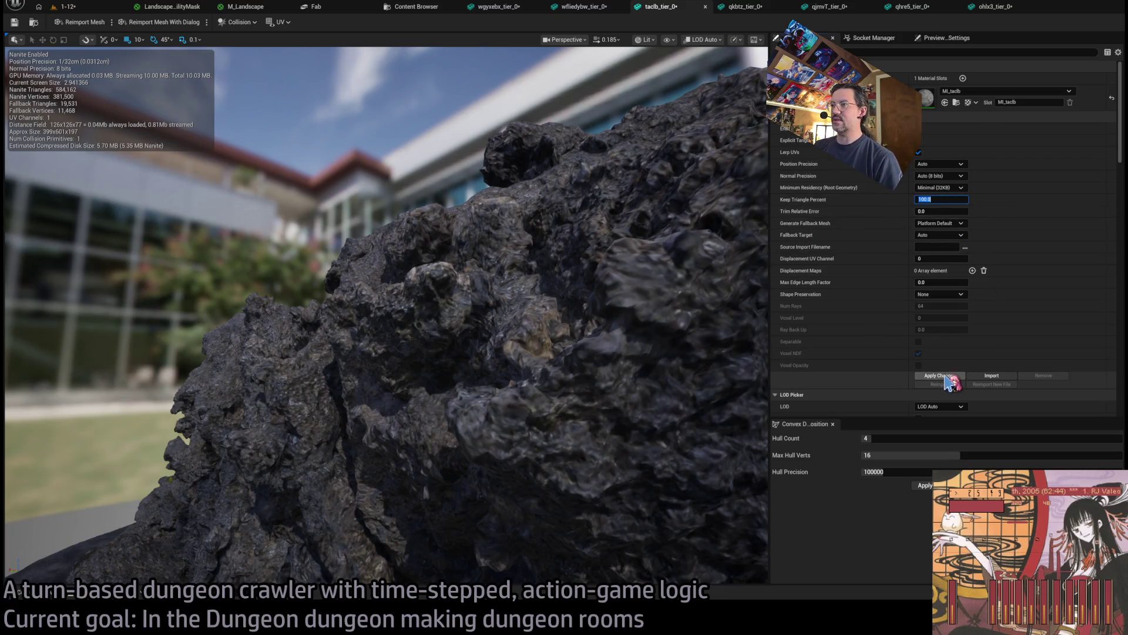
pyautogui.click(946, 199)
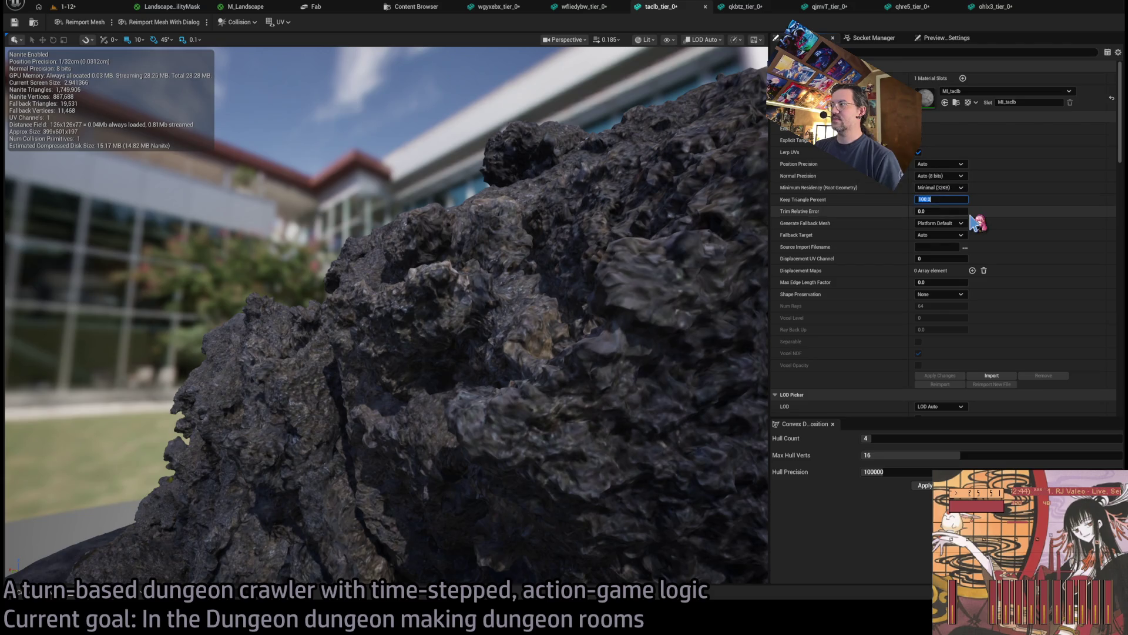
pyautogui.click(940, 375)
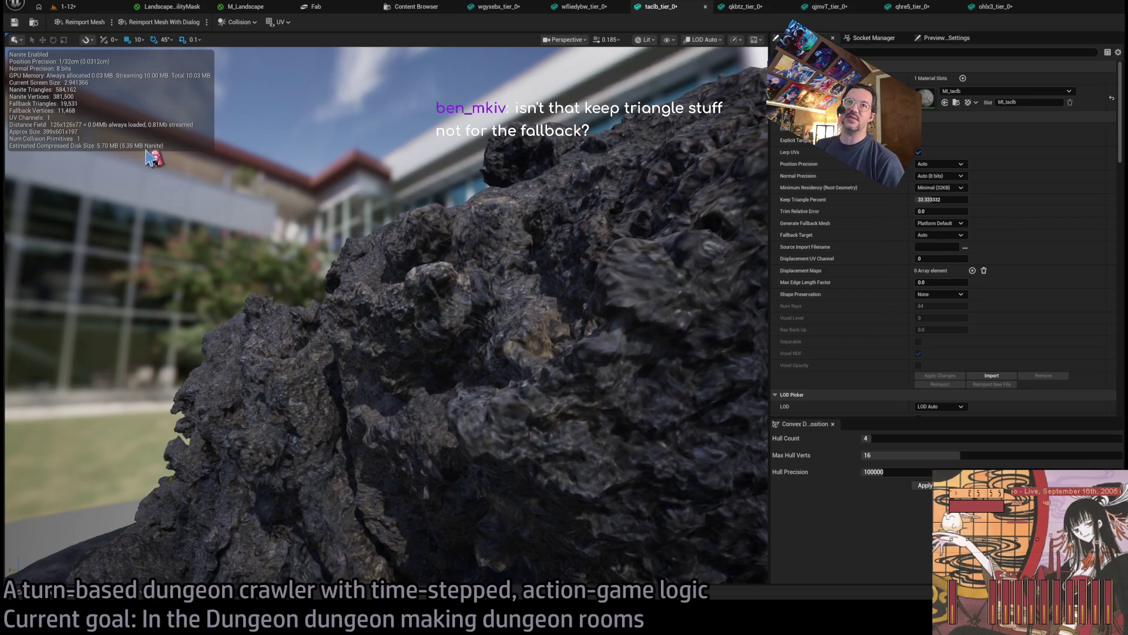
# Save the taclb_tier_0 mesh, then try a Percent Triangles fallback target and revert to Auto
pyautogui.moveTo(477, 255)
pyautogui.mouseDown()
pyautogui.moveTo(447, 265)
pyautogui.moveTo(438, 238)
pyautogui.moveTo(364, 188)
pyautogui.moveTo(482, 262)
pyautogui.mouseUp()
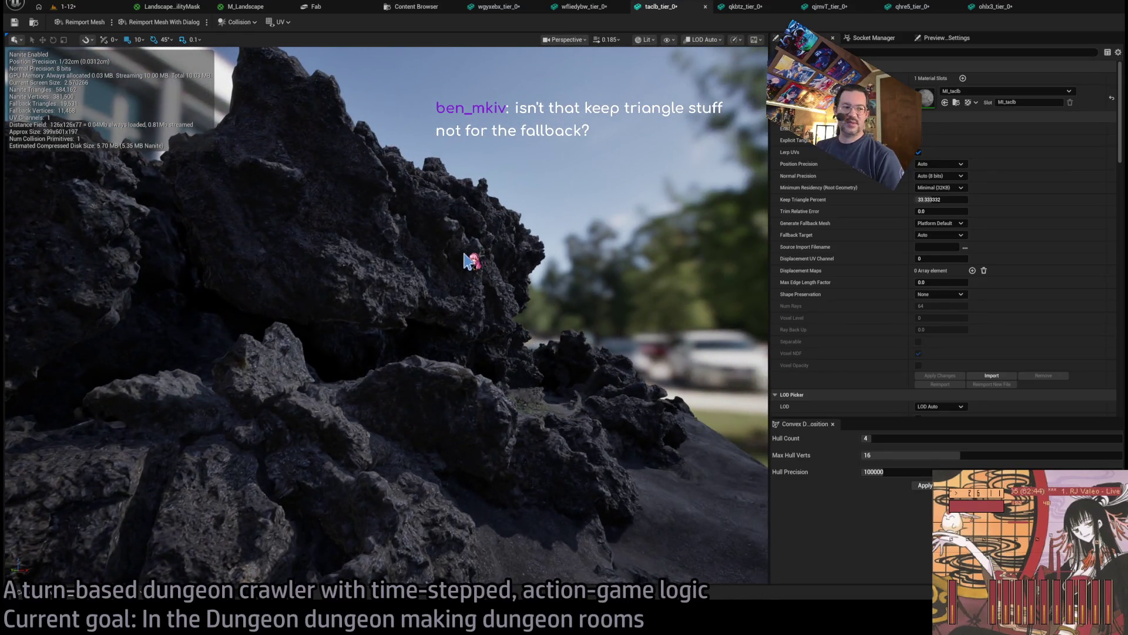
pyautogui.hotkey('ctrl', 's')
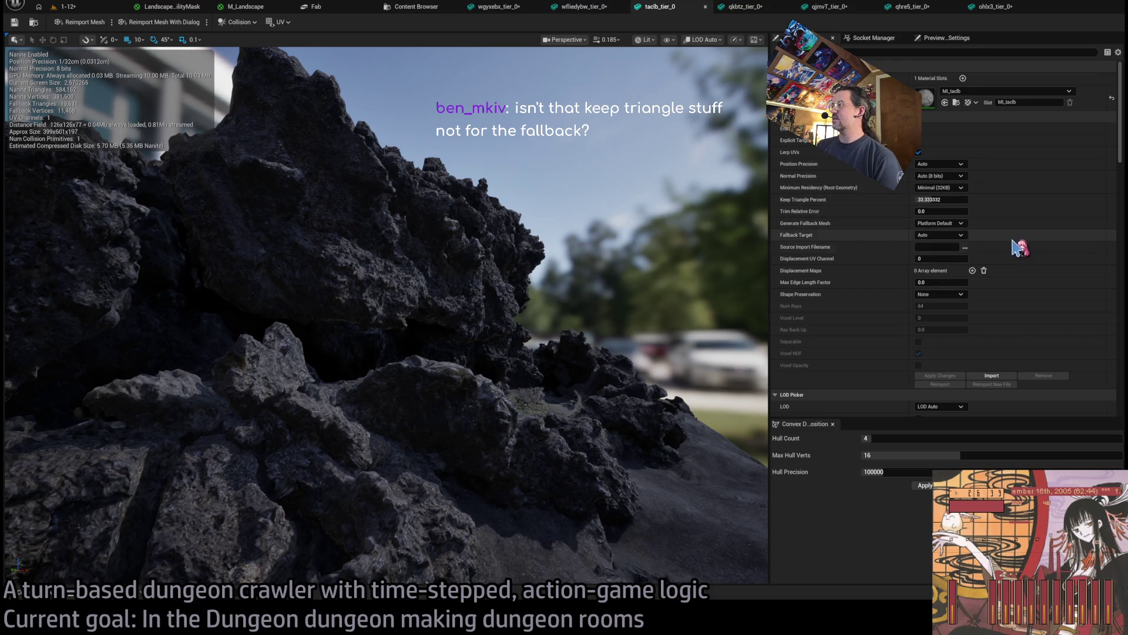
pyautogui.click(940, 234)
pyautogui.click(937, 256)
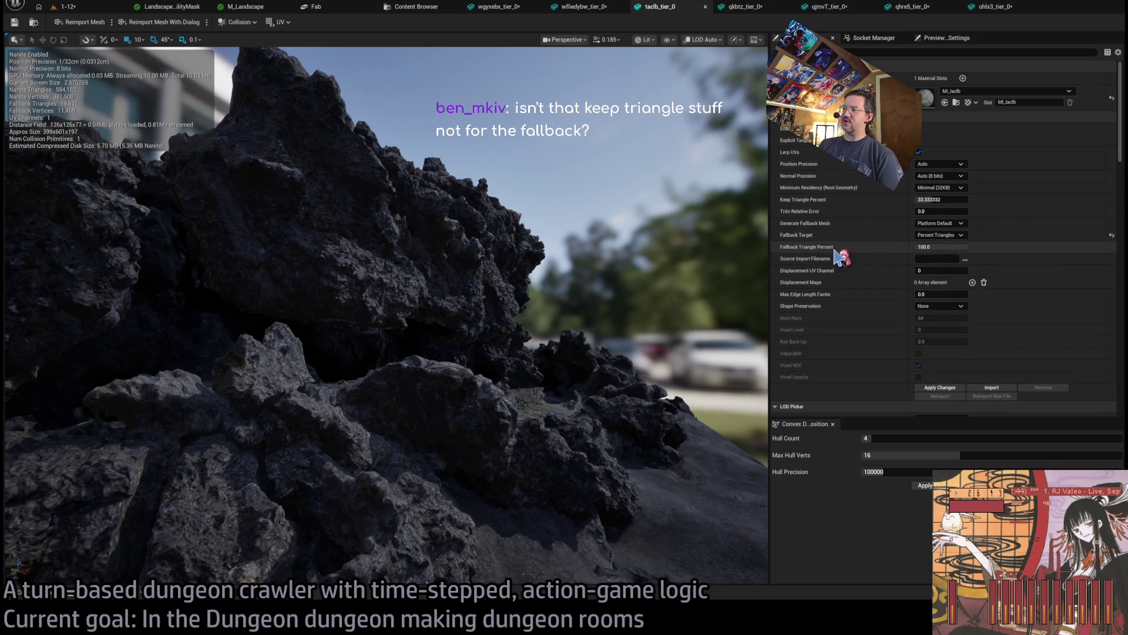
pyautogui.hotkey('ctrl', 'z')
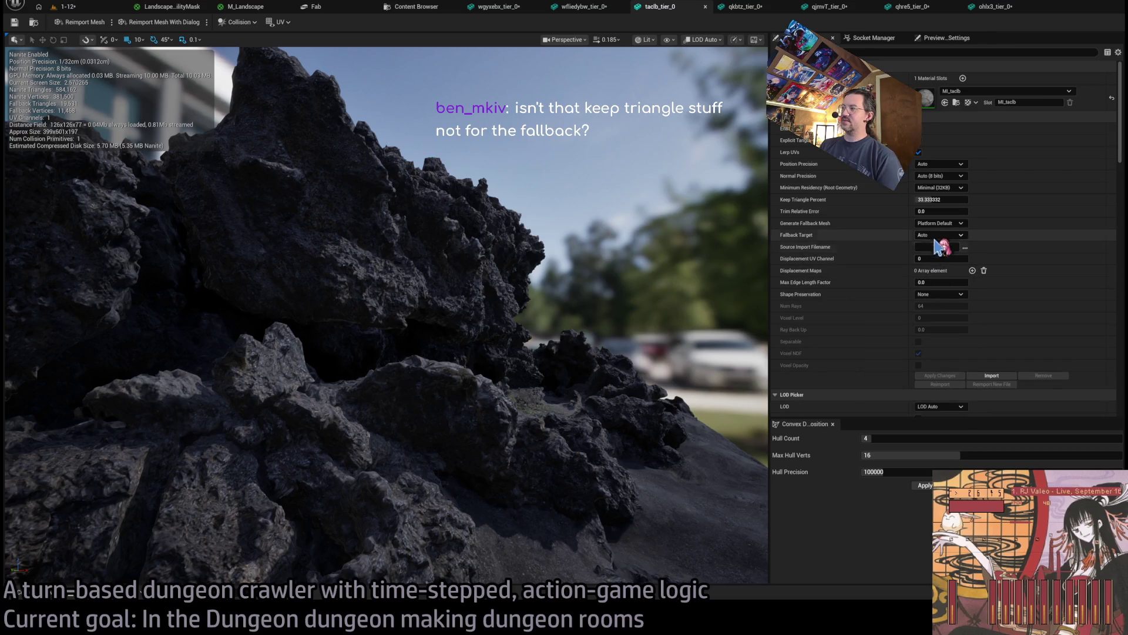
pyautogui.hotkey('ctrl', 'y')
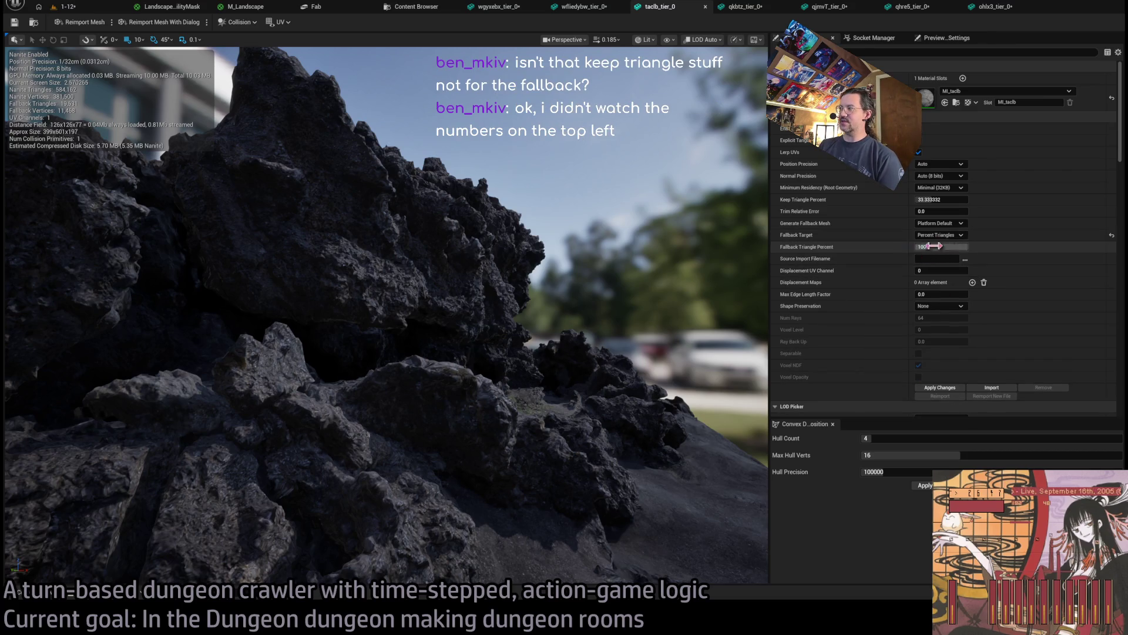
pyautogui.hotkey('ctrl', 'z')
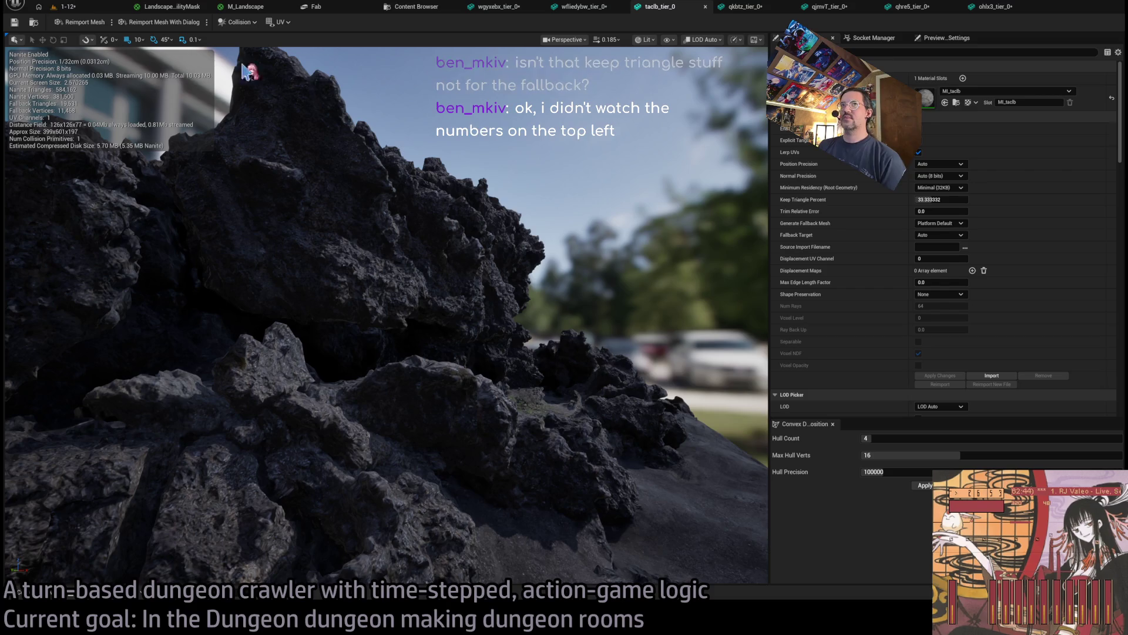
# Look over the qkbtz_tier_0 and qhre5_tier_0 rock meshes in the viewport
pyautogui.click(741, 8)
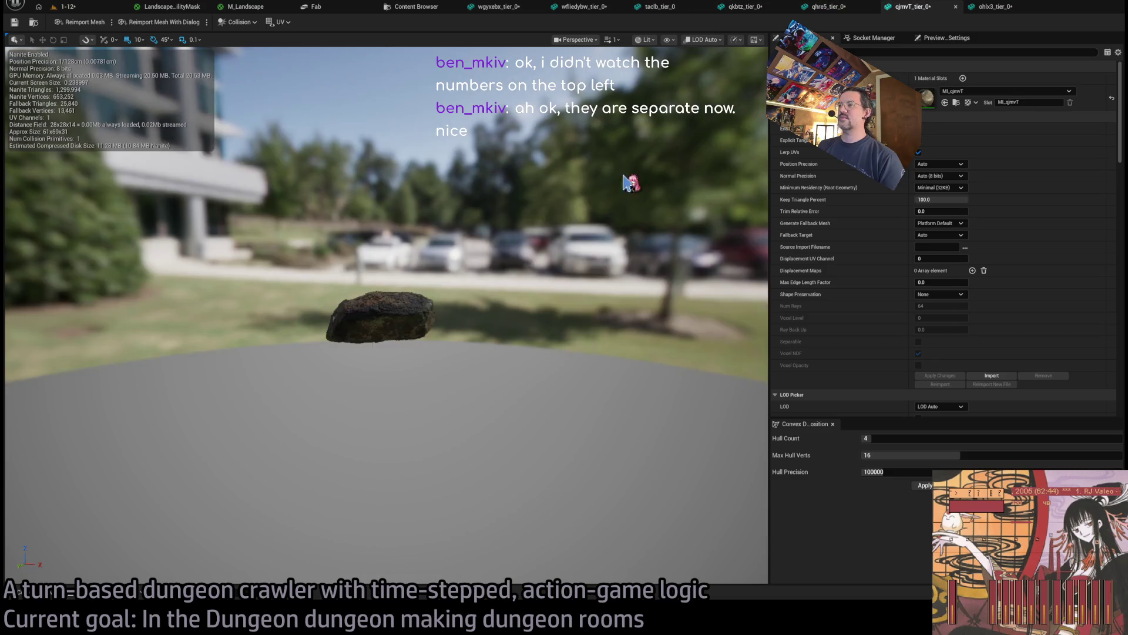
pyautogui.moveTo(624, 182); pyautogui.dragTo(624, 183)
pyautogui.click(811, 8)
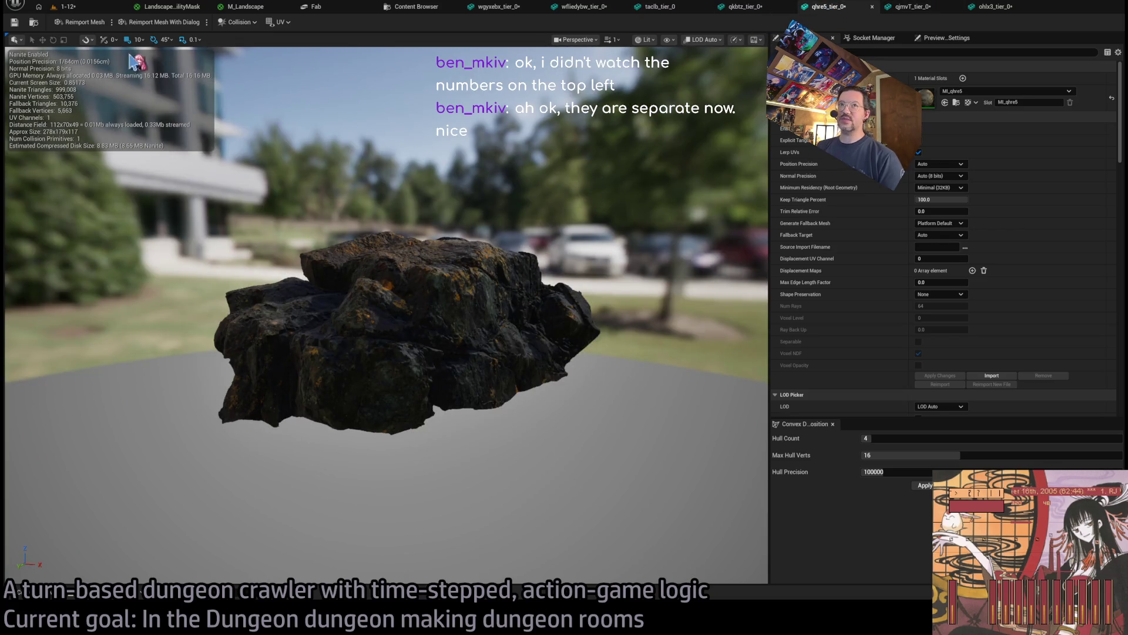
pyautogui.moveTo(387, 265); pyautogui.dragTo(388, 265)
pyautogui.moveTo(80, 50); pyautogui.dragTo(80, 46)
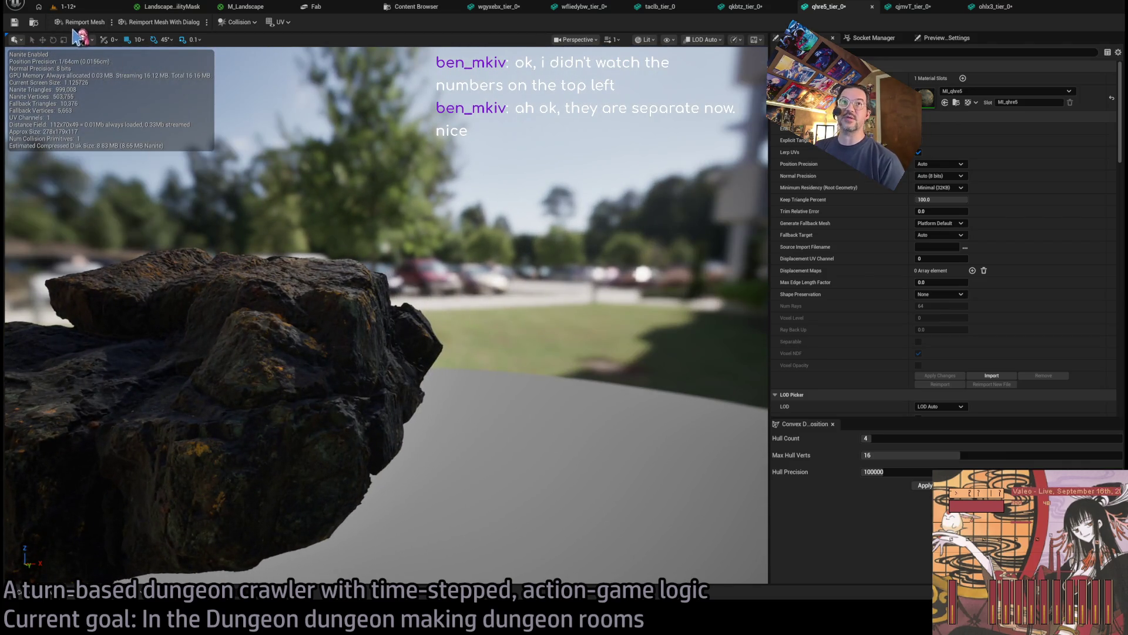
# Locate qhre5_tier_0 in the project, close its editor, and open the qhre5 Materials folder
pyautogui.click(34, 22)
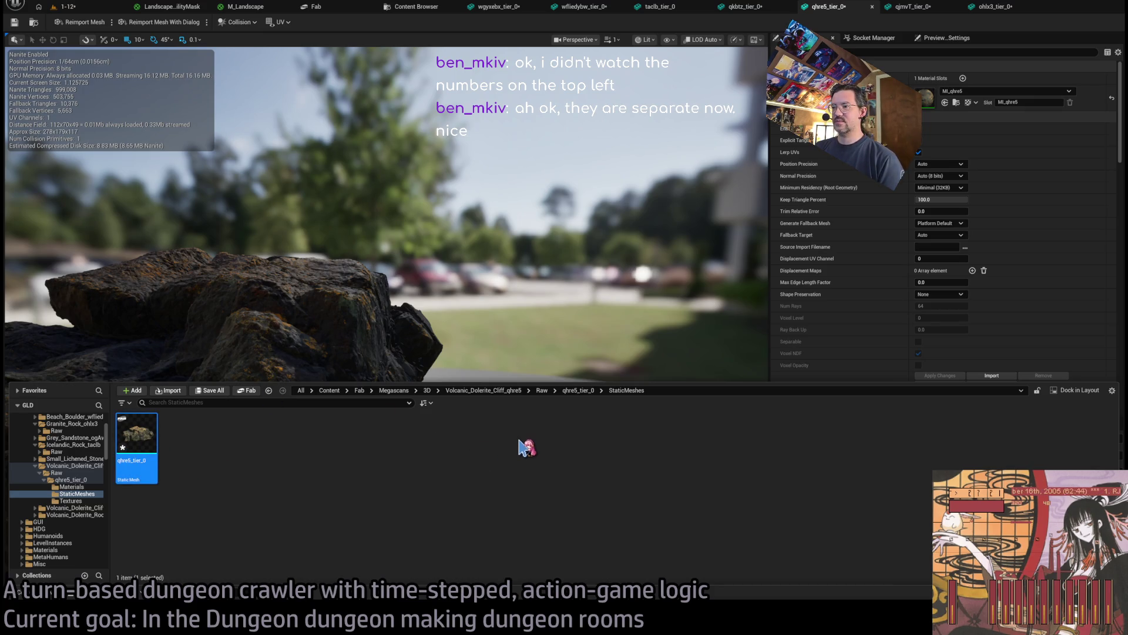
pyautogui.hotkey('ctrl', 'w')
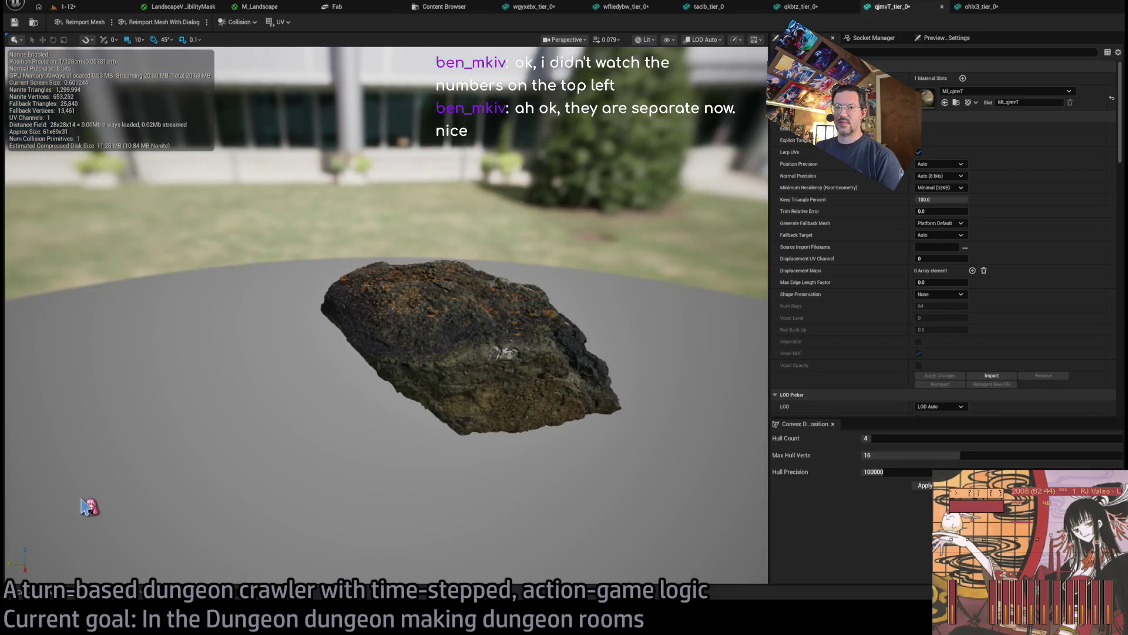
pyautogui.click(20, 592)
pyautogui.click(70, 501)
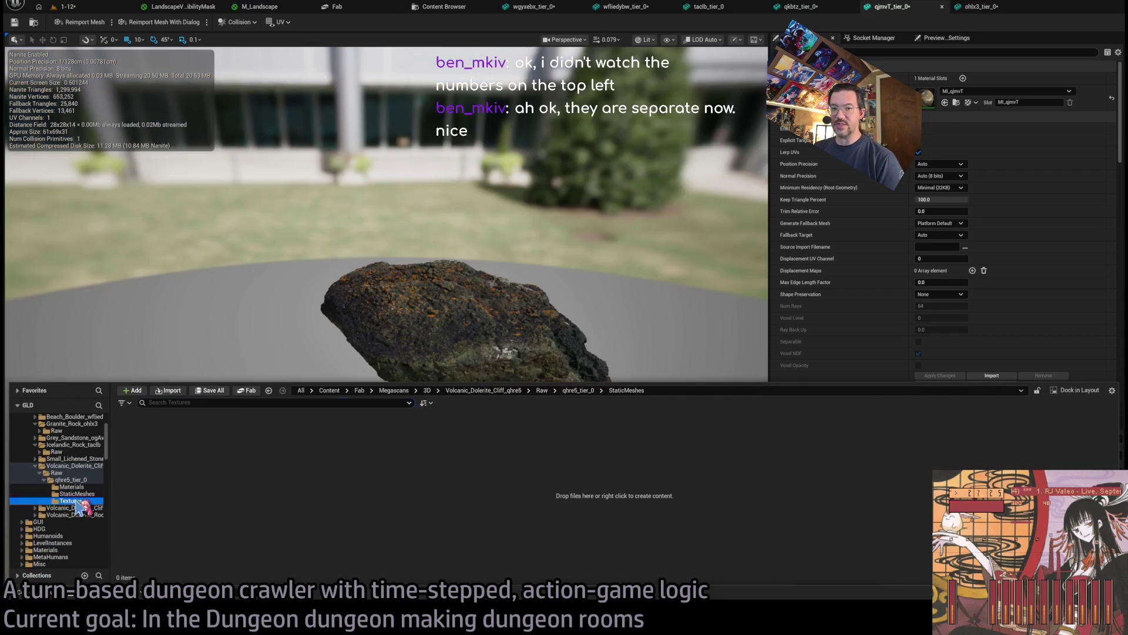
pyautogui.click(72, 486)
pyautogui.click(147, 438)
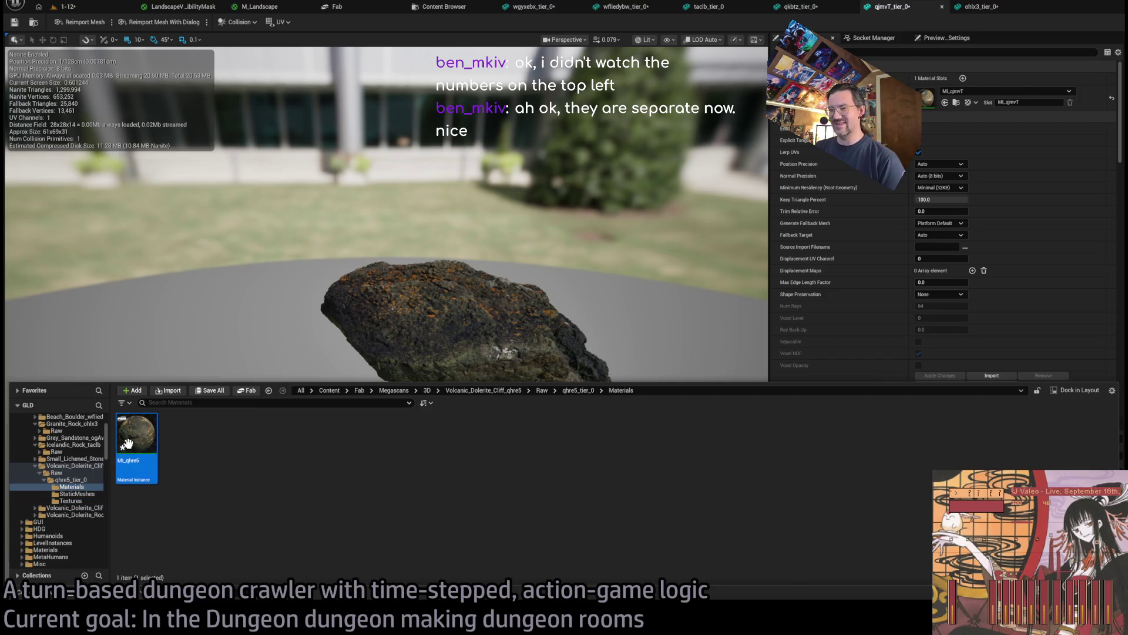